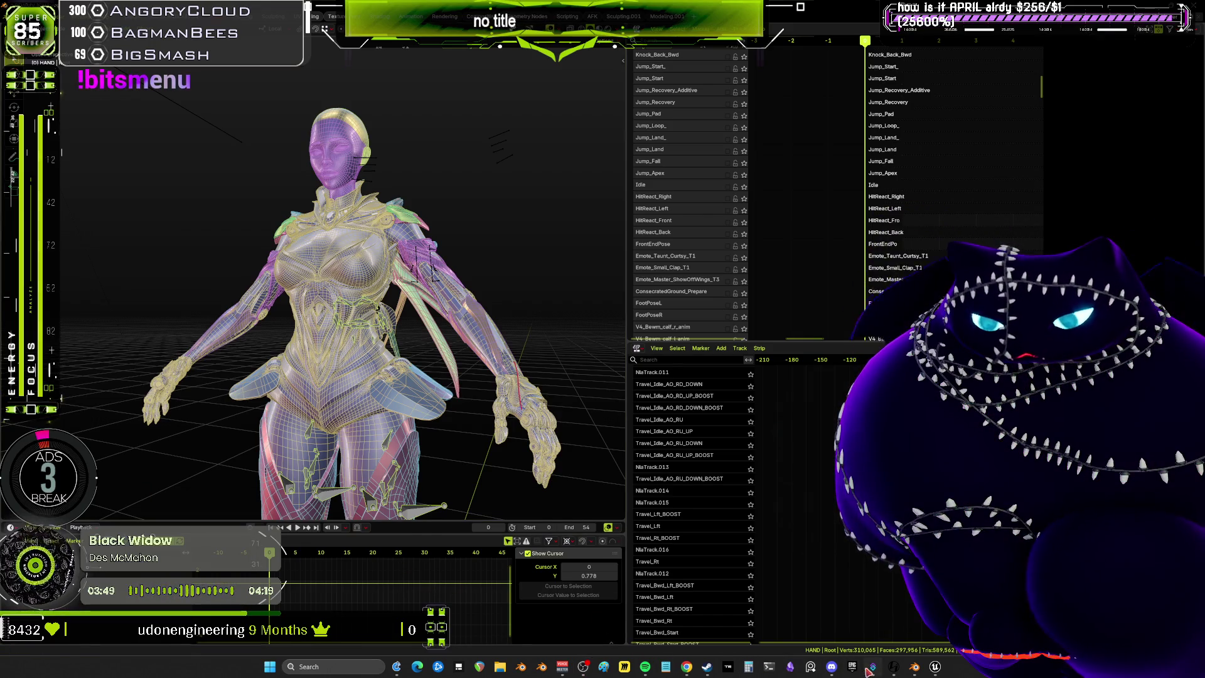
# Bring Streamer.bot to the front, go to Actions & Queues, and maximize the window
pyautogui.click(873, 667)
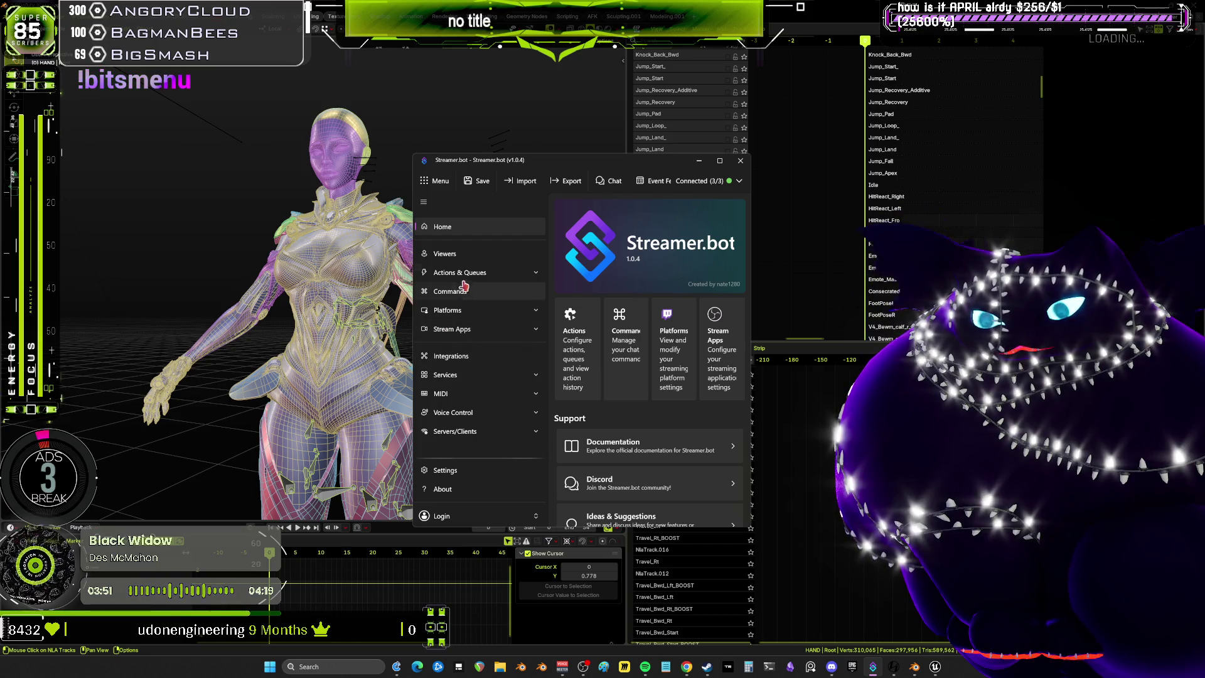
pyautogui.click(458, 272)
pyautogui.click(720, 162)
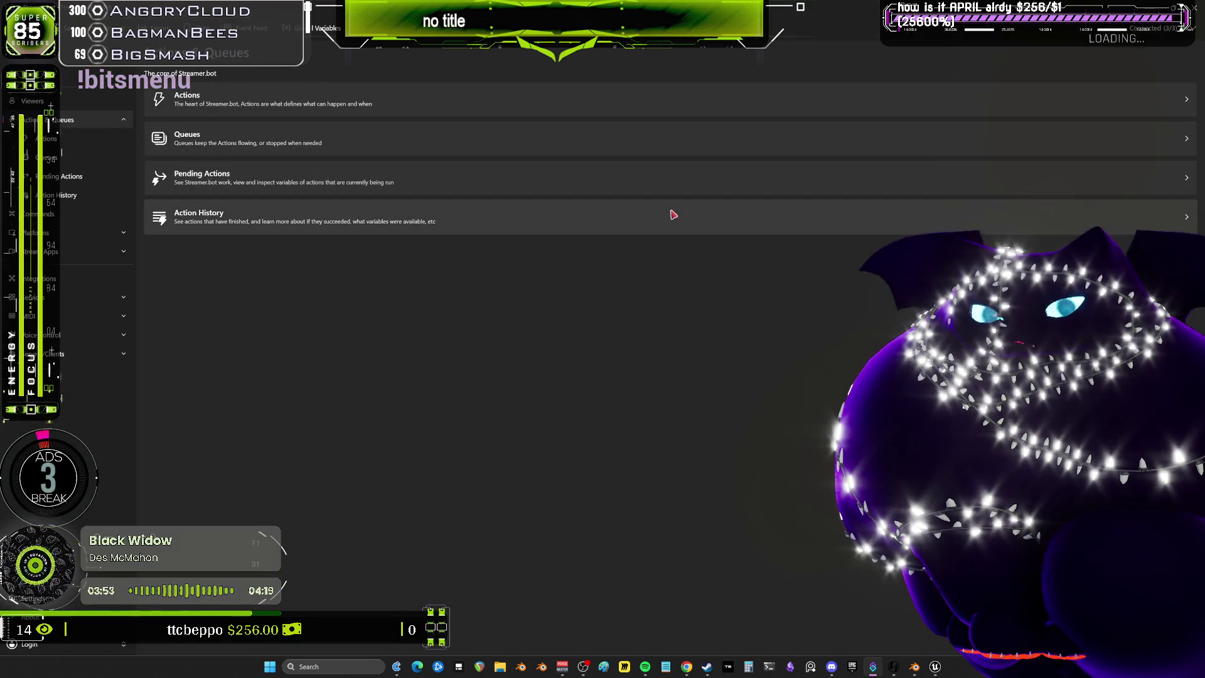
# In the Actions list, start a new action with Add from the list's context menu
pyautogui.click(197, 101)
pyautogui.scroll(-15, 347, 324)
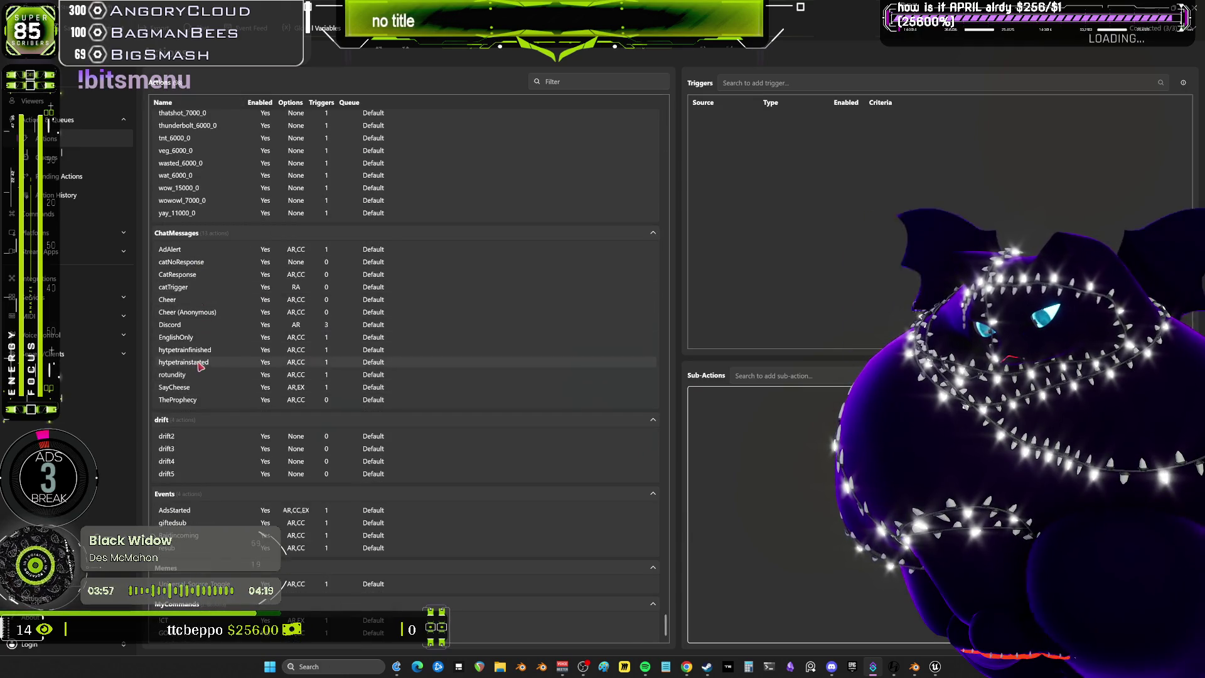
pyautogui.rightClick(433, 632)
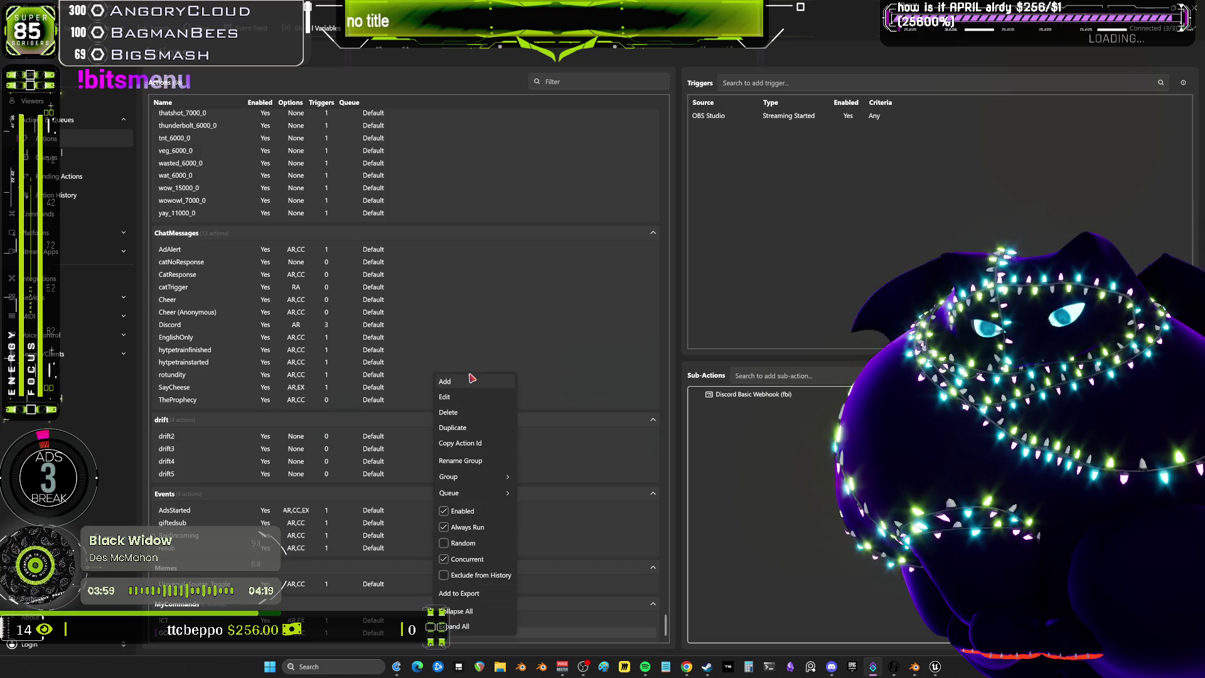
pyautogui.click(472, 382)
pyautogui.write('A')
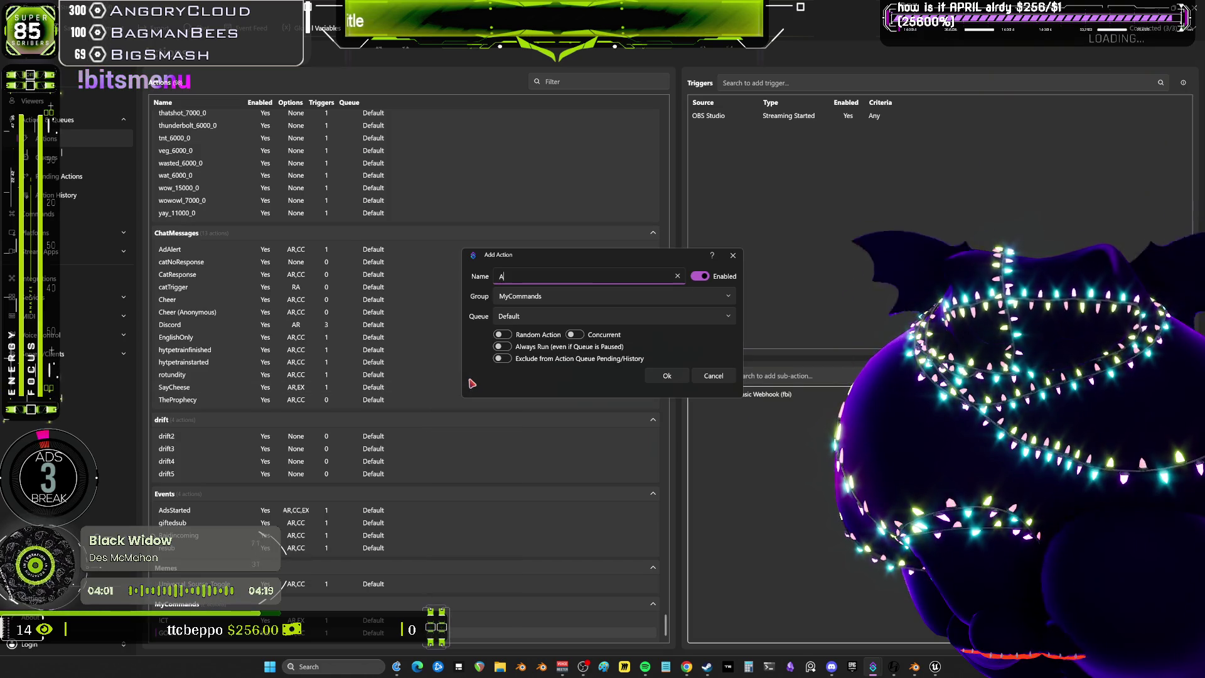
# Name the new action Announce, then search the triggers for 'ads' and clear the search
pyautogui.write('nnounce')
pyautogui.press('Return')
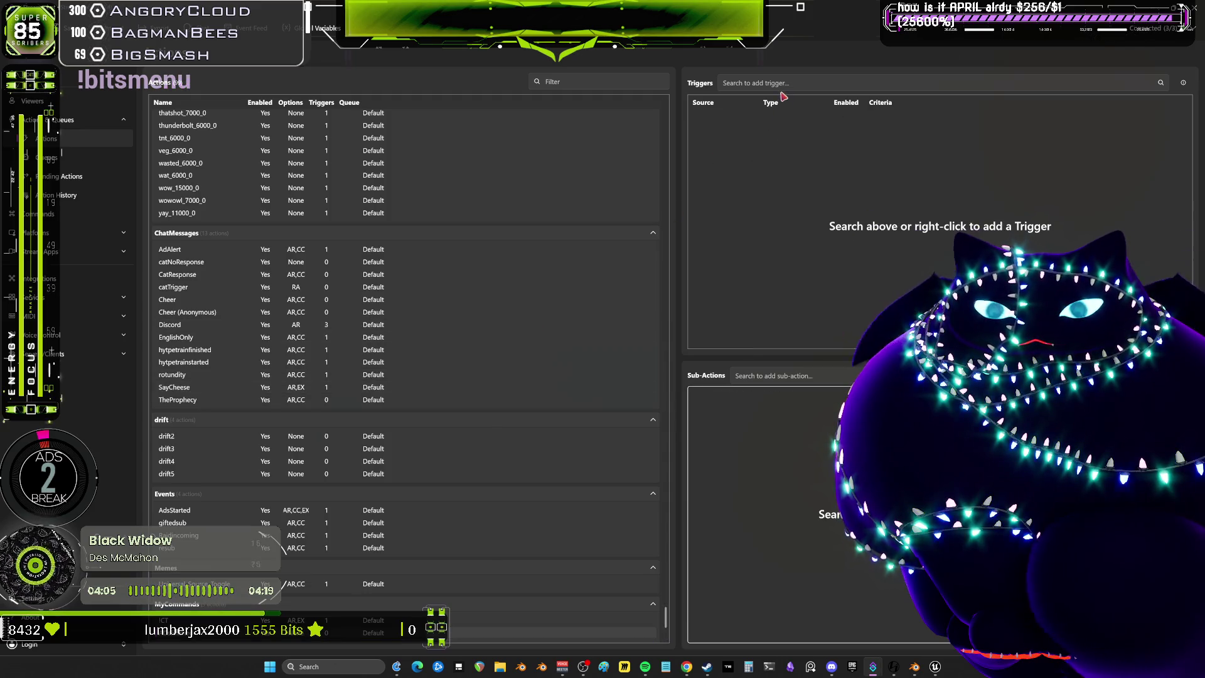
pyautogui.click(780, 87)
pyautogui.write('ads')
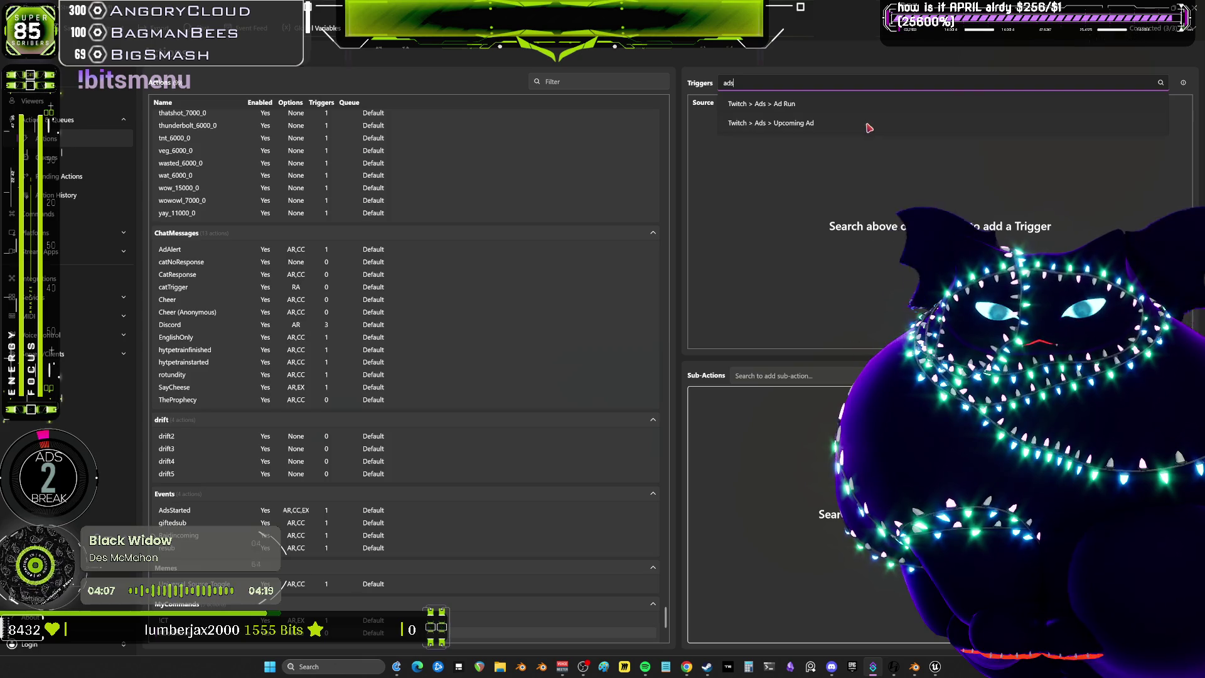
pyautogui.press('BackSpace')
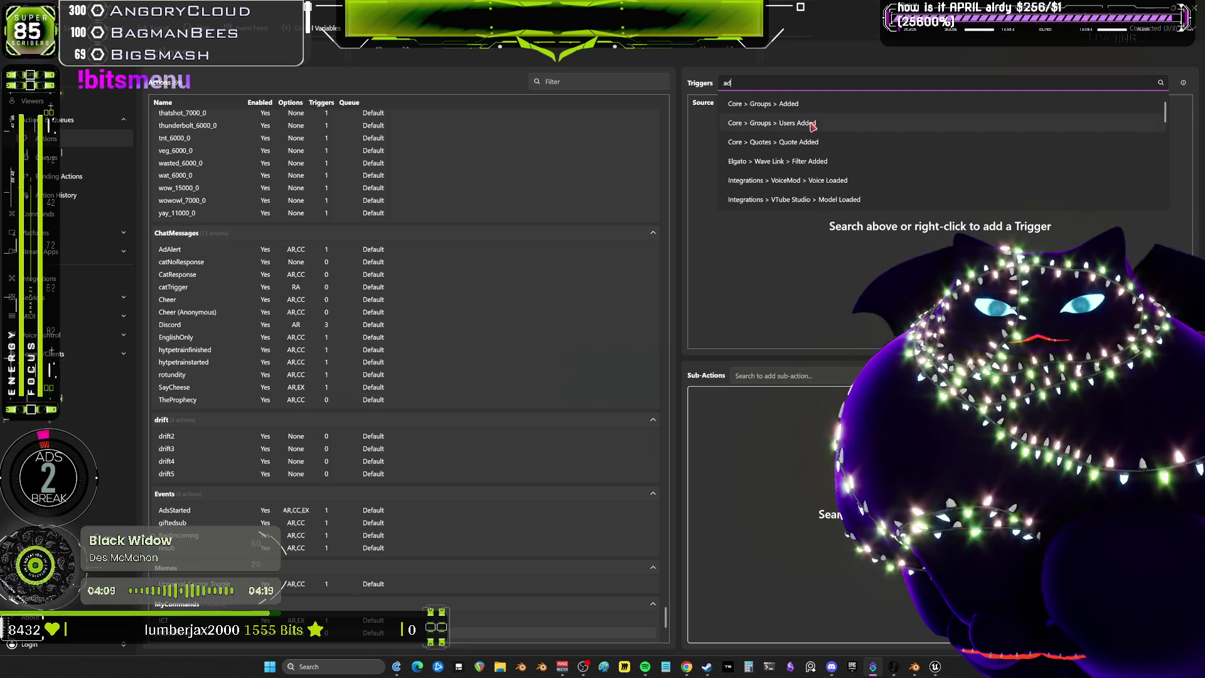
pyautogui.scroll(-10, 816, 138)
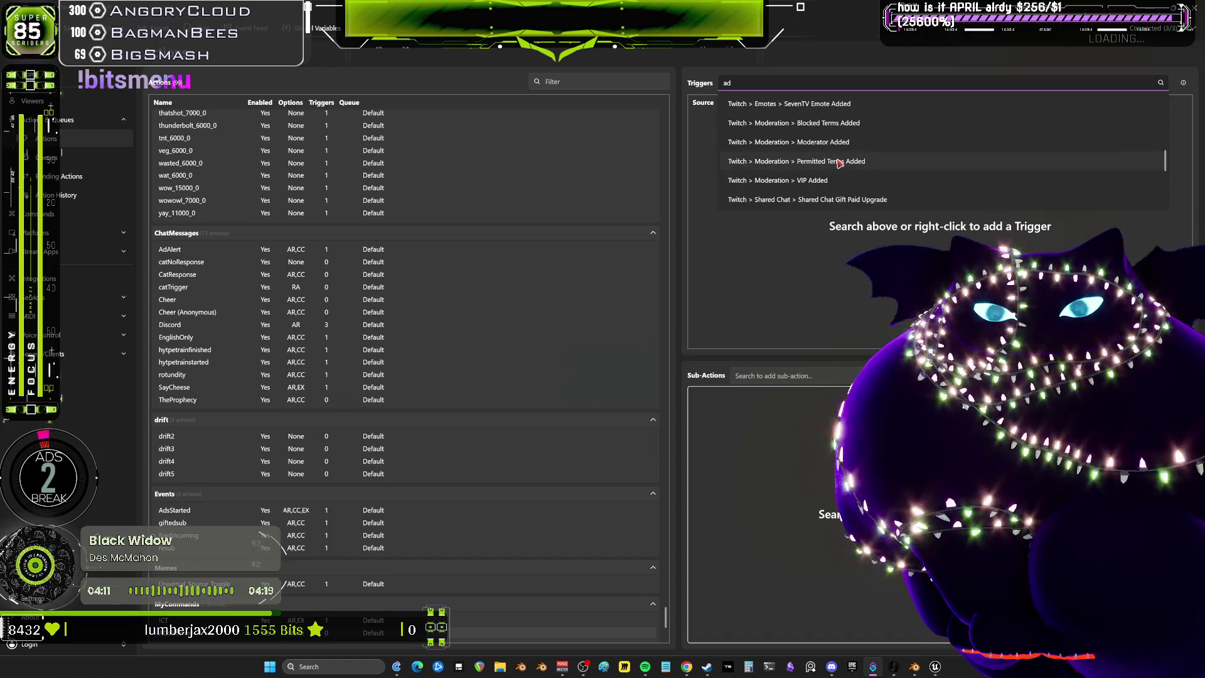
pyautogui.scroll(5, 839, 162)
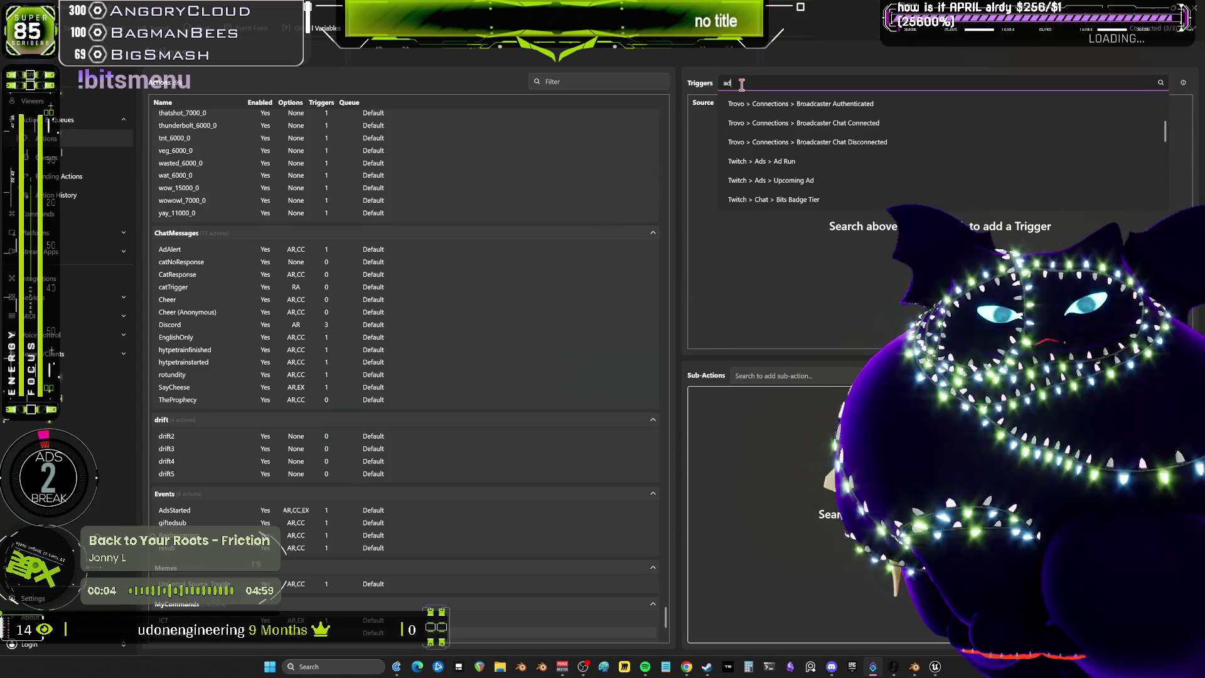
pyautogui.press('BackSpace')
pyautogui.press('BackSpace')
# Browse the Add > Twitch > Ads trigger menu and close it without adding a trigger
pyautogui.rightClick(748, 259)
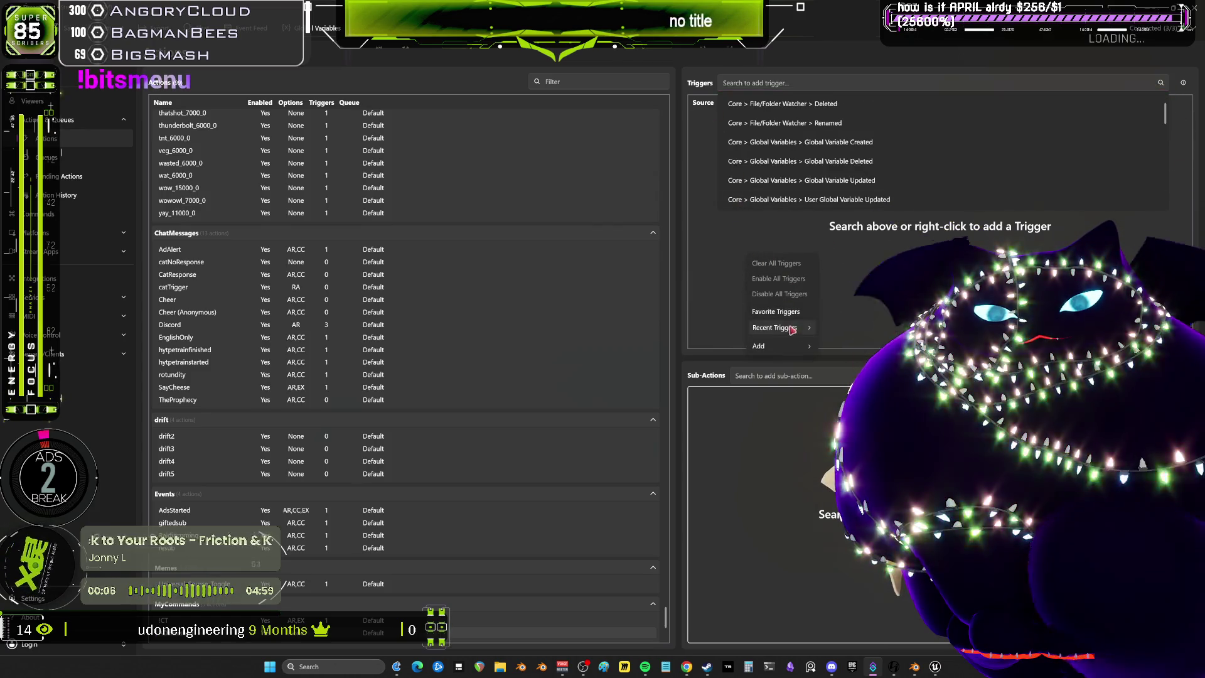
pyautogui.moveTo(779, 346)
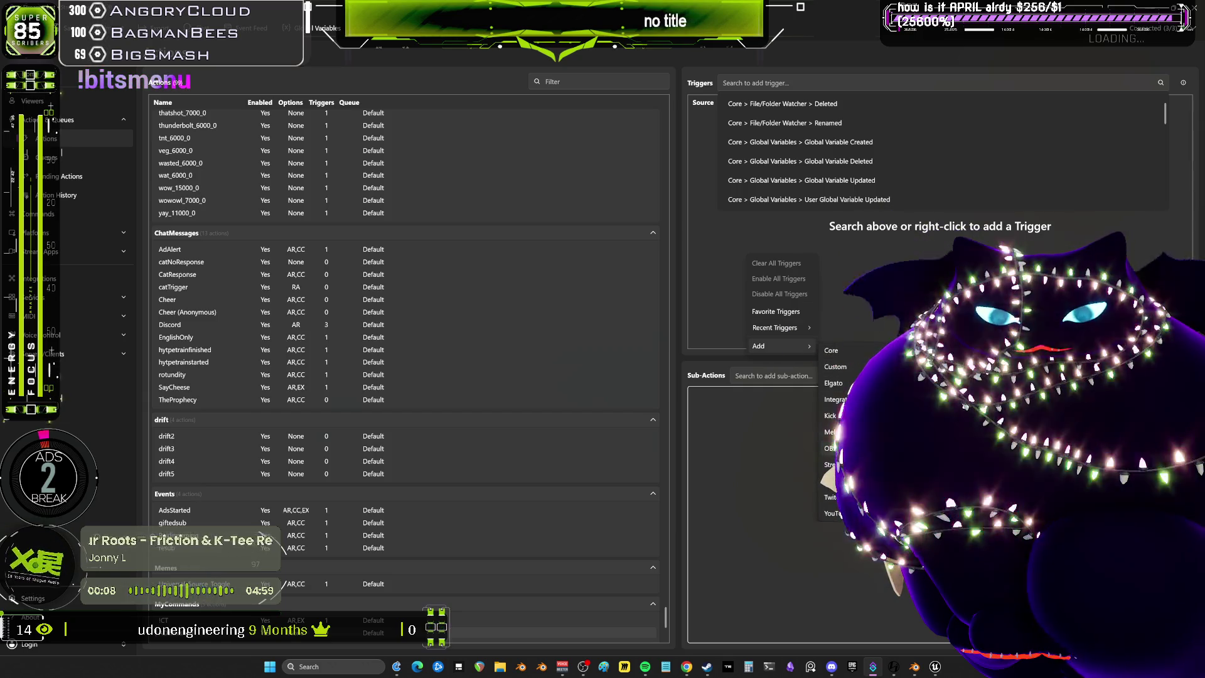
pyautogui.moveTo(830, 497)
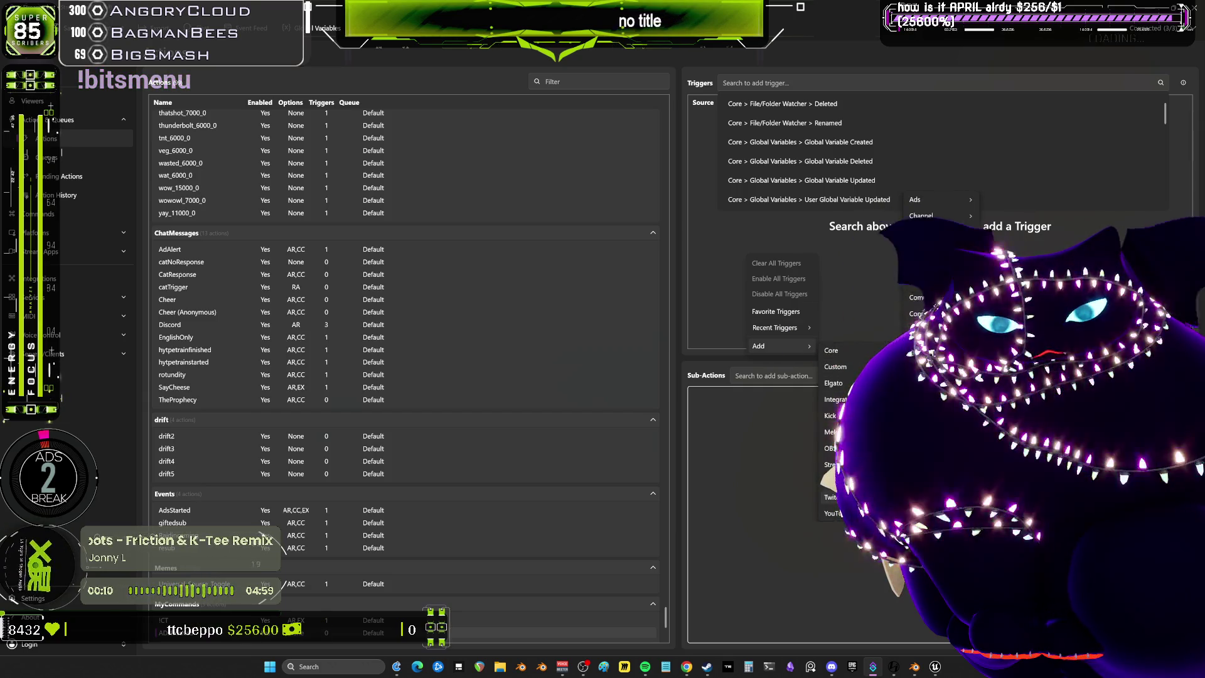
pyautogui.moveTo(942, 200)
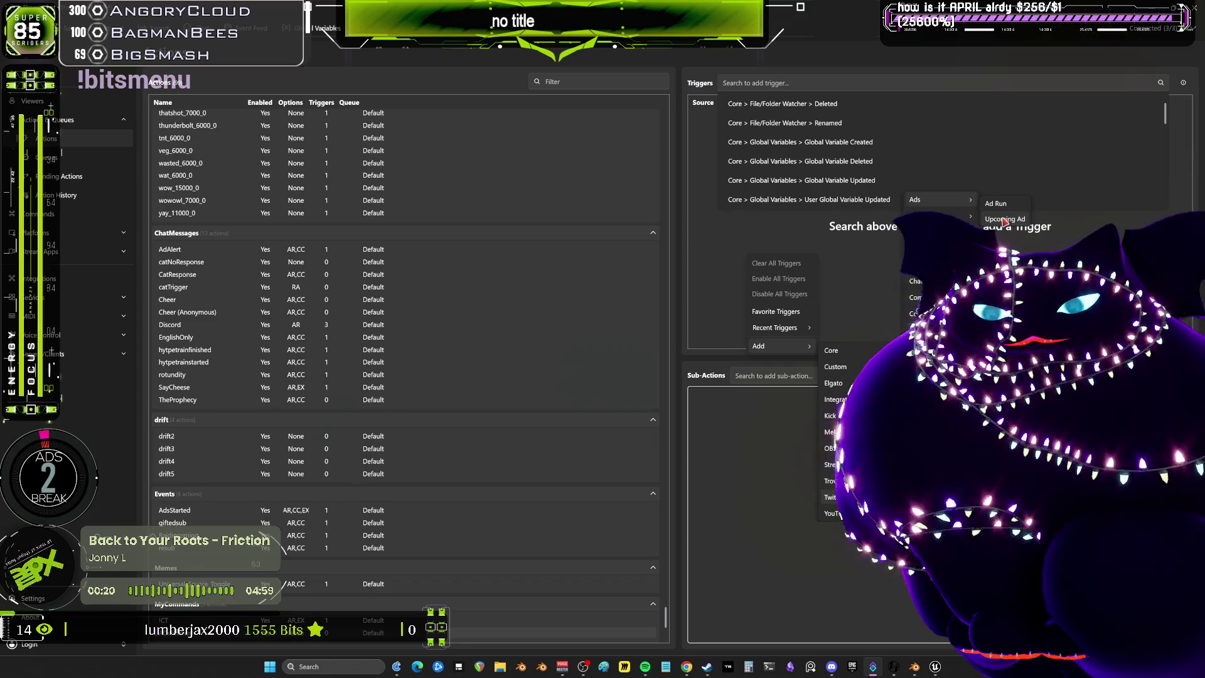
pyautogui.moveTo(942, 232)
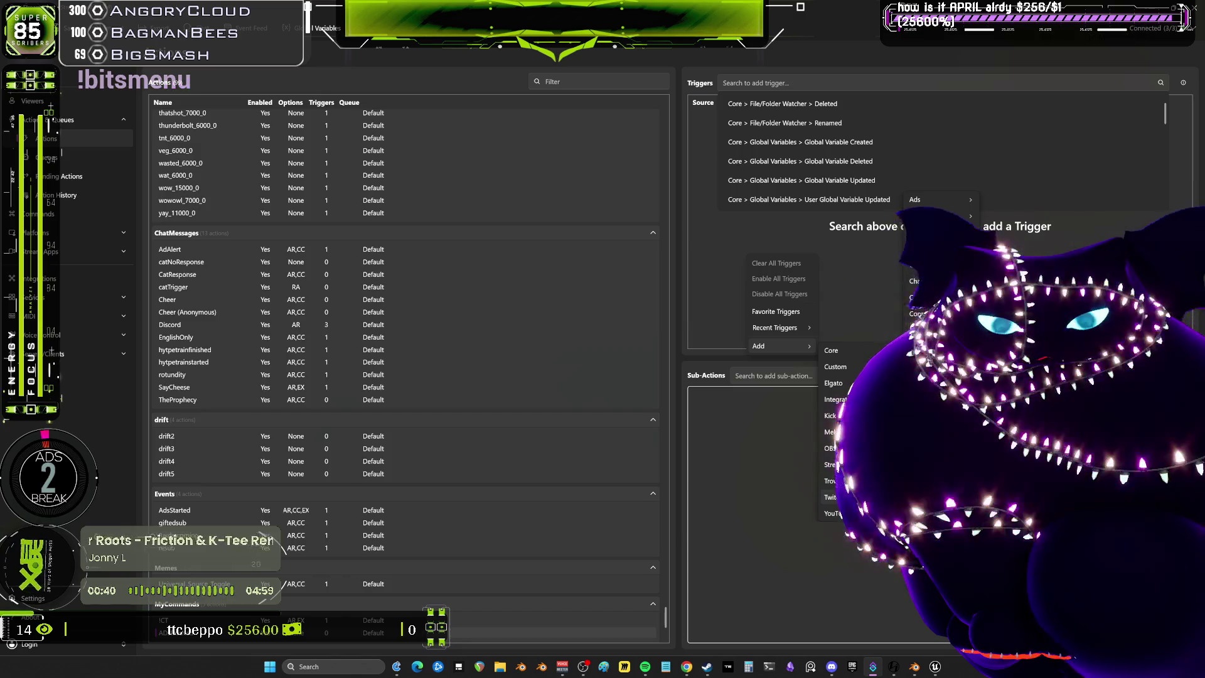
pyautogui.moveTo(935, 346)
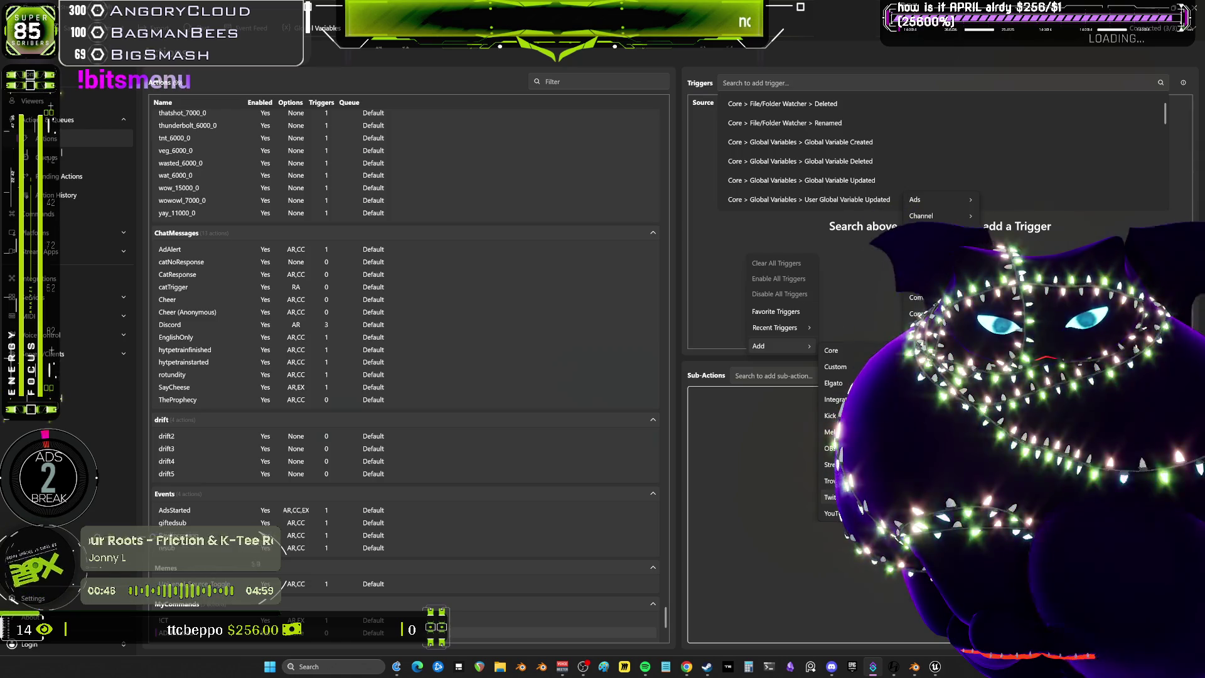
pyautogui.click(741, 508)
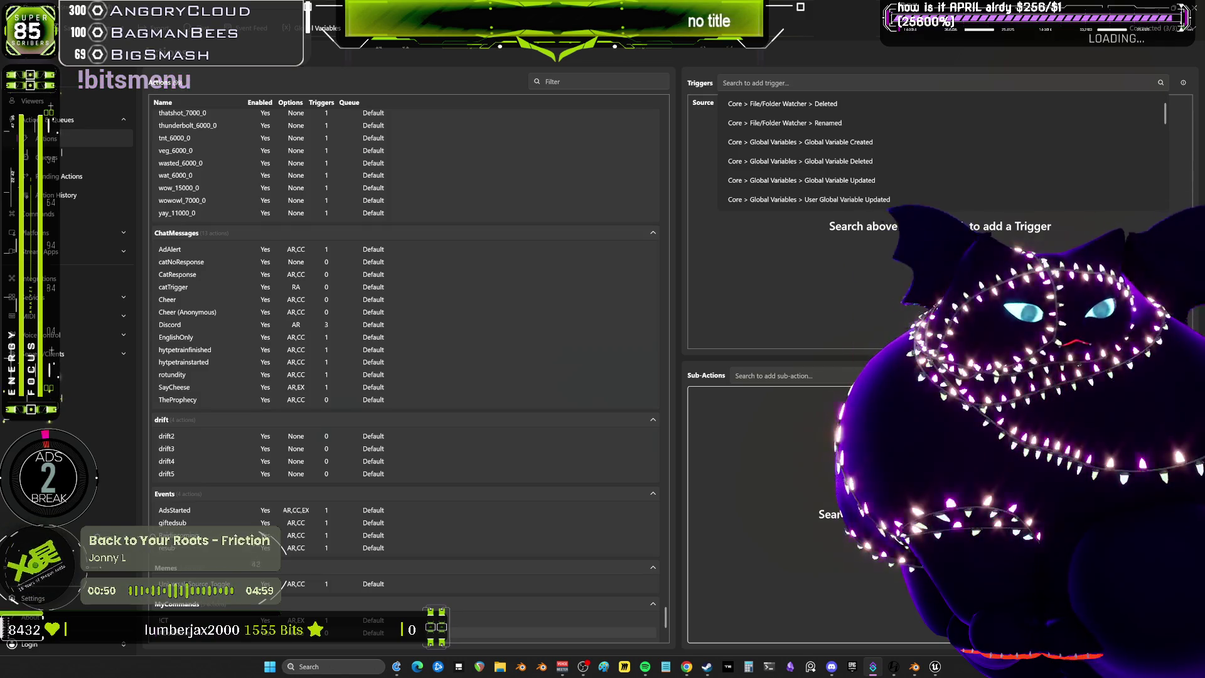
pyautogui.press('Escape')
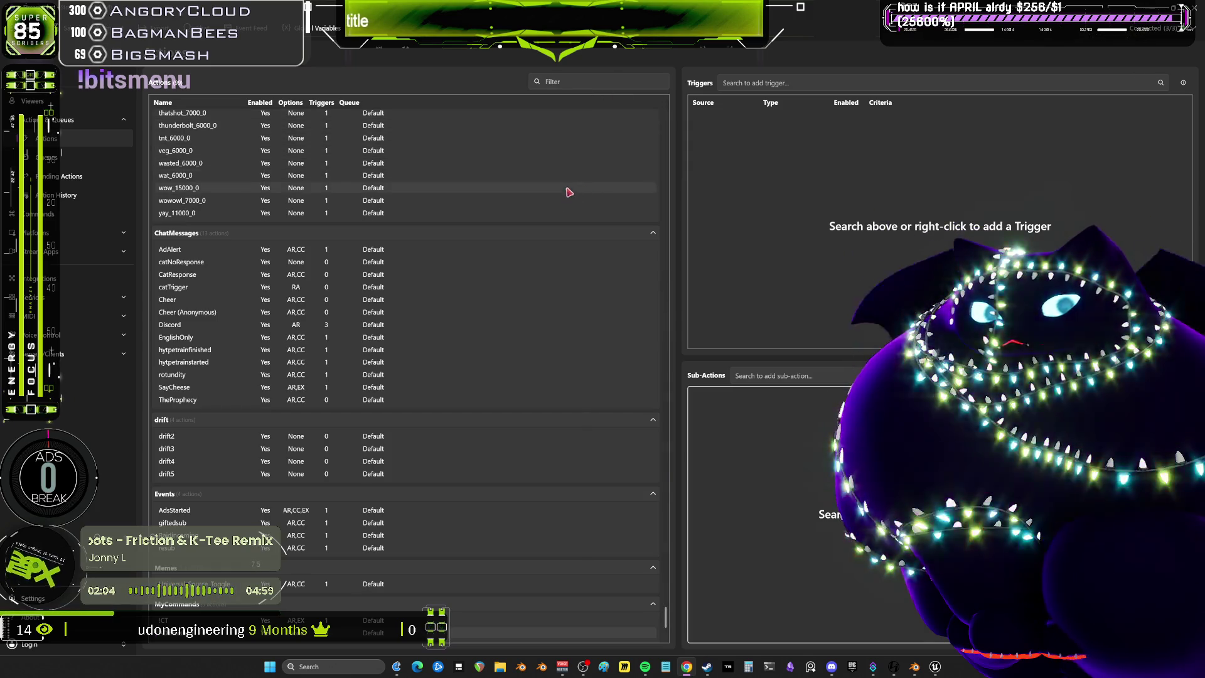
pyautogui.click(768, 181)
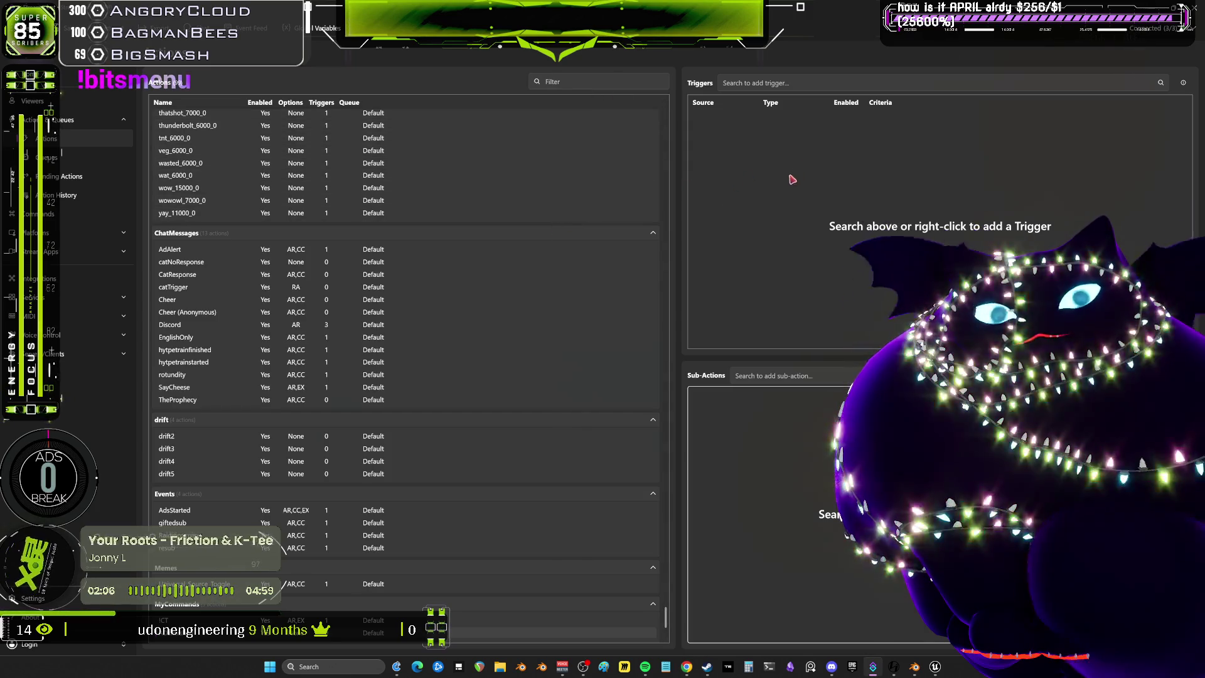
# Review the AdAlert and AdsStarted actions with their triggers and sub-actions
pyautogui.scroll(-1, 332, 375)
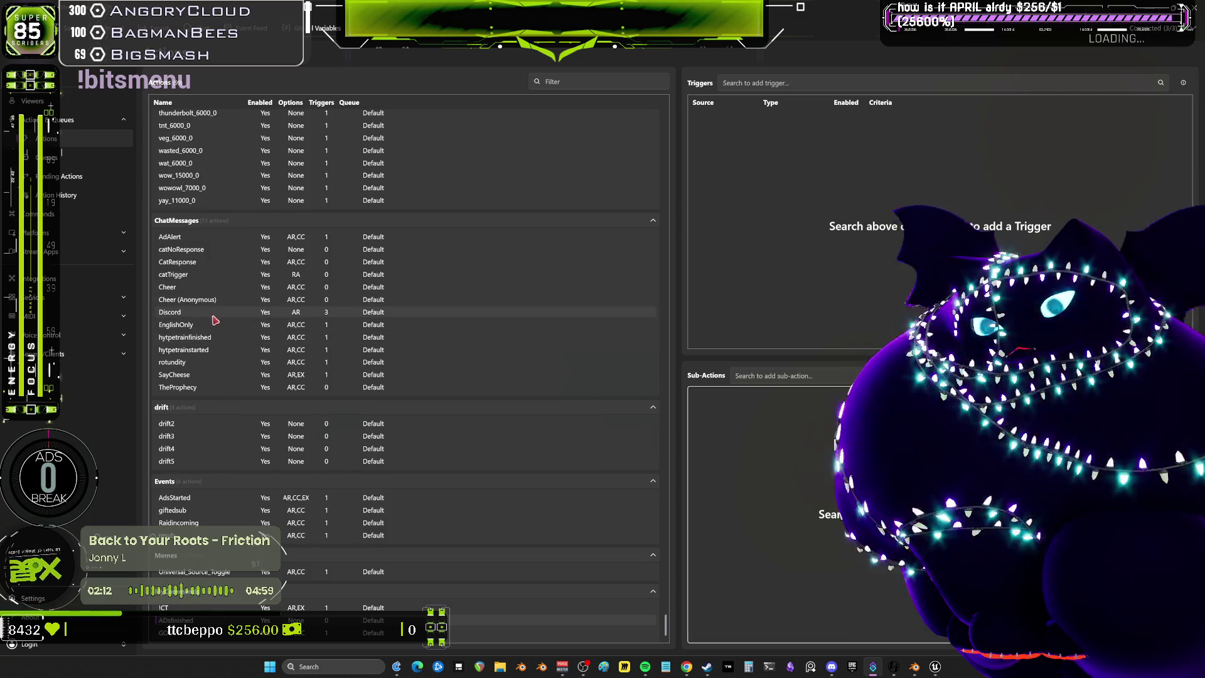
pyautogui.scroll(15, 204, 407)
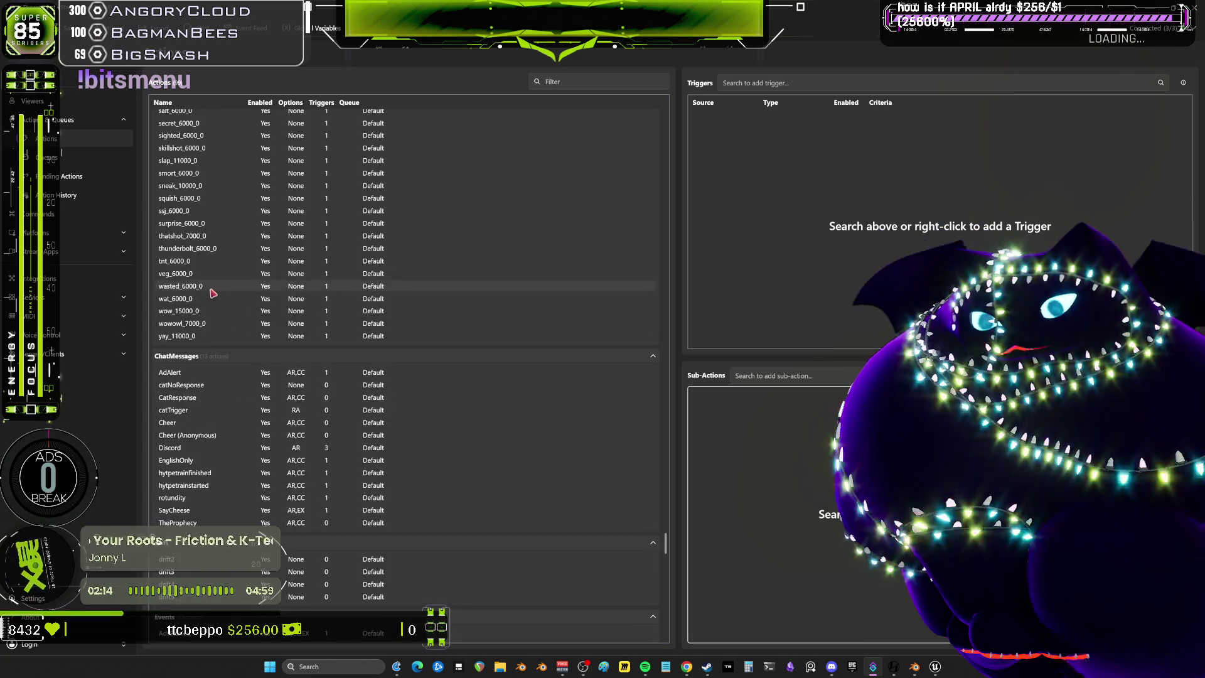
pyautogui.scroll(-15, 204, 344)
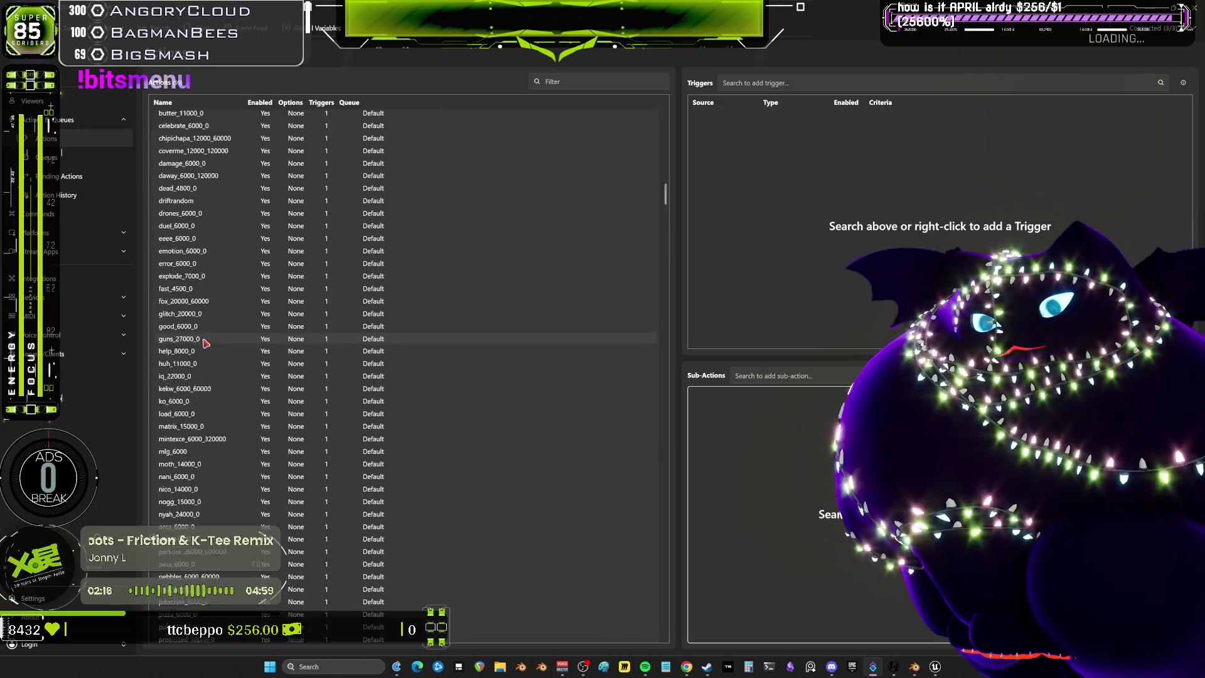
pyautogui.click(176, 273)
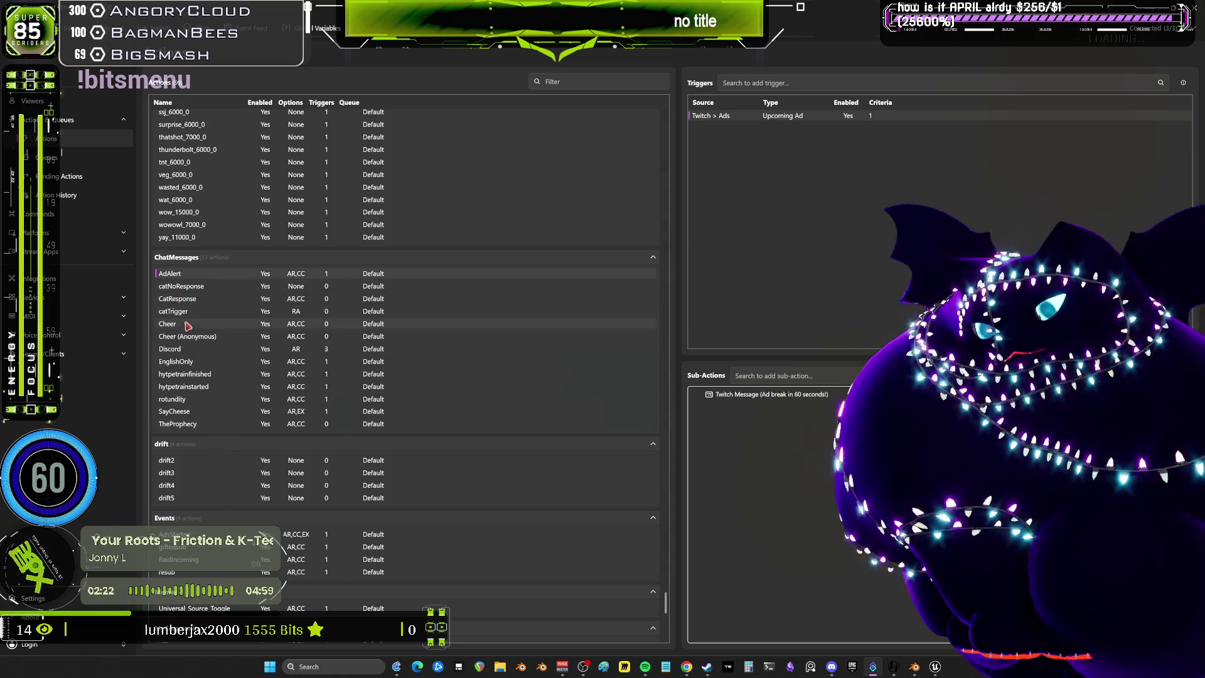
pyautogui.scroll(-1, 203, 424)
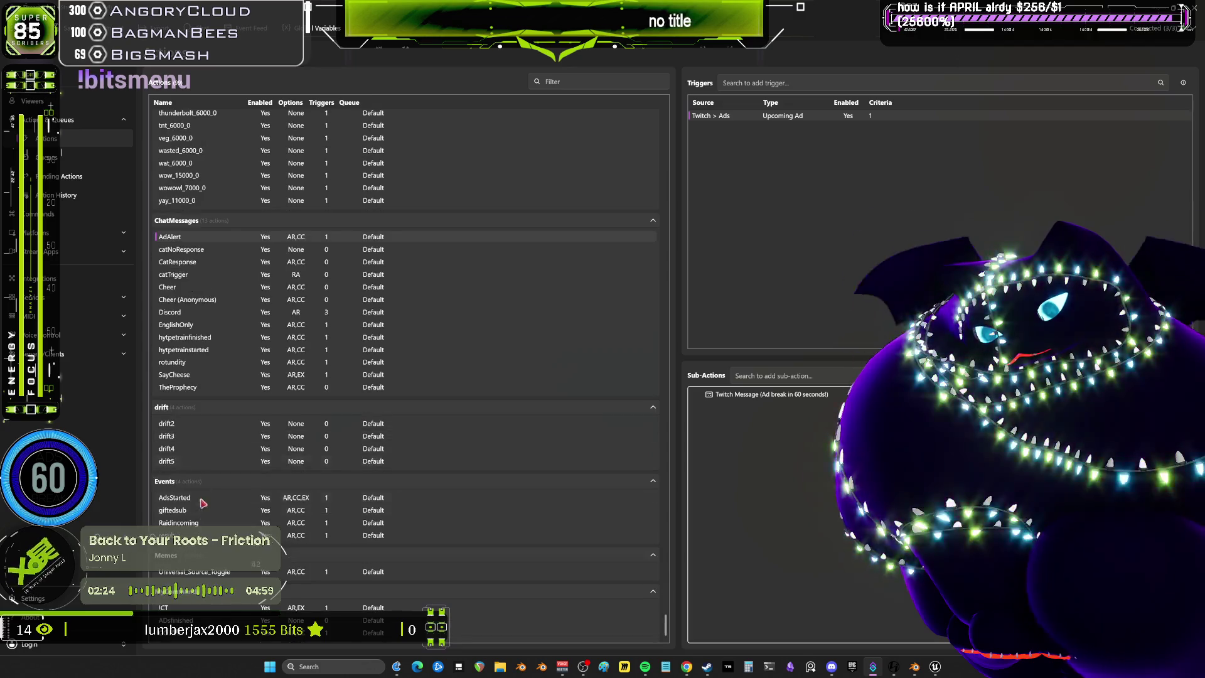
pyautogui.click(178, 497)
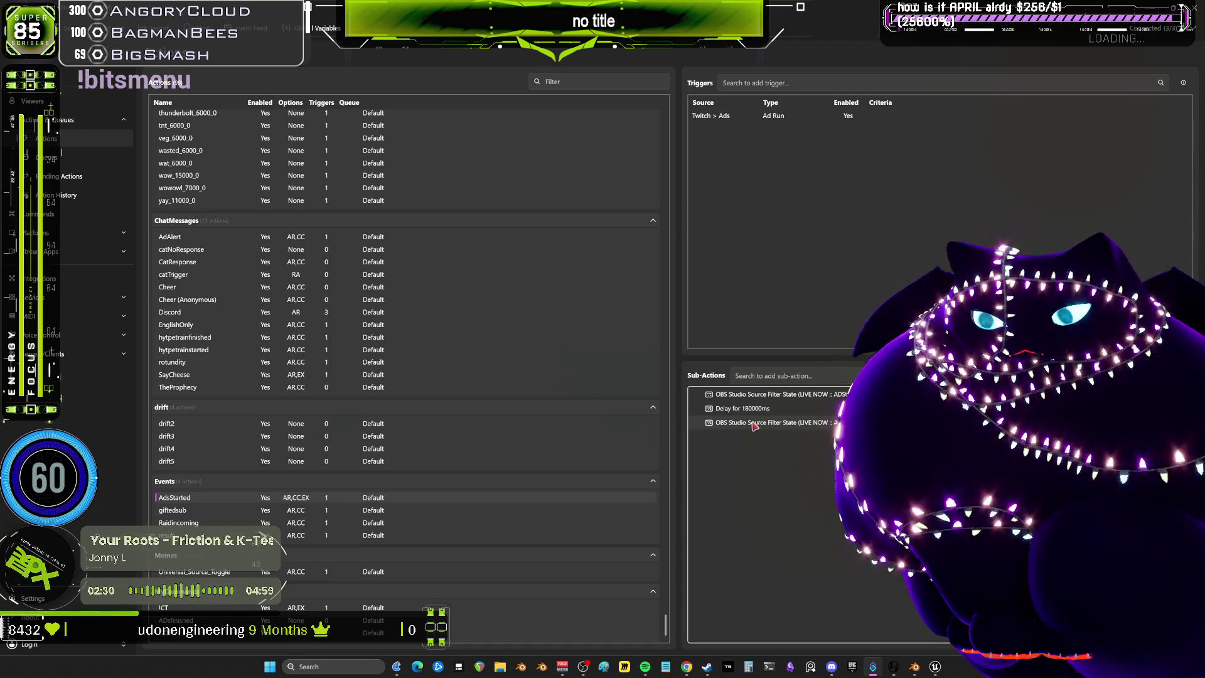
# Open the third filter-state sub-action's settings, cancel unchanged, and restore the window size
pyautogui.doubleClick(754, 424)
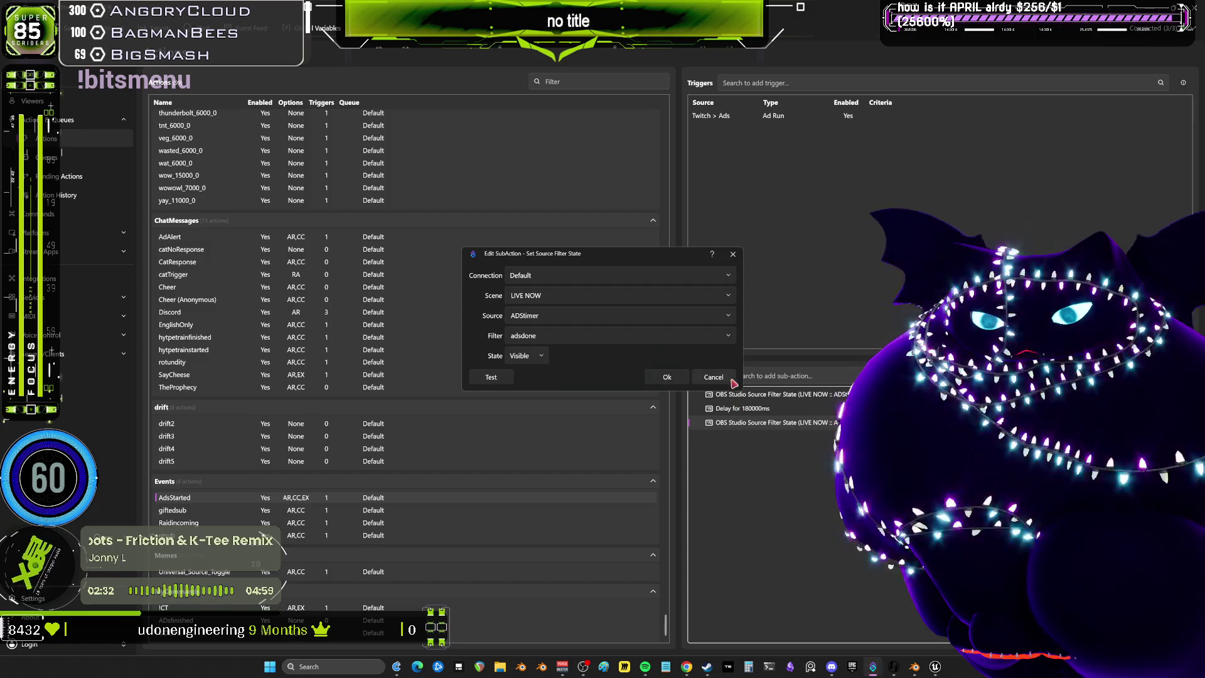
pyautogui.click(667, 376)
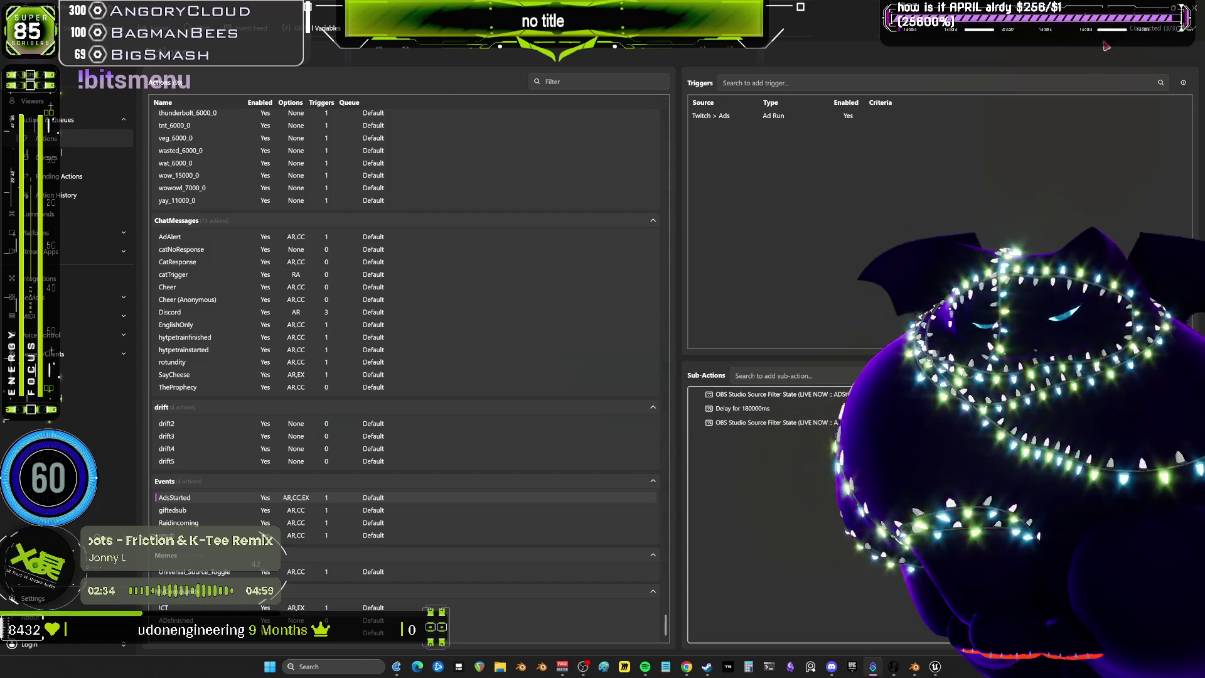
pyautogui.doubleClick(502, 8)
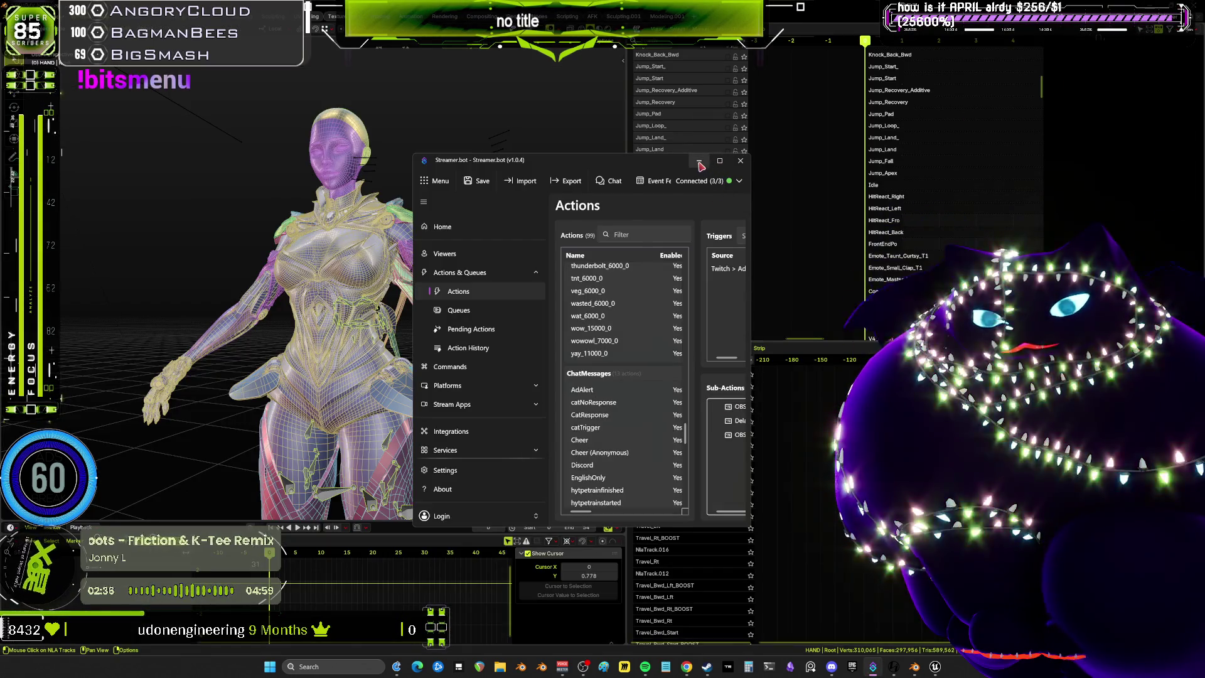
pyautogui.click(699, 161)
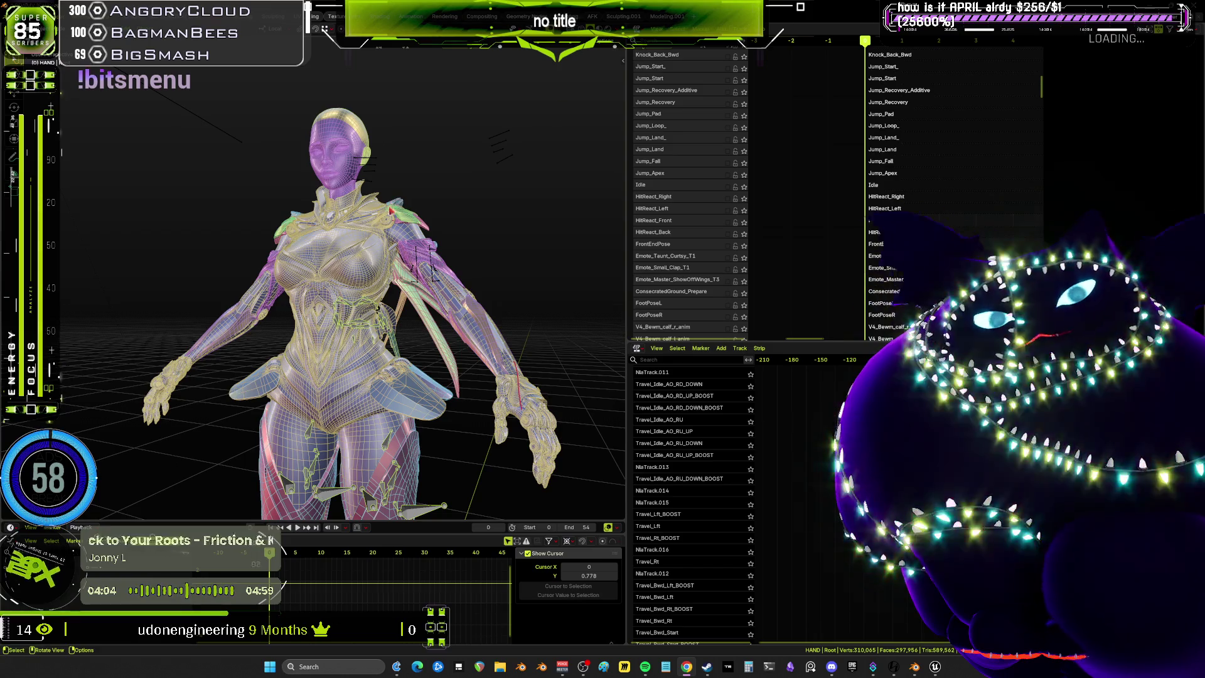
# Zoom the 3D viewport onto the lower leg armour and orbit to a side view
pyautogui.moveTo(377, 236); pyautogui.dragTo(446, 236)
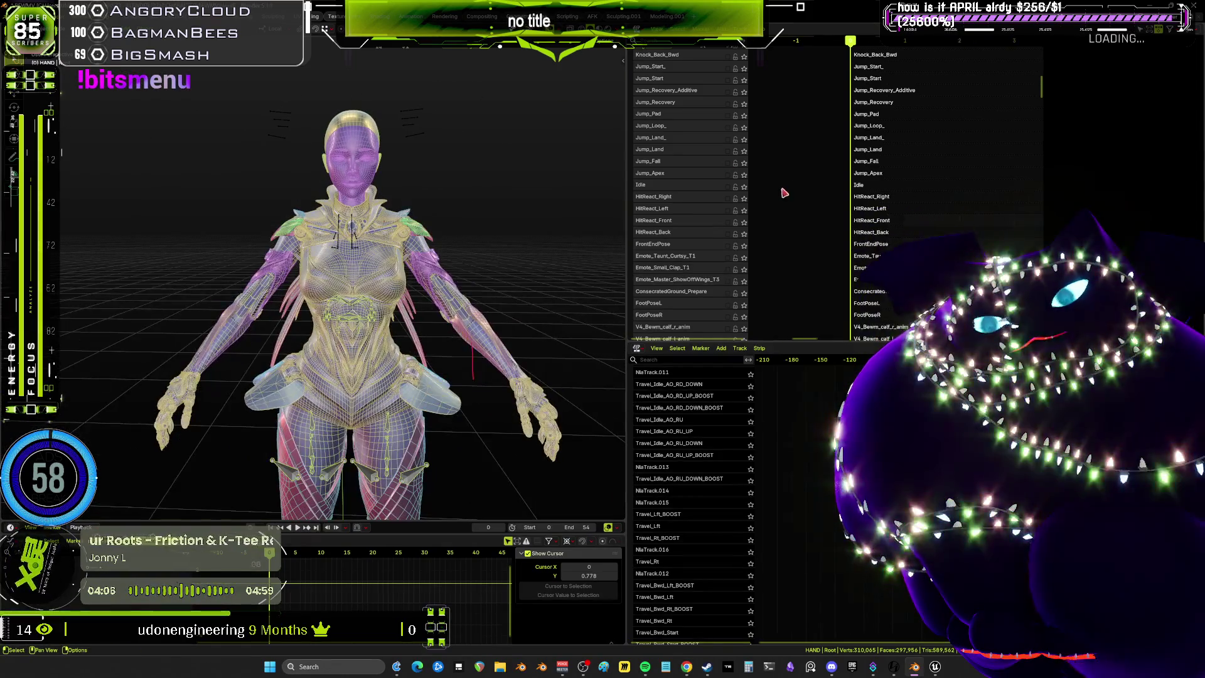
pyautogui.scroll(3, 816, 188)
pyautogui.scroll(5, 880, 196)
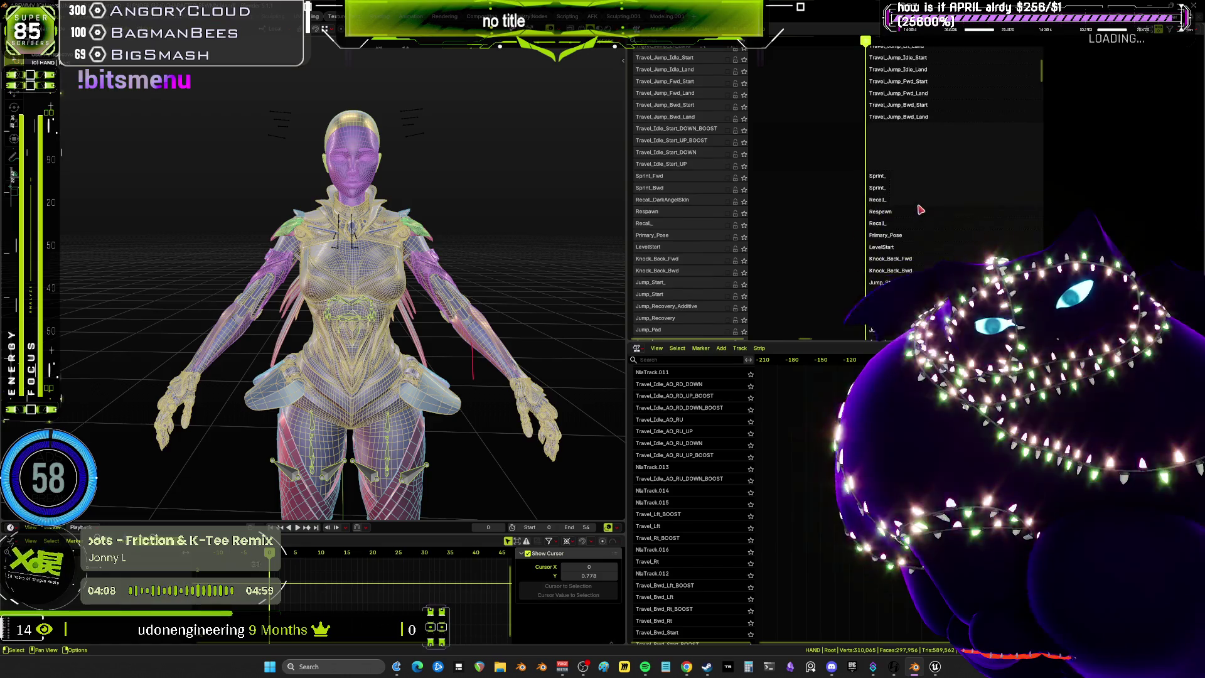
pyautogui.scroll(5, 919, 197)
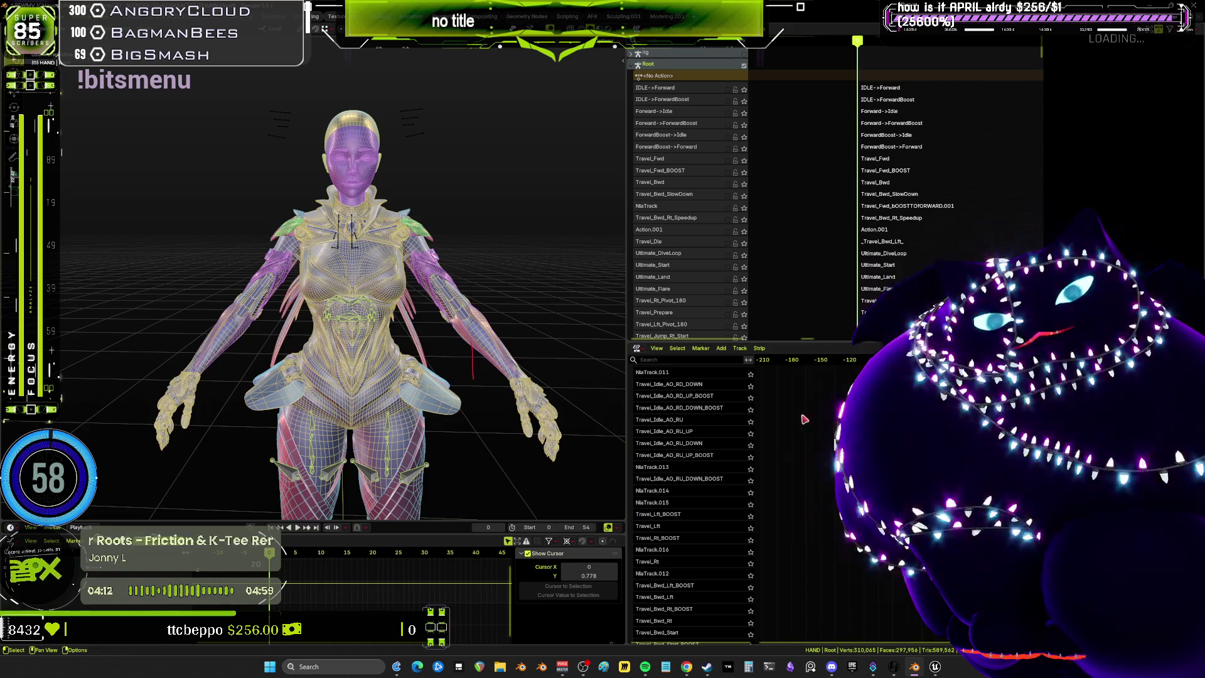
pyautogui.scroll(-4, 726, 357)
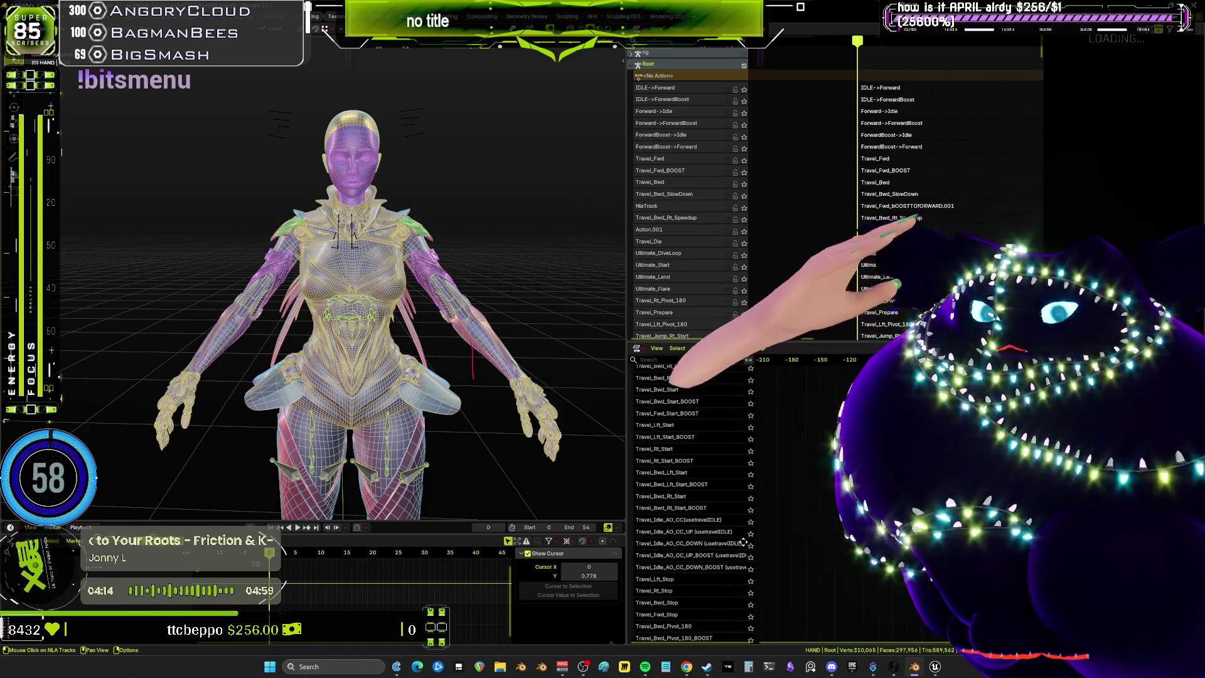
pyautogui.scroll(-4, 752, 504)
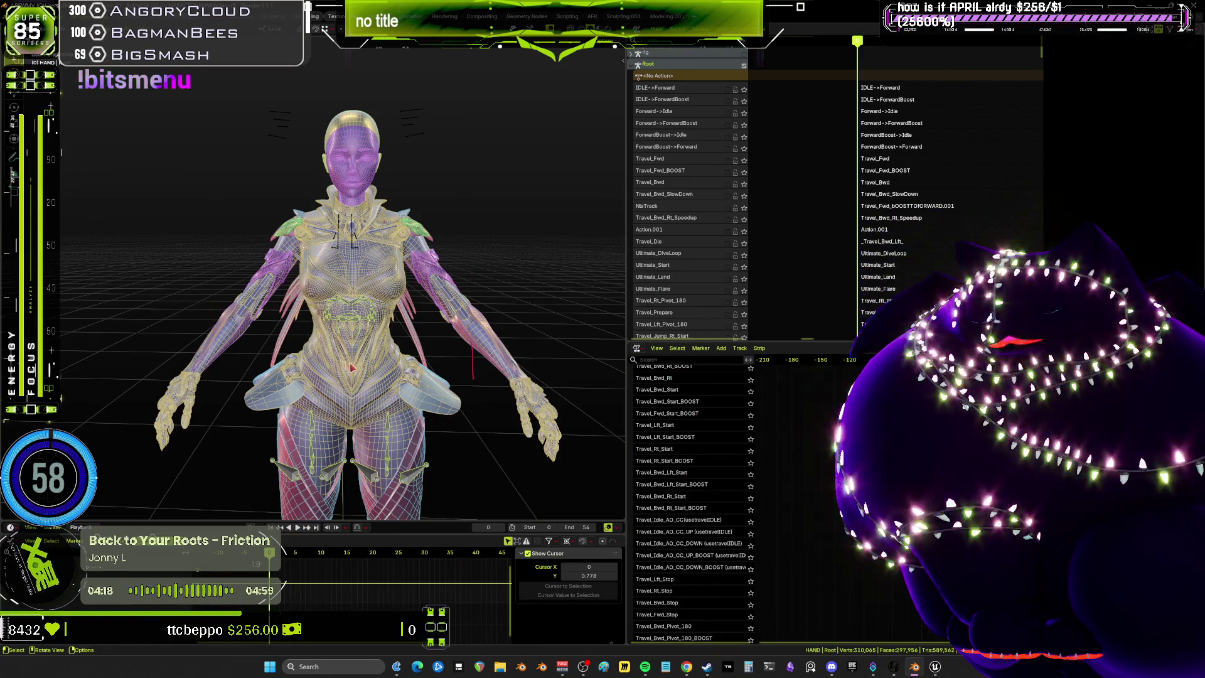
pyautogui.scroll(5, 339, 242)
pyautogui.moveTo(339, 241)
pyautogui.mouseDown()
pyautogui.moveTo(433, 250)
pyautogui.moveTo(295, 251)
pyautogui.moveTo(364, 295)
pyautogui.mouseUp()
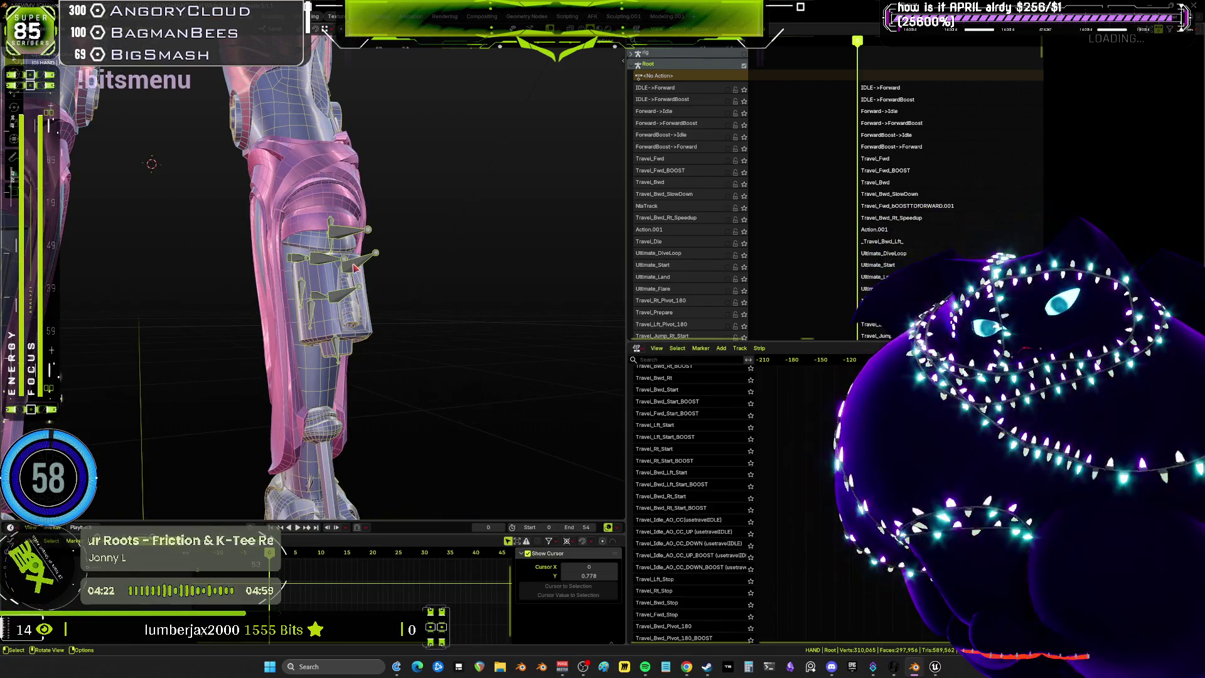
# Frame all NLA strips and scroll the track list up to the WingCn tracks
pyautogui.press('Home')
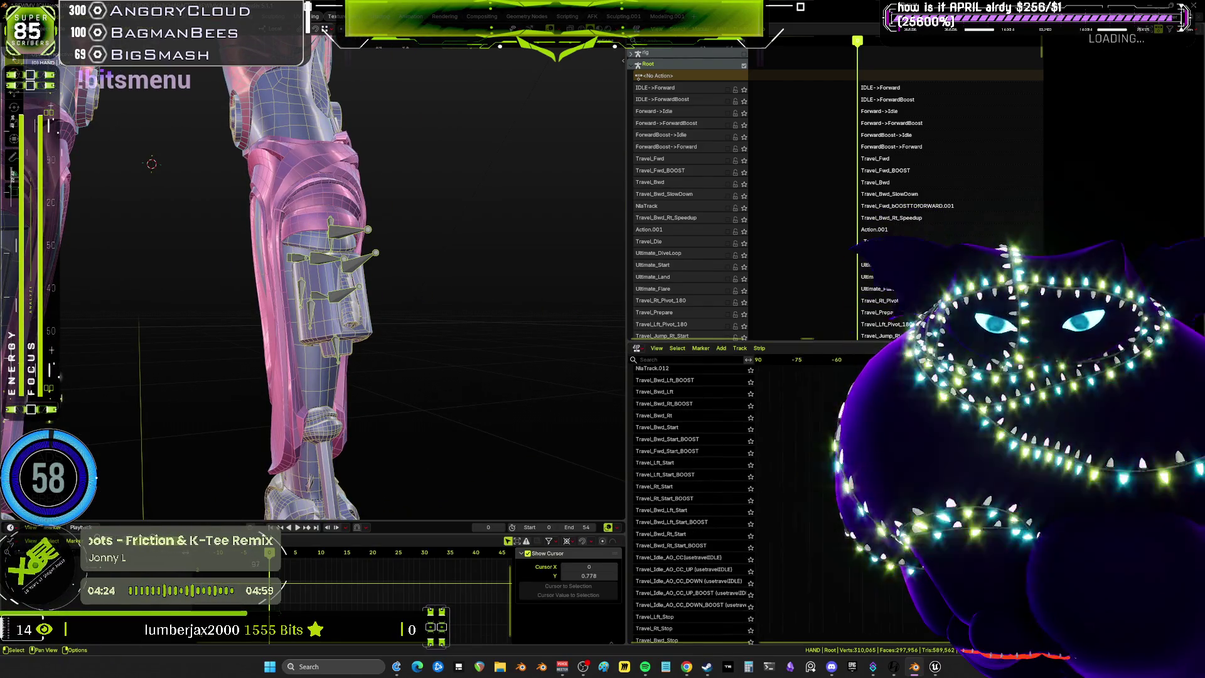
pyautogui.press('Home')
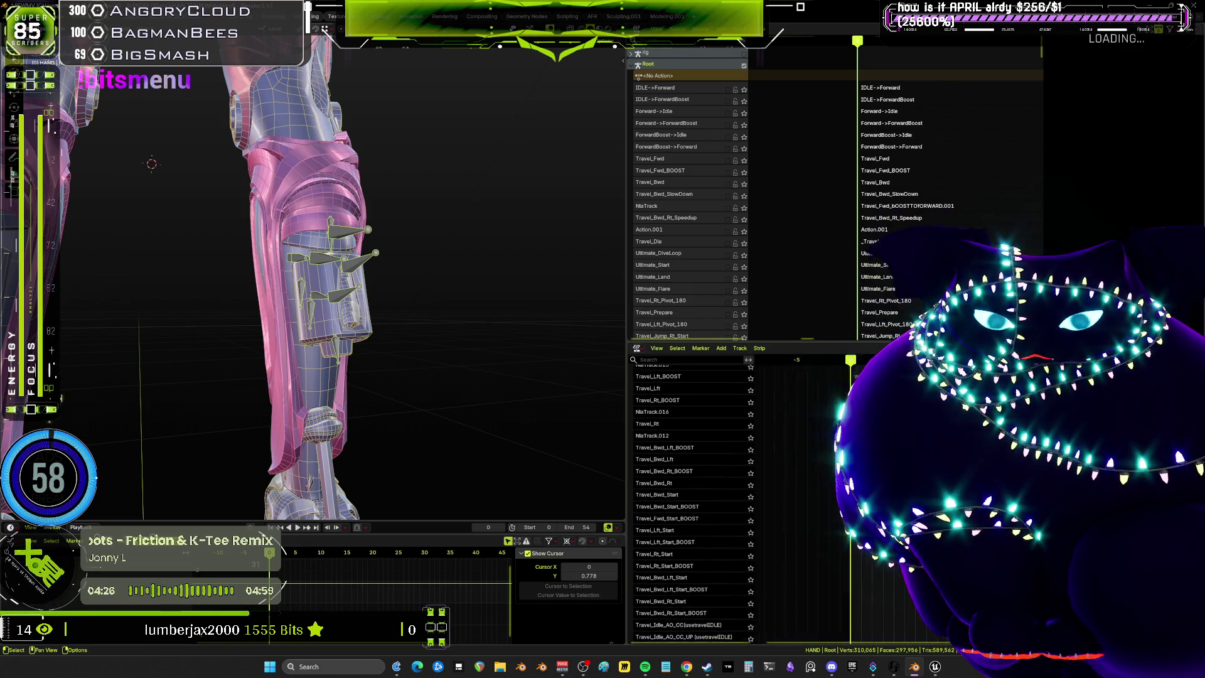
pyautogui.scroll(2, 834, 502)
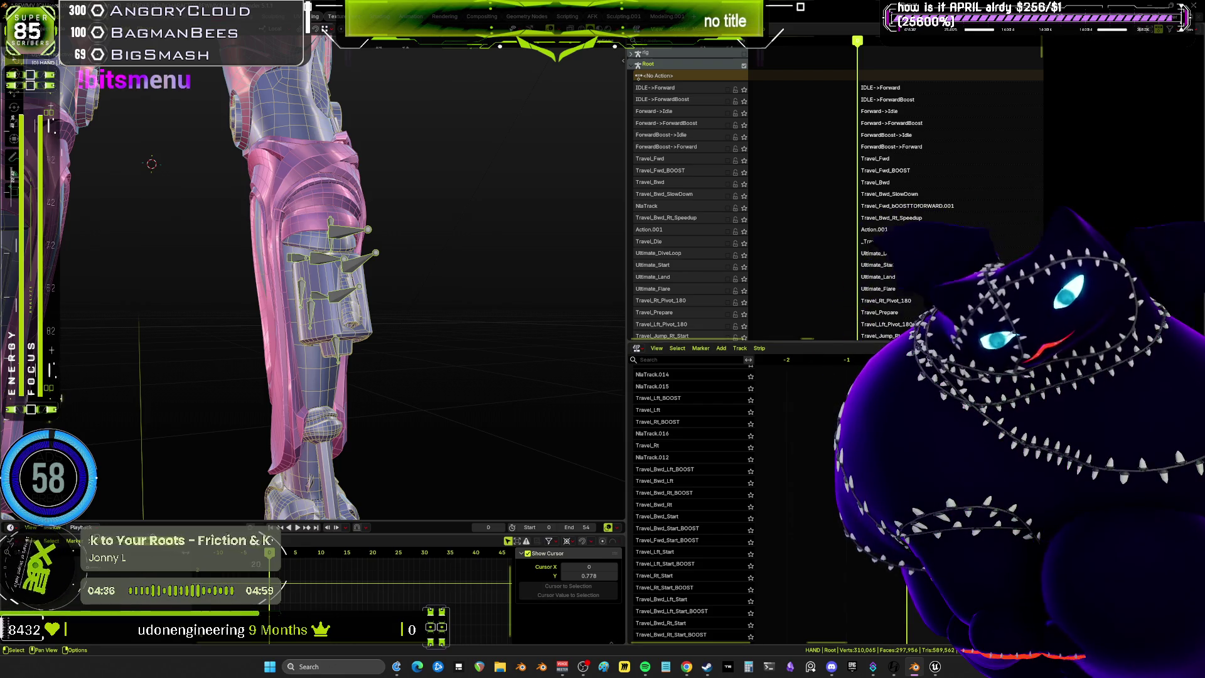
pyautogui.scroll(5, 690, 502)
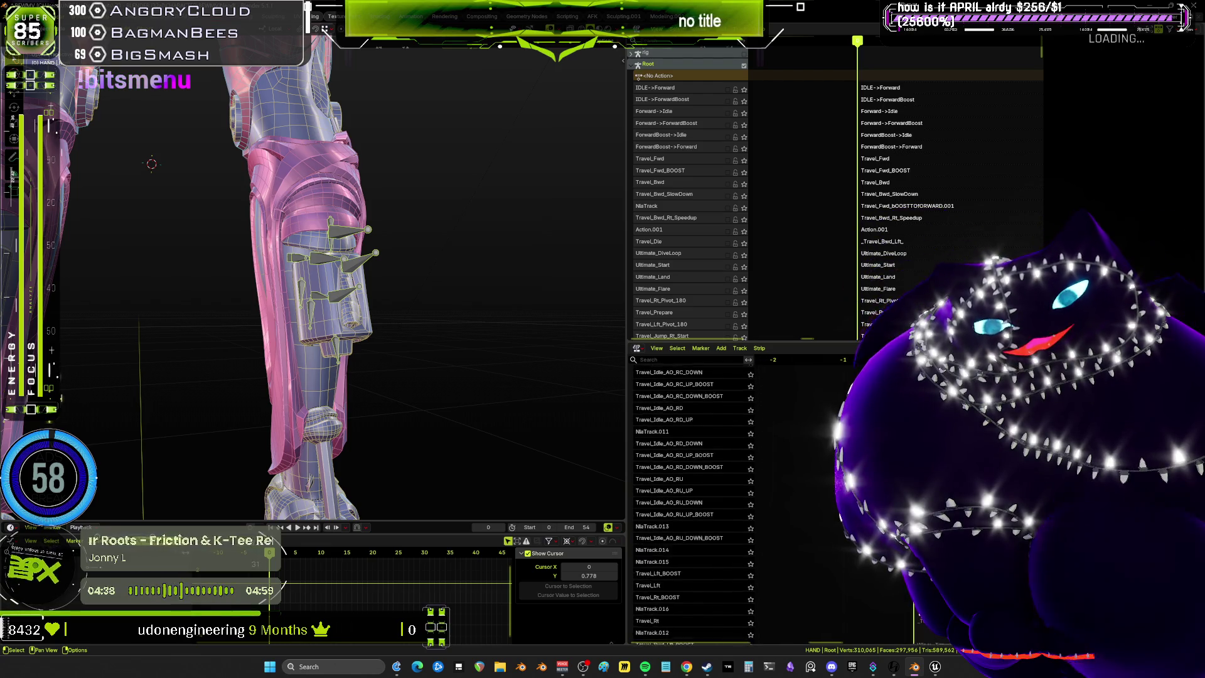
pyautogui.scroll(10, 691, 502)
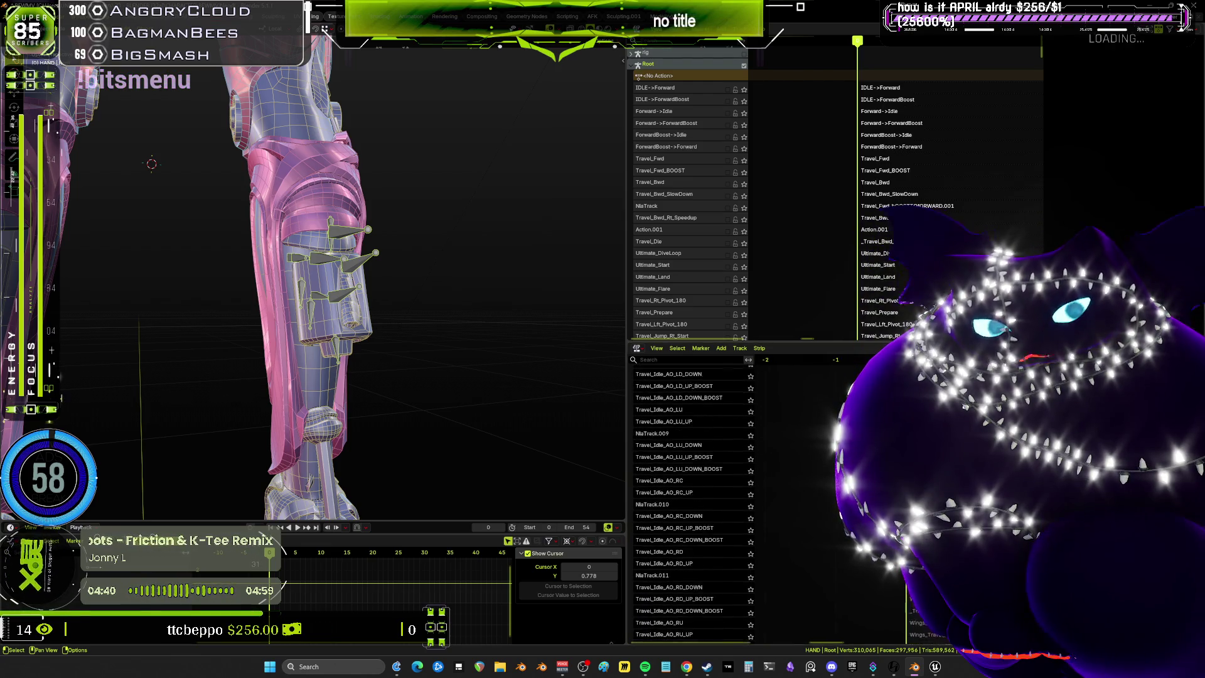
pyautogui.scroll(8, 690, 502)
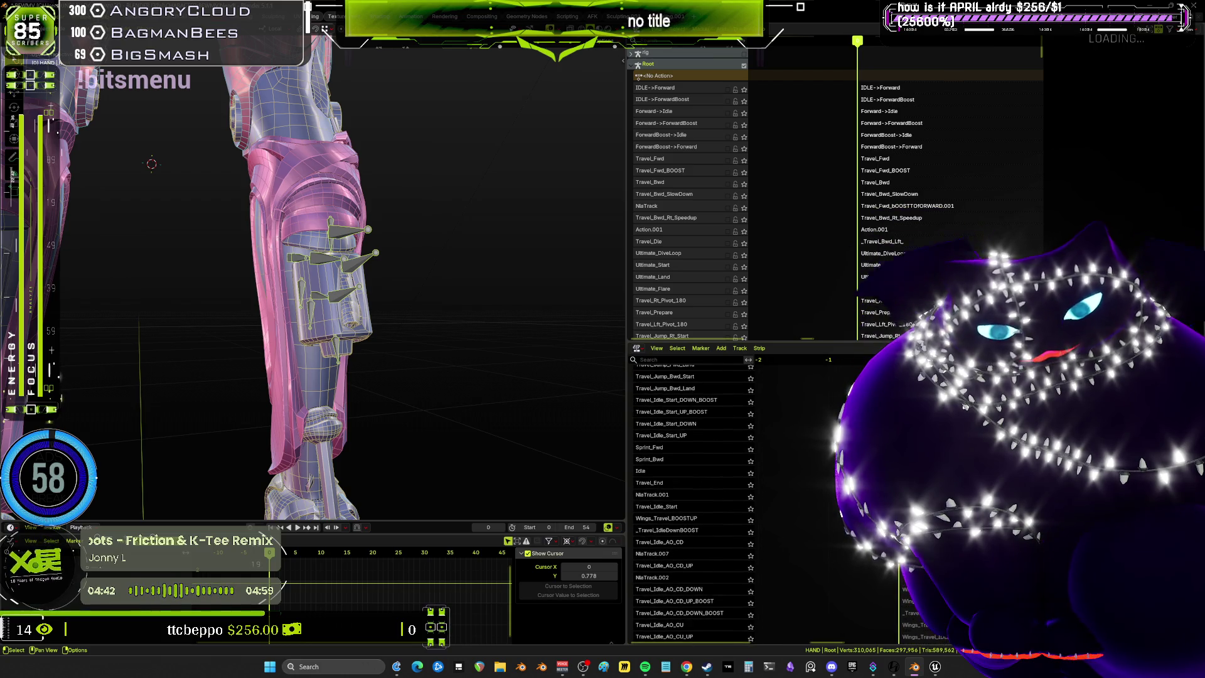
pyautogui.scroll(8, 691, 502)
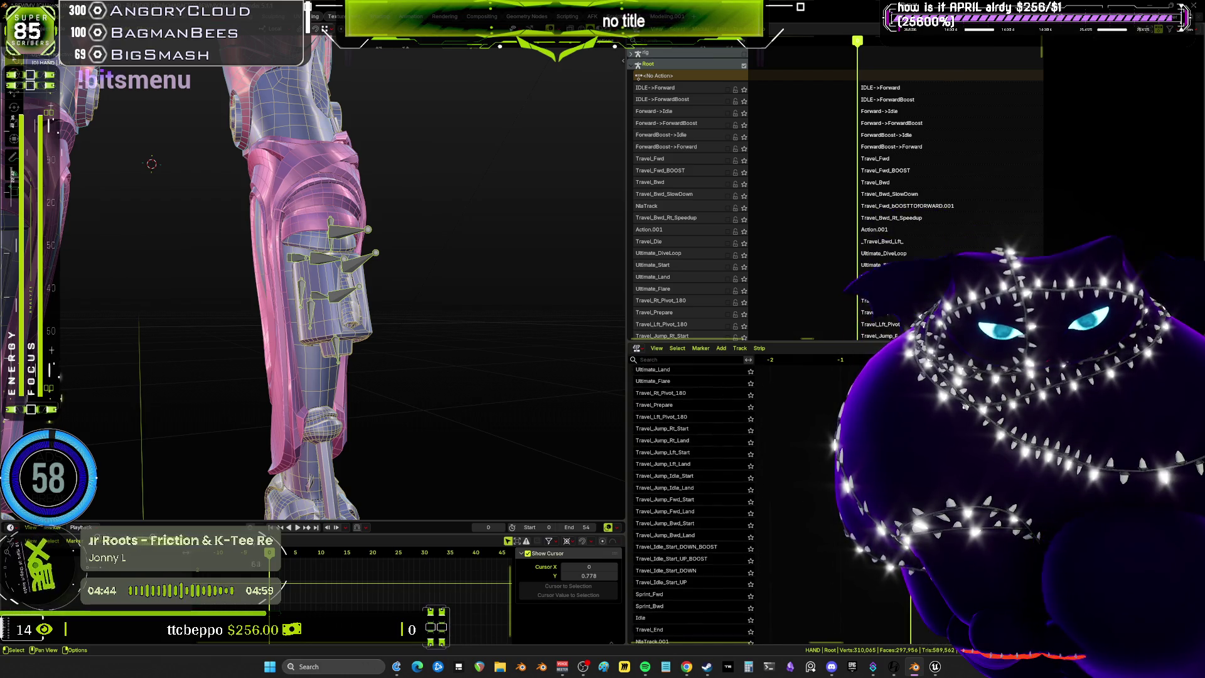
pyautogui.scroll(1, 690, 502)
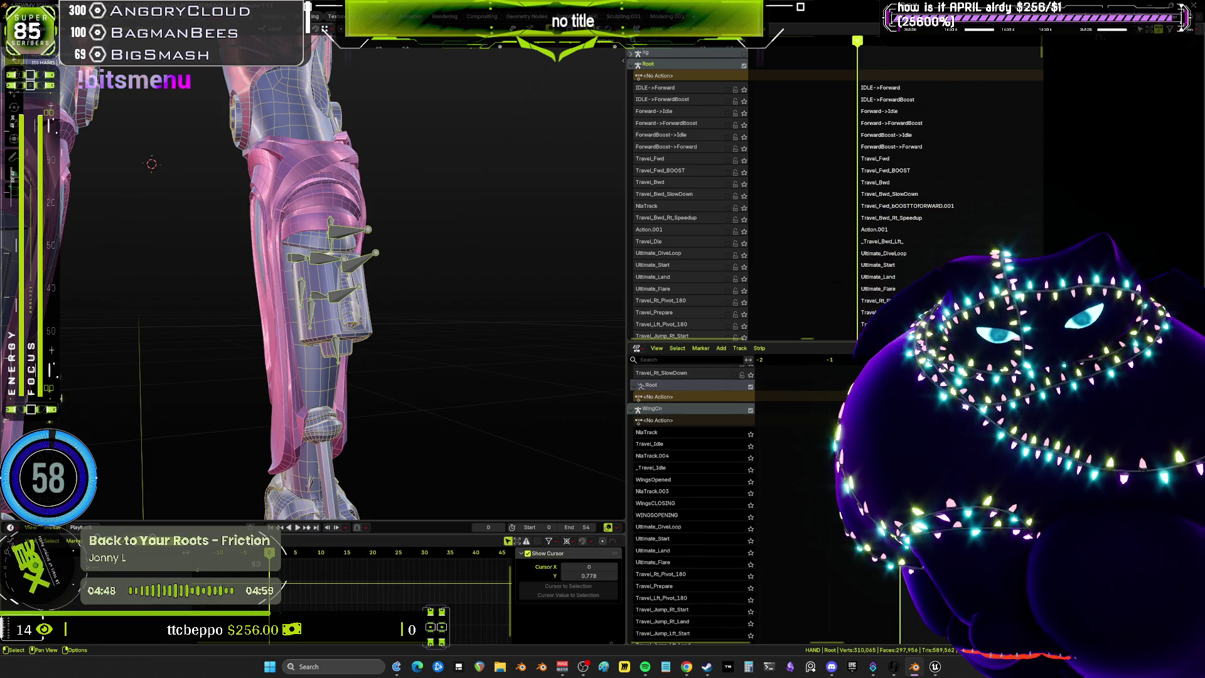
# Show the strip sidebar with the OpenWings.004 clip and solo the WINGSOPENING track
pyautogui.press('n')
pyautogui.press('Home')
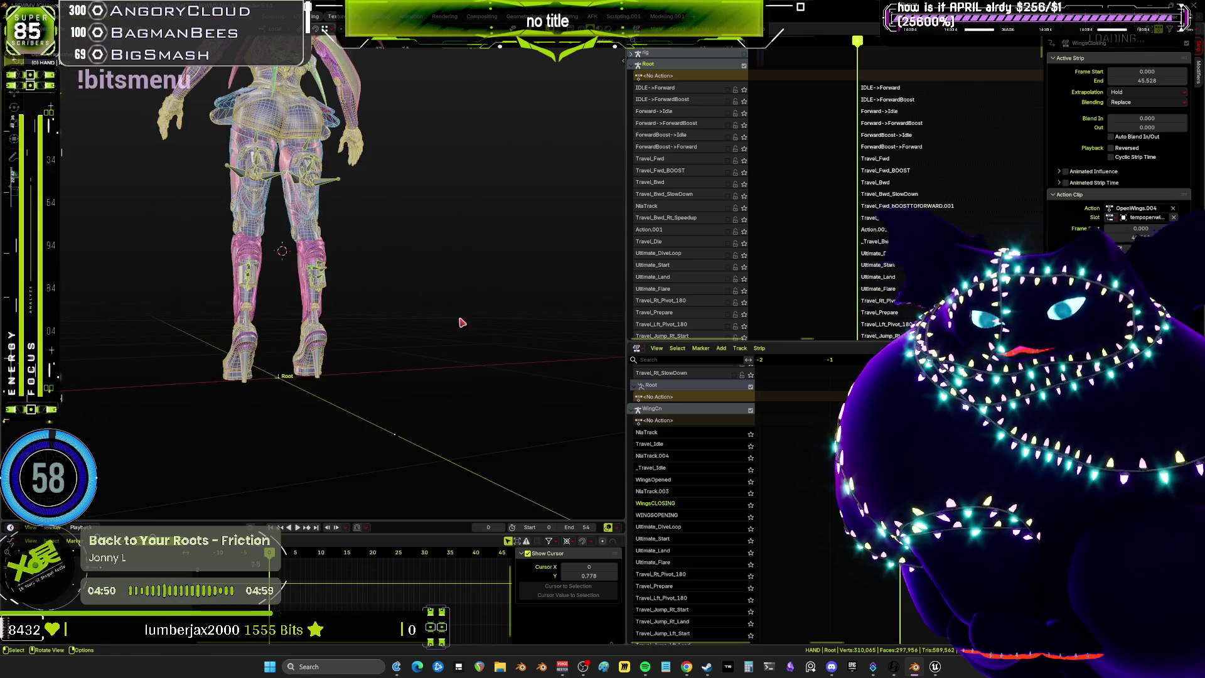
pyautogui.scroll(-16, 424, 267)
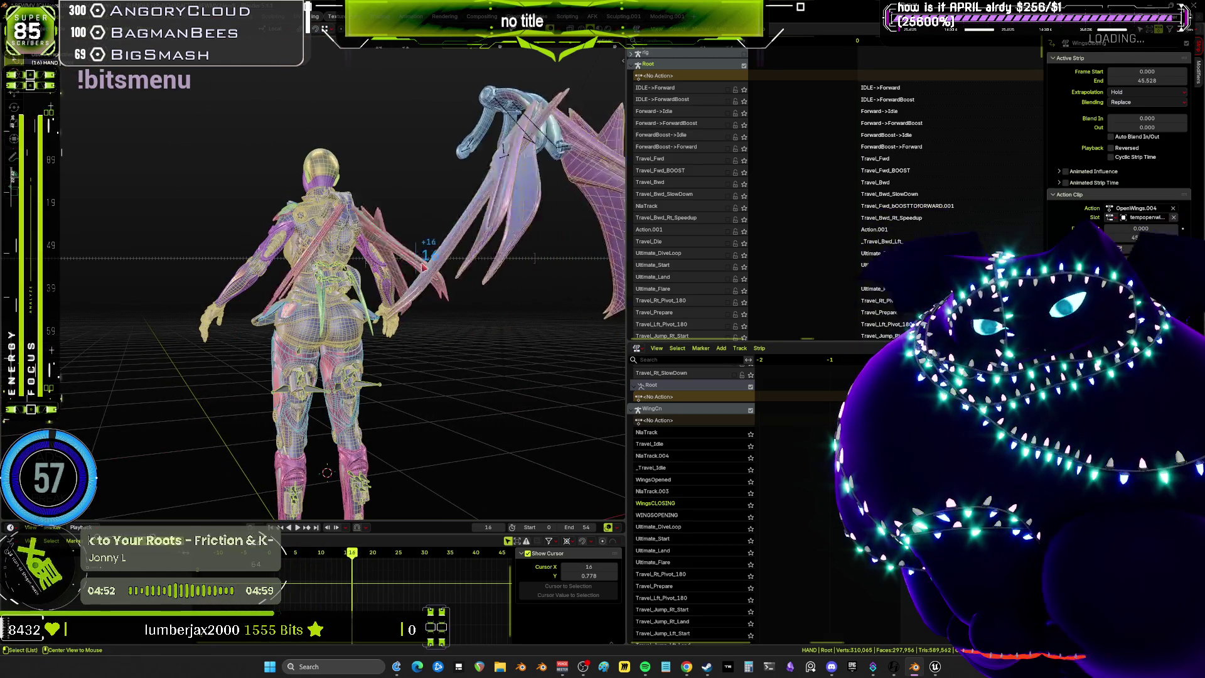
pyautogui.scroll(-16, 424, 268)
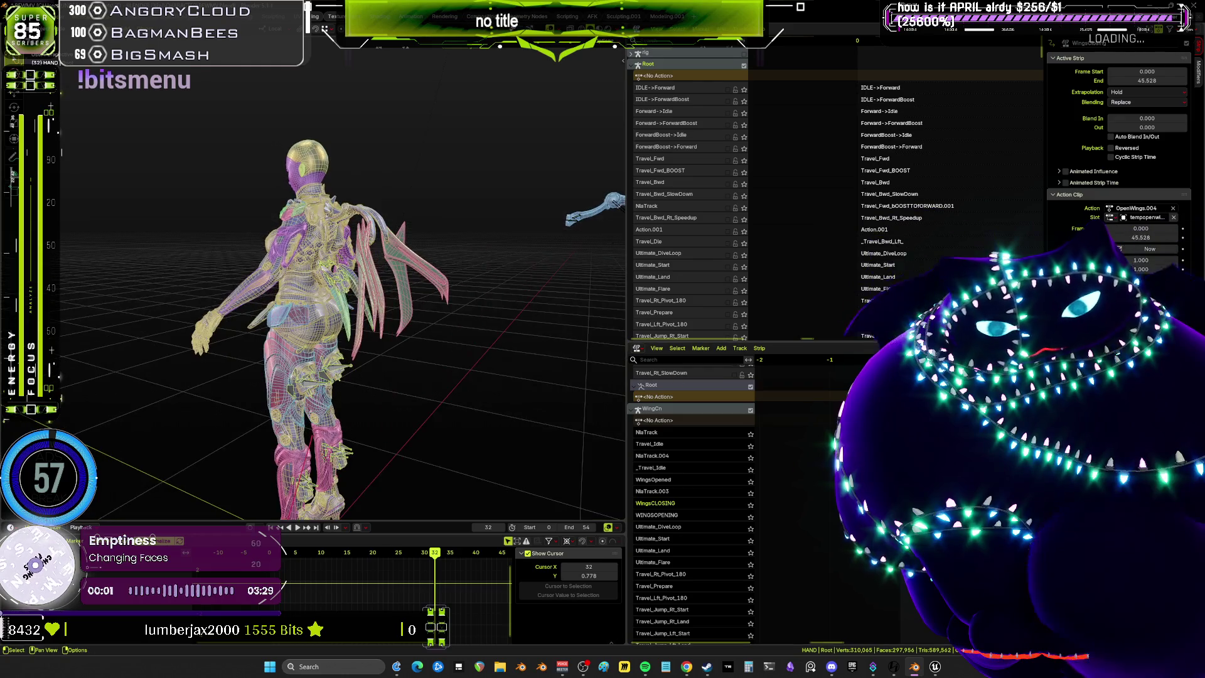
pyautogui.click(751, 517)
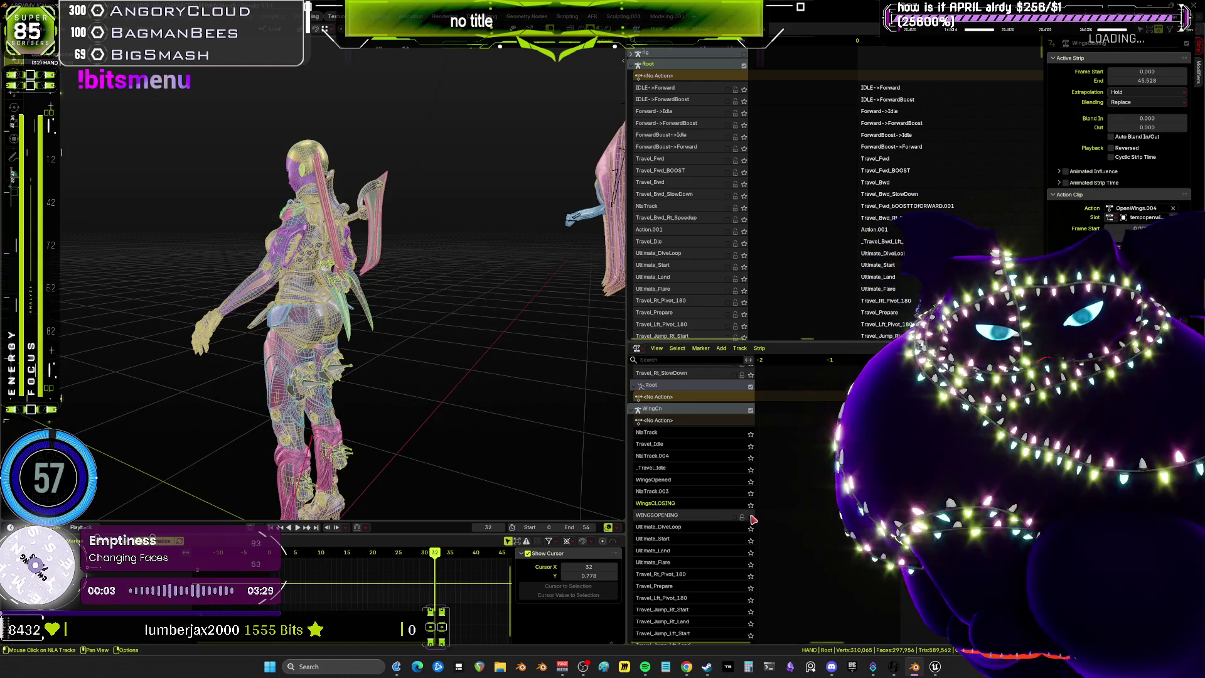
# Switch to solid shading, scrub the wing animation to frame 69, and restore overlays
pyautogui.hotkey('shift', 'z')
pyautogui.scroll(-19, 460, 323)
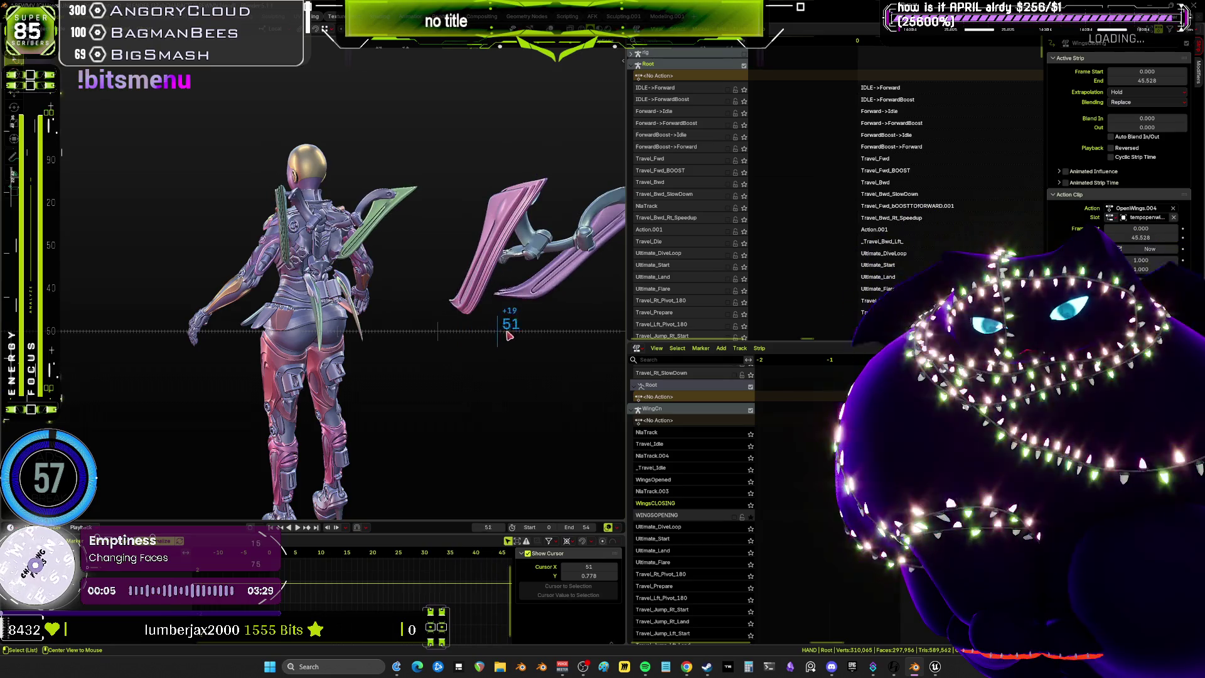
pyautogui.scroll(20, 509, 336)
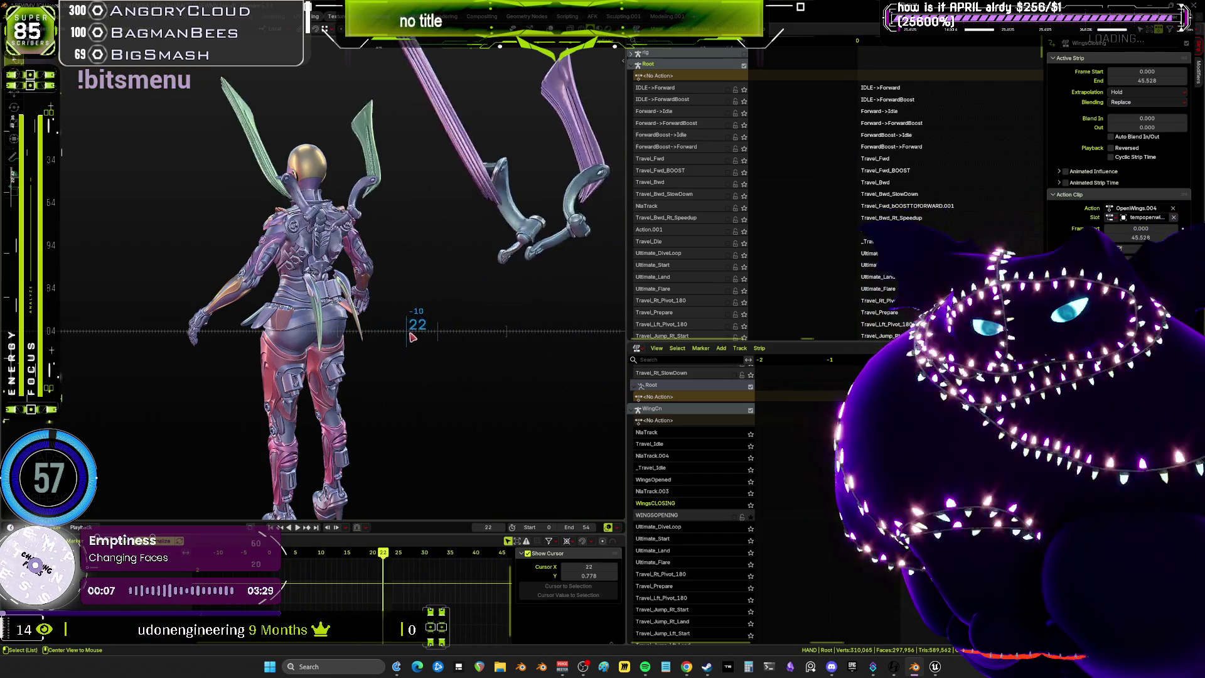
pyautogui.scroll(-20, 413, 337)
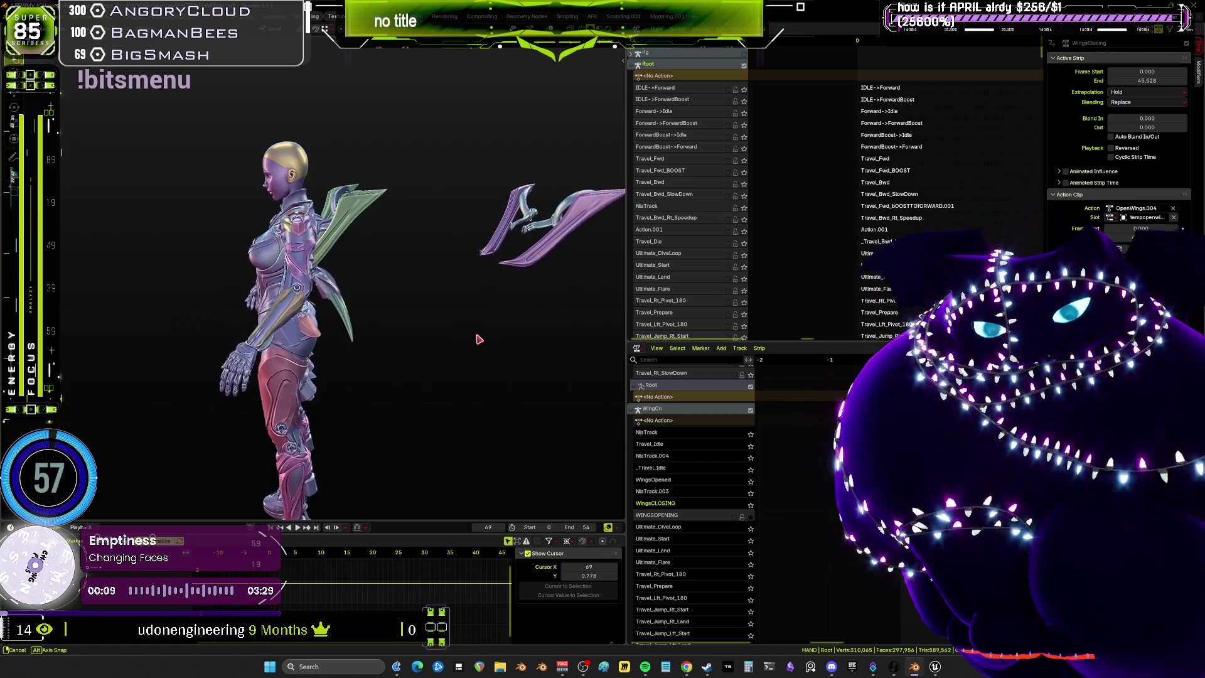
pyautogui.scroll(10, 440, 301)
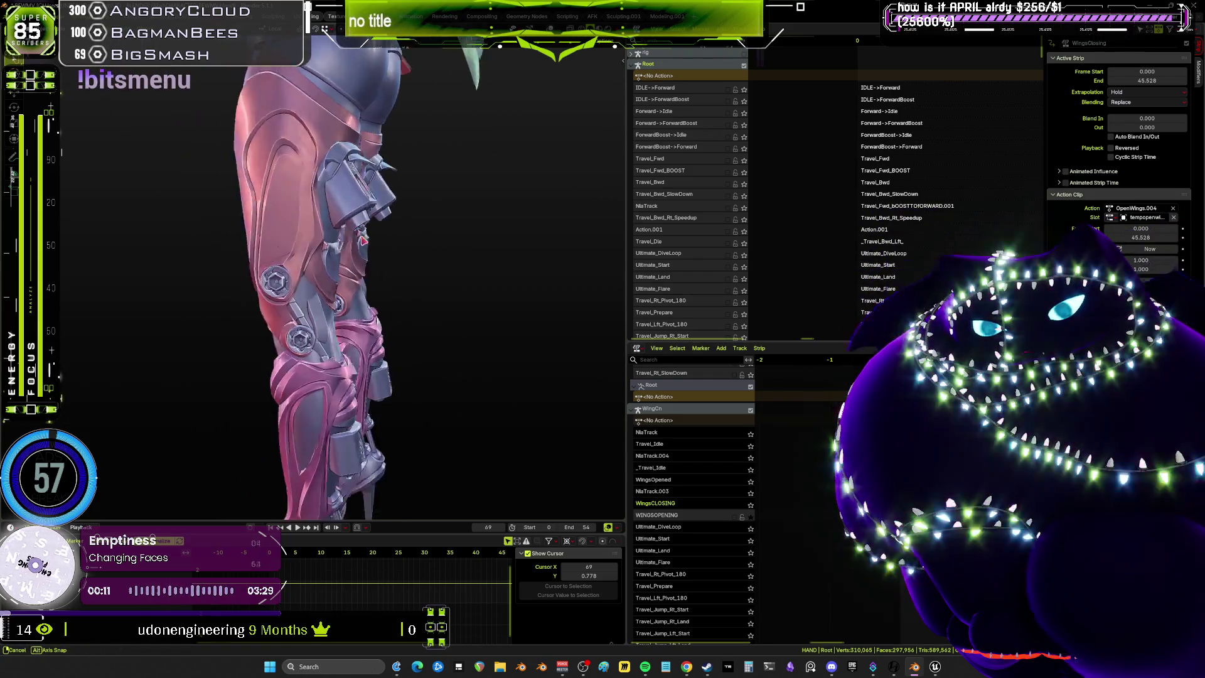
pyautogui.moveTo(362, 241); pyautogui.dragTo(361, 209)
pyautogui.hotkey('shift', 'alt', 'z')
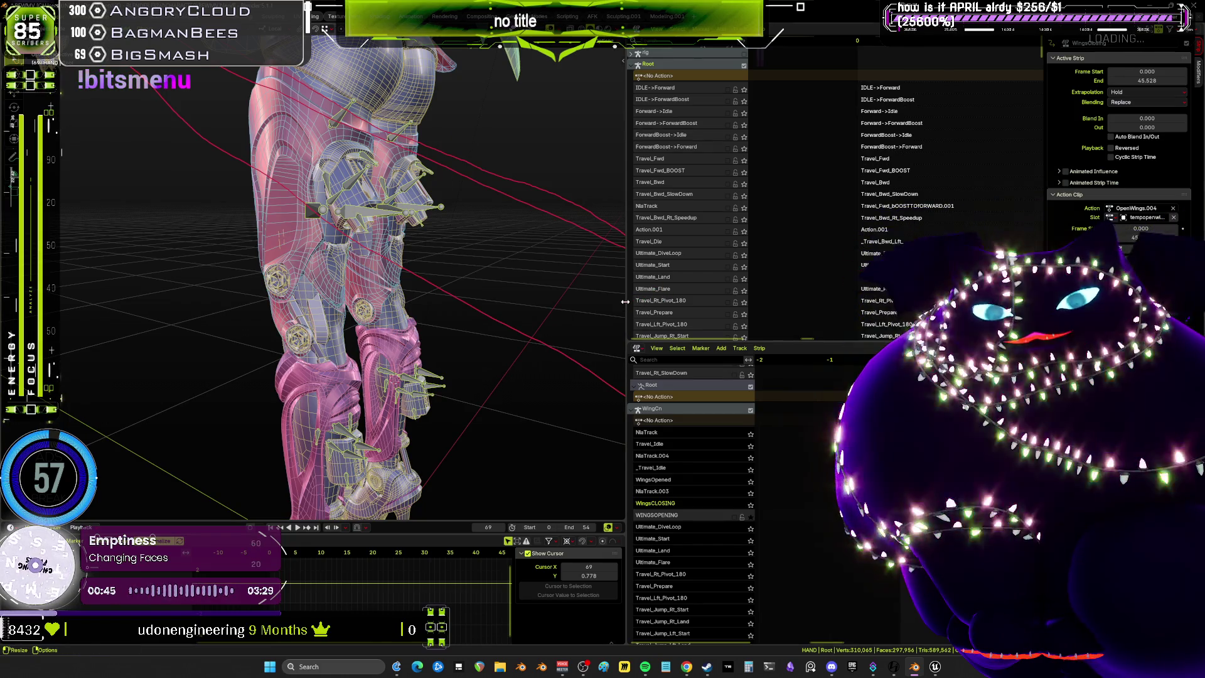
# Widen the 3D viewport and zoom in on the back of both lower-leg armour pieces
pyautogui.moveTo(628, 301); pyautogui.dragTo(773, 314)
pyautogui.scroll(5, 546, 347)
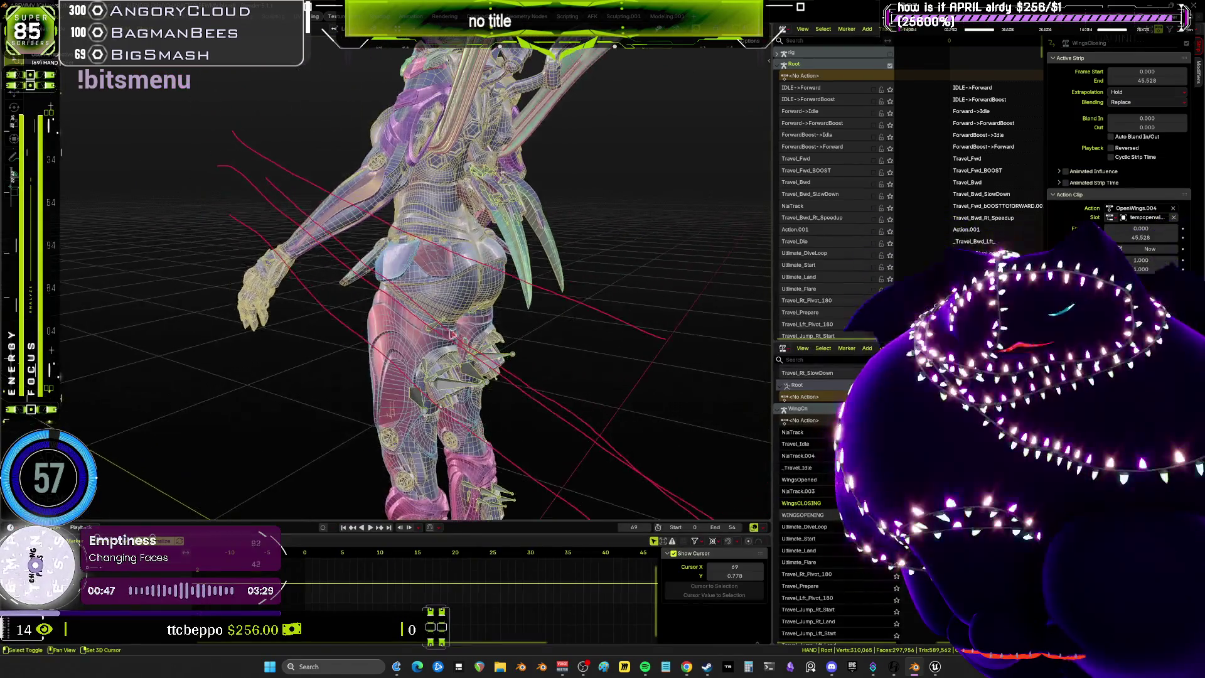
pyautogui.scroll(5, 521, 245)
pyautogui.moveTo(521, 245)
pyautogui.mouseDown()
pyautogui.moveTo(511, 333)
pyautogui.moveTo(284, 341)
pyautogui.moveTo(375, 336)
pyautogui.mouseUp()
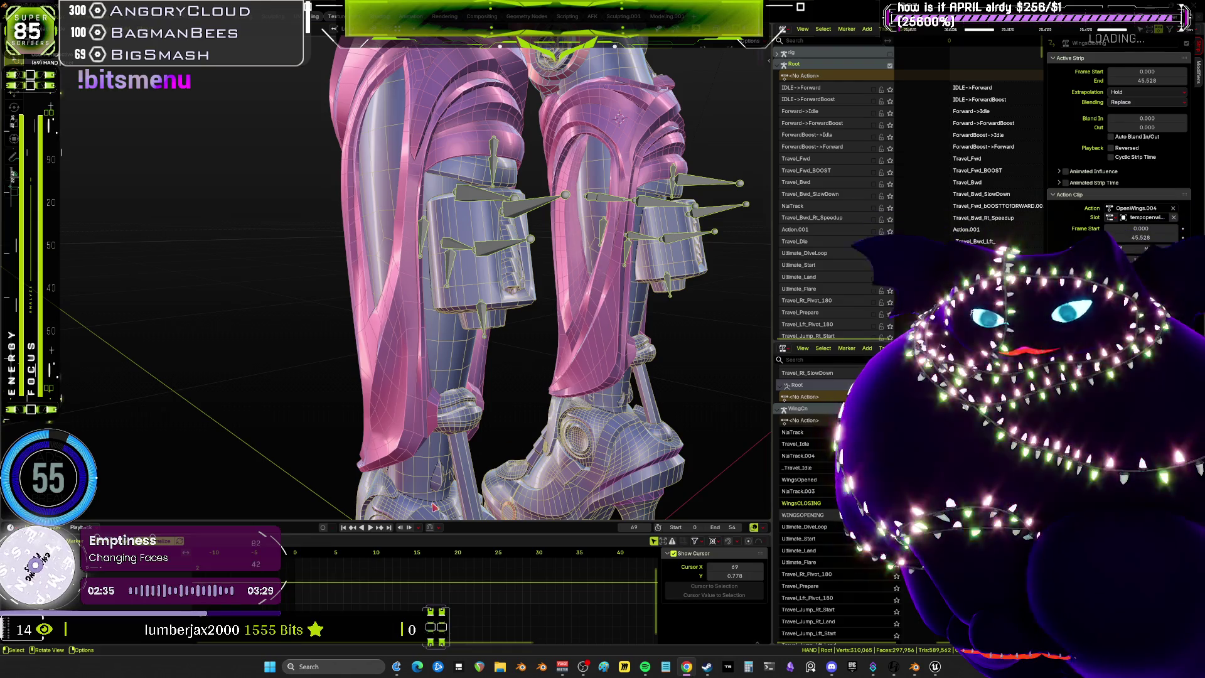
# Reset the playhead to frame 0 and maximize the NLA editor, framed on the WingsOpening strip
pyautogui.scroll(-3, 493, 571)
pyautogui.moveTo(365, 556); pyautogui.dragTo(377, 558)
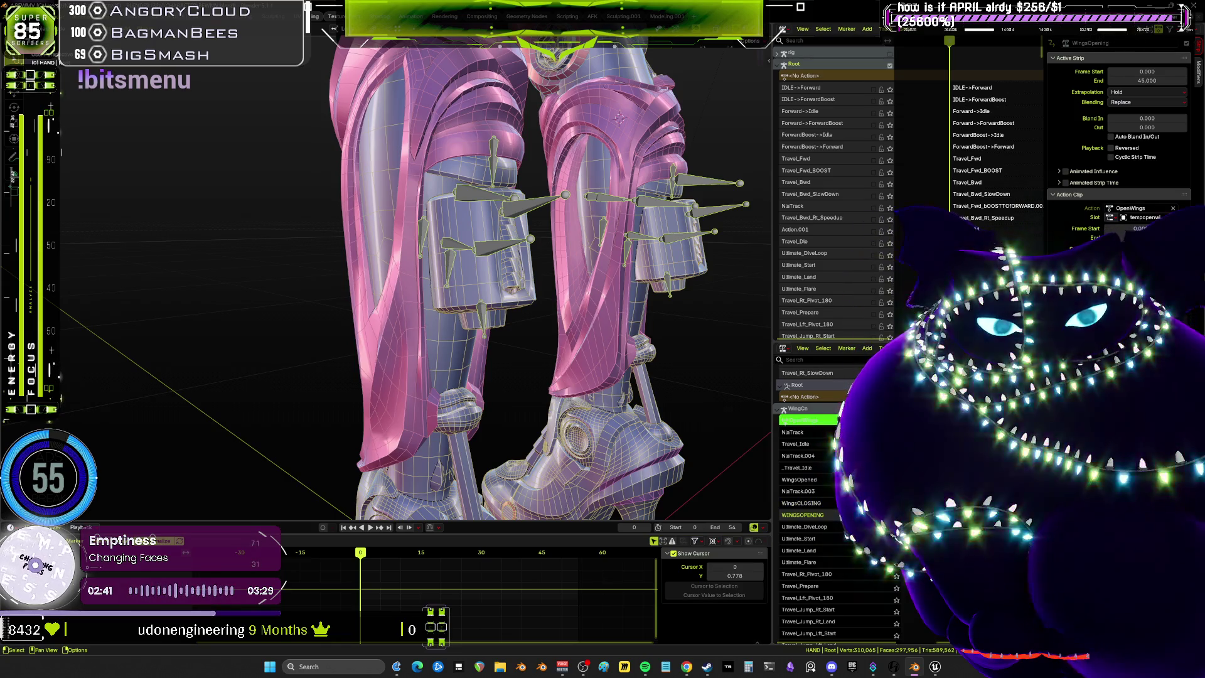
pyautogui.scroll(-5, 415, 276)
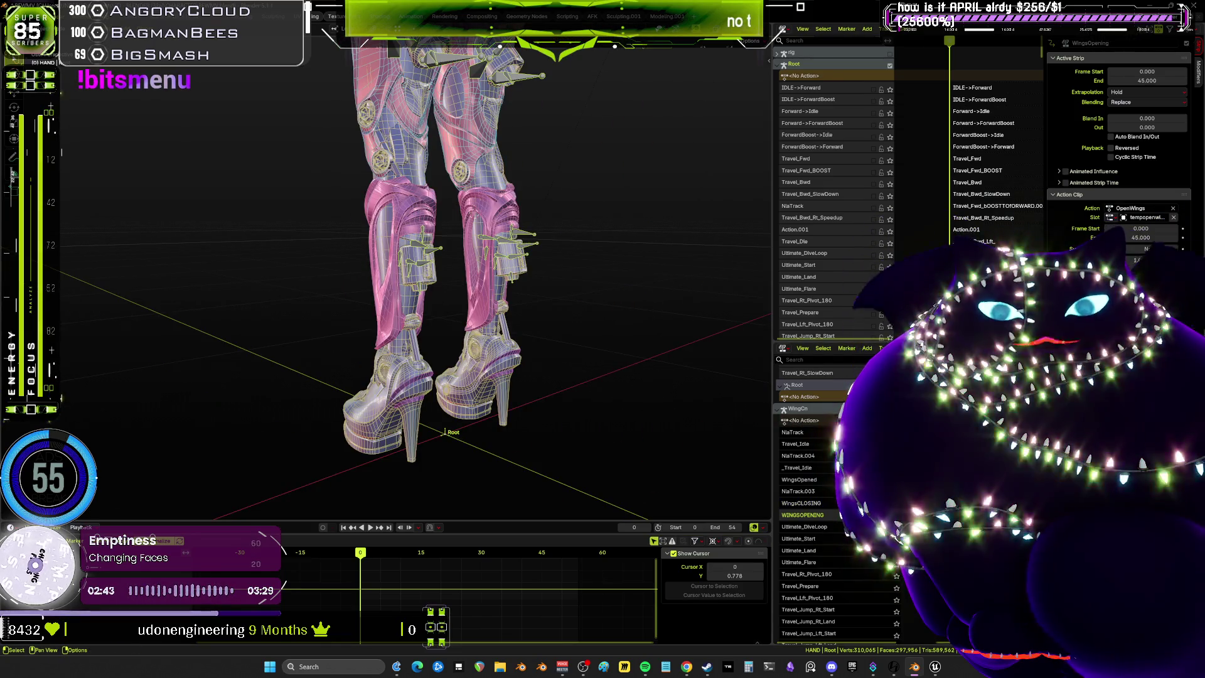
pyautogui.moveTo(595, 148)
pyautogui.mouseDown()
pyautogui.moveTo(517, 95)
pyautogui.moveTo(275, 71)
pyautogui.mouseUp()
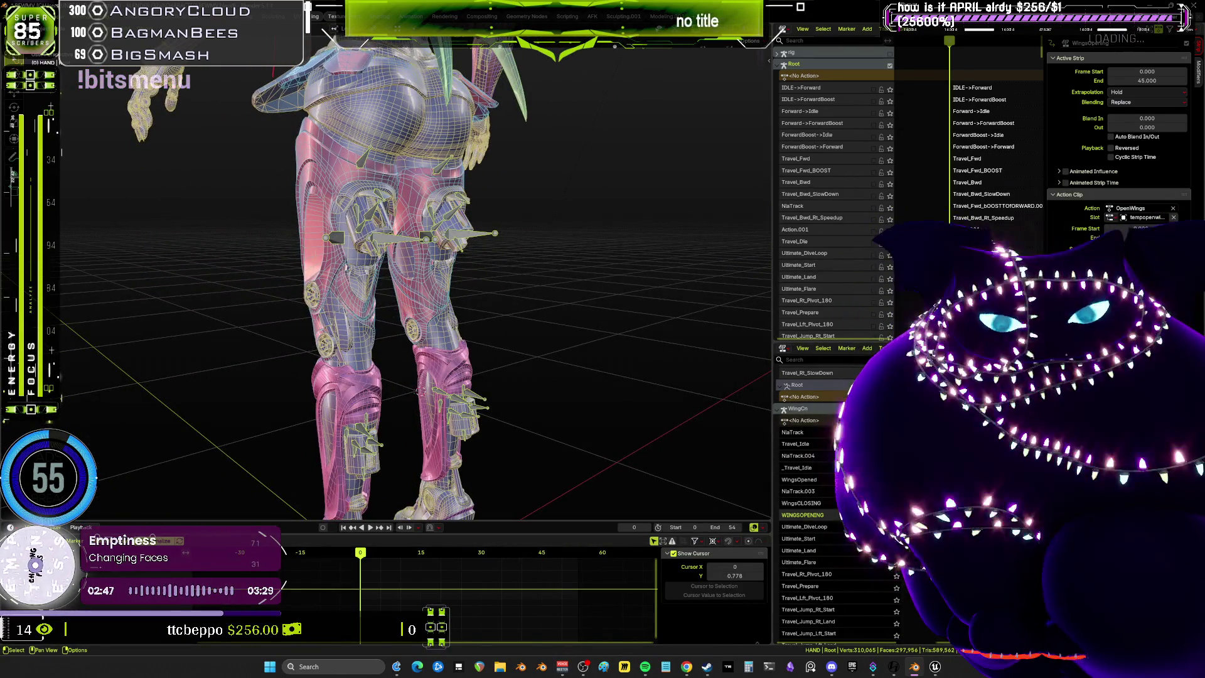
pyautogui.hotkey('ctrl', 'space')
pyautogui.press('Home')
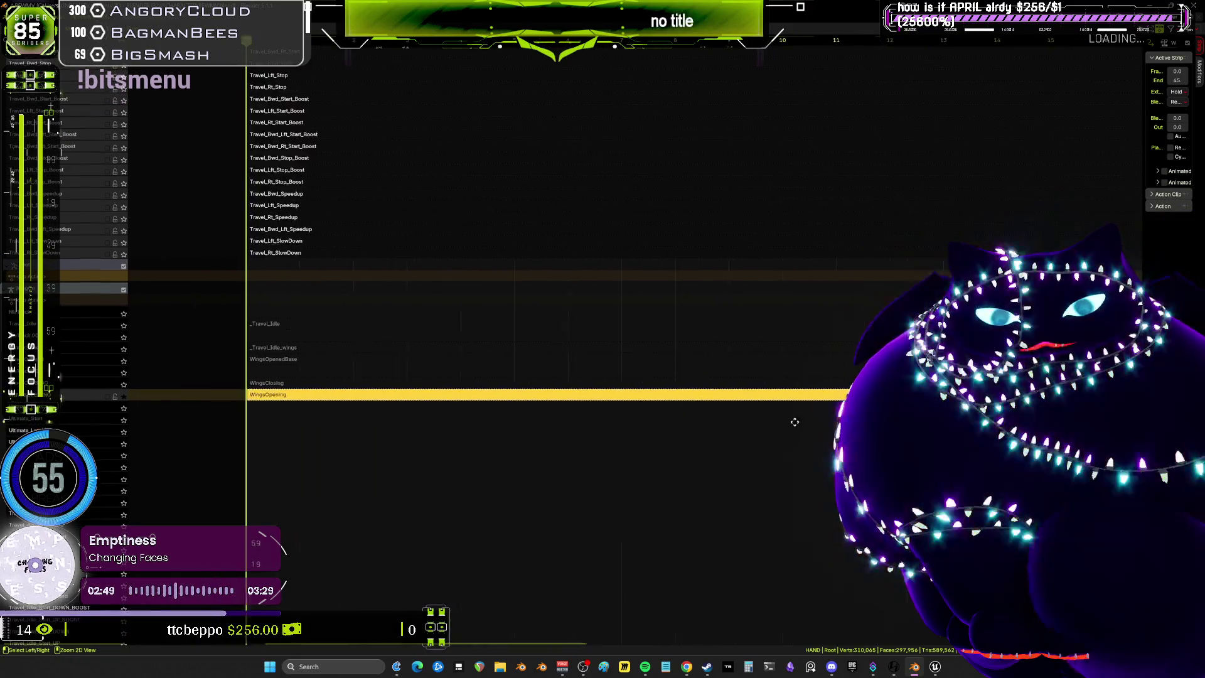
# Scrub the WingsOpening strip to frame 45, then restore the standard workspace layout
pyautogui.moveTo(794, 421)
pyautogui.mouseDown()
pyautogui.moveTo(745, 411)
pyautogui.moveTo(751, 390)
pyautogui.moveTo(697, 396)
pyautogui.mouseUp()
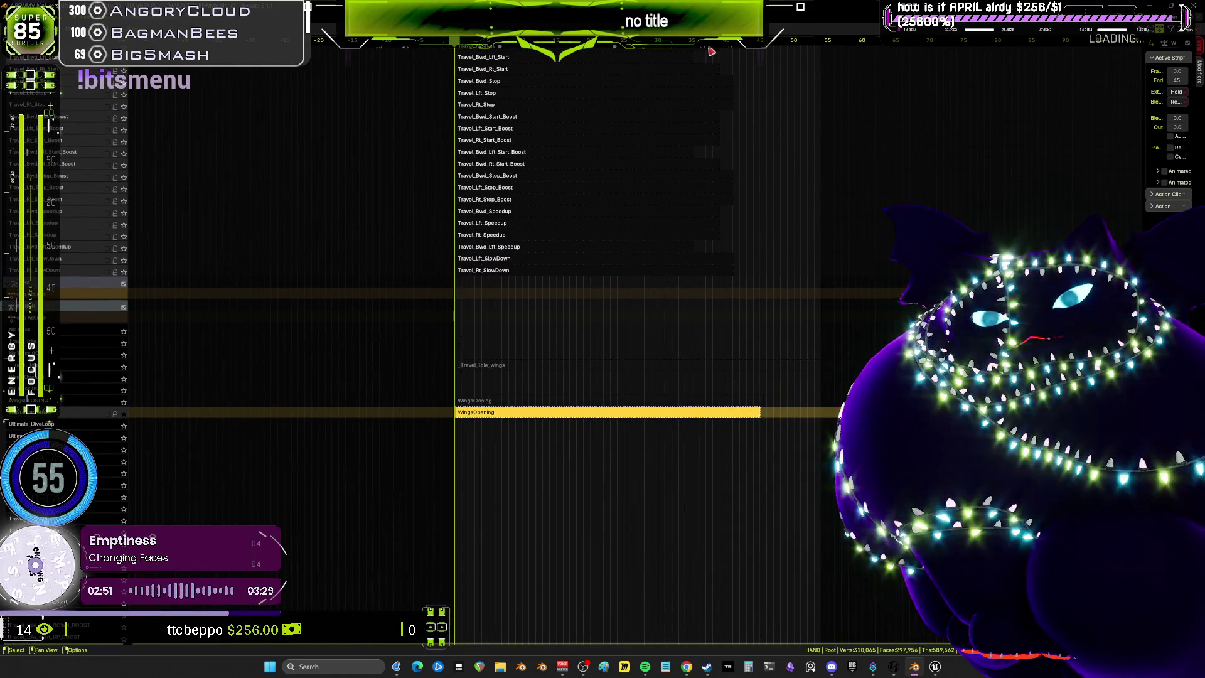
pyautogui.moveTo(711, 52); pyautogui.dragTo(759, 54)
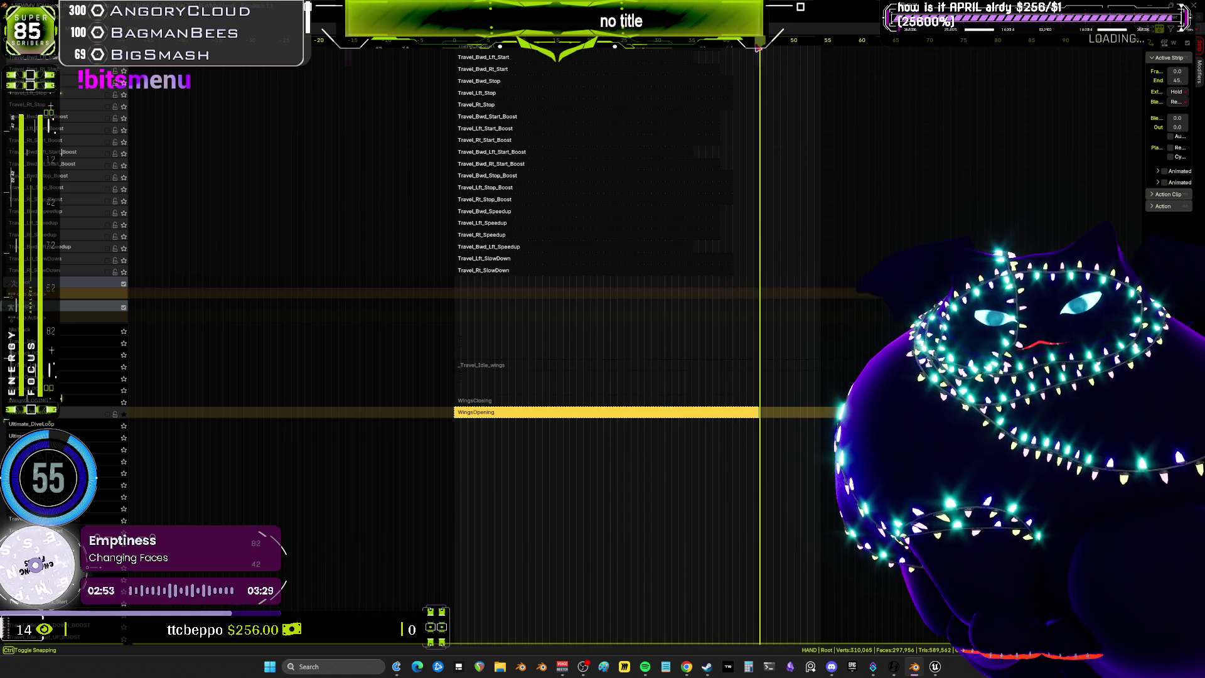
pyautogui.hotkey('ctrl', 'space')
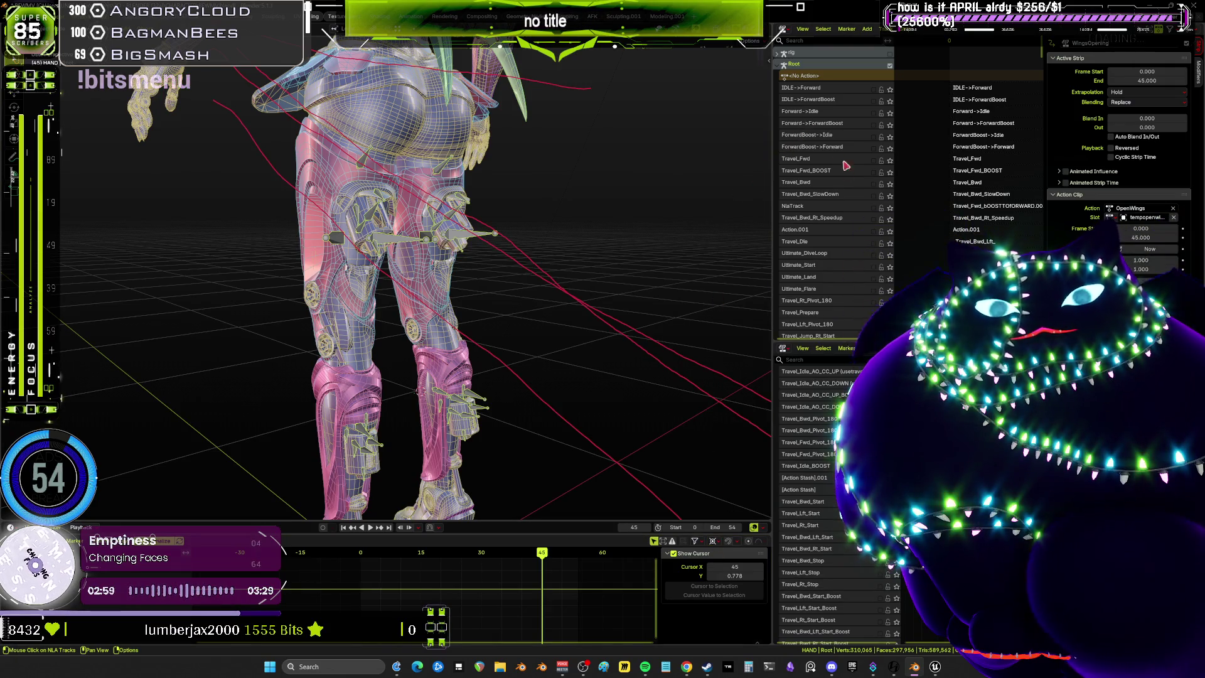
# Scroll the upper NLA track list and maximize it to show the Travel, Ultimate and Jump tracks
pyautogui.scroll(-5, 833, 308)
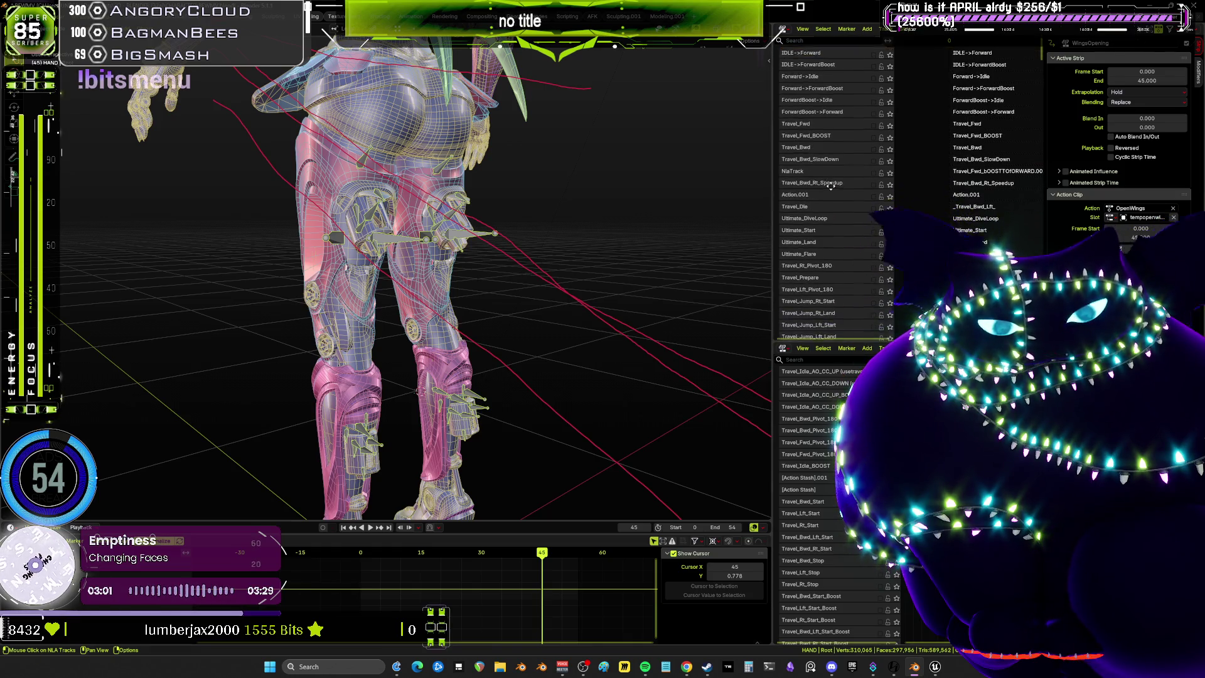
pyautogui.scroll(-5, 841, 207)
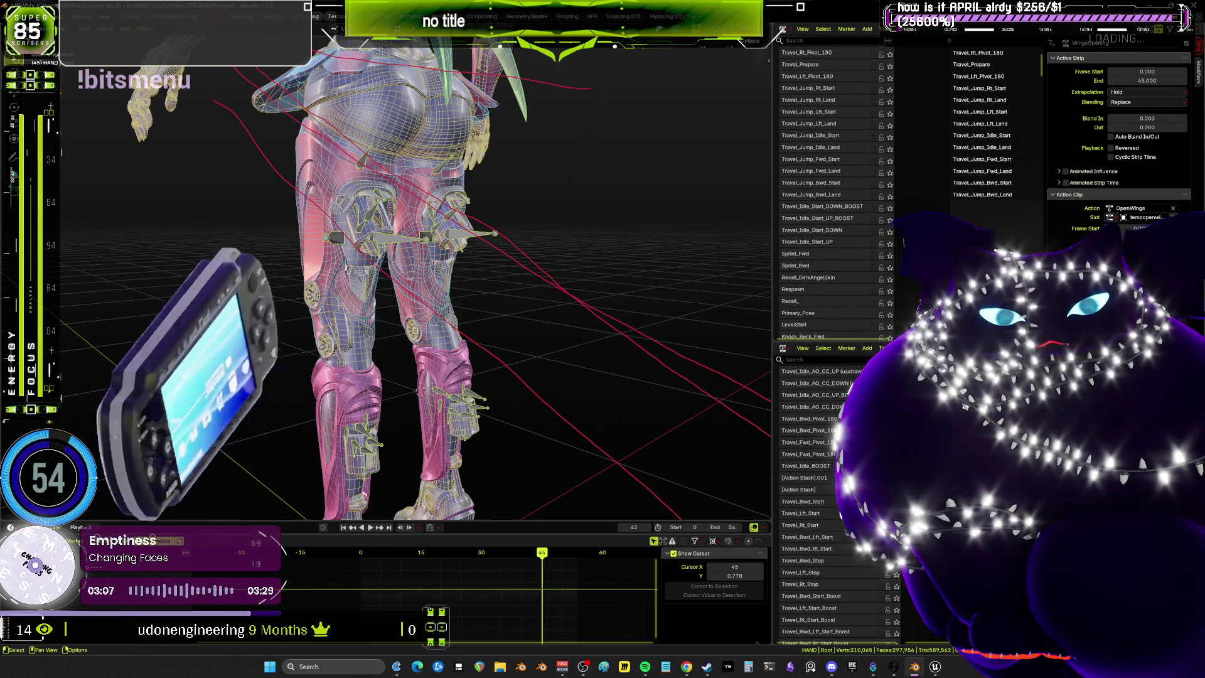
pyautogui.hotkey('ctrl', 'space')
pyautogui.scroll(-4, 693, 307)
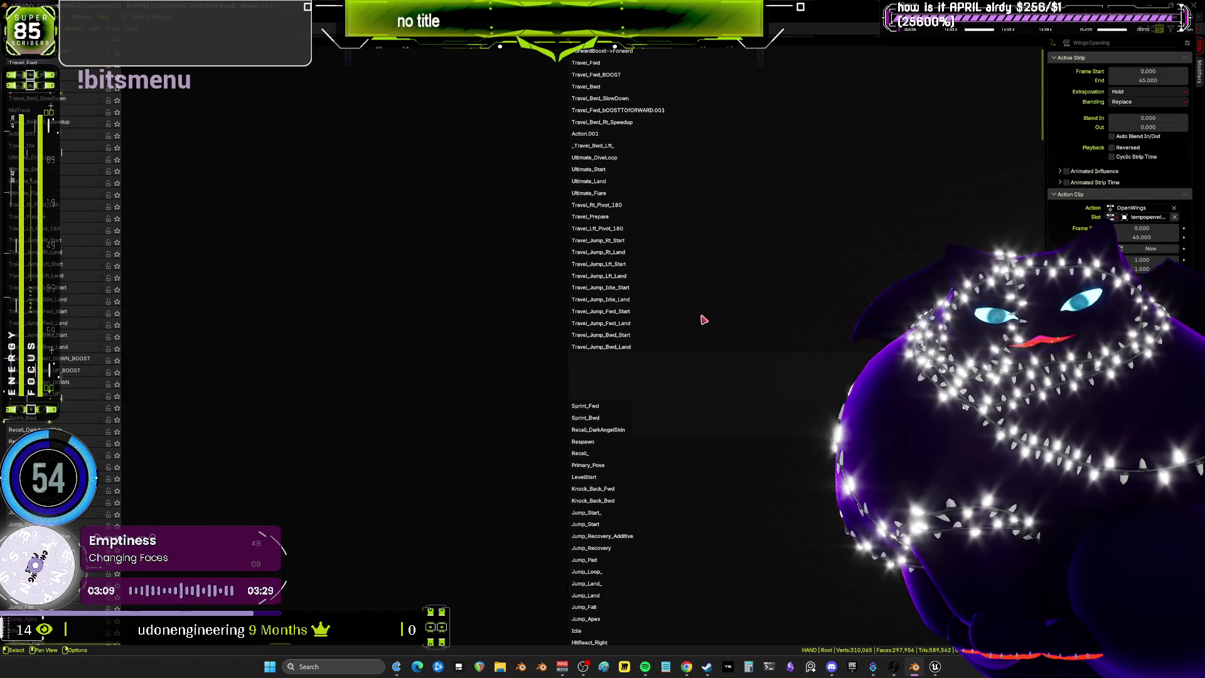
# Zoom and pan the maximized NLA editor across the Travel action tracks
pyautogui.scroll(-4, 719, 323)
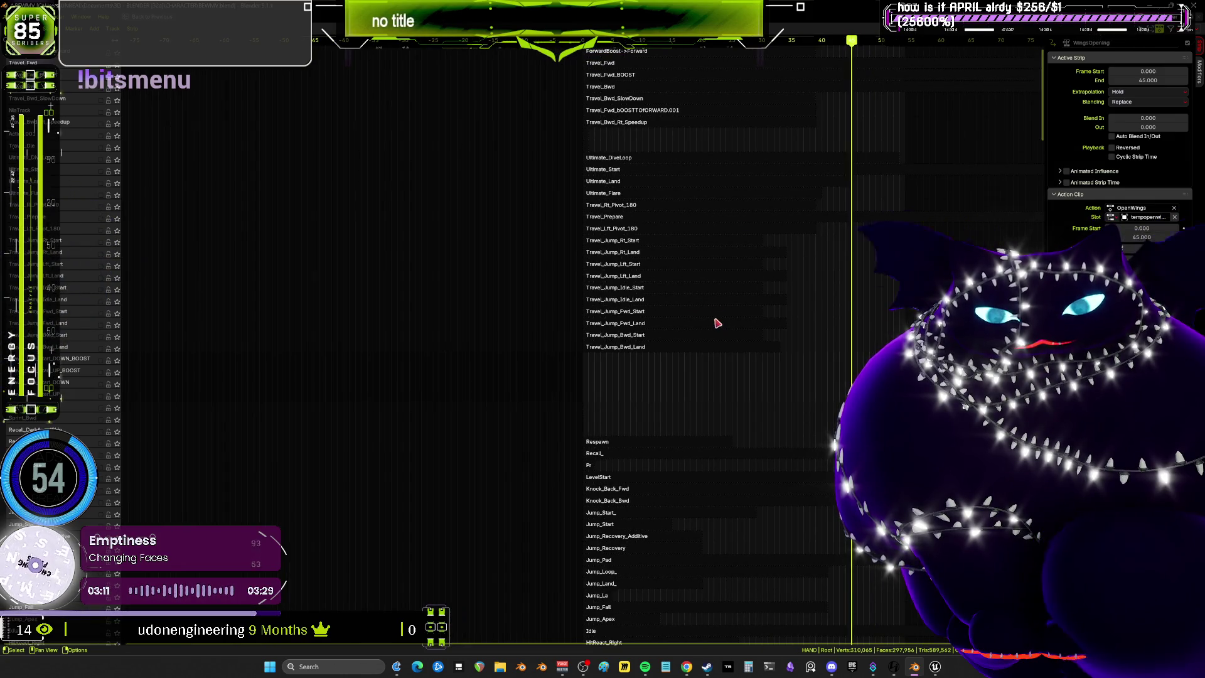
pyautogui.scroll(-10, 670, 169)
pyautogui.hscroll(5, 670, 169)
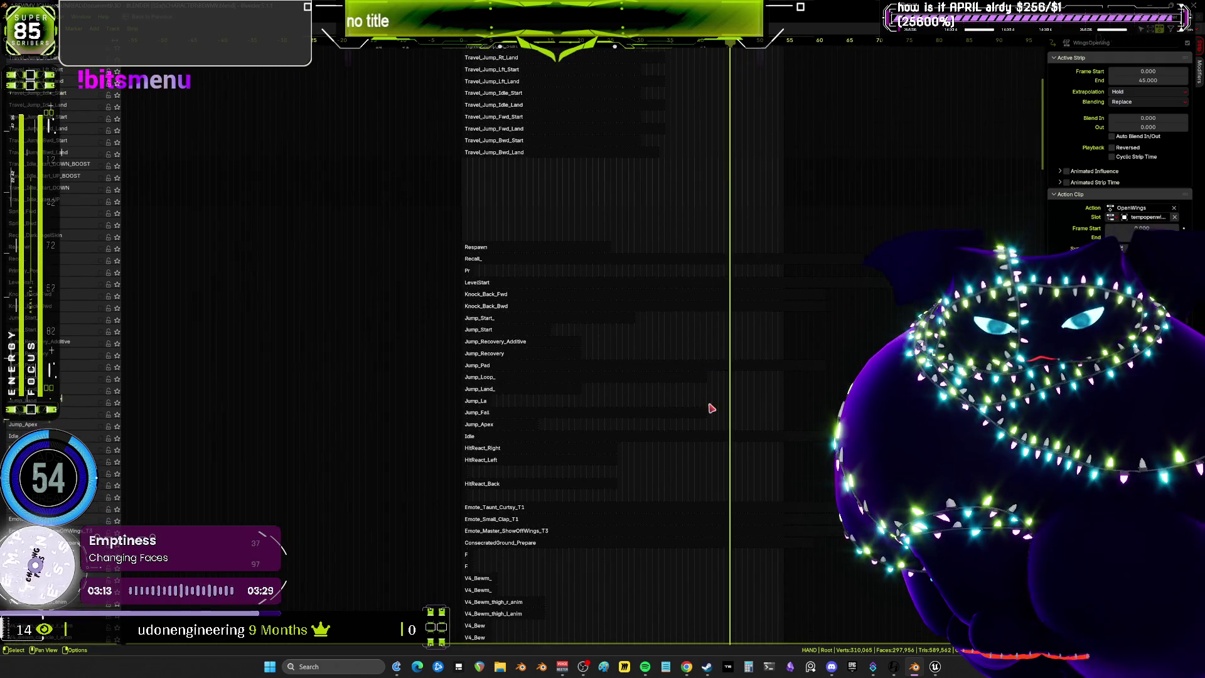
pyautogui.scroll(-15, 722, 207)
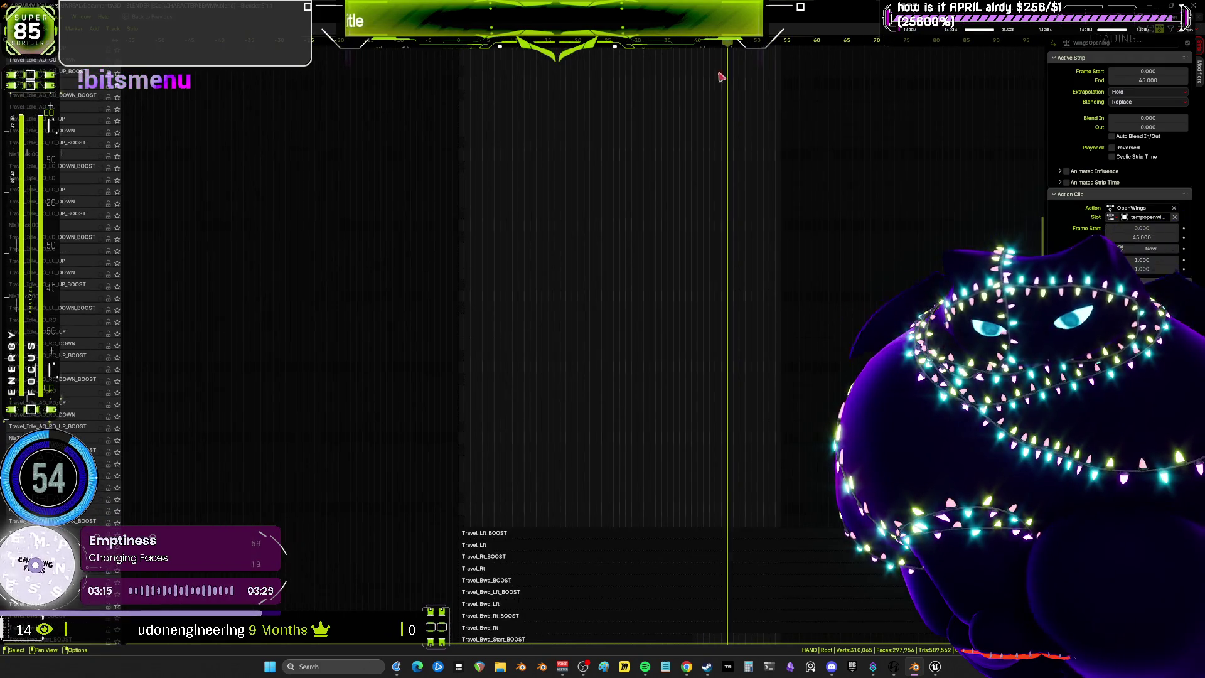
pyautogui.hscroll(-1, 722, 251)
pyautogui.scroll(-12, 724, 303)
pyautogui.hscroll(-1, 722, 302)
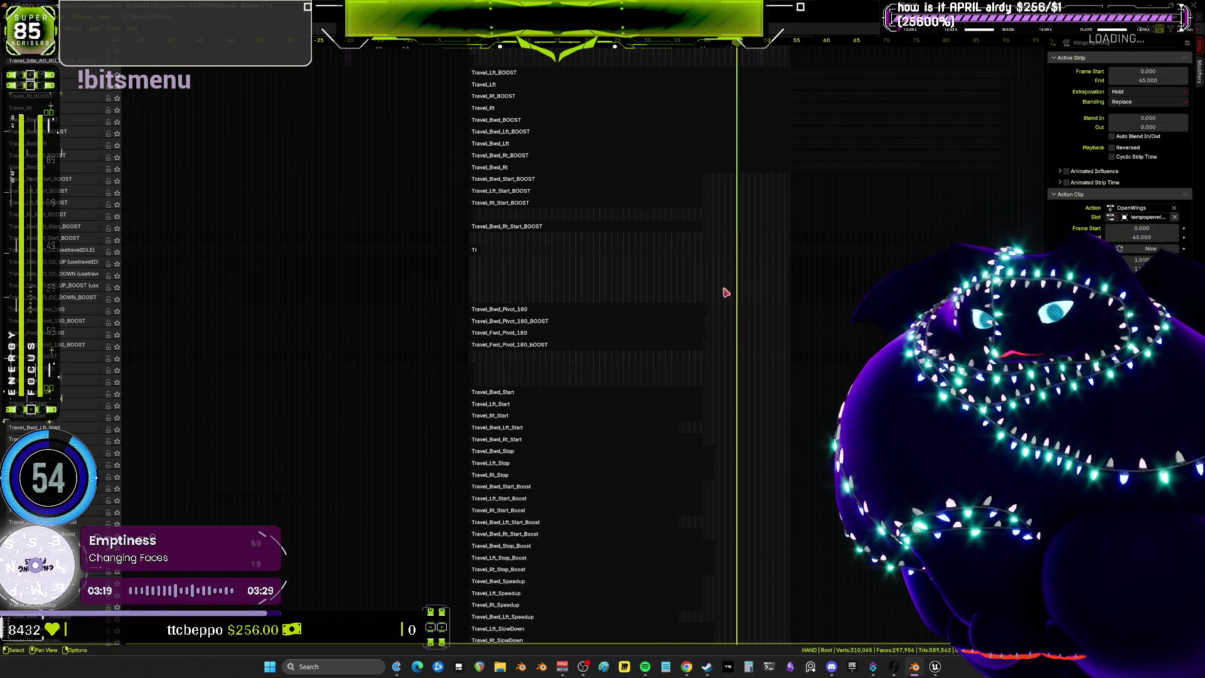
pyautogui.scroll(10, 726, 293)
pyautogui.hscroll(-1, 722, 313)
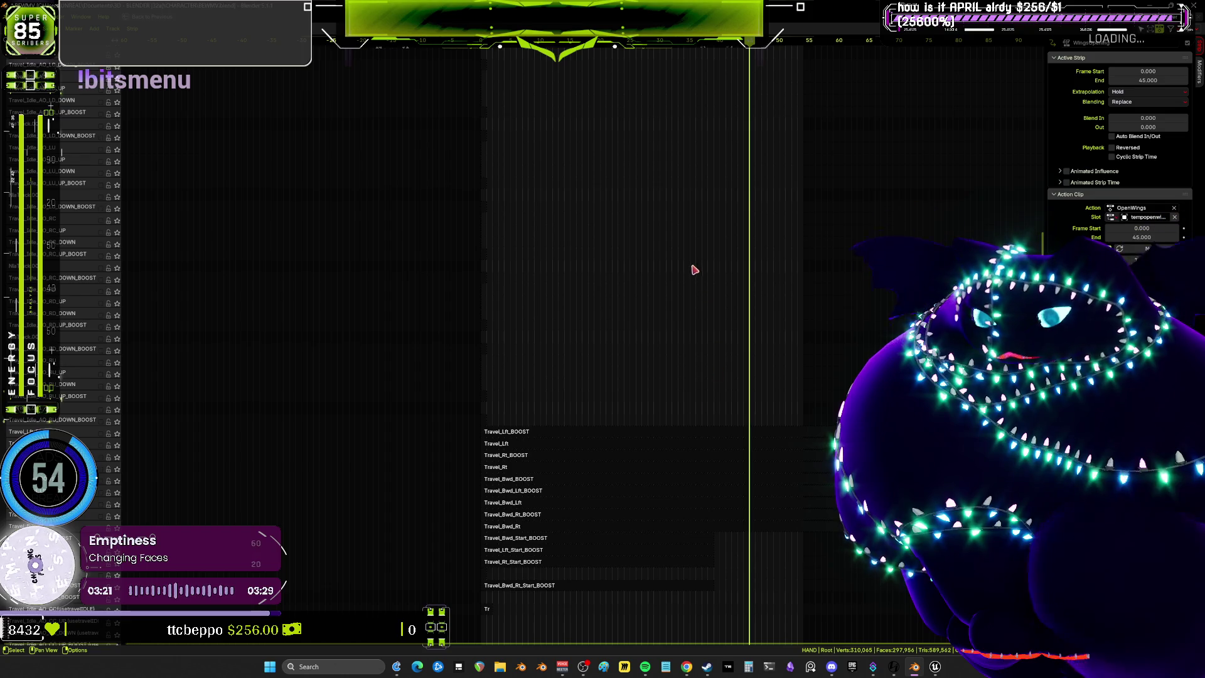
pyautogui.hscroll(-2, 724, 422)
pyautogui.scroll(-12, 725, 396)
pyautogui.scroll(-15, 694, 288)
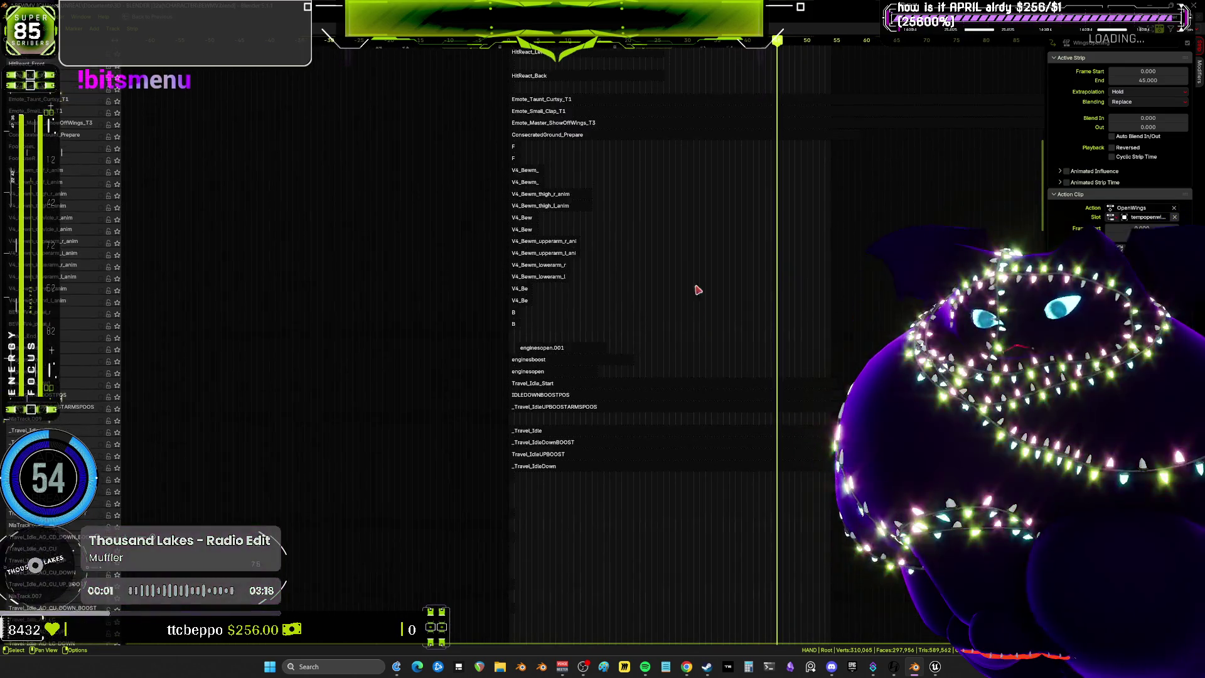
pyautogui.hscroll(-3, 721, 307)
pyautogui.scroll(2, 722, 306)
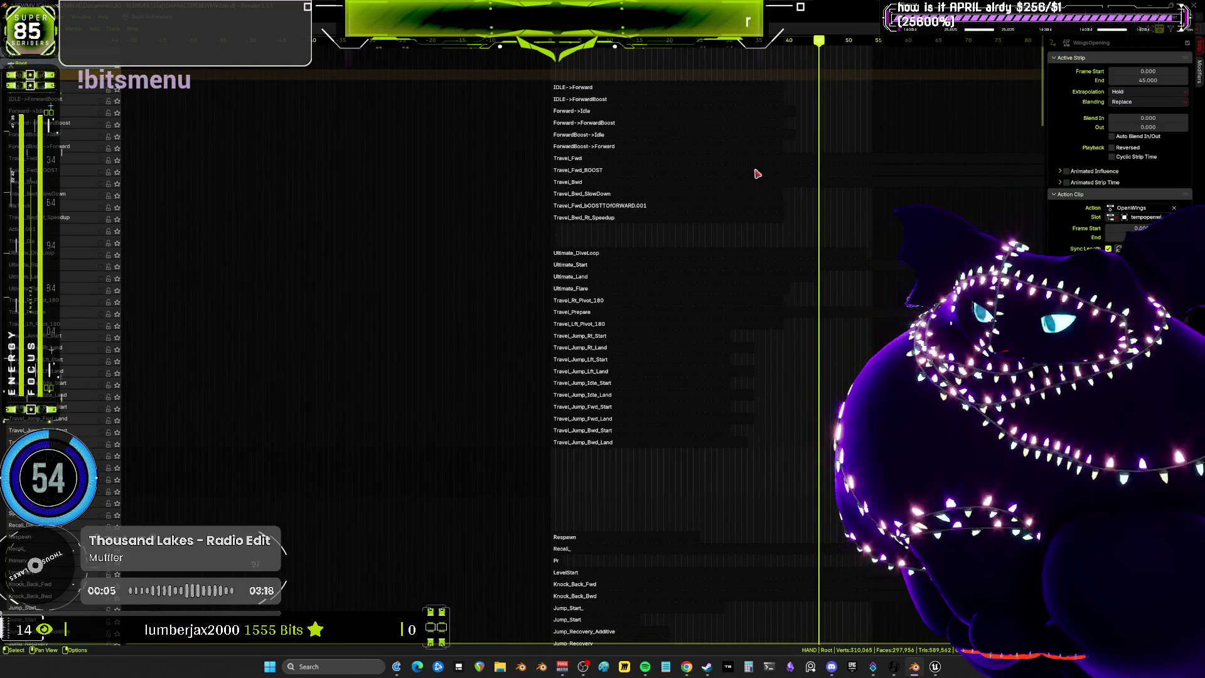
pyautogui.scroll(3, 794, 251)
pyautogui.scroll(-2, 656, 283)
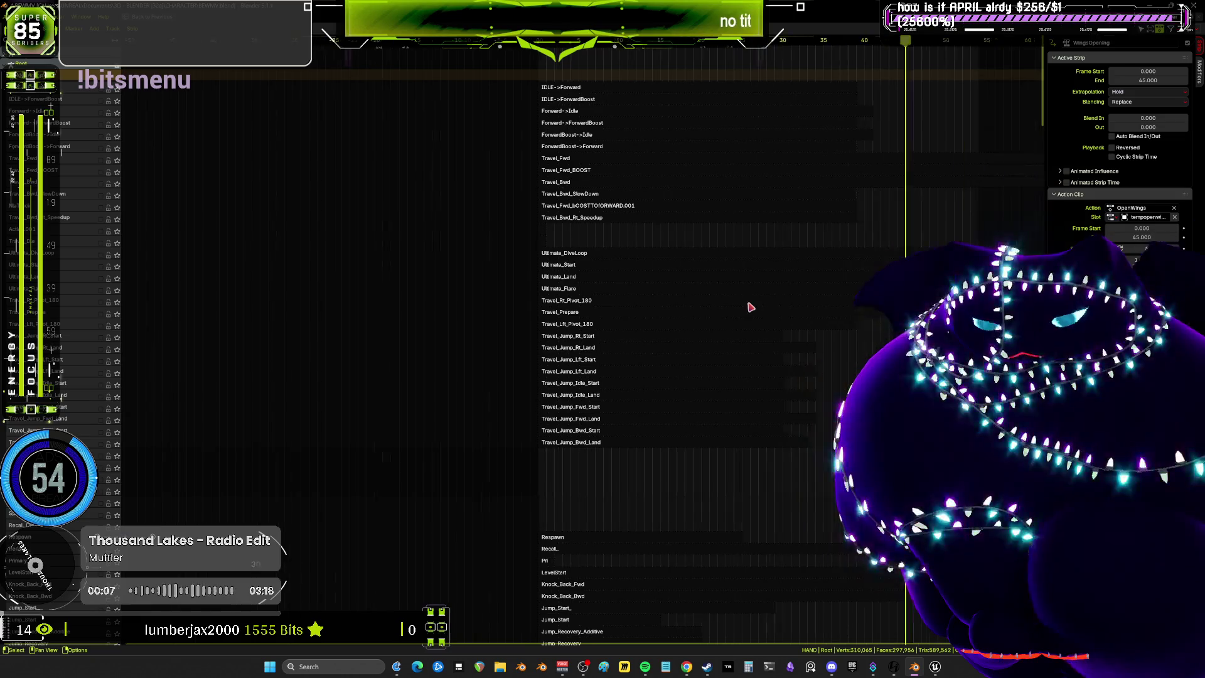
pyautogui.scroll(-10, 836, 194)
pyautogui.hscroll(3, 837, 194)
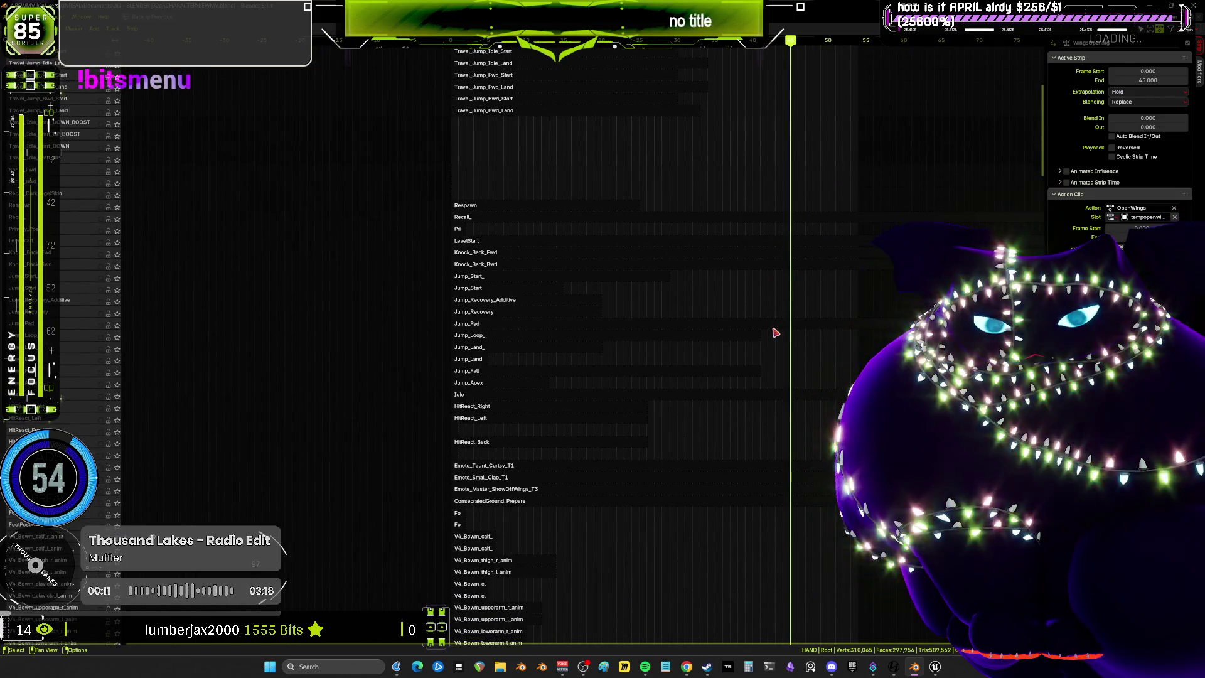
# Make Travel_Idle_Start (frames 0–55) the active strip and restore the normal layout
pyautogui.moveTo(764, 409); pyautogui.dragTo(721, 231)
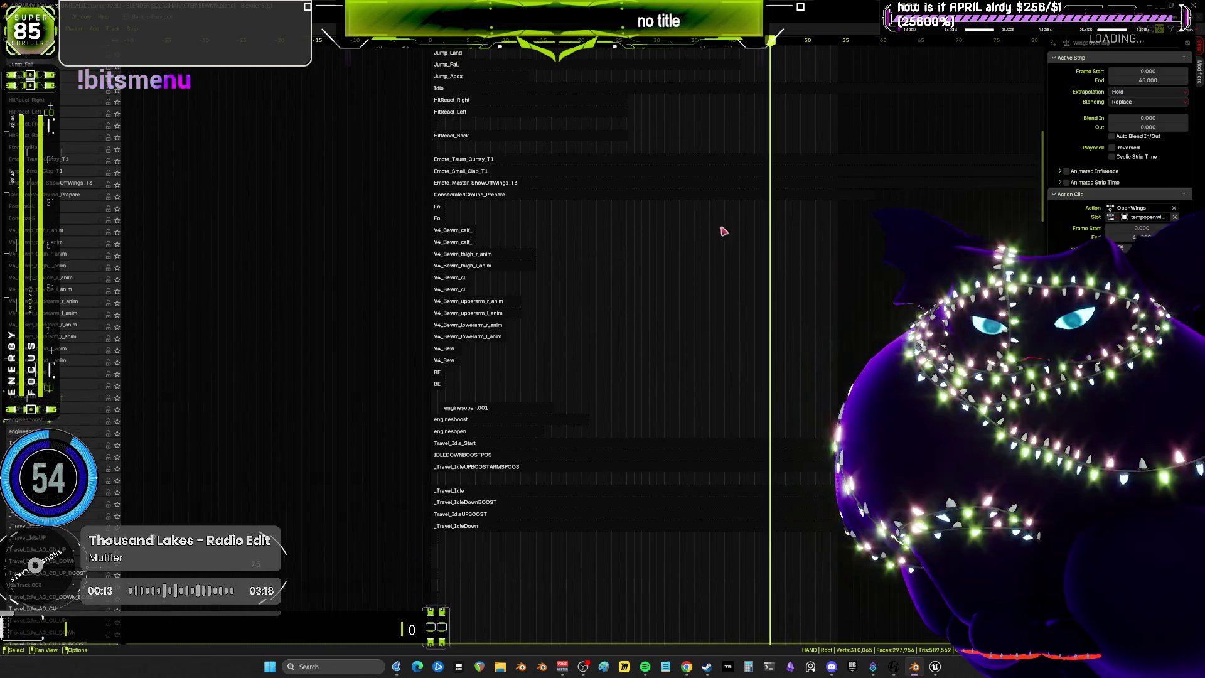
pyautogui.click(751, 444)
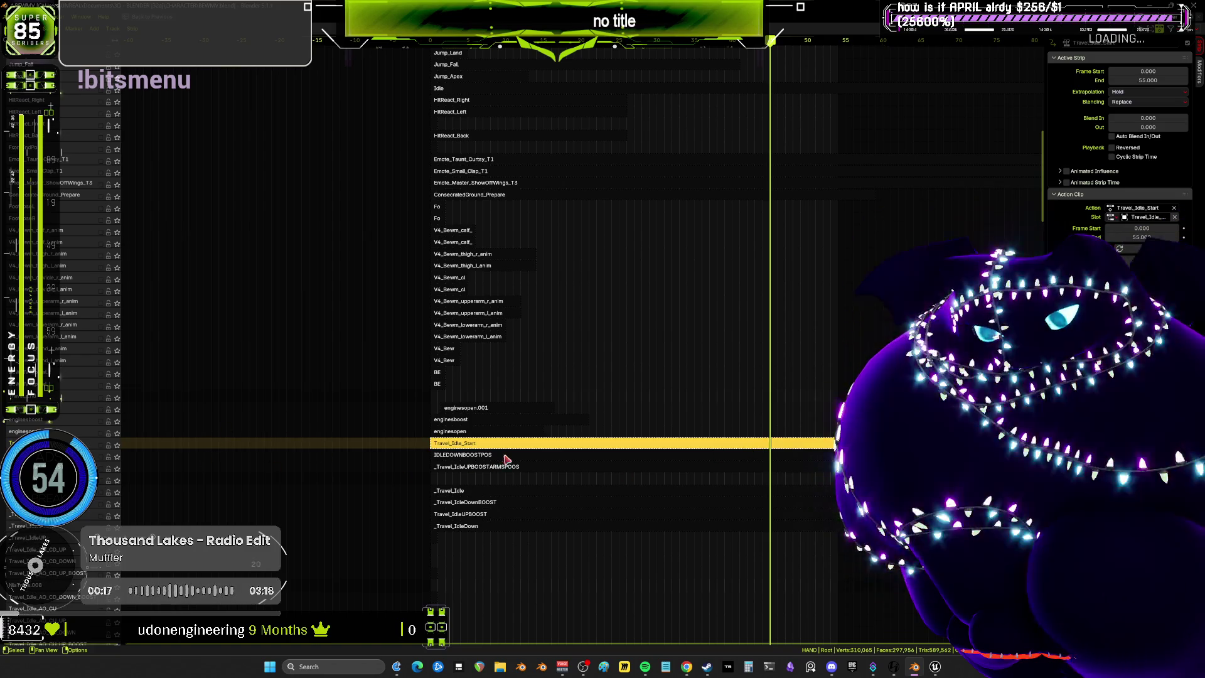
pyautogui.hotkey('ctrl', 'space')
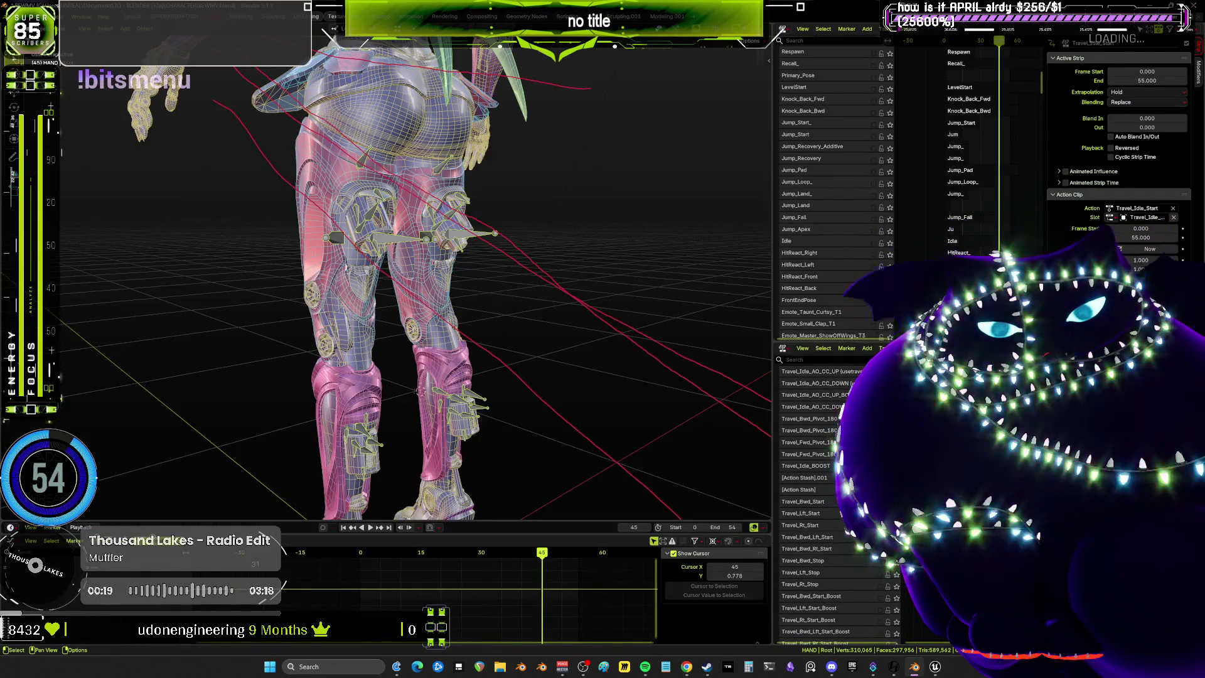
# Play the Travel_Idle_Start animation and stop playback at frame 0
pyautogui.scroll(5, 960, 195)
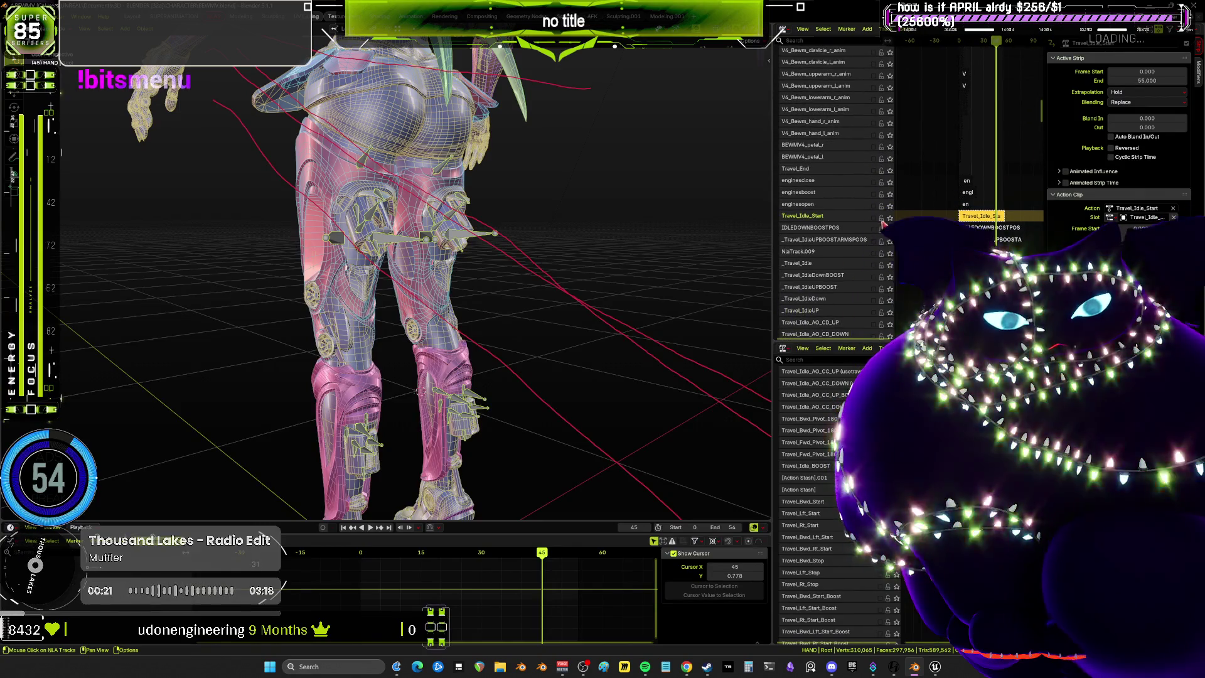
pyautogui.scroll(-3, 960, 196)
pyautogui.scroll(3, 501, 252)
pyautogui.scroll(-3, 502, 252)
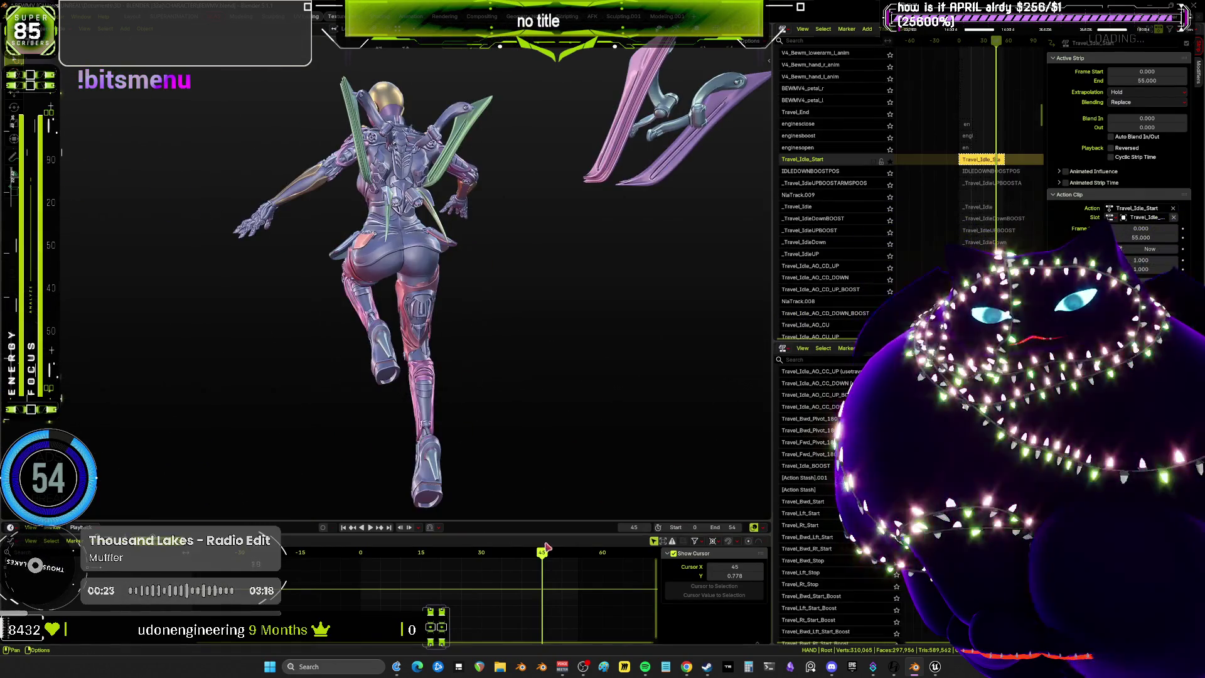
pyautogui.press('space')
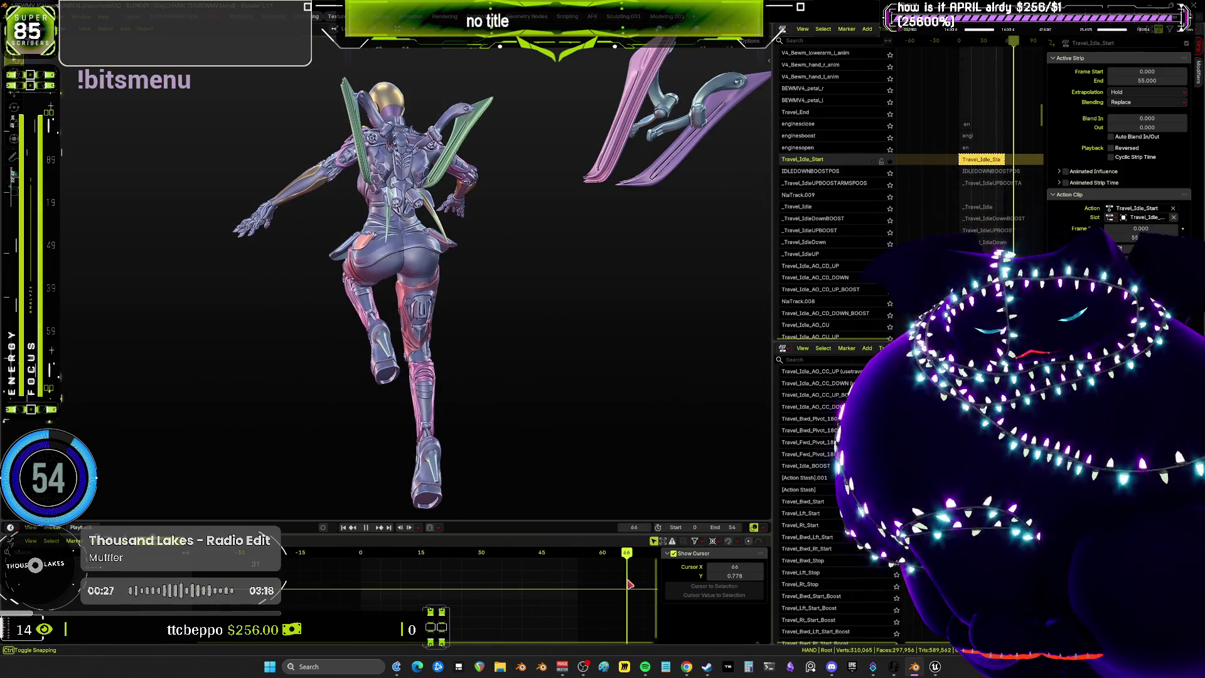
pyautogui.press('space')
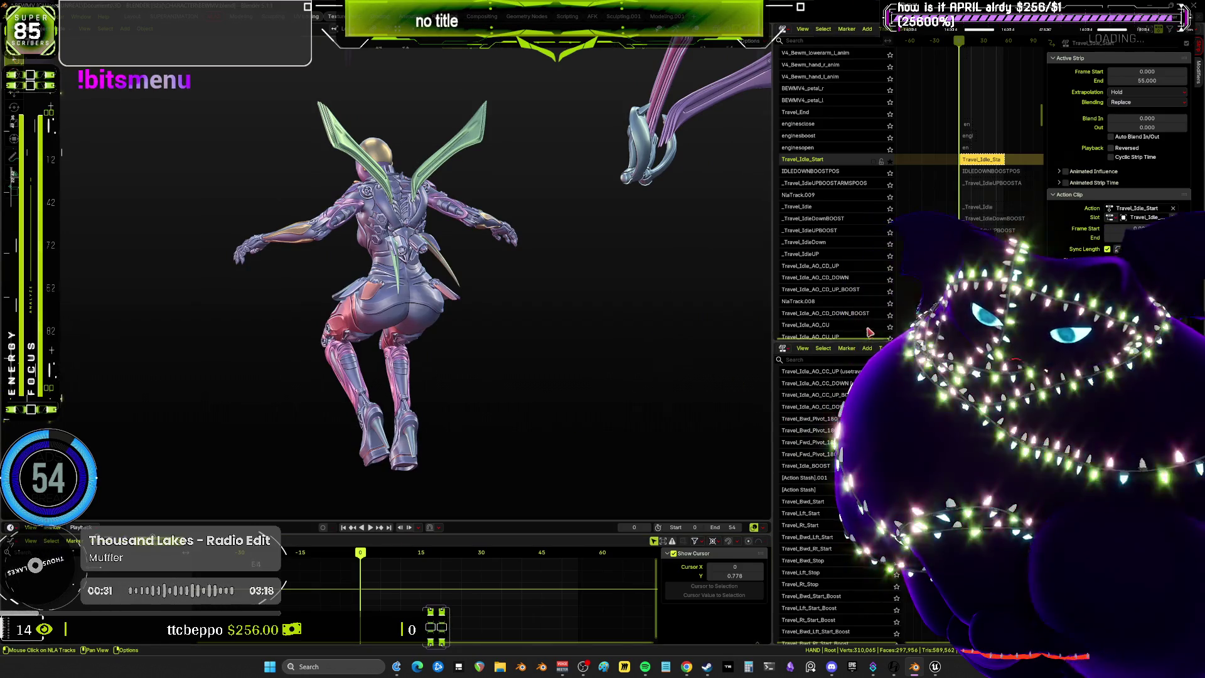
# Open the NLA track options, then switch the viewport to X-ray and orbit the character
pyautogui.rightClick(795, 183)
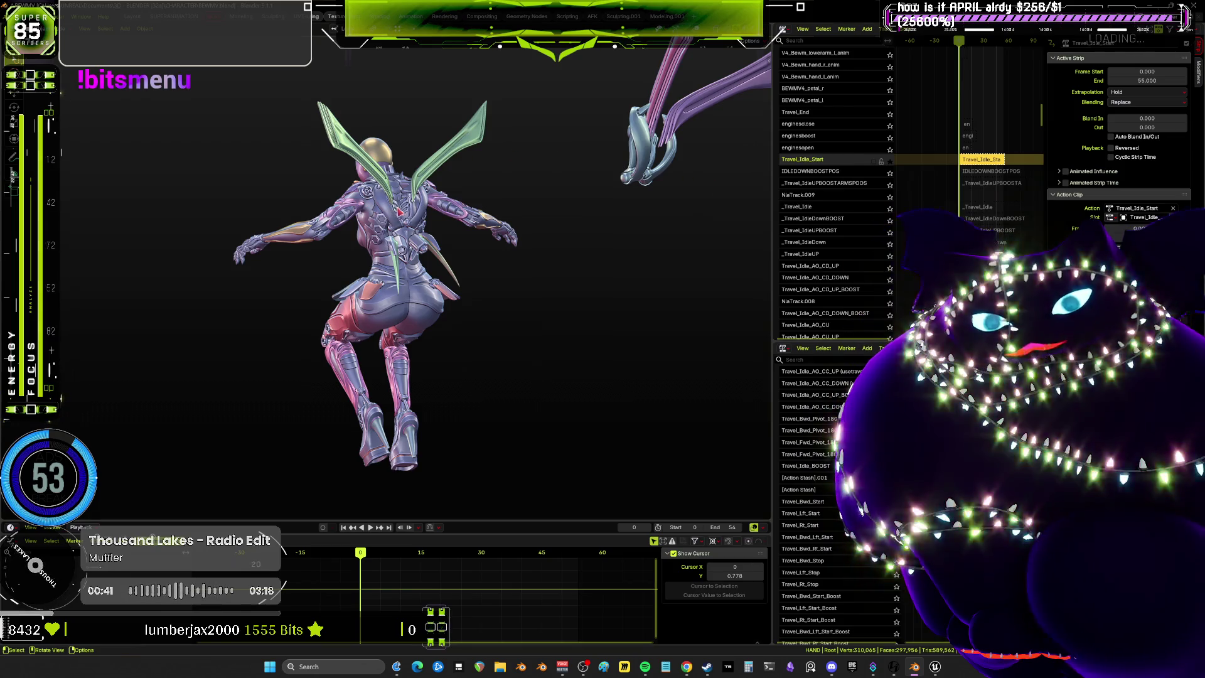
pyautogui.hotkey('shift', 'z')
pyautogui.moveTo(439, 228); pyautogui.dragTo(420, 270)
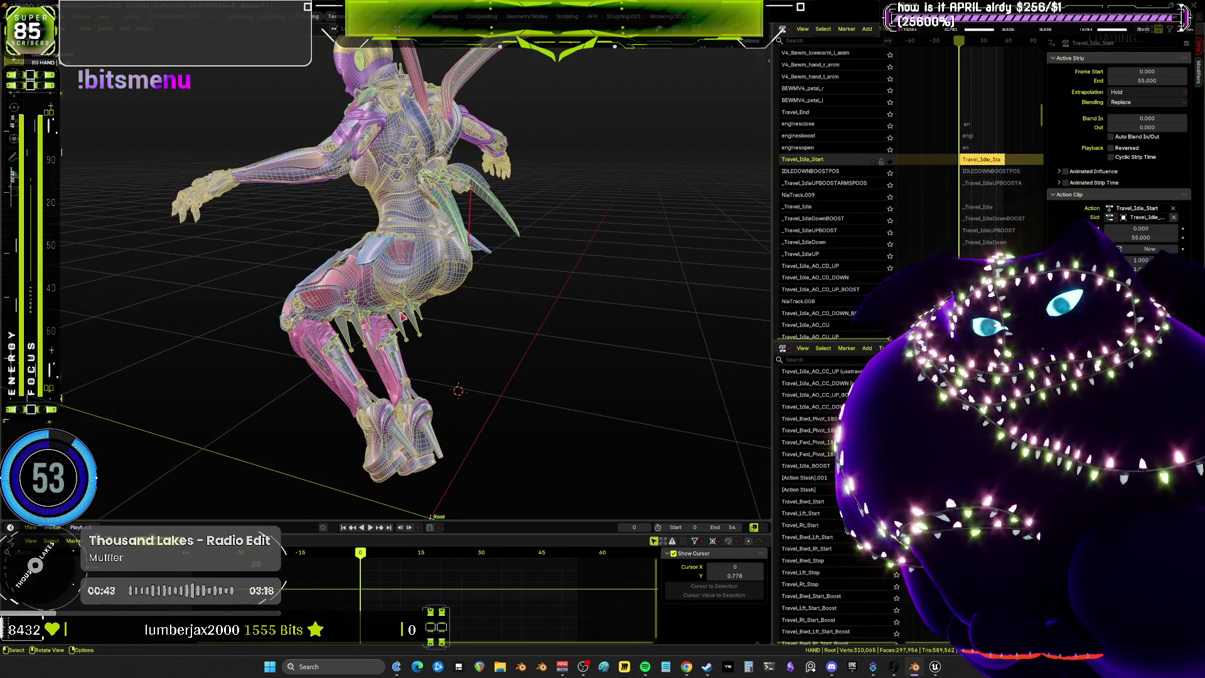
# Isolate the armature in local view, maximize the 3D view, and enter Pose Mode
pyautogui.press('KP_Divide')
pyautogui.hotkey('ctrl', 'space')
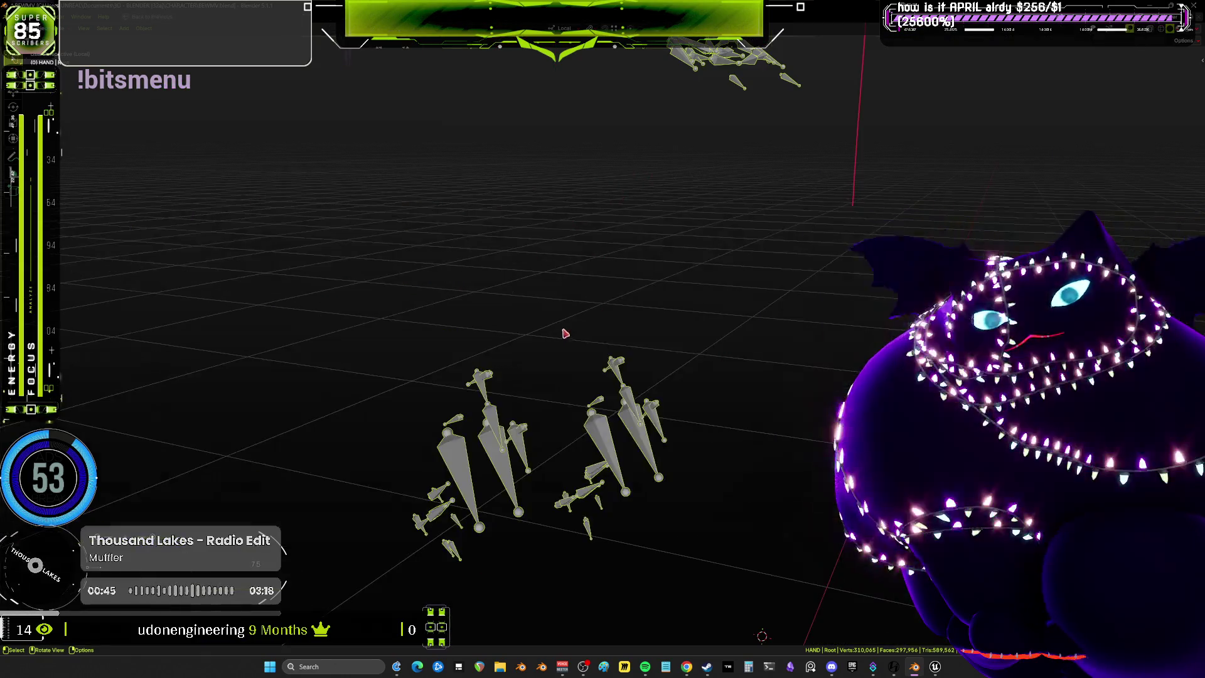
pyautogui.hotkey('ctrl', 'Tab')
pyautogui.moveTo(711, 310)
pyautogui.mouseDown()
pyautogui.moveTo(597, 311)
pyautogui.moveTo(659, 282)
pyautogui.moveTo(688, 210)
pyautogui.moveTo(753, 272)
pyautogui.moveTo(736, 242)
pyautogui.moveTo(764, 204)
pyautogui.moveTo(727, 219)
pyautogui.moveTo(728, 254)
pyautogui.moveTo(659, 310)
pyautogui.moveTo(669, 305)
pyautogui.mouseUp()
# Start circle-selecting bones, orbit to view them from above, and exit local view
pyautogui.press('/')
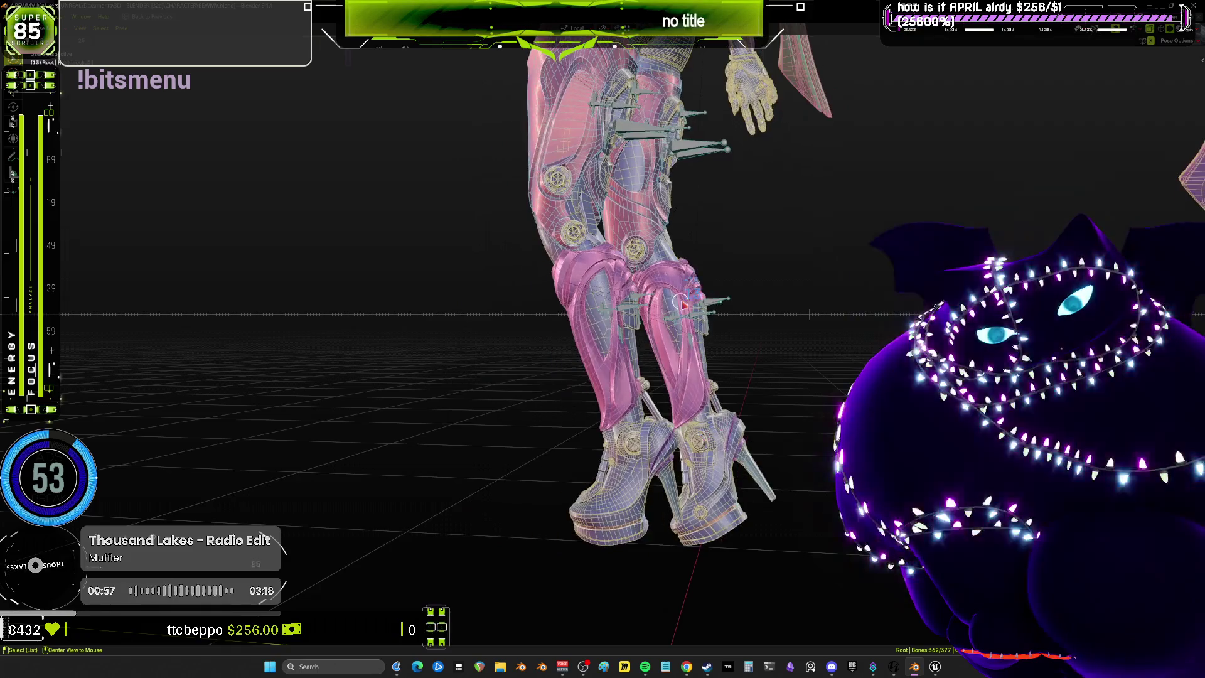
pyautogui.press('c')
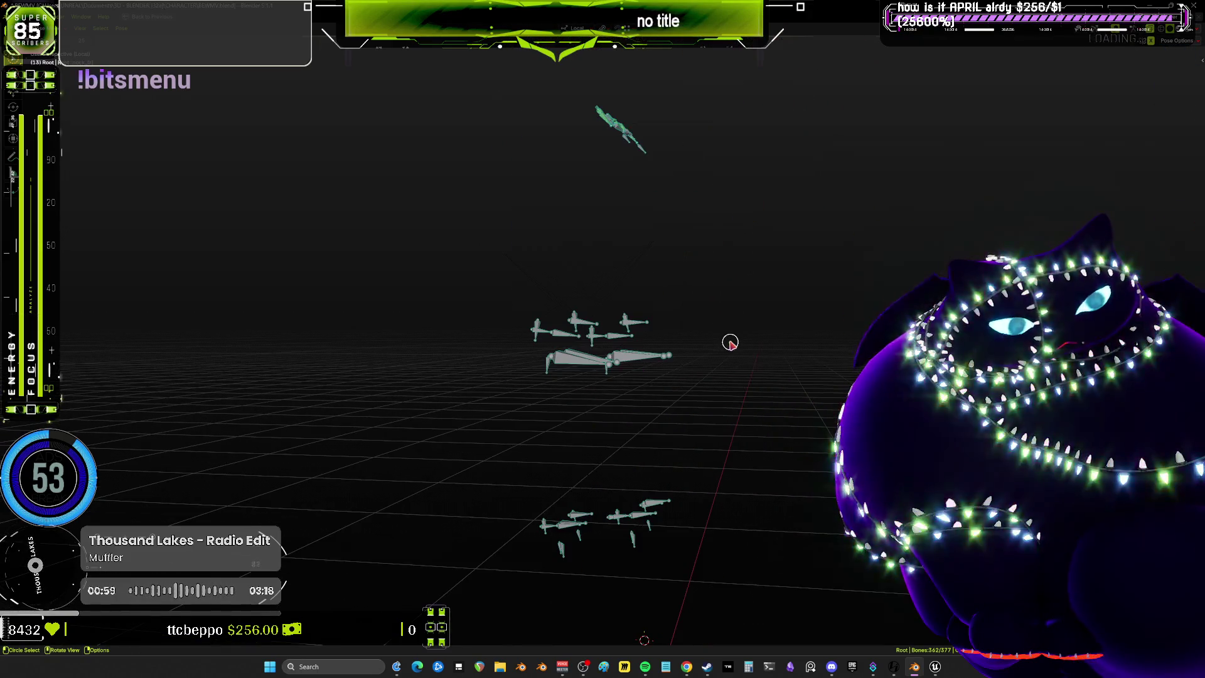
pyautogui.moveTo(726, 454)
pyautogui.mouseDown()
pyautogui.moveTo(709, 342)
pyautogui.moveTo(613, 364)
pyautogui.moveTo(628, 360)
pyautogui.mouseUp()
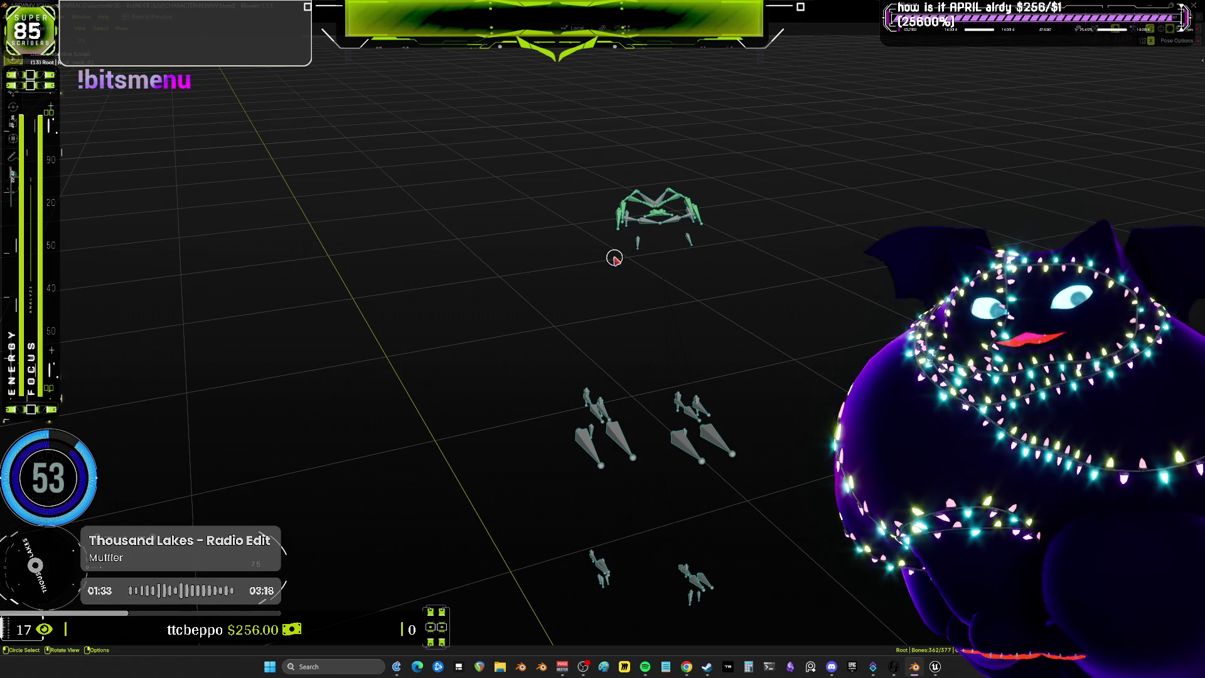
pyautogui.press('KP_Divide')
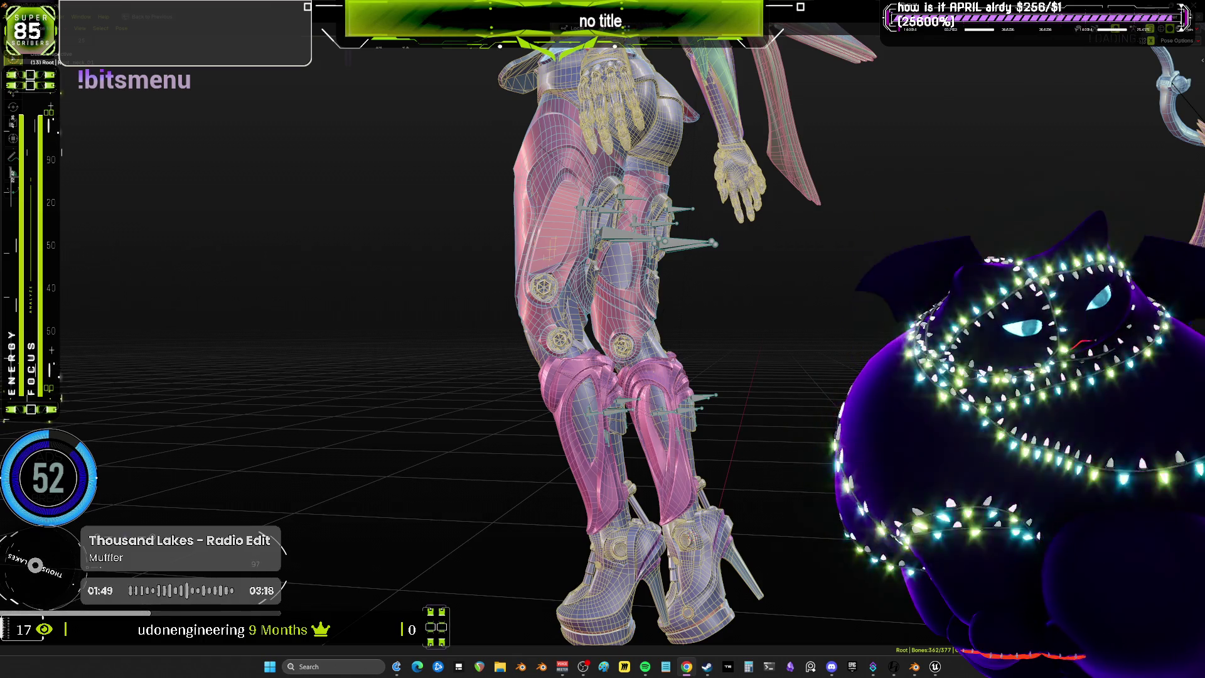
# Inspect the armored character's legs, thighs, upper body and back from several angles
pyautogui.moveTo(741, 352)
pyautogui.mouseDown()
pyautogui.moveTo(764, 339)
pyautogui.moveTo(743, 331)
pyautogui.moveTo(665, 225)
pyautogui.mouseUp()
pyautogui.press('c')
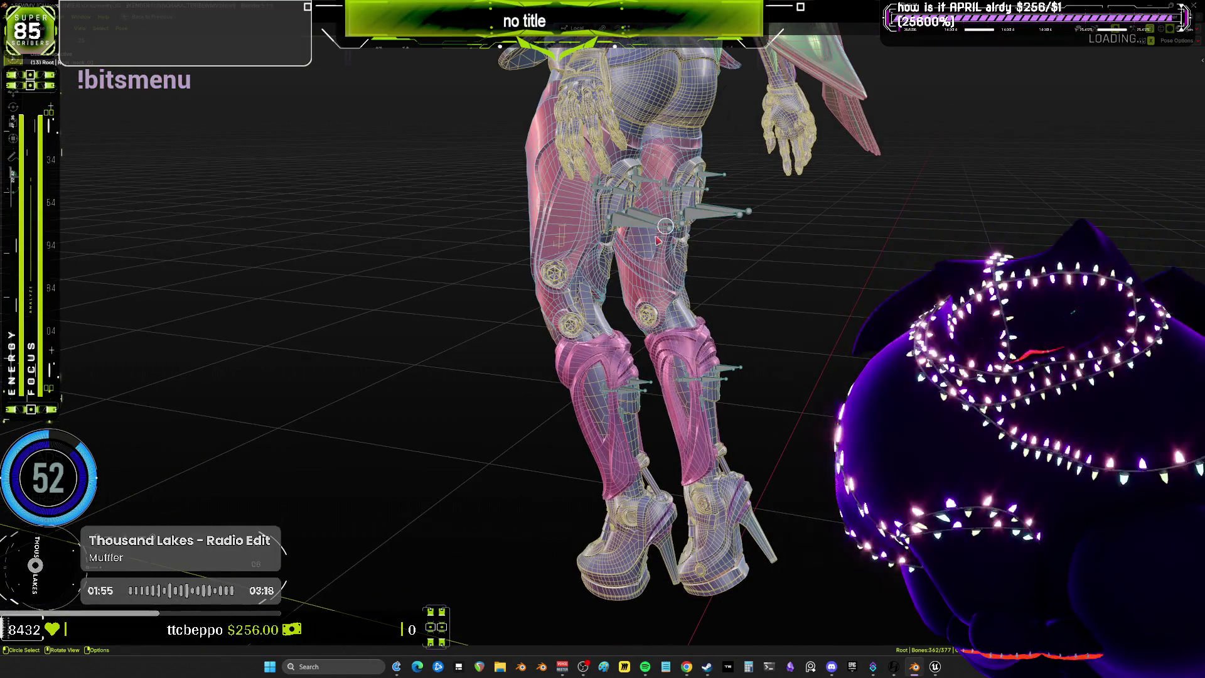
pyautogui.scroll(5, 565, 264)
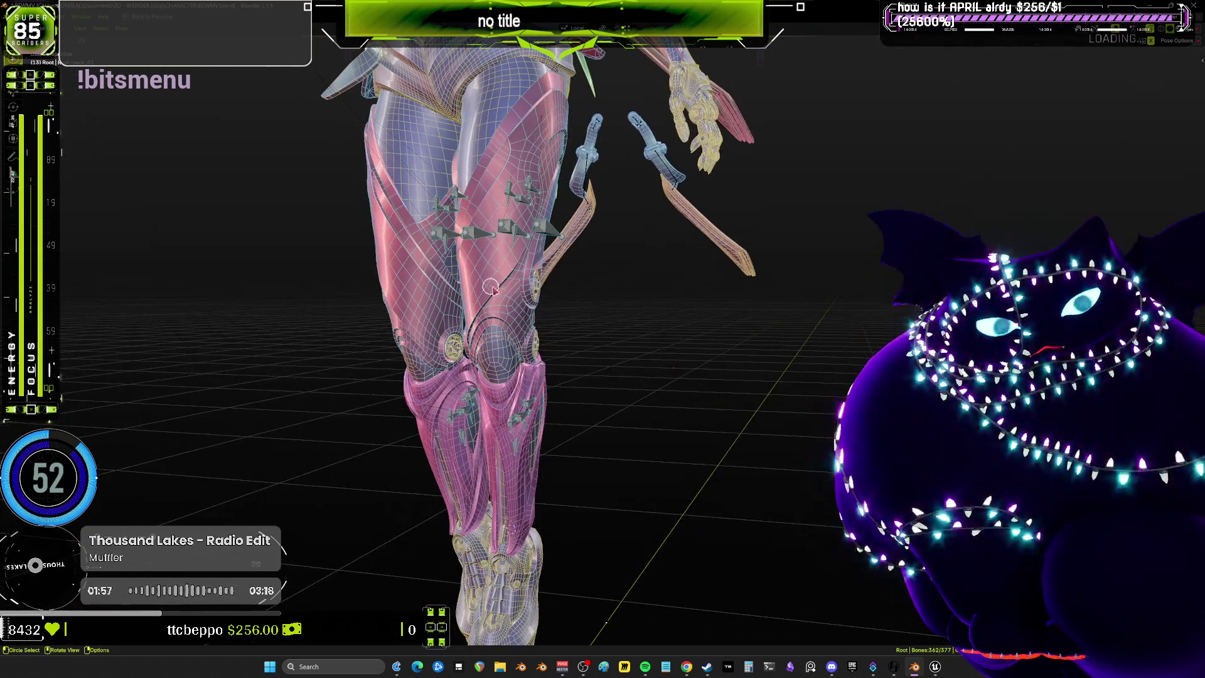
pyautogui.moveTo(491, 287)
pyautogui.mouseDown()
pyautogui.moveTo(1193, 278)
pyautogui.moveTo(148, 280)
pyautogui.moveTo(595, 293)
pyautogui.mouseUp()
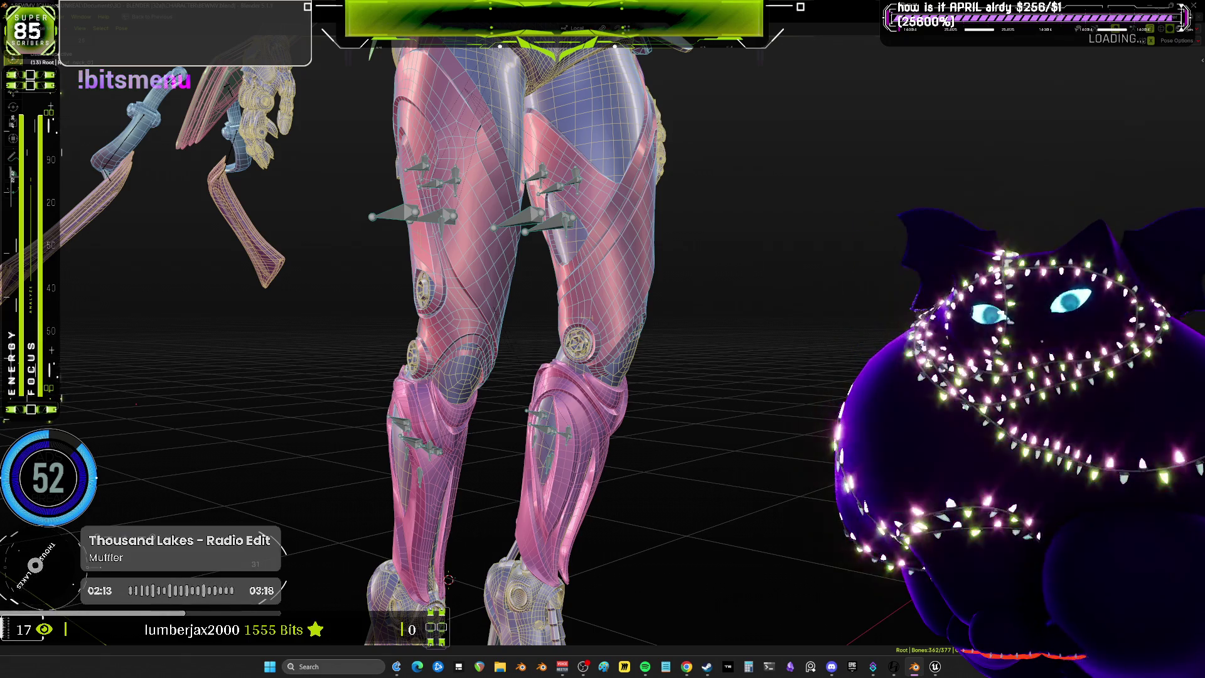
pyautogui.moveTo(355, 334)
pyautogui.mouseDown()
pyautogui.moveTo(664, 288)
pyautogui.moveTo(498, 280)
pyautogui.moveTo(847, 273)
pyautogui.moveTo(115, 294)
pyautogui.mouseUp()
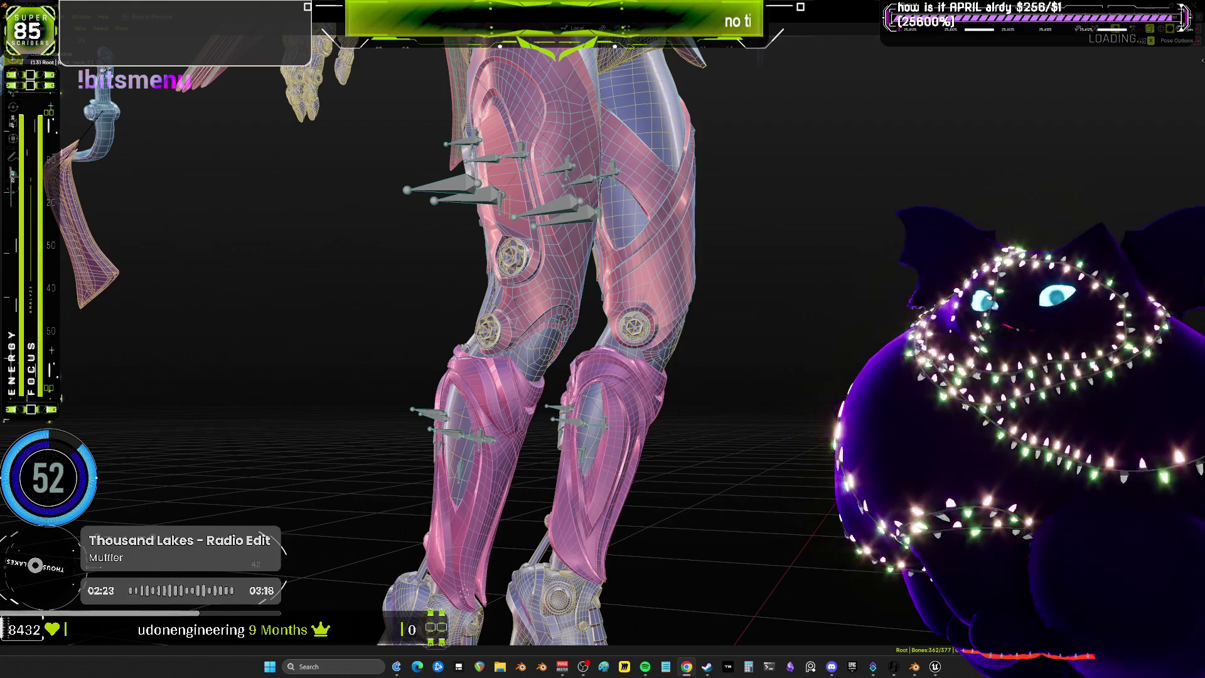
pyautogui.scroll(-2, 584, 339)
pyautogui.moveTo(601, 257); pyautogui.dragTo(688, 256)
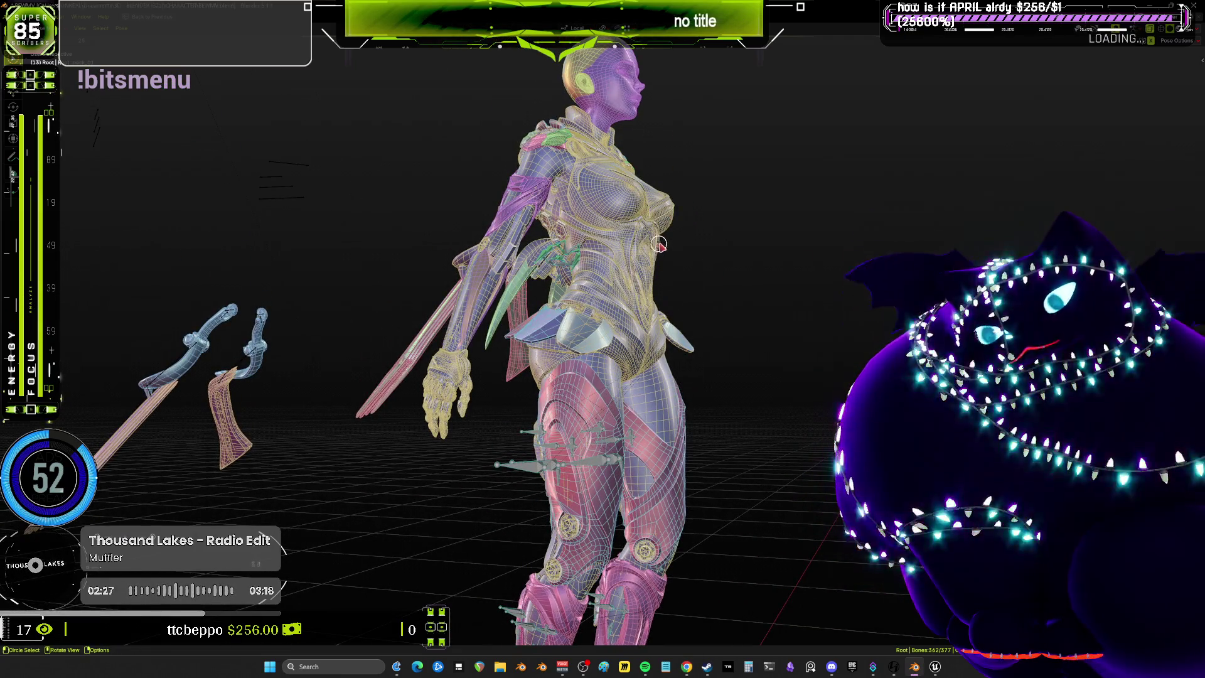
pyautogui.moveTo(682, 206); pyautogui.dragTo(665, 213)
pyautogui.moveTo(995, 226)
pyautogui.mouseDown()
pyautogui.moveTo(710, 379)
pyautogui.moveTo(464, 377)
pyautogui.mouseUp()
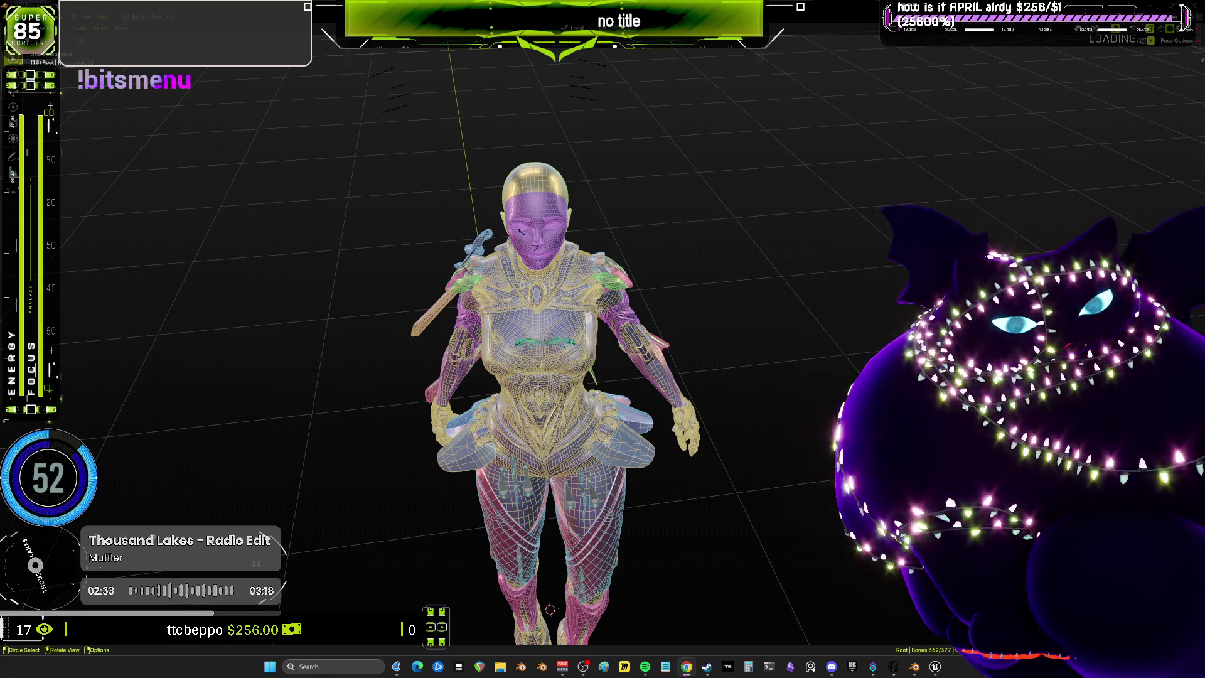
pyautogui.moveTo(788, 282)
pyautogui.mouseDown()
pyautogui.moveTo(666, 215)
pyautogui.moveTo(634, 244)
pyautogui.mouseUp()
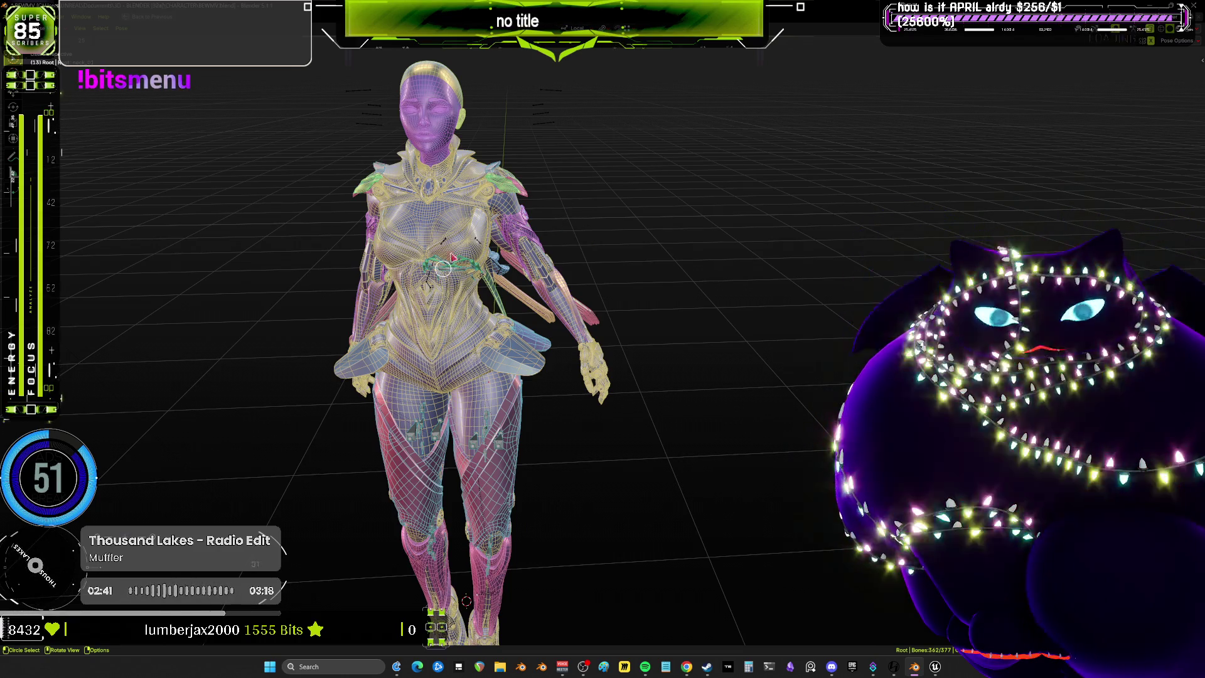
# Zoom to a final side view of the character, then switch to Unreal Editor
pyautogui.scroll(3, 570, 229)
pyautogui.scroll(-3, 571, 229)
pyautogui.scroll(2, 585, 233)
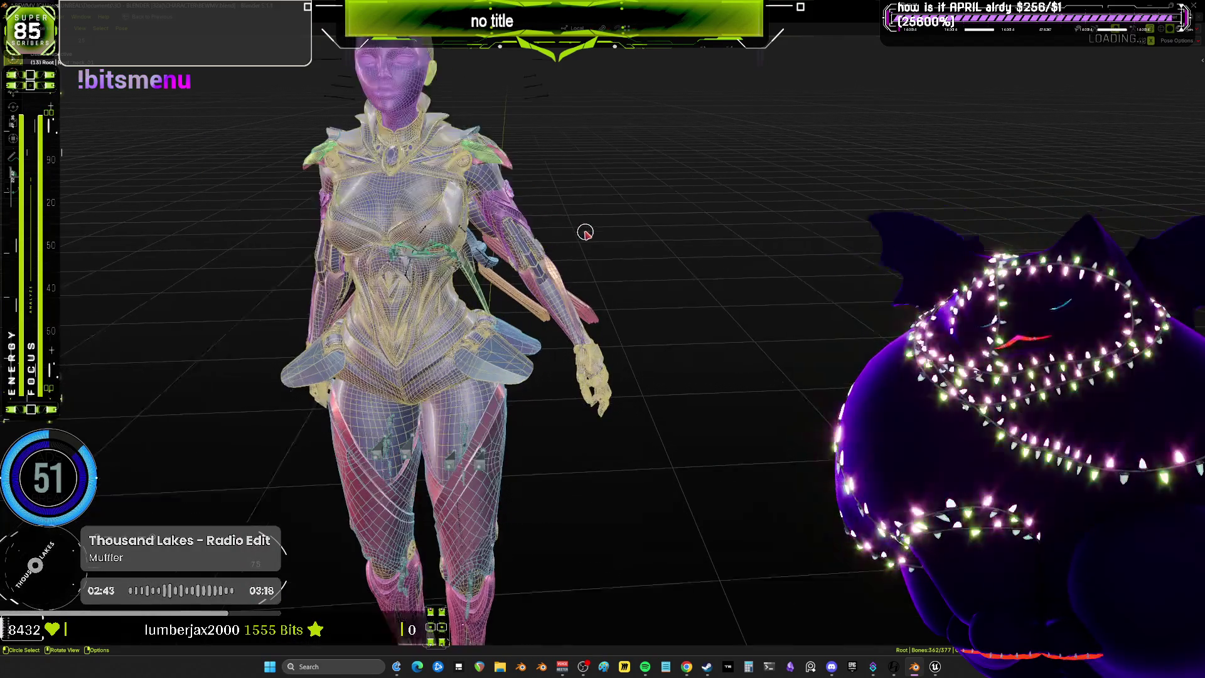
pyautogui.scroll(2, 582, 233)
pyautogui.moveTo(581, 232)
pyautogui.mouseDown()
pyautogui.moveTo(602, 232)
pyautogui.moveTo(312, 231)
pyautogui.moveTo(414, 231)
pyautogui.moveTo(402, 241)
pyautogui.moveTo(412, 220)
pyautogui.moveTo(401, 194)
pyautogui.moveTo(361, 219)
pyautogui.moveTo(401, 239)
pyautogui.moveTo(387, 220)
pyautogui.moveTo(369, 234)
pyautogui.moveTo(378, 246)
pyautogui.mouseUp()
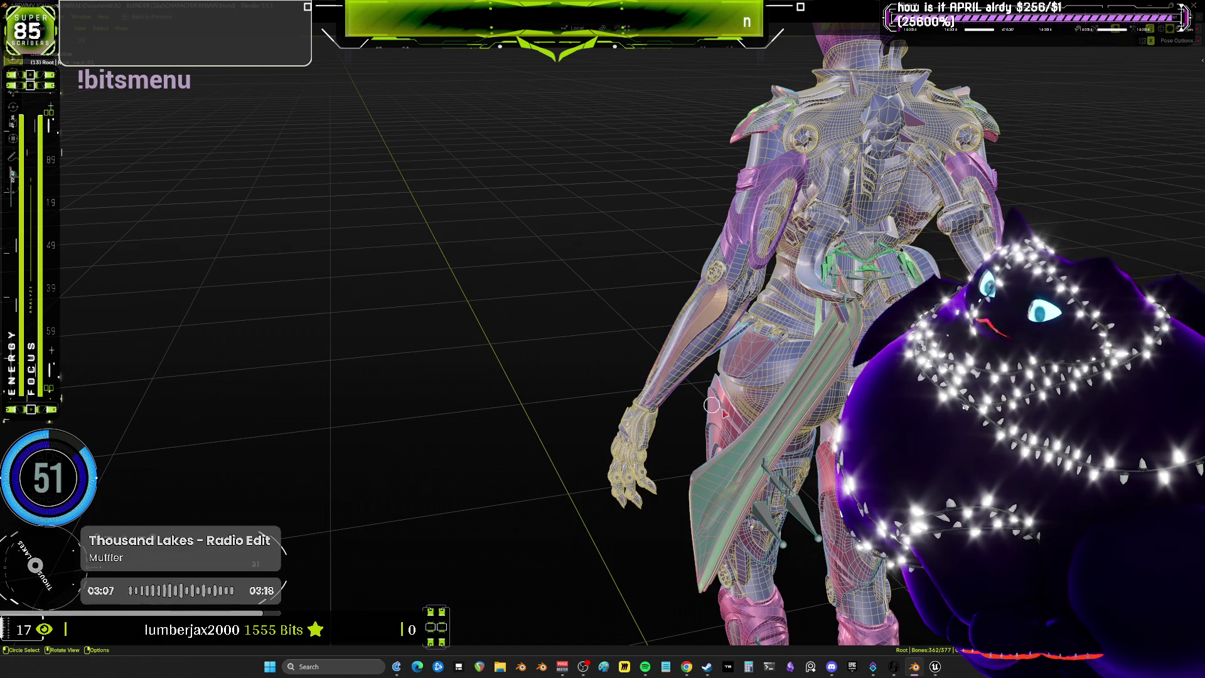
pyautogui.click(935, 667)
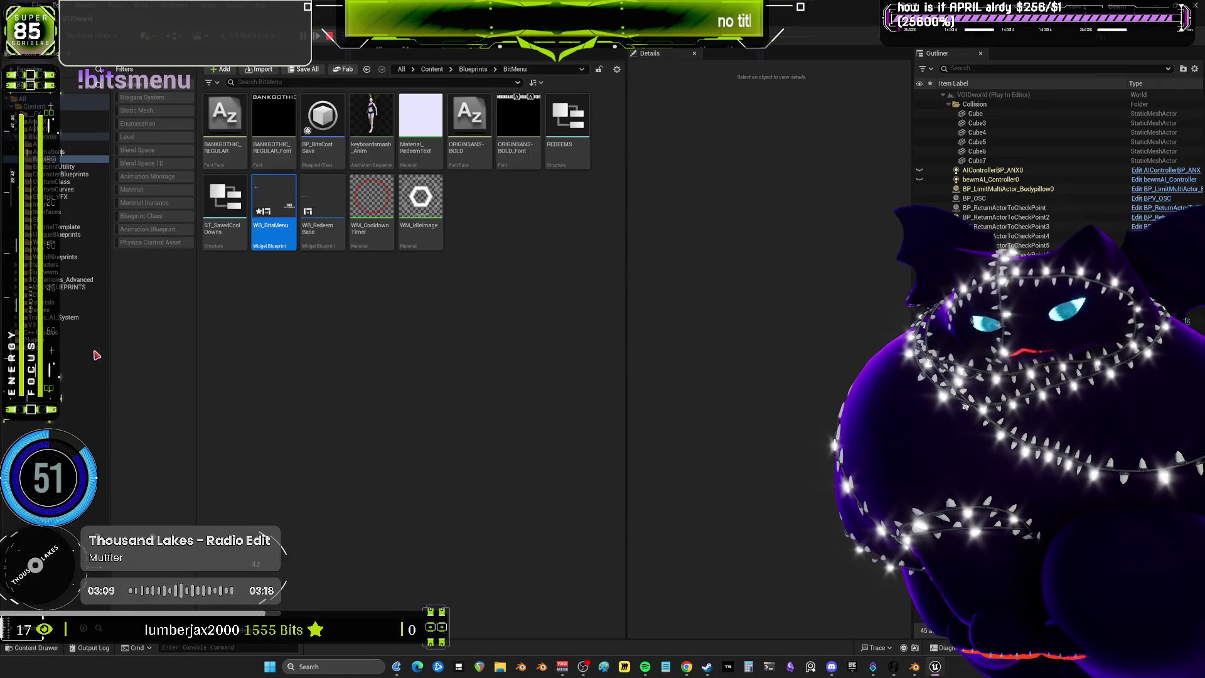
# Open WB_BitsMenu and view its EventGraph with RedeemEvent and Event Tick nodes
pyautogui.doubleClick(286, 188)
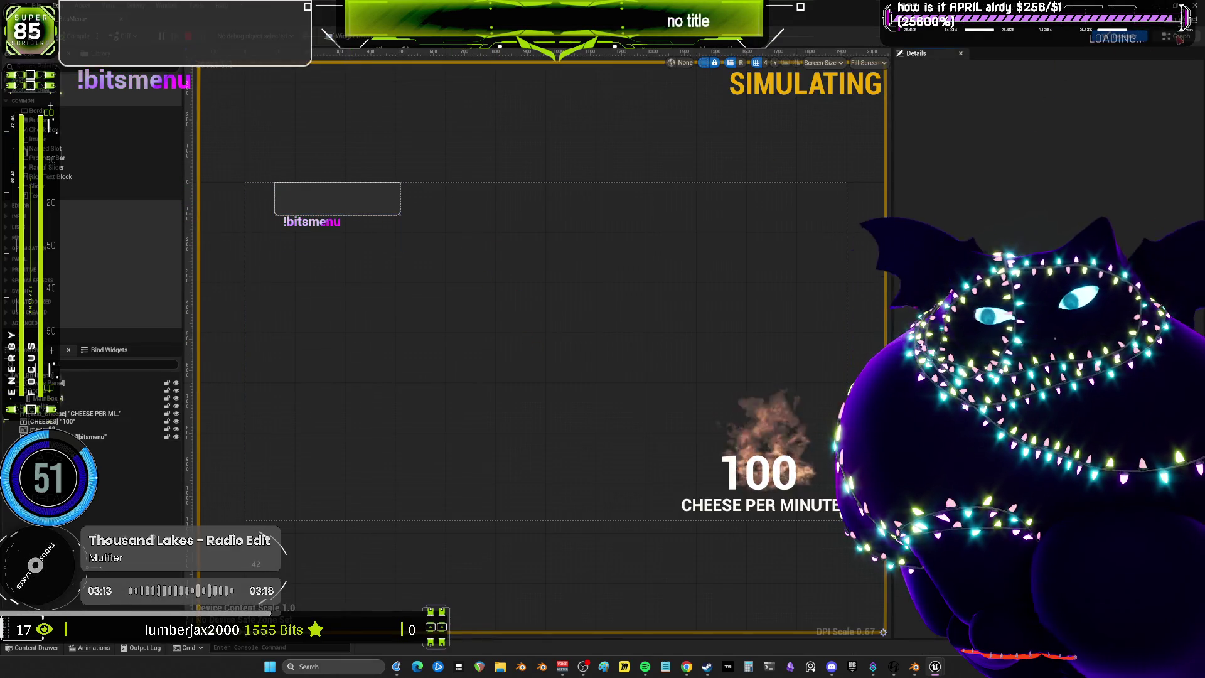
pyautogui.click(1178, 37)
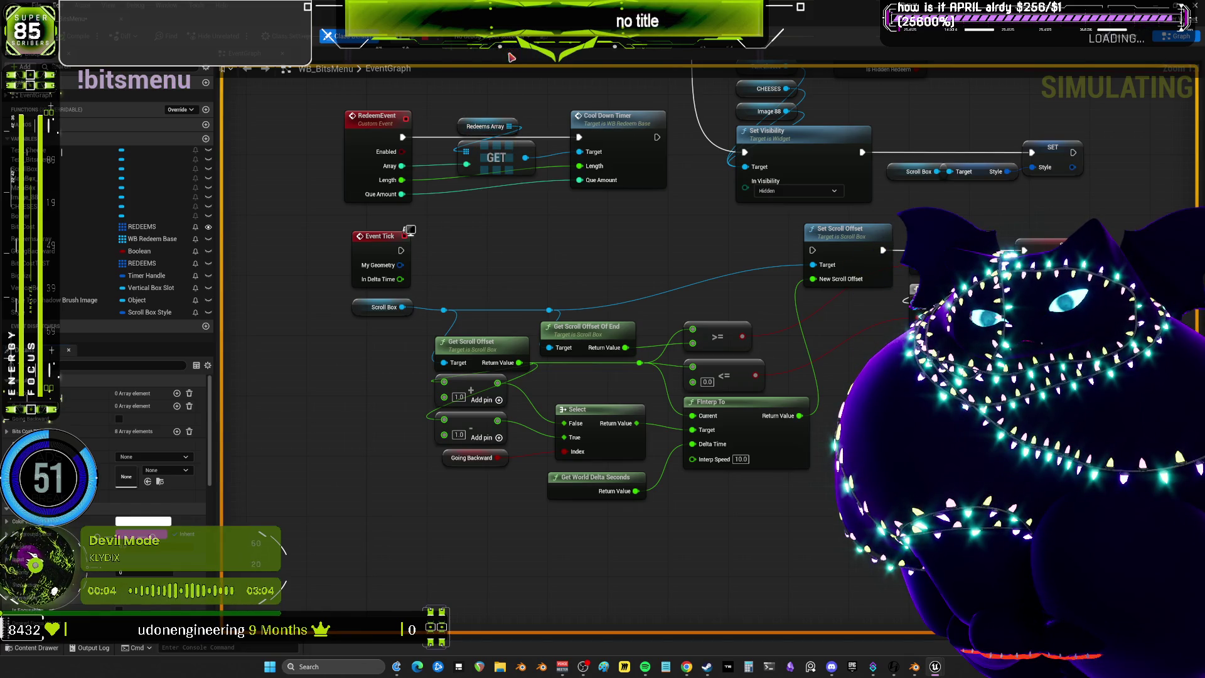
pyautogui.moveTo(509, 128)
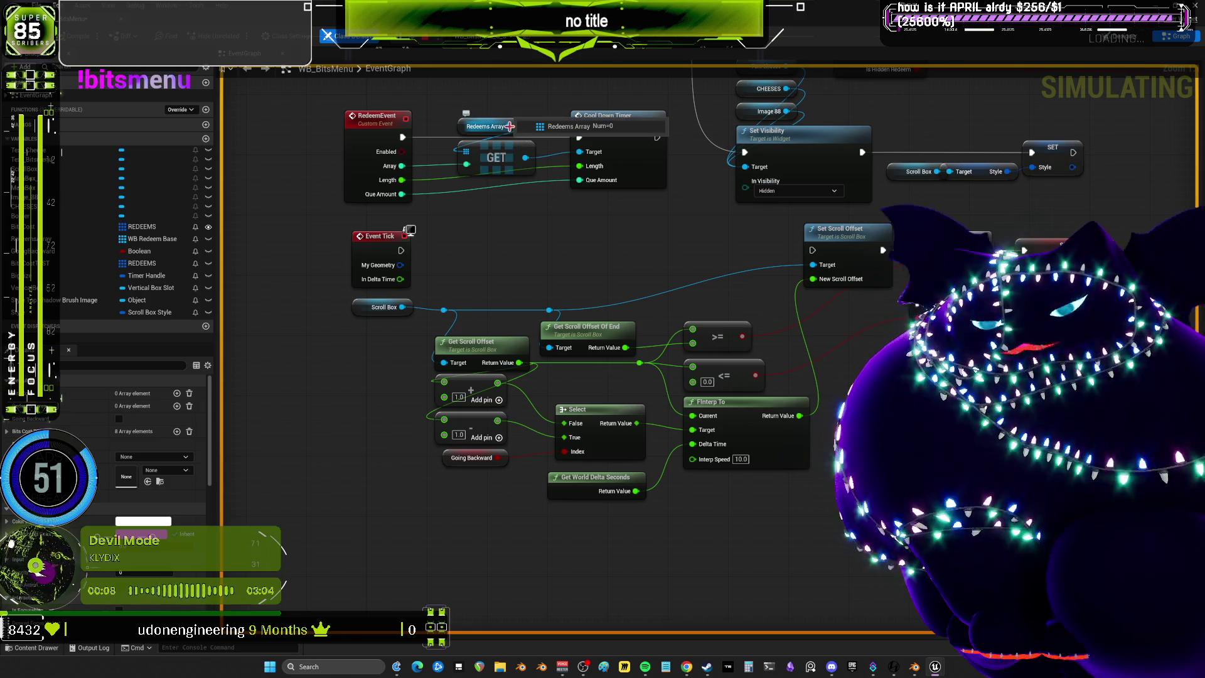
pyautogui.scroll(-2, 845, 257)
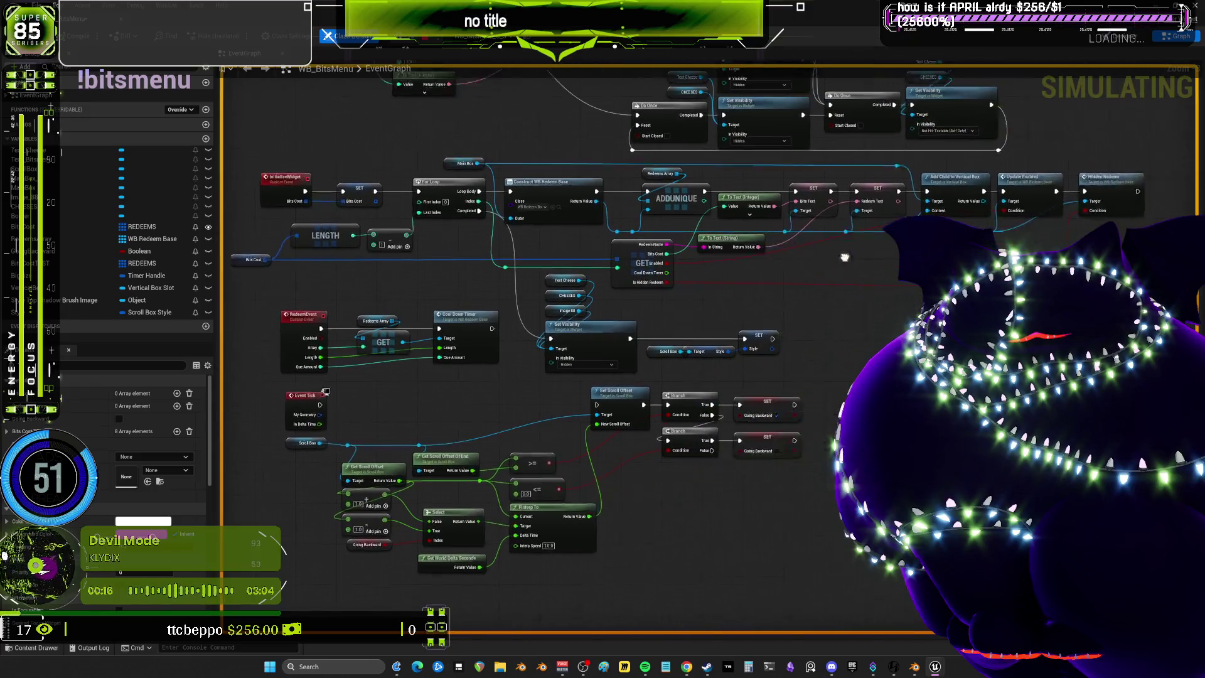
pyautogui.moveTo(845, 257)
pyautogui.mouseDown()
pyautogui.moveTo(730, 268)
pyautogui.moveTo(728, 339)
pyautogui.moveTo(761, 439)
pyautogui.moveTo(858, 370)
pyautogui.moveTo(828, 343)
pyautogui.mouseUp()
pyautogui.scroll(2, 828, 342)
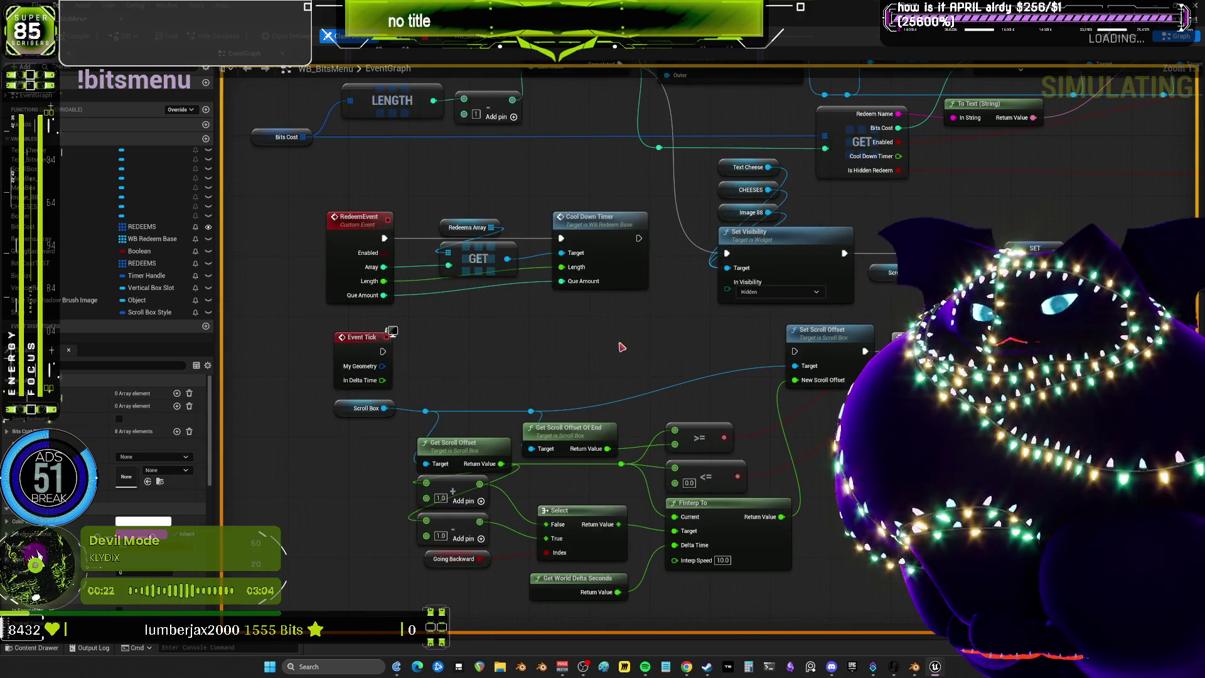
pyautogui.moveTo(387, 423); pyautogui.dragTo(389, 356)
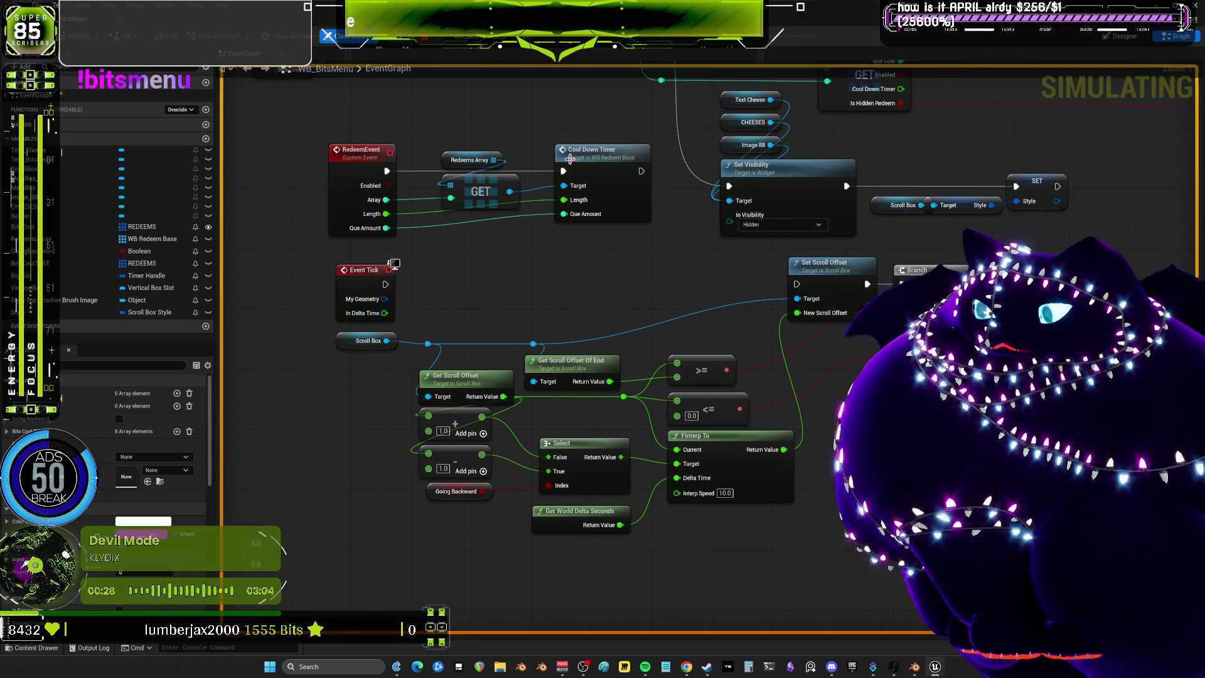
pyautogui.moveTo(493, 161)
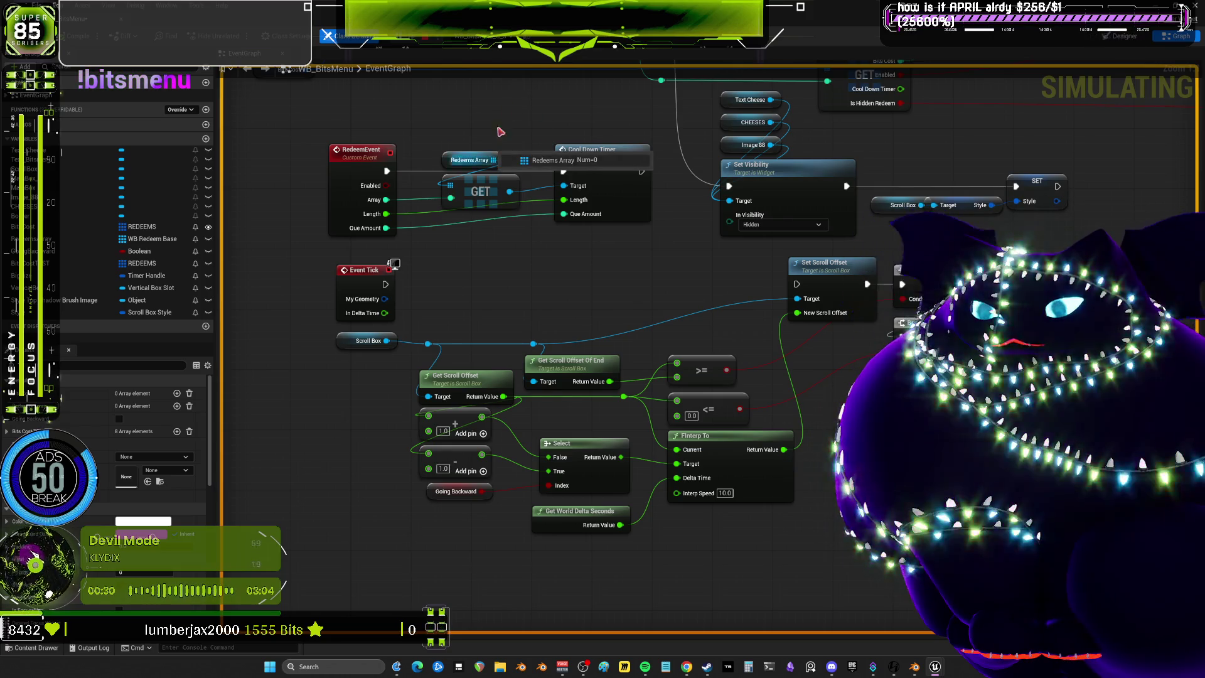
pyautogui.moveTo(552, 162)
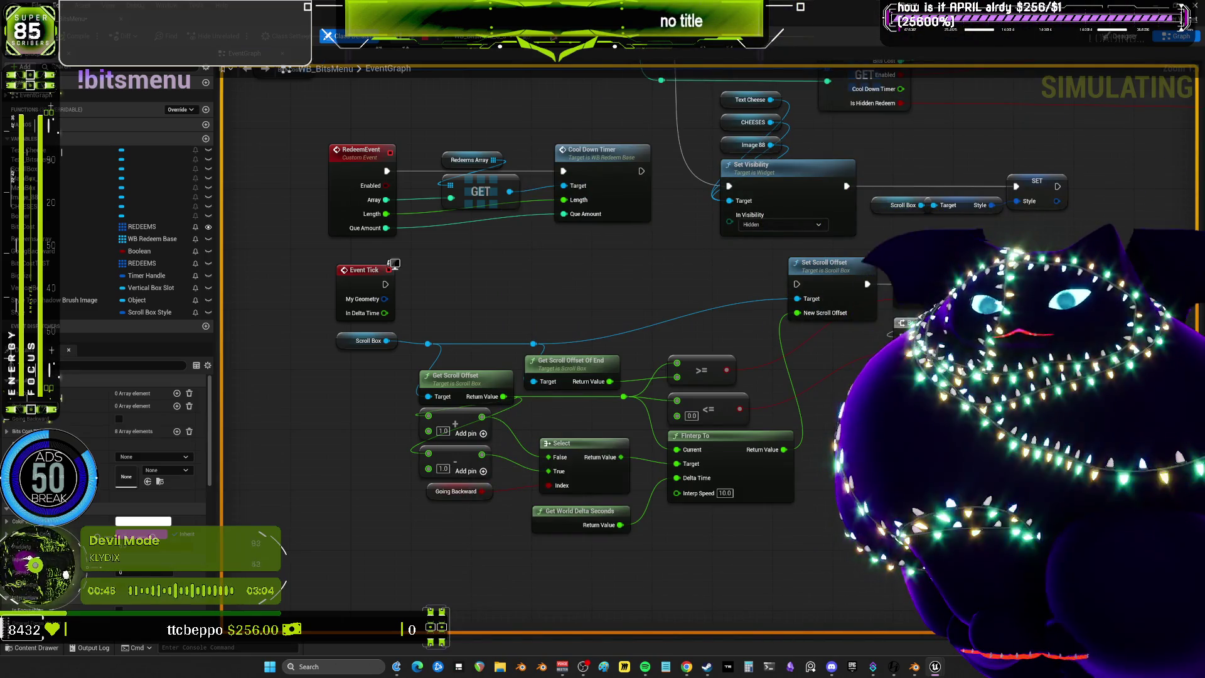
pyautogui.click(496, 39)
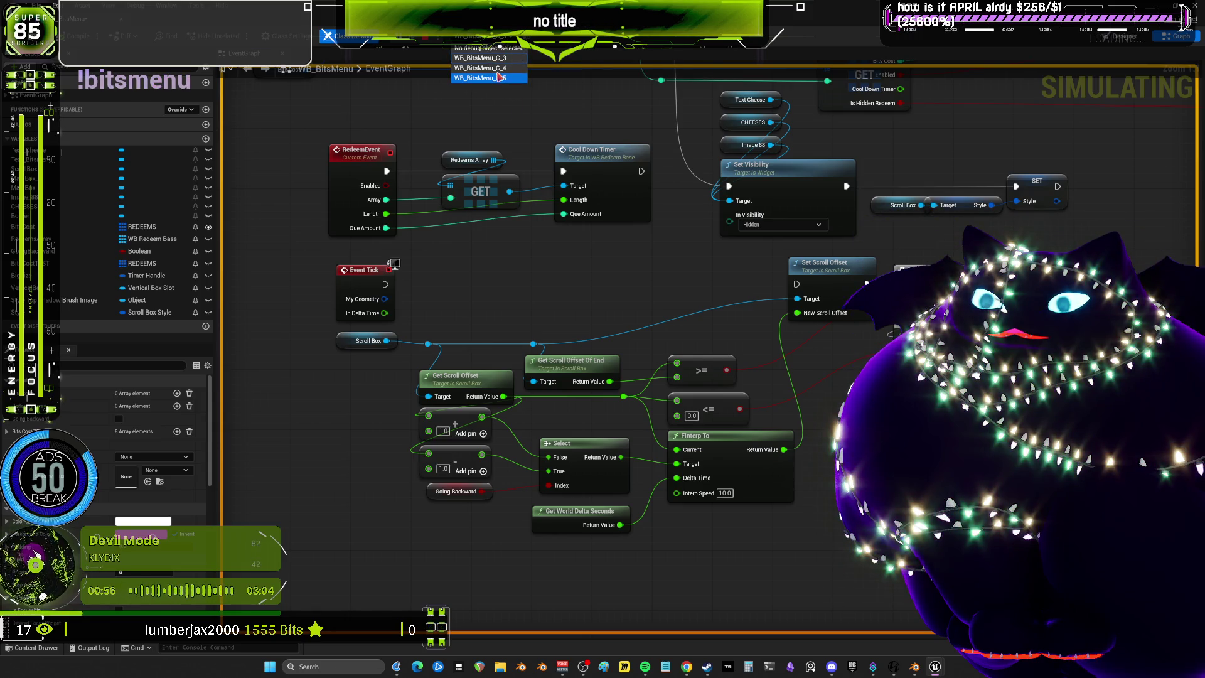
pyautogui.click(500, 74)
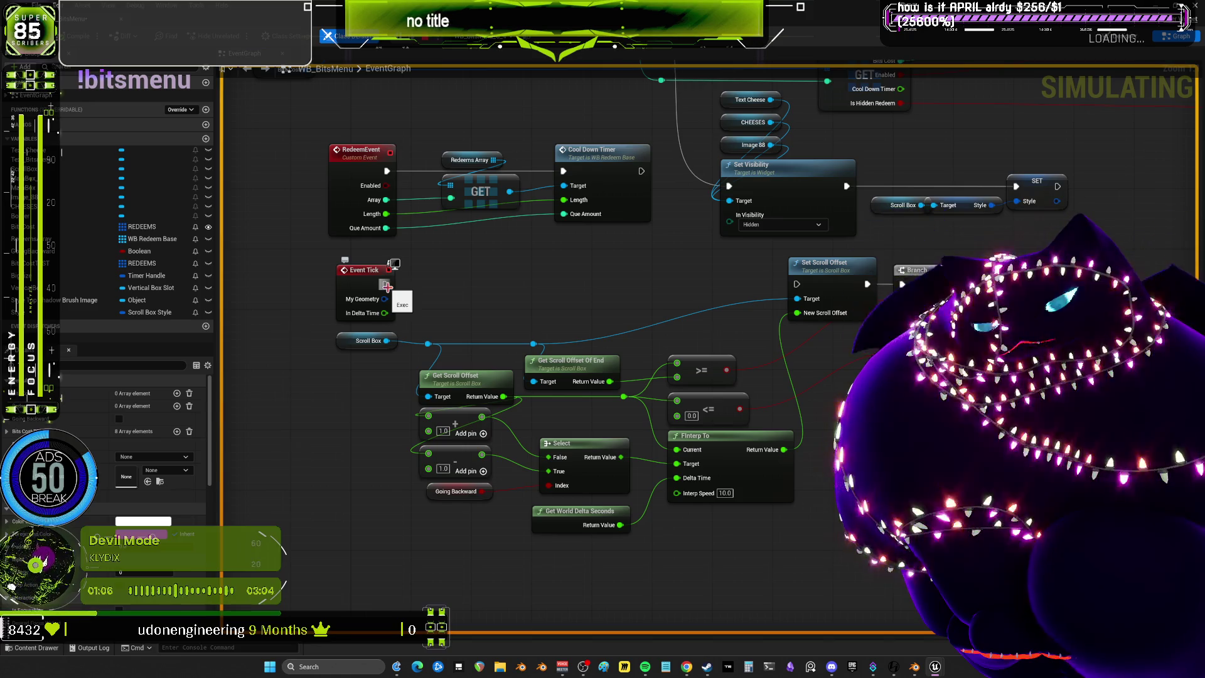
pyautogui.moveTo(649, 267); pyautogui.dragTo(627, 328)
pyautogui.scroll(-3, 615, 339)
pyautogui.scroll(3, 595, 392)
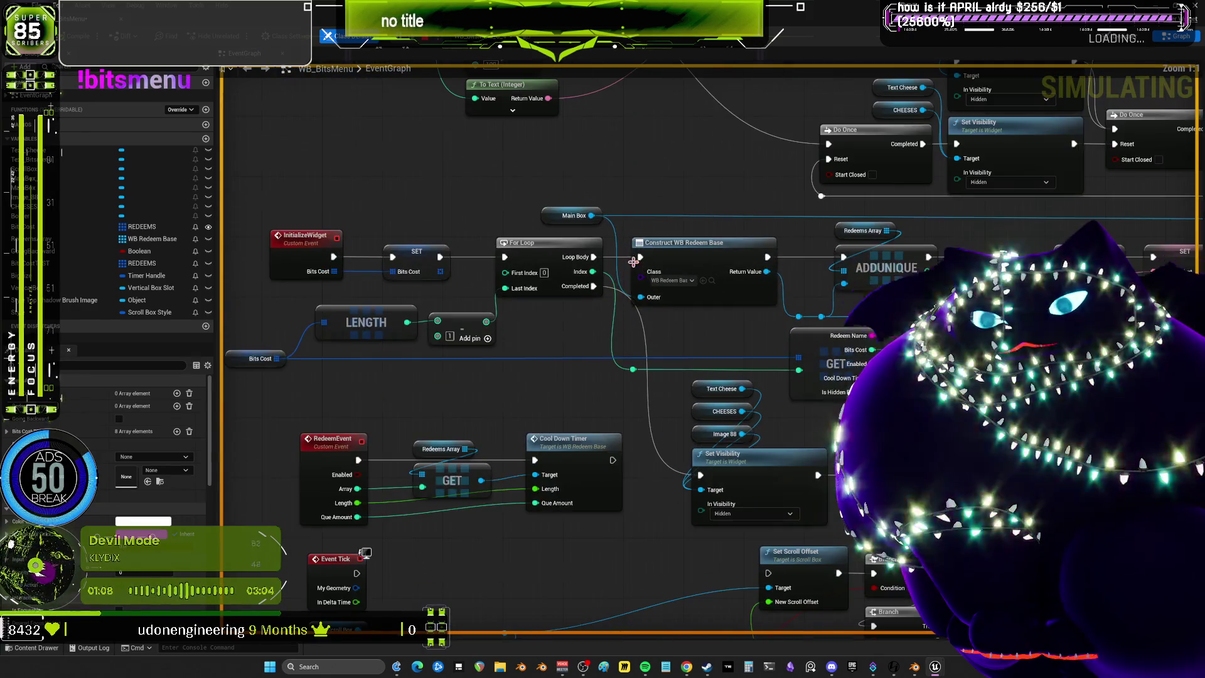
pyautogui.moveTo(595, 392); pyautogui.dragTo(627, 203)
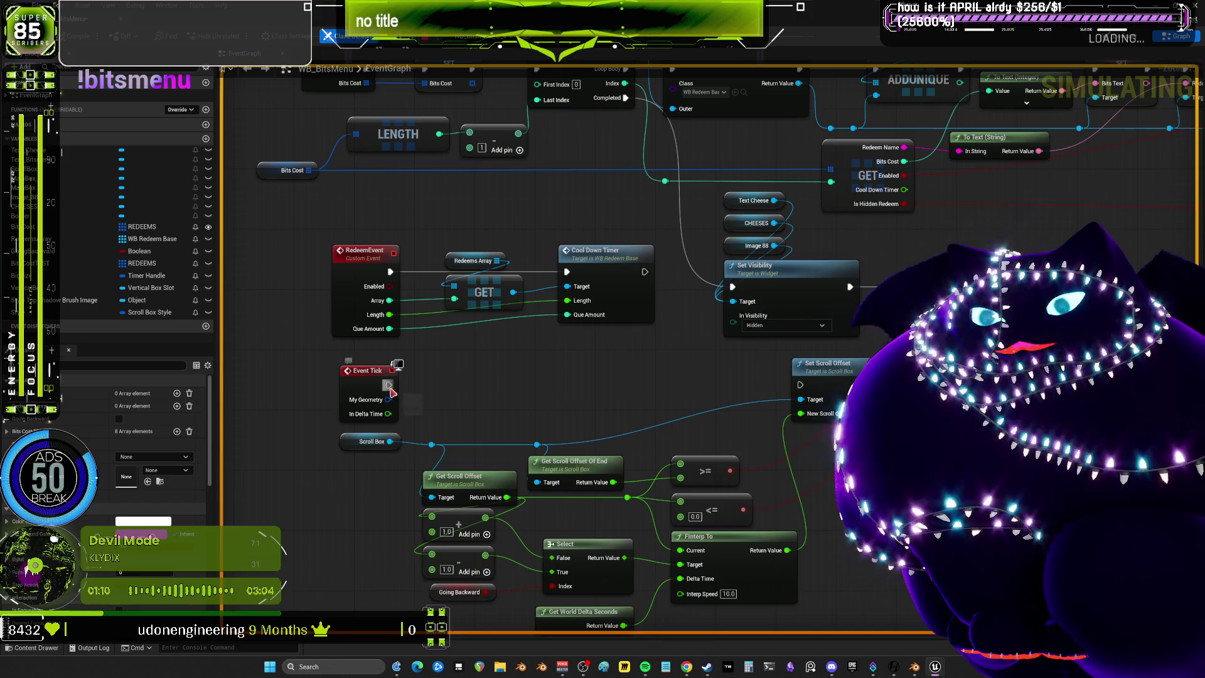
# Connect Event Tick's exec to Set Scroll Offset and debug the WB_BitsMenu_C_2 instance
pyautogui.moveTo(388, 385); pyautogui.dragTo(800, 384)
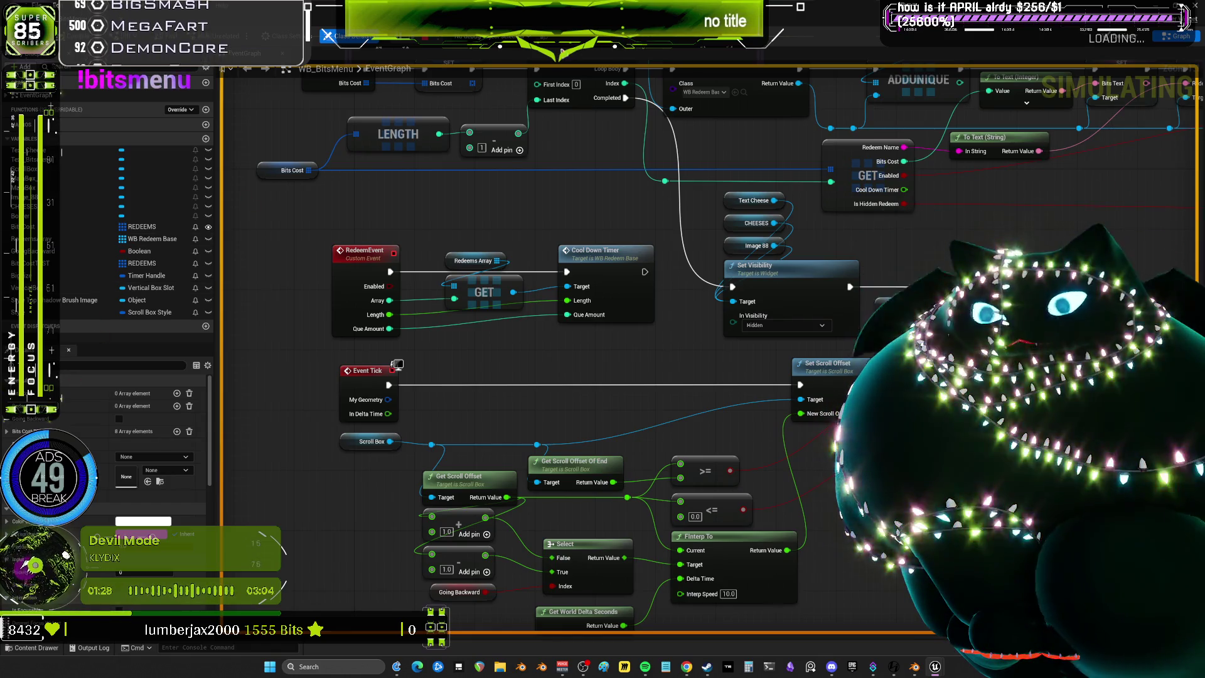
pyautogui.click(496, 36)
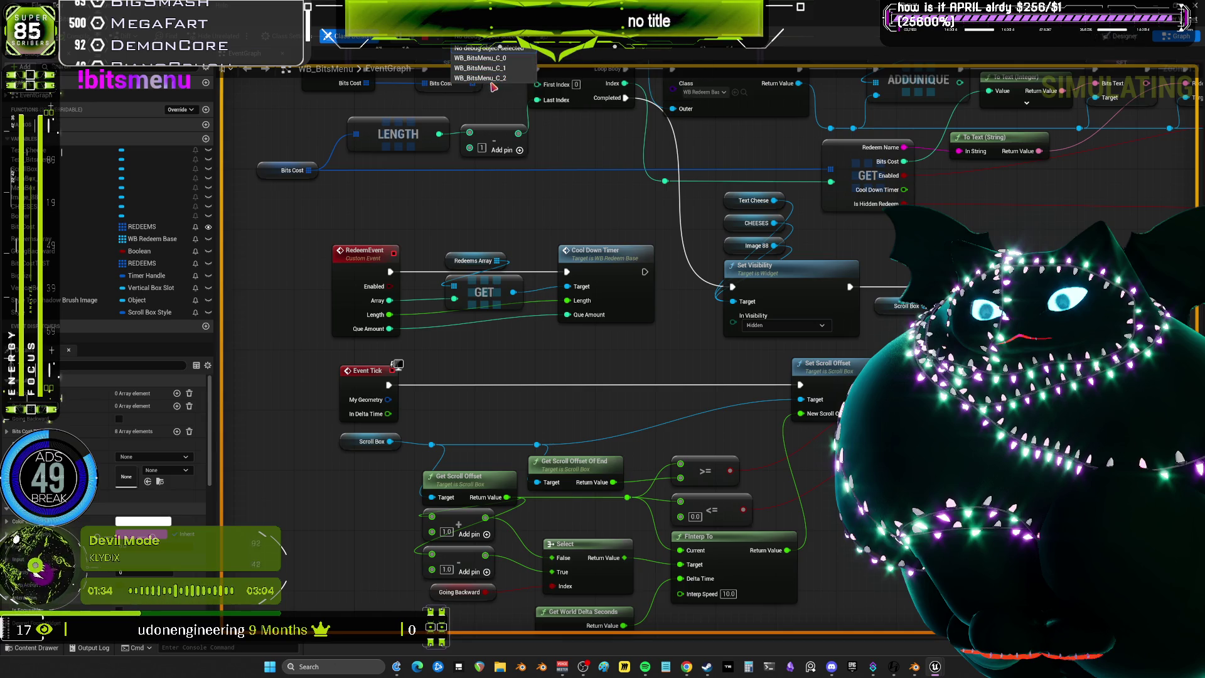
pyautogui.click(501, 78)
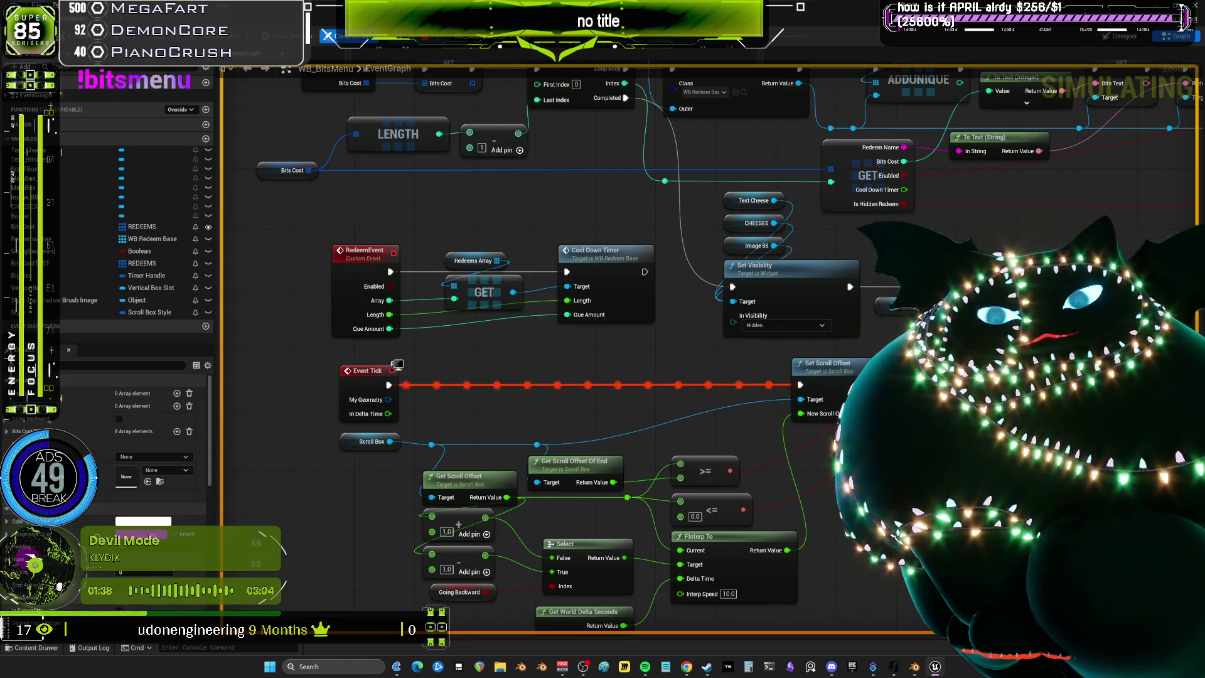
pyautogui.scroll(-1, 547, 496)
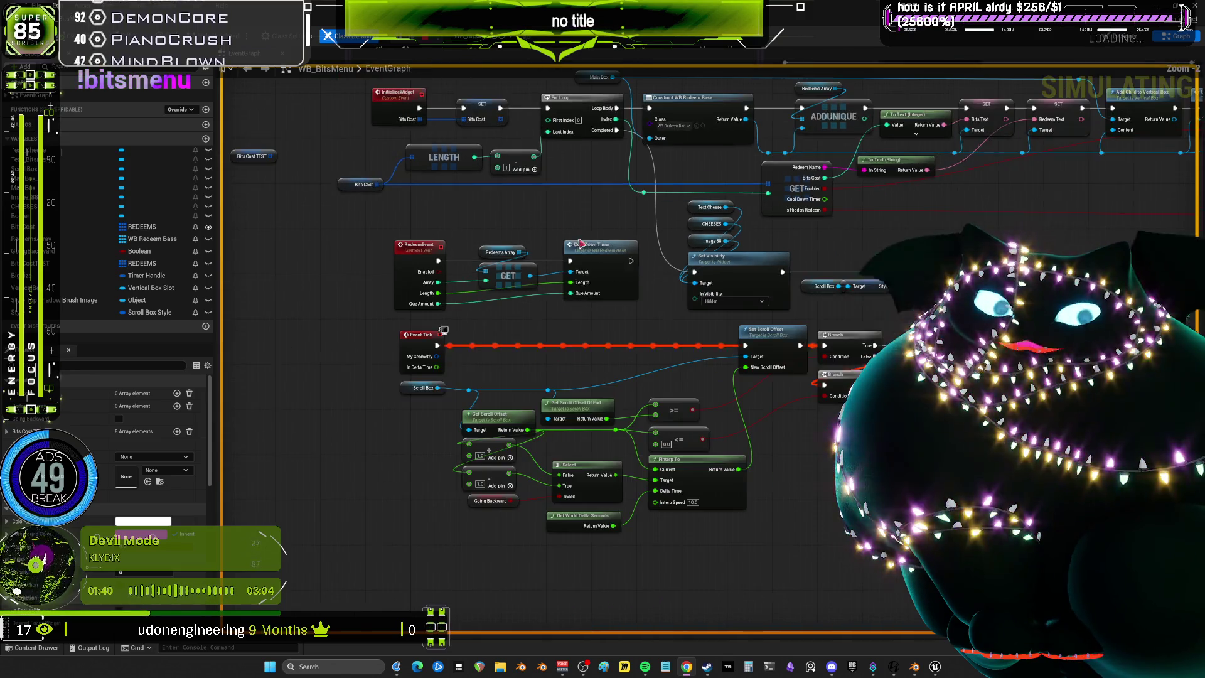
pyautogui.scroll(-1, 547, 496)
pyautogui.moveTo(586, 235)
pyautogui.mouseDown()
pyautogui.moveTo(482, 450)
pyautogui.moveTo(507, 475)
pyautogui.moveTo(560, 258)
pyautogui.mouseUp()
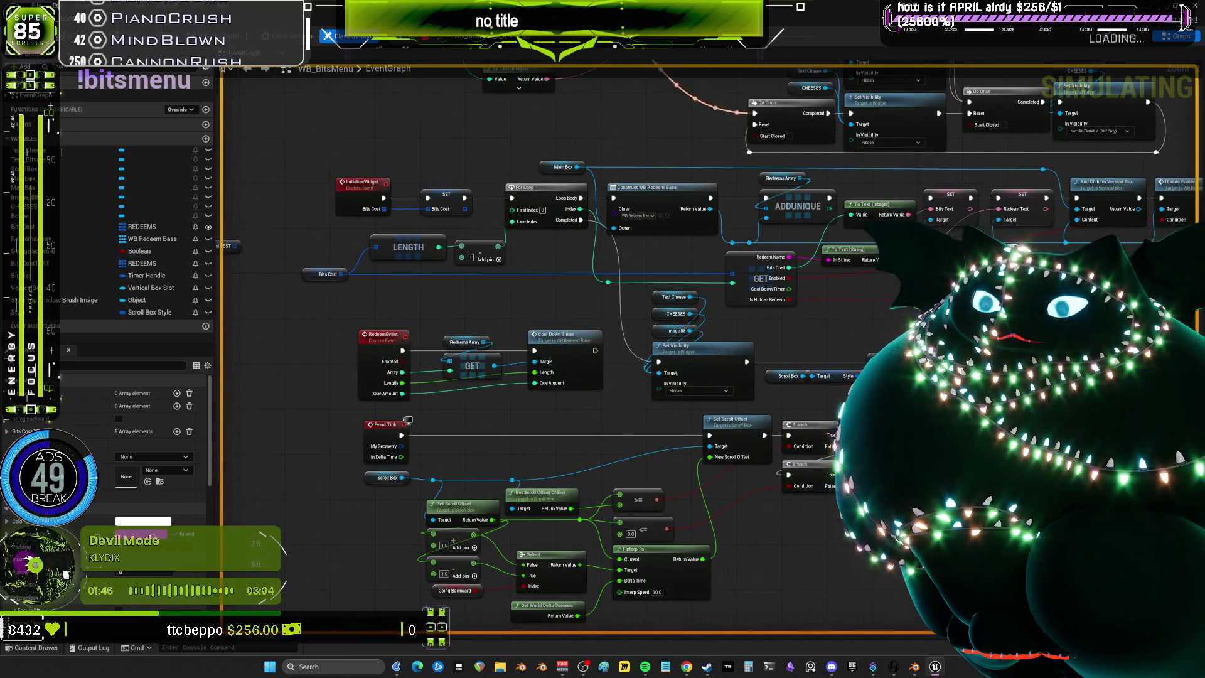
pyautogui.moveTo(558, 134)
pyautogui.mouseDown()
pyautogui.moveTo(537, 357)
pyautogui.moveTo(537, 267)
pyautogui.mouseUp()
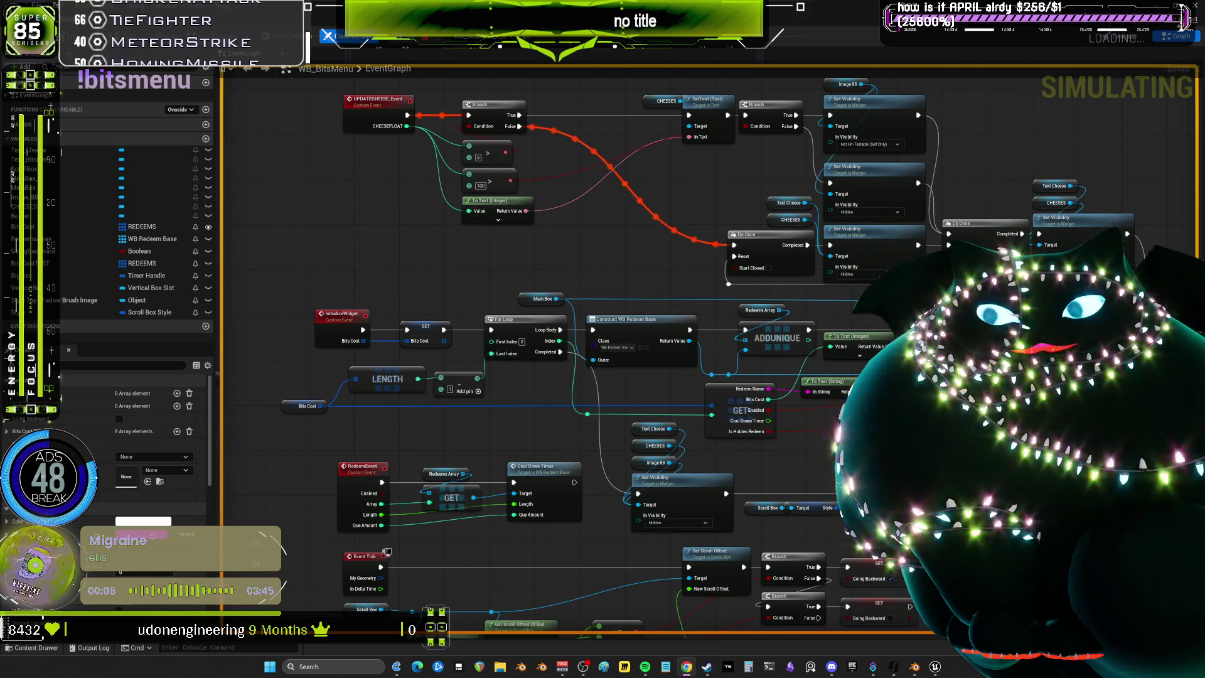
pyautogui.scroll(-1, 414, 253)
pyautogui.scroll(2, 537, 252)
pyautogui.scroll(-1, 563, 243)
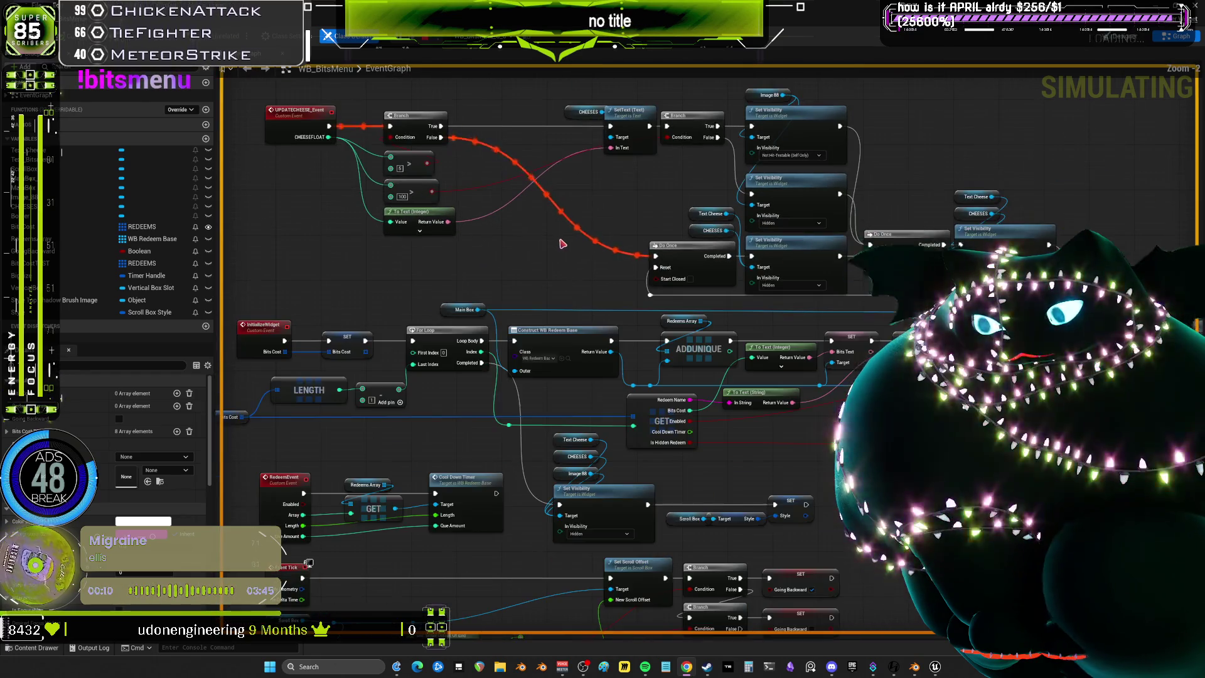
pyautogui.moveTo(530, 217)
pyautogui.mouseDown()
pyautogui.moveTo(476, 337)
pyautogui.moveTo(616, 203)
pyautogui.moveTo(571, 135)
pyautogui.moveTo(572, 270)
pyautogui.moveTo(556, 199)
pyautogui.moveTo(498, 355)
pyautogui.mouseUp()
pyautogui.click(498, 39)
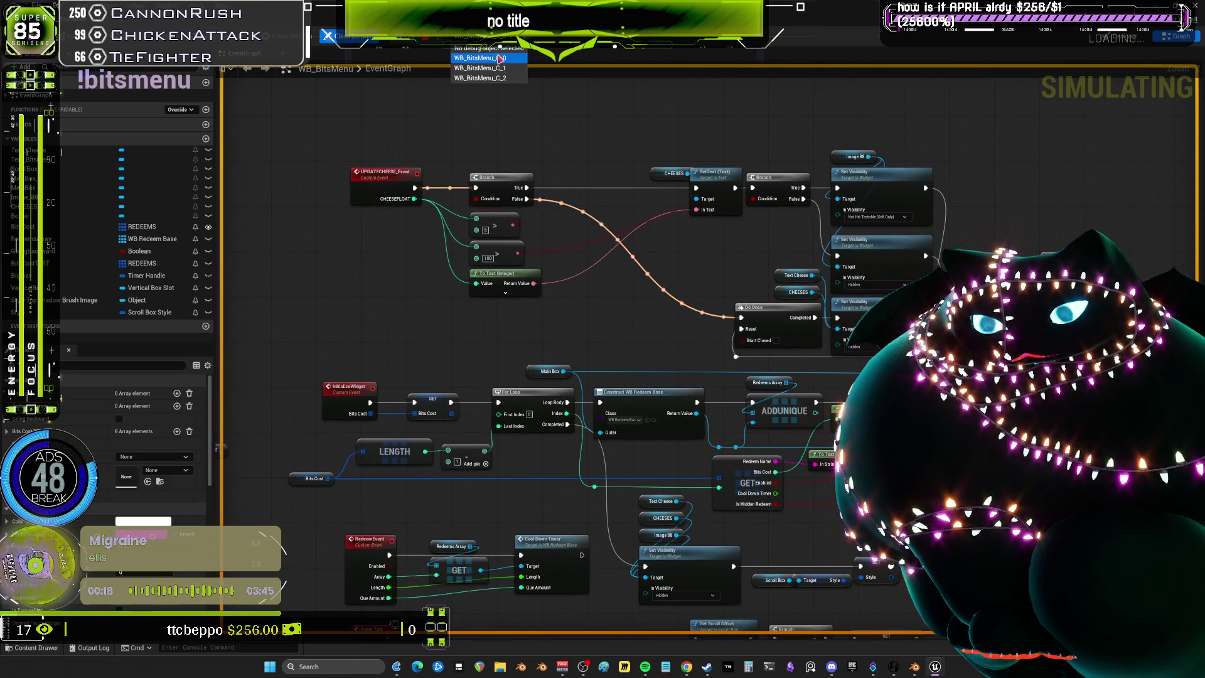
pyautogui.click(500, 58)
pyautogui.moveTo(734, 270)
pyautogui.mouseDown()
pyautogui.moveTo(666, 265)
pyautogui.moveTo(661, 108)
pyautogui.mouseUp()
pyautogui.scroll(2, 666, 265)
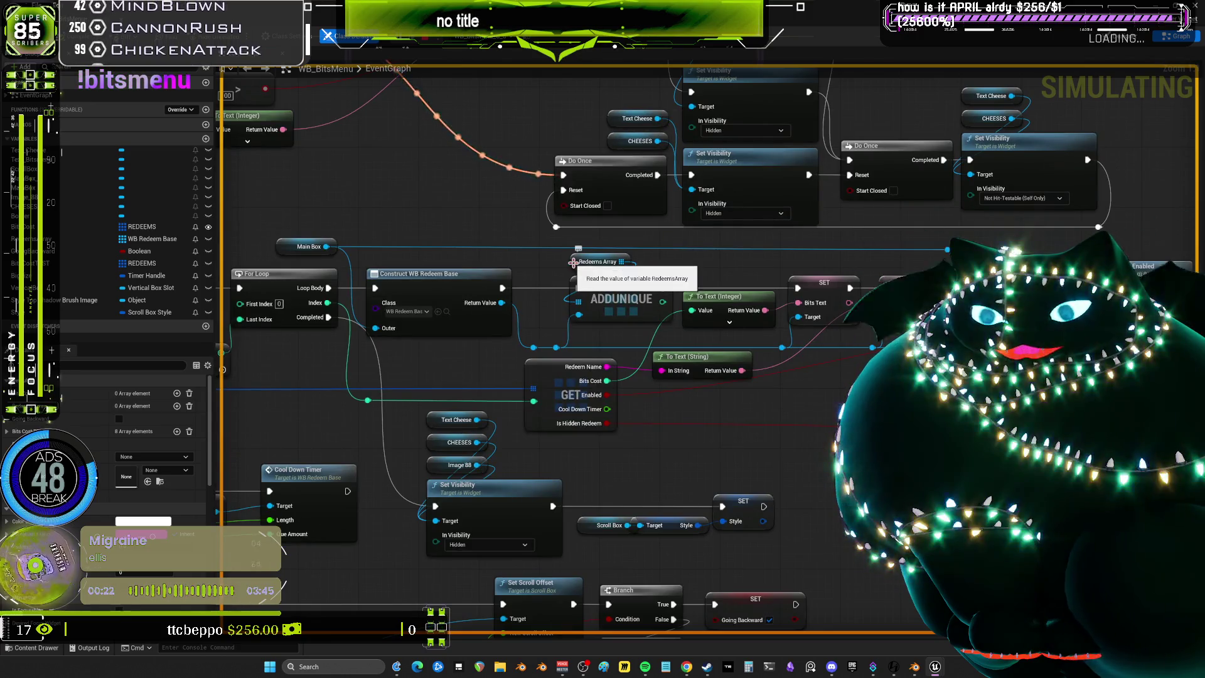
pyautogui.moveTo(622, 262)
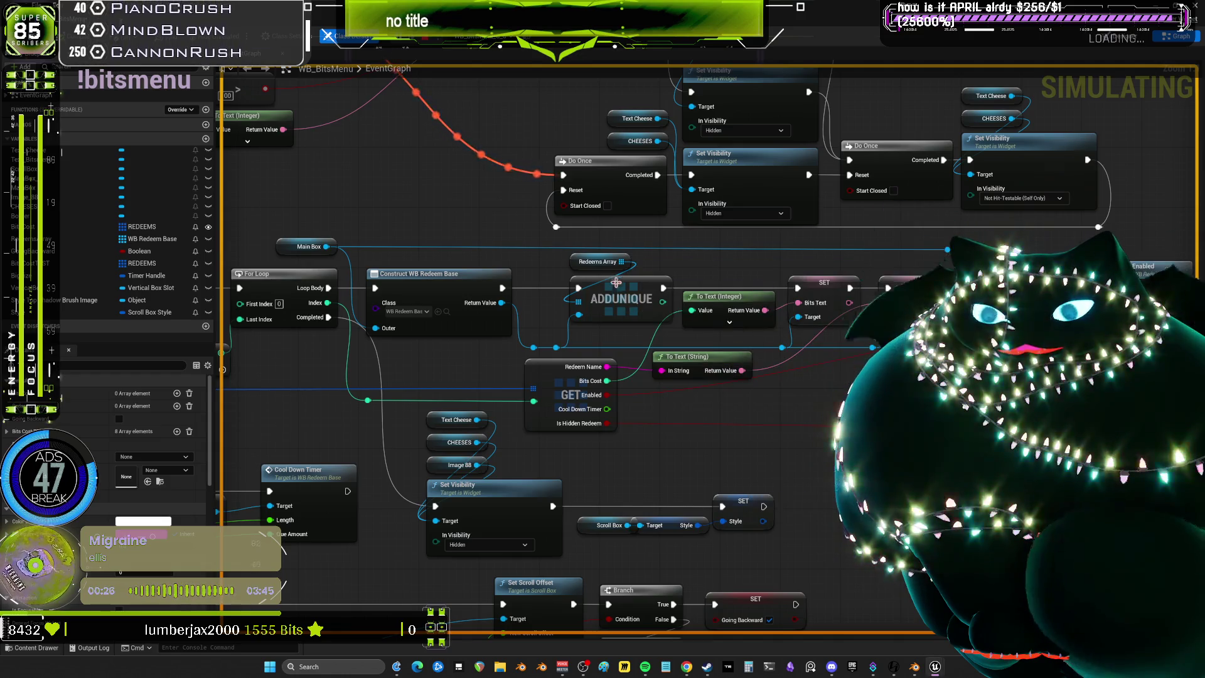
pyautogui.moveTo(438, 256); pyautogui.dragTo(558, 250)
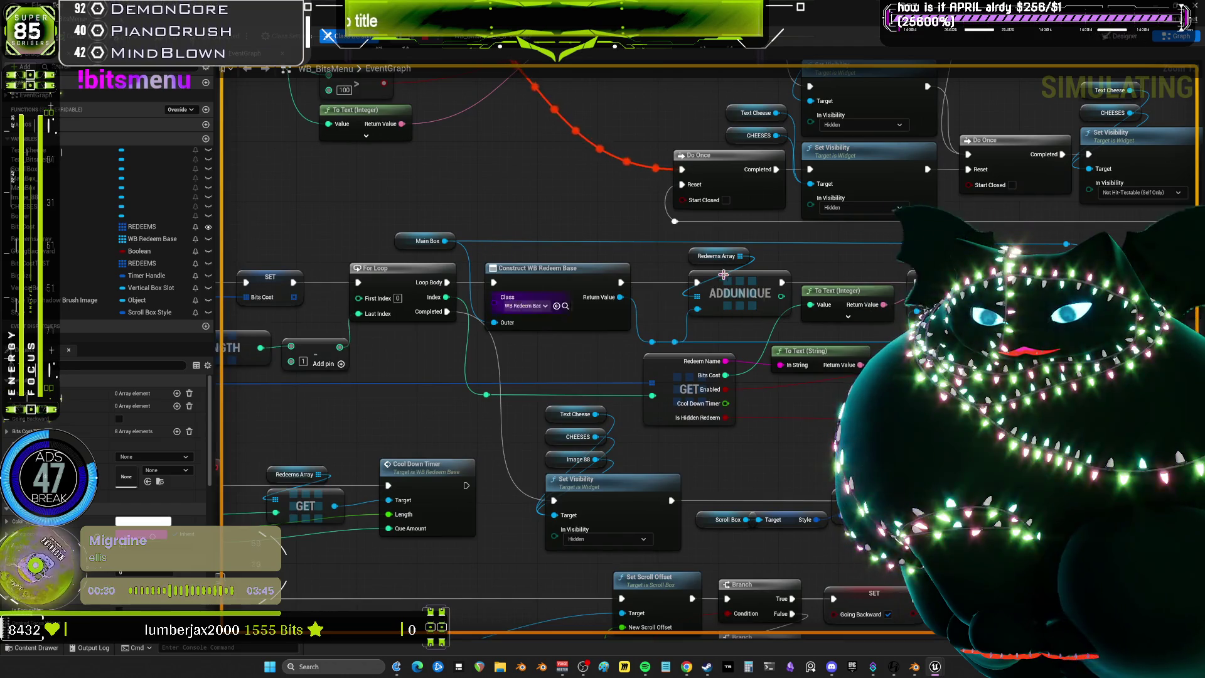
pyautogui.moveTo(851, 253)
pyautogui.mouseDown()
pyautogui.moveTo(510, 229)
pyautogui.moveTo(706, 249)
pyautogui.mouseUp()
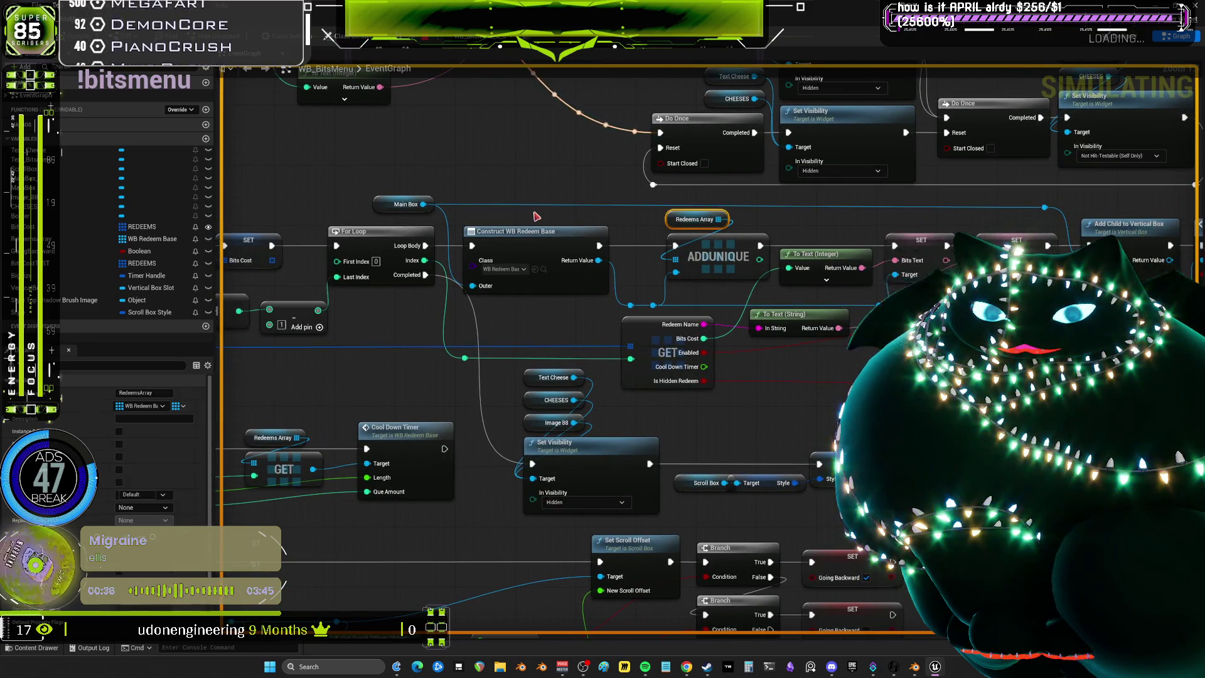
pyautogui.click(676, 229)
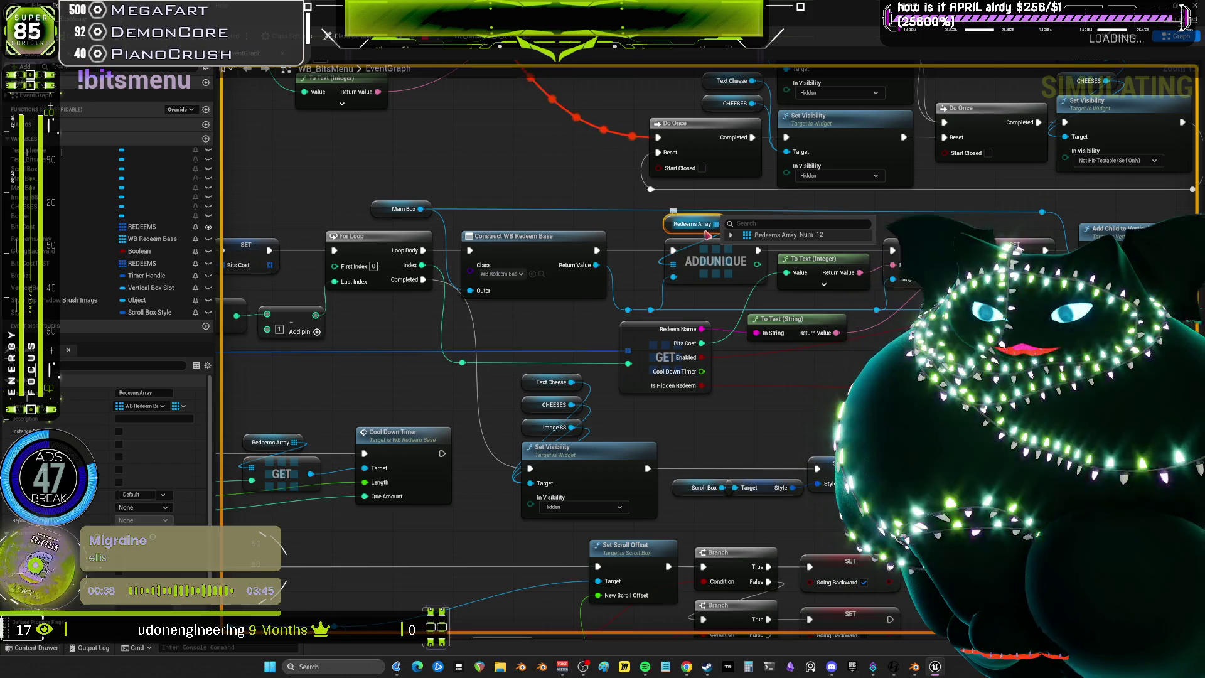
pyautogui.click(731, 235)
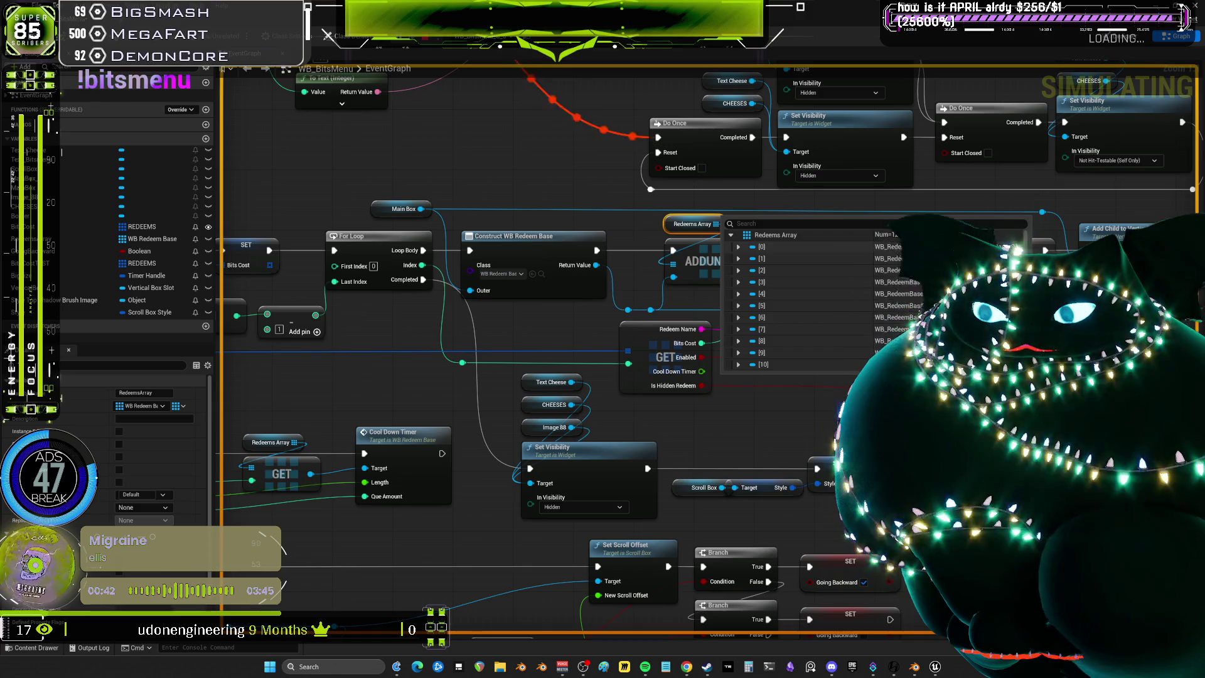
pyautogui.scroll(-1, 794, 370)
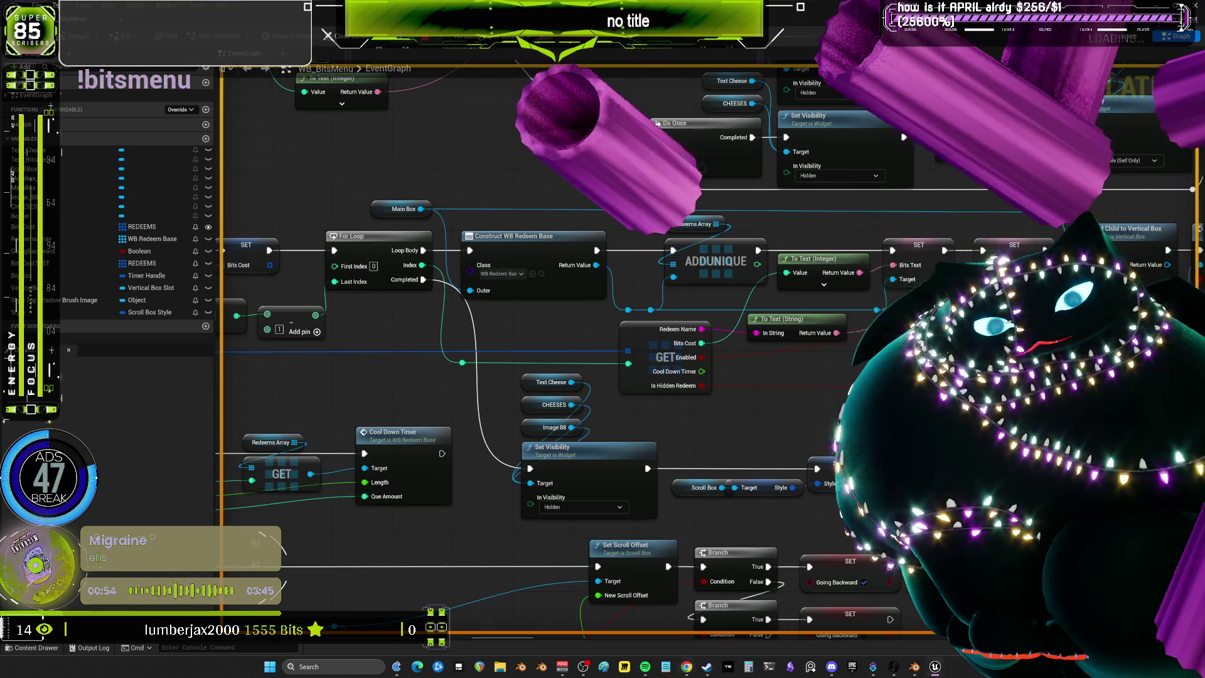
# Pan to the InitializeWidget chain, debug WB_BitsMenu_C_3, then set No debug object
pyautogui.moveTo(610, 358); pyautogui.dragTo(661, 360)
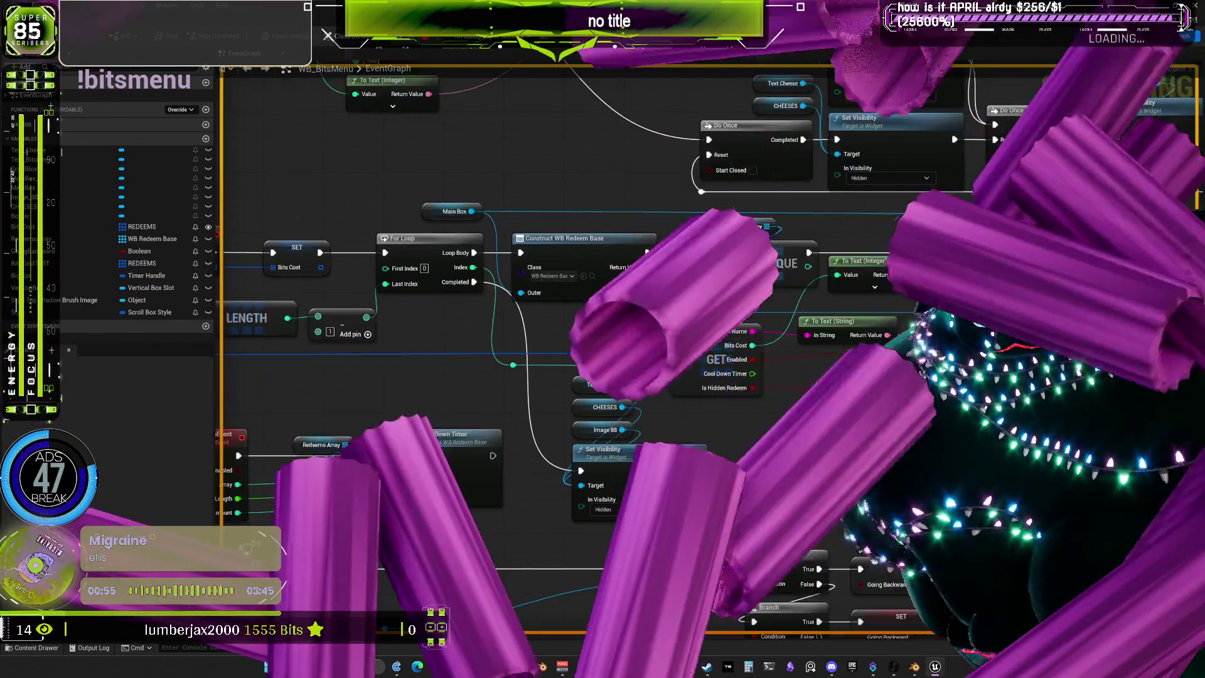
pyautogui.moveTo(594, 331)
pyautogui.mouseDown()
pyautogui.moveTo(844, 304)
pyautogui.moveTo(794, 294)
pyautogui.mouseUp()
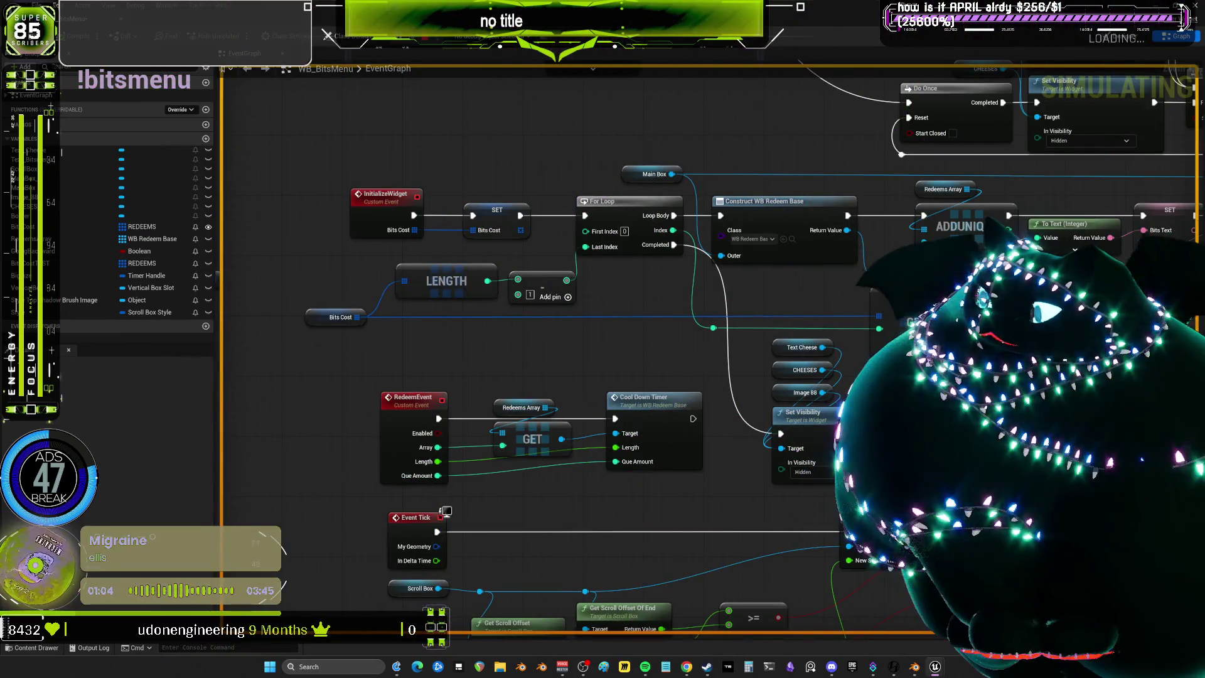
pyautogui.click(493, 36)
pyautogui.click(494, 59)
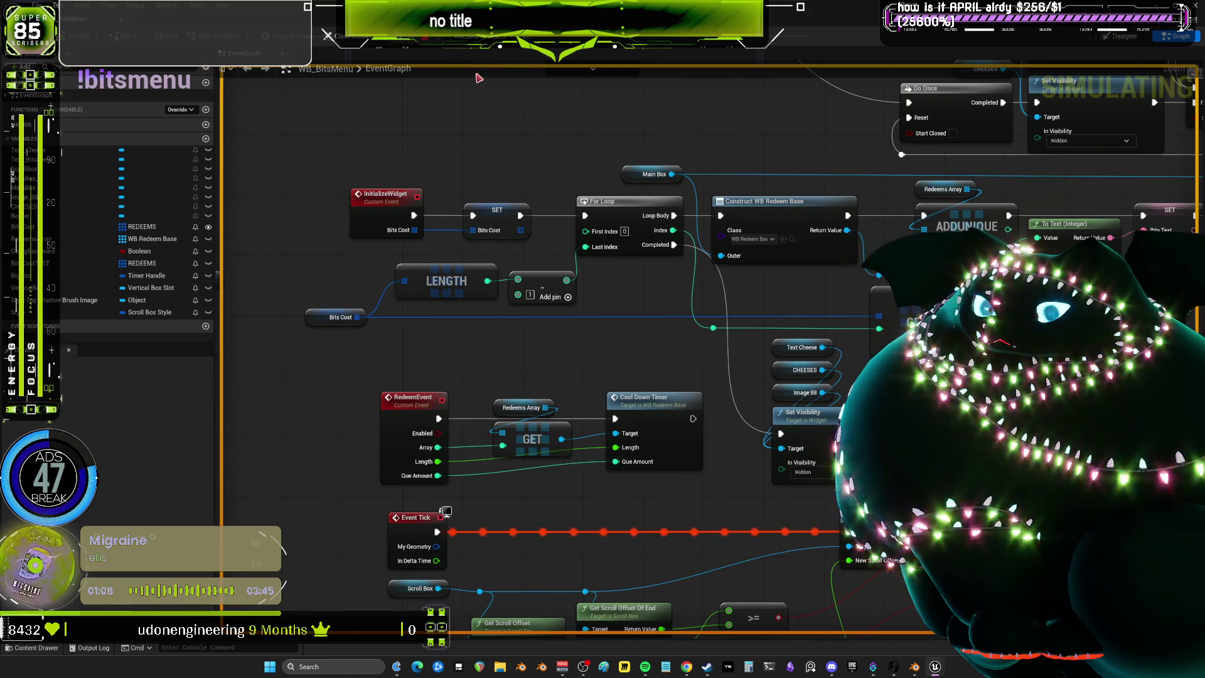
pyautogui.click(493, 37)
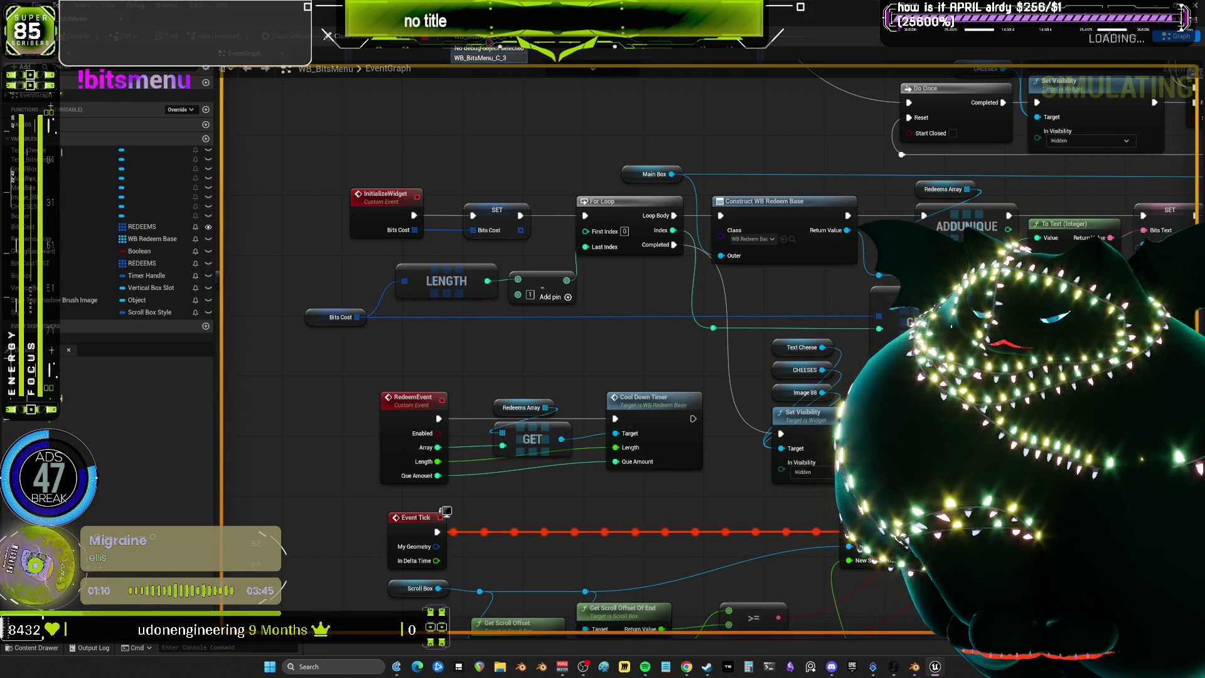
pyautogui.click(488, 49)
pyautogui.click(493, 36)
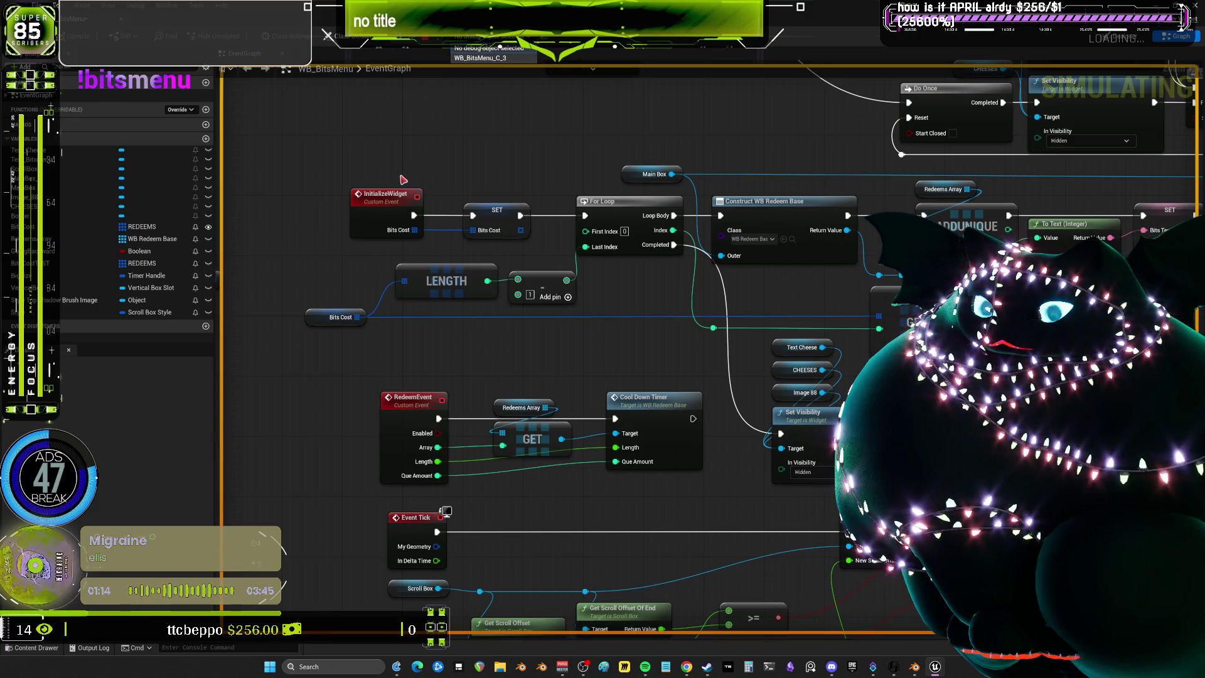
pyautogui.click(433, 128)
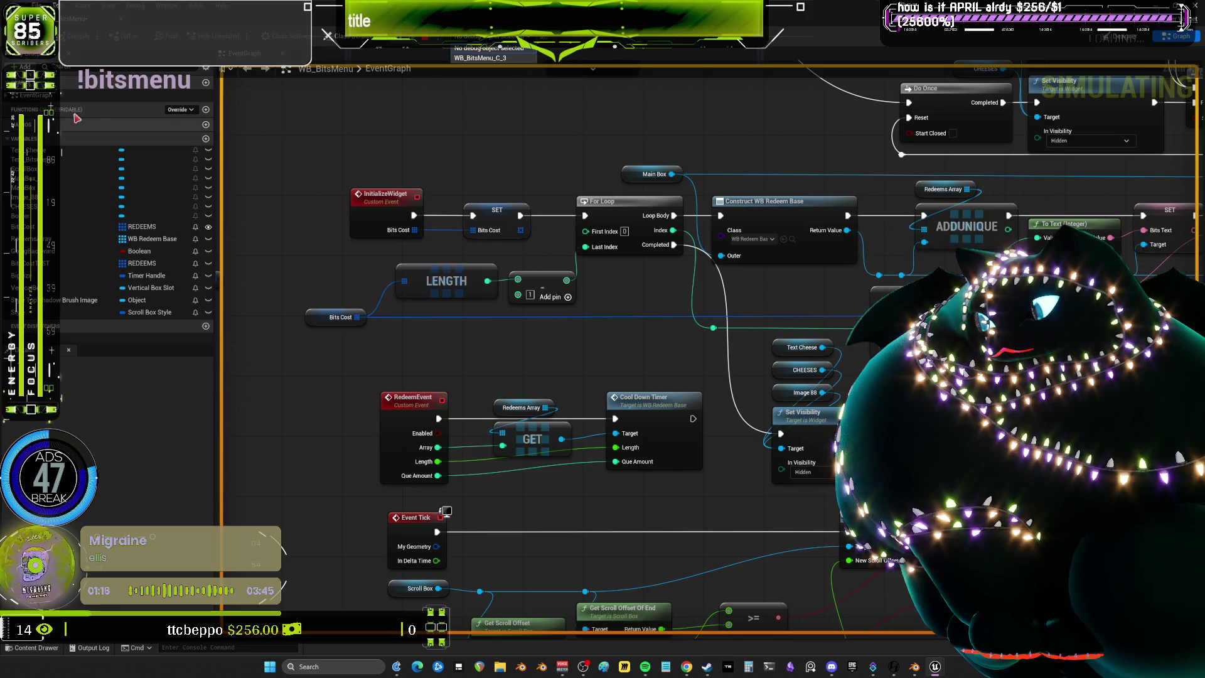
# Start, stop and restart the game's play session
pyautogui.click(426, 39)
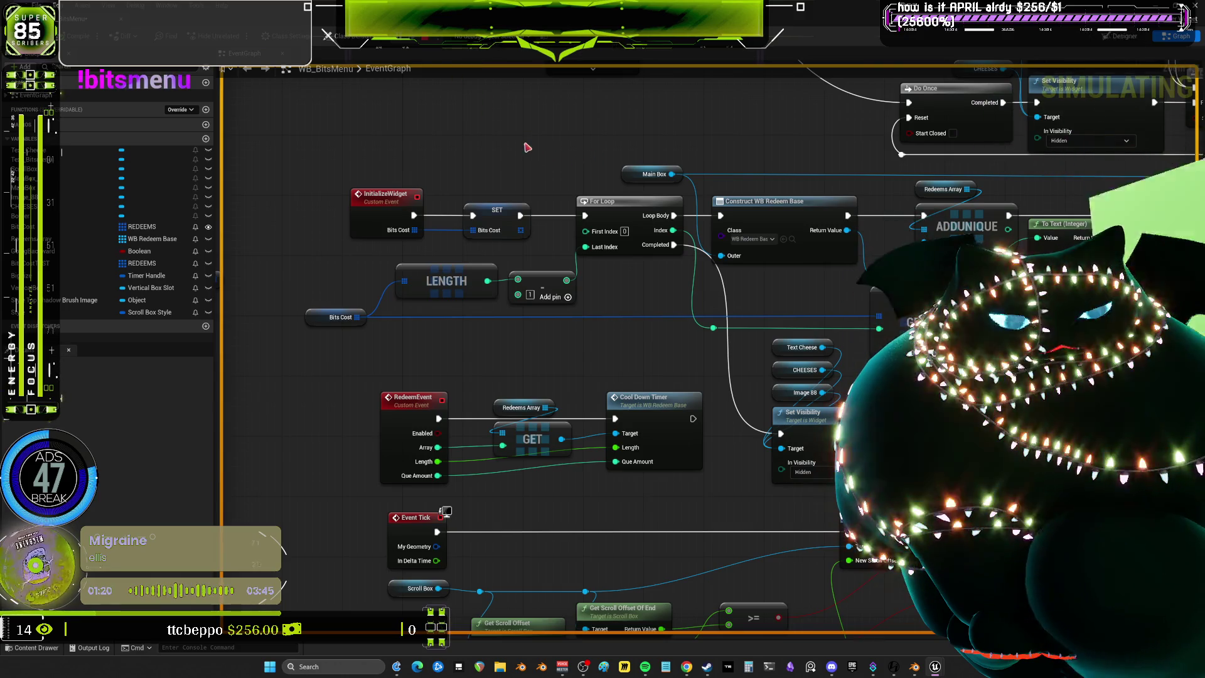
pyautogui.click(427, 40)
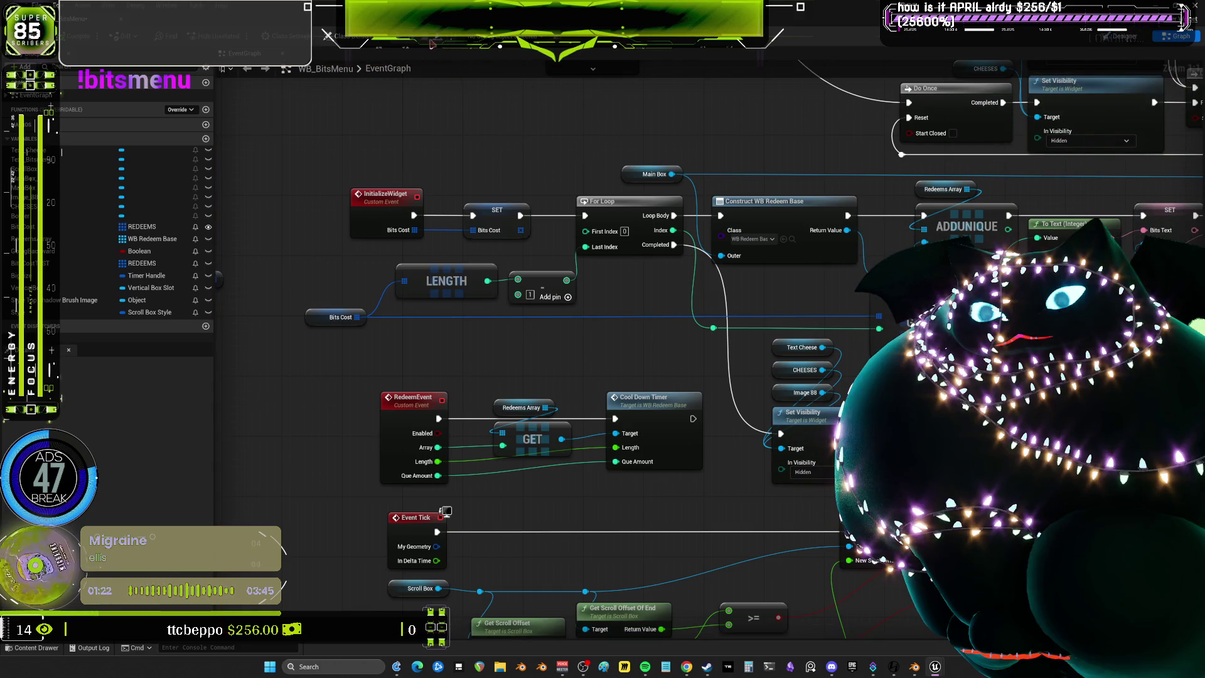
pyautogui.click(429, 42)
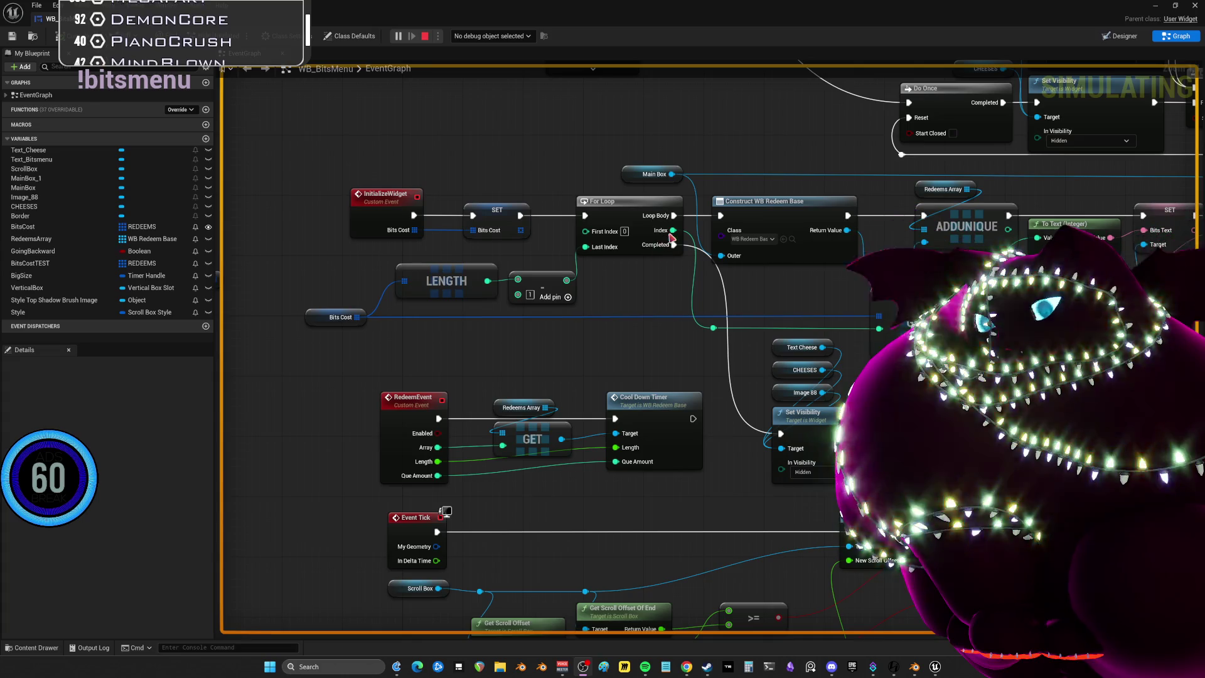
# Cycle the debug object through WB_BitsMenu_C_0, C_2, C_1 and back to C_0
pyautogui.click(513, 39)
pyautogui.click(505, 65)
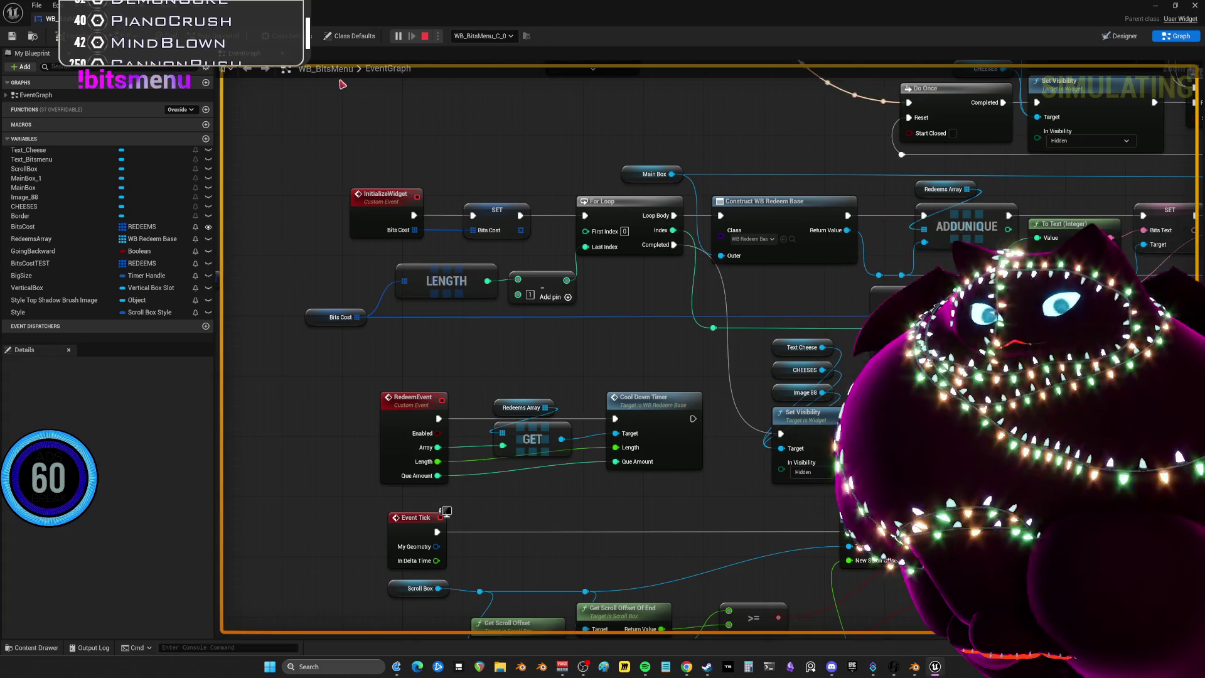
pyautogui.click(480, 36)
pyautogui.click(483, 78)
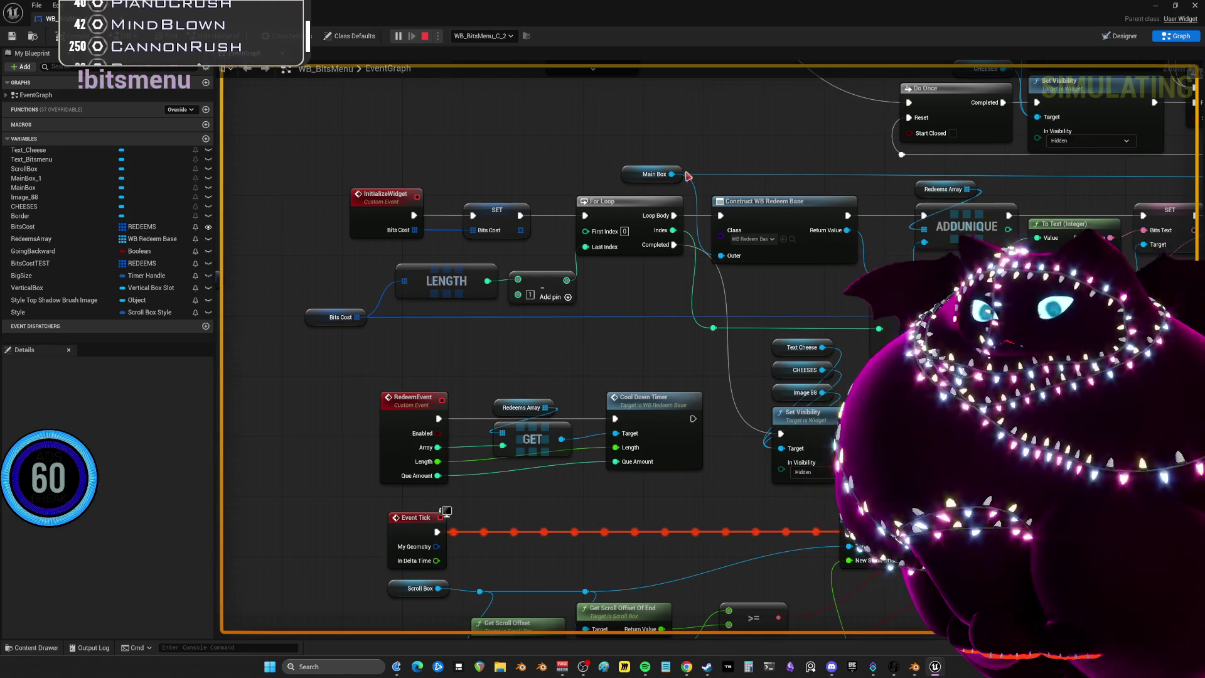
pyautogui.click(487, 38)
pyautogui.click(502, 74)
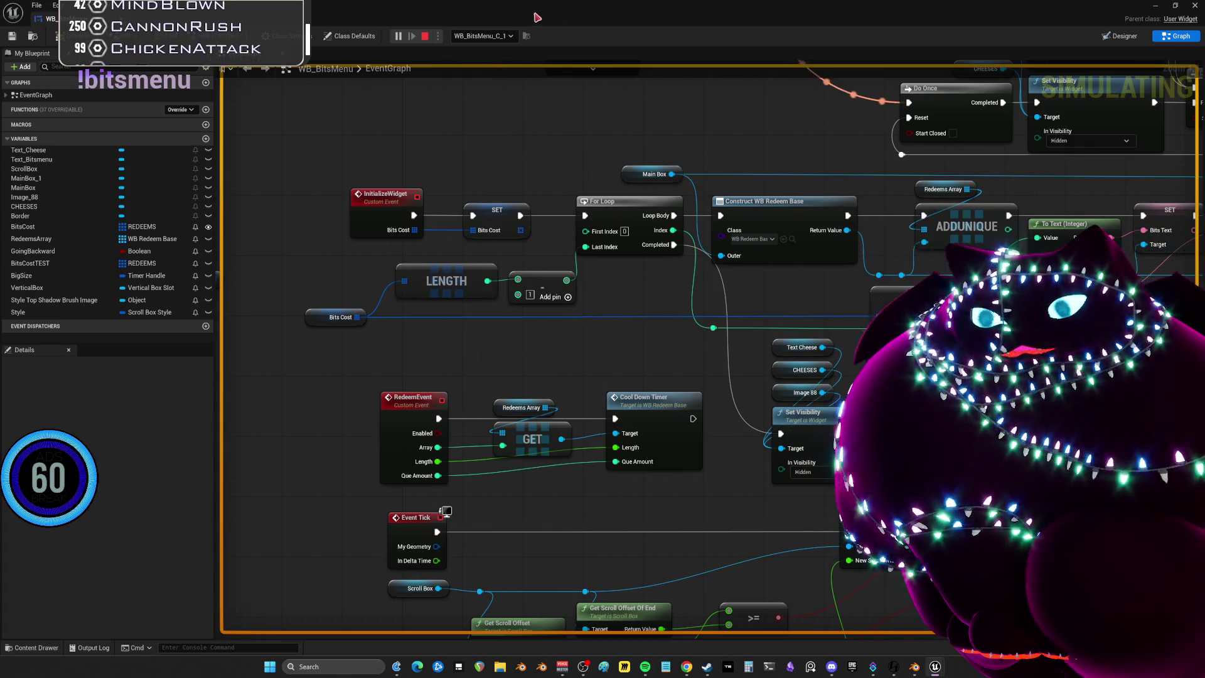
pyautogui.click(483, 36)
pyautogui.click(489, 60)
pyautogui.scroll(-3, 624, 246)
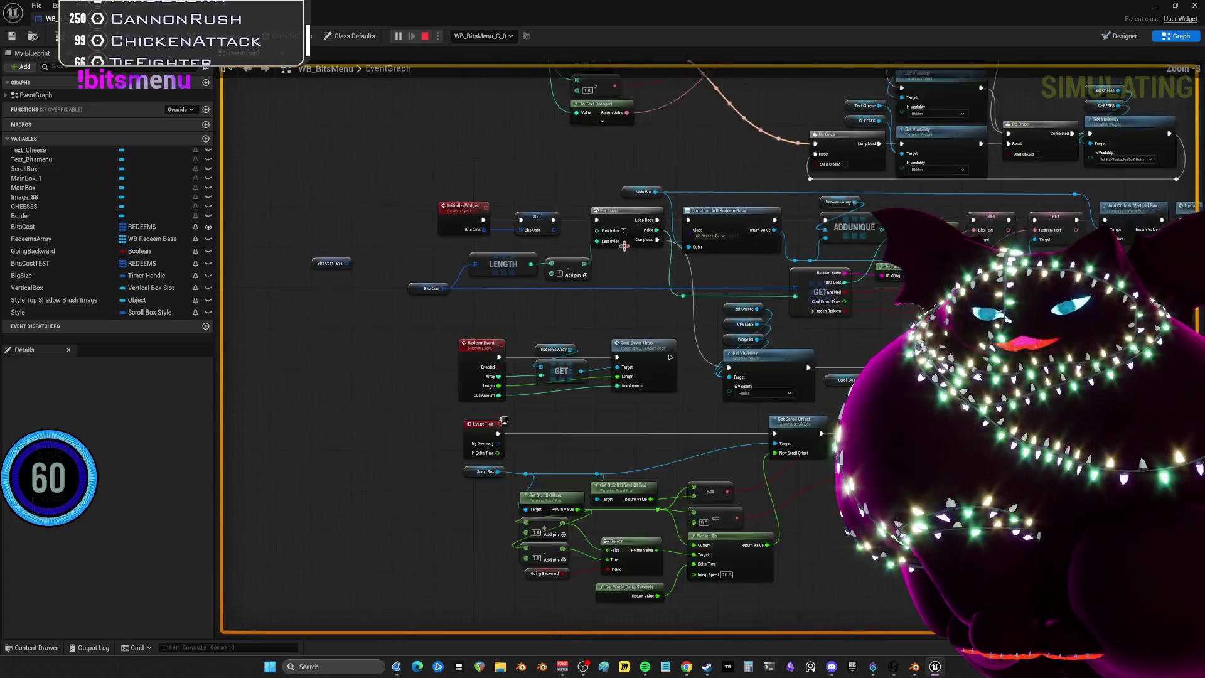
pyautogui.scroll(-2, 624, 246)
pyautogui.scroll(3, 647, 257)
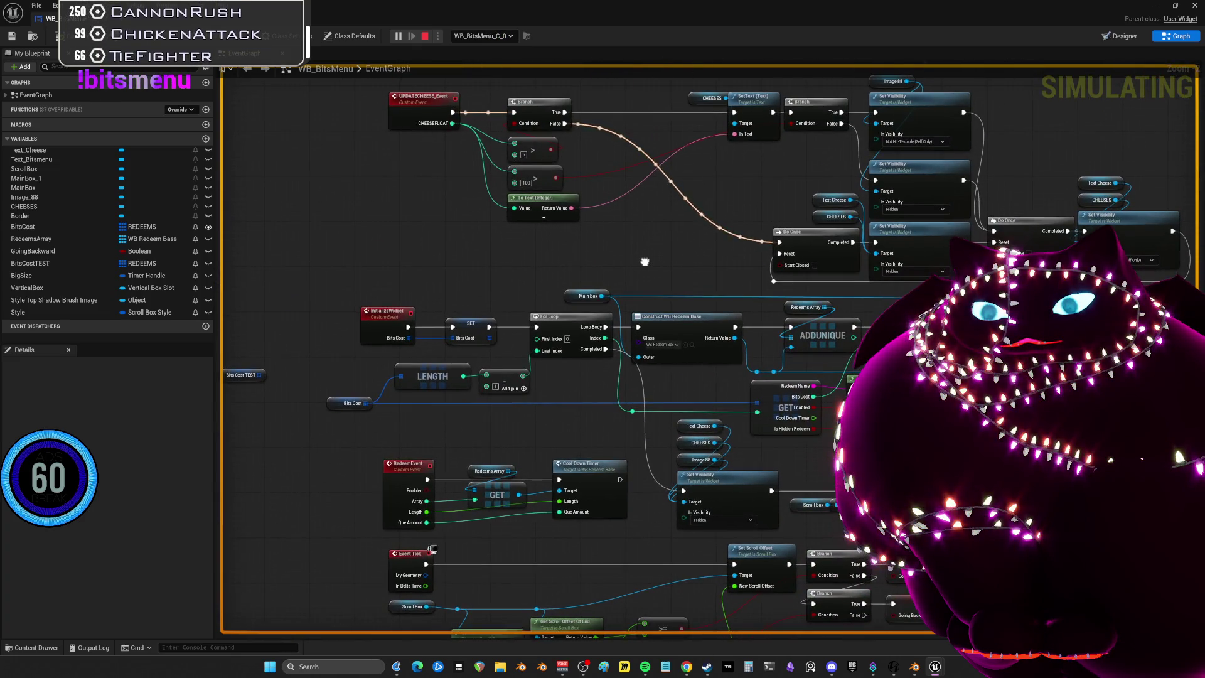
pyautogui.moveTo(644, 262)
pyautogui.mouseDown()
pyautogui.moveTo(646, 207)
pyautogui.moveTo(663, 232)
pyautogui.mouseUp()
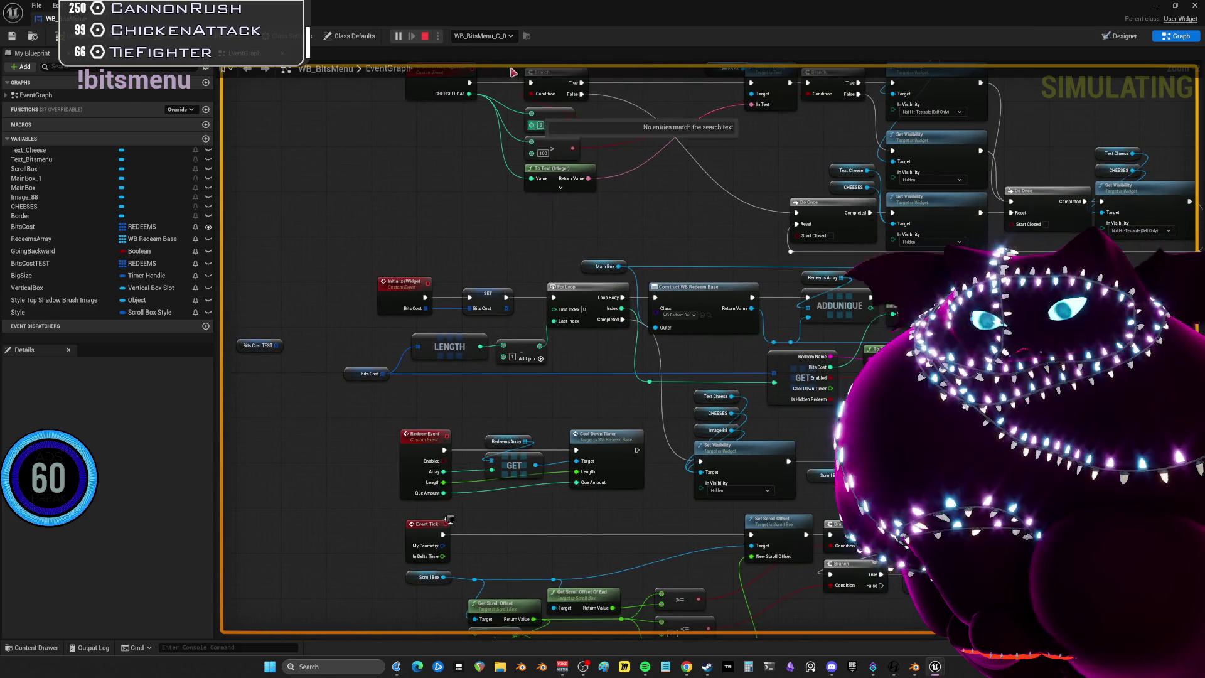
# Debug WB_BitsMenu_C_2 and pan to the Event Tick scroll-offset nodes
pyautogui.click(483, 36)
pyautogui.click(506, 68)
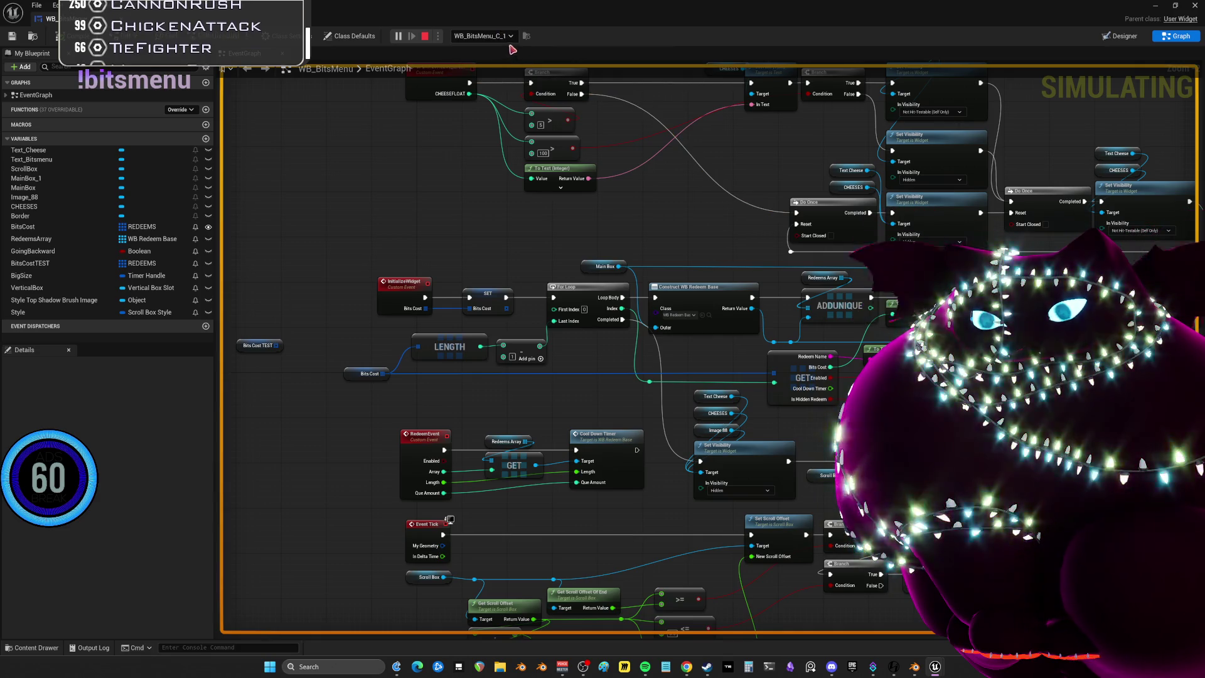
pyautogui.click(484, 36)
pyautogui.click(506, 78)
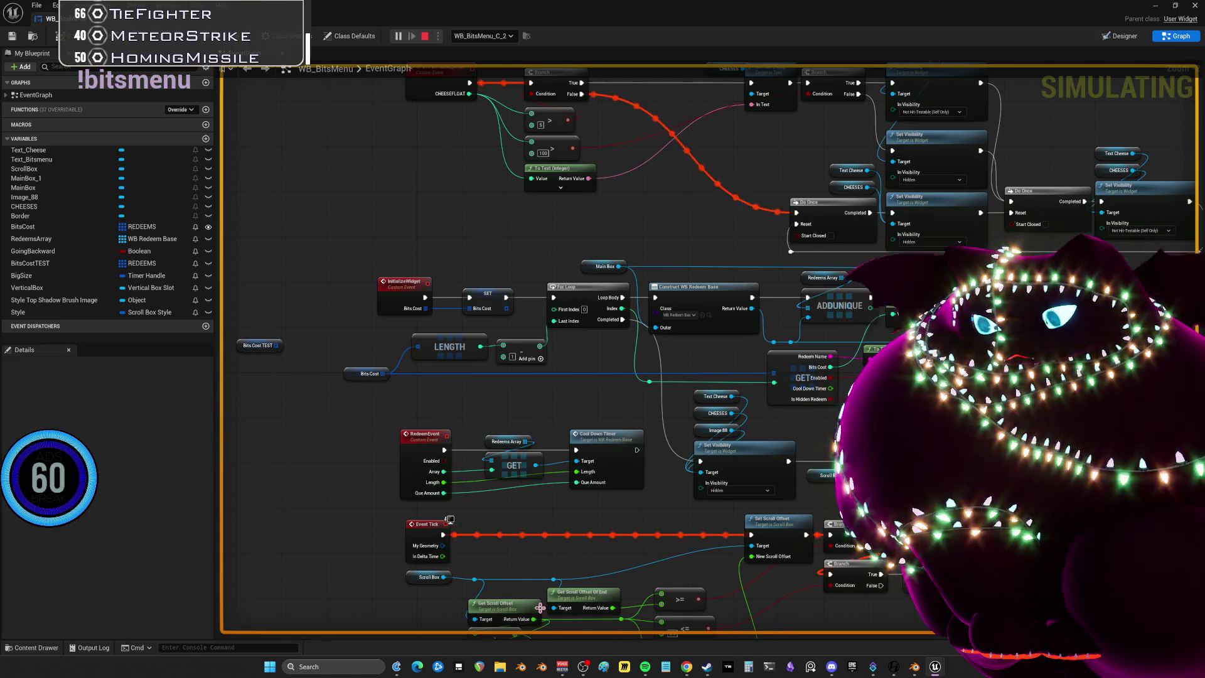
pyautogui.moveTo(524, 556); pyautogui.dragTo(513, 433)
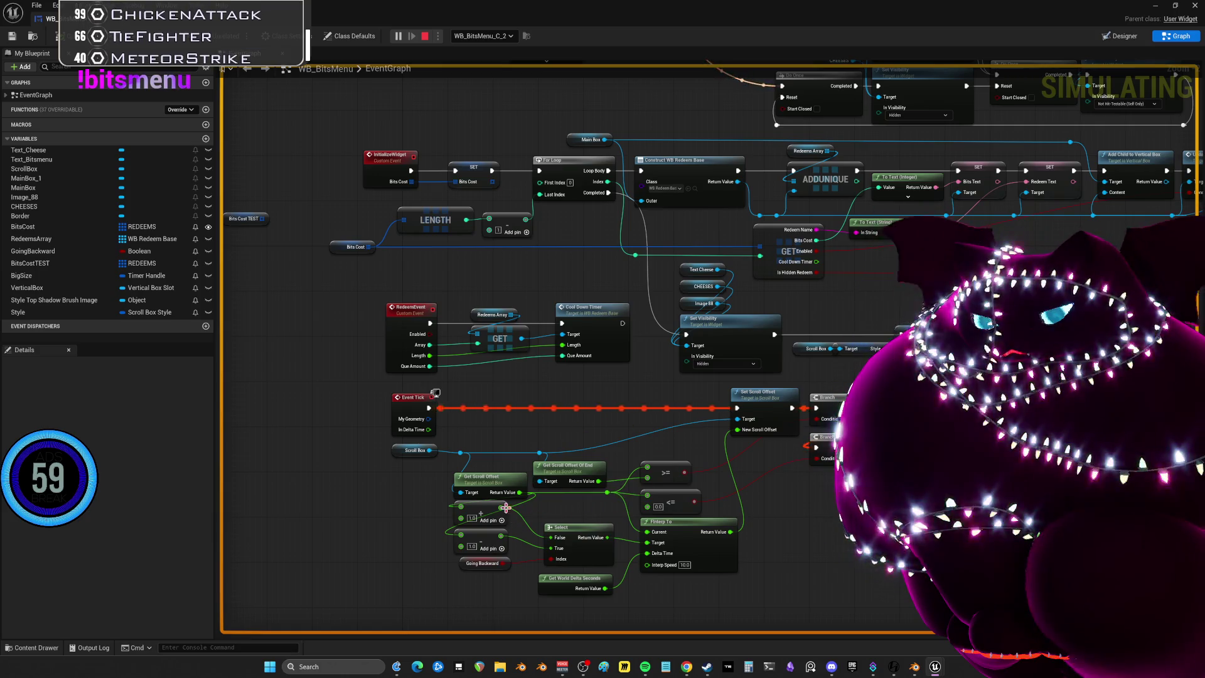
pyautogui.moveTo(582, 450); pyautogui.dragTo(506, 97)
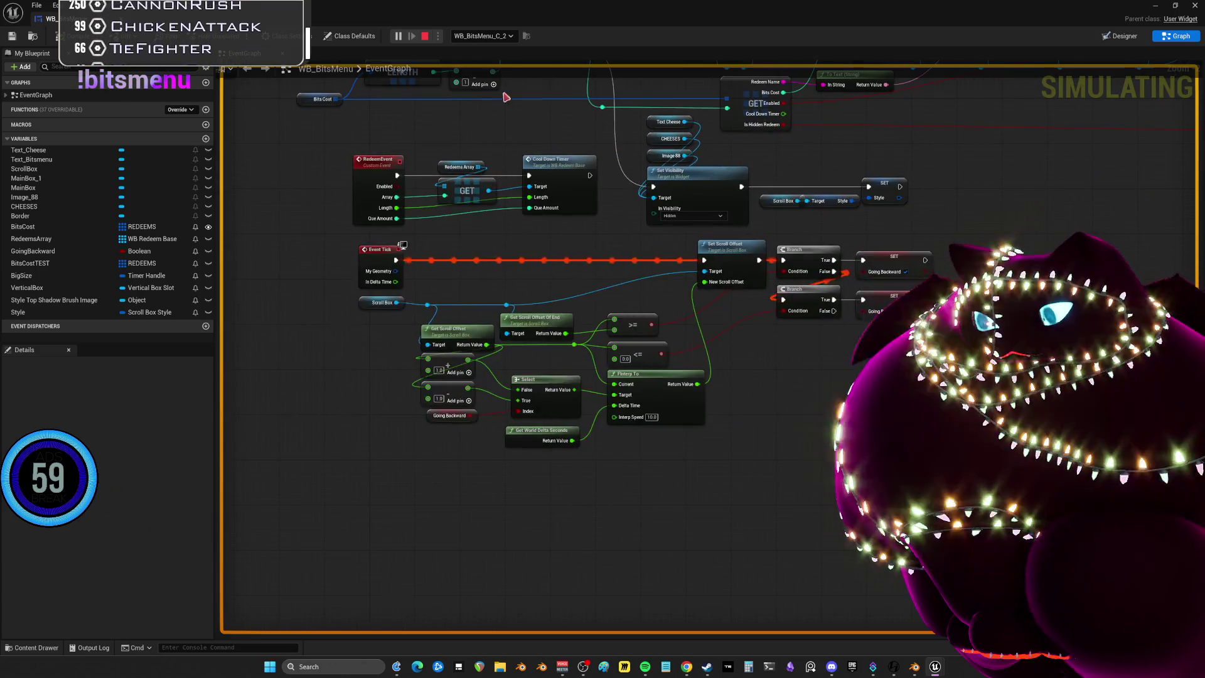
# Debug instances C_1, C_0, then C_2 while viewing InitializeWidget and UPDATECHEESE nodes
pyautogui.click(502, 36)
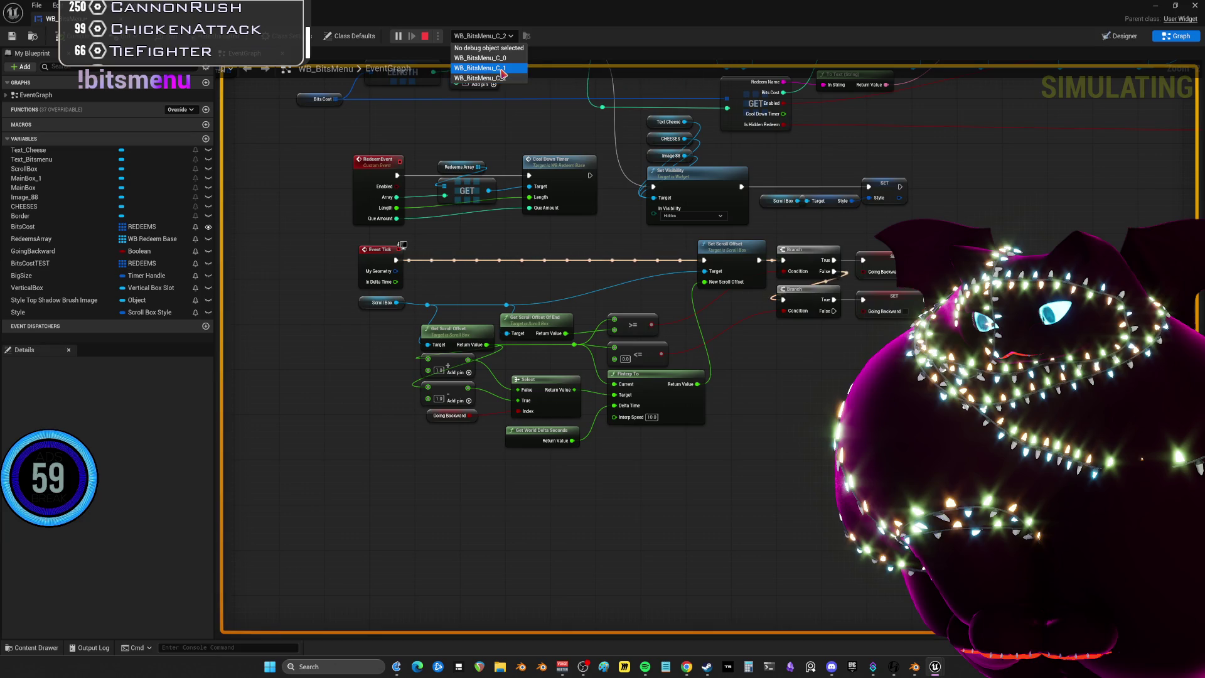
pyautogui.click(502, 68)
pyautogui.moveTo(509, 87); pyautogui.dragTo(535, 180)
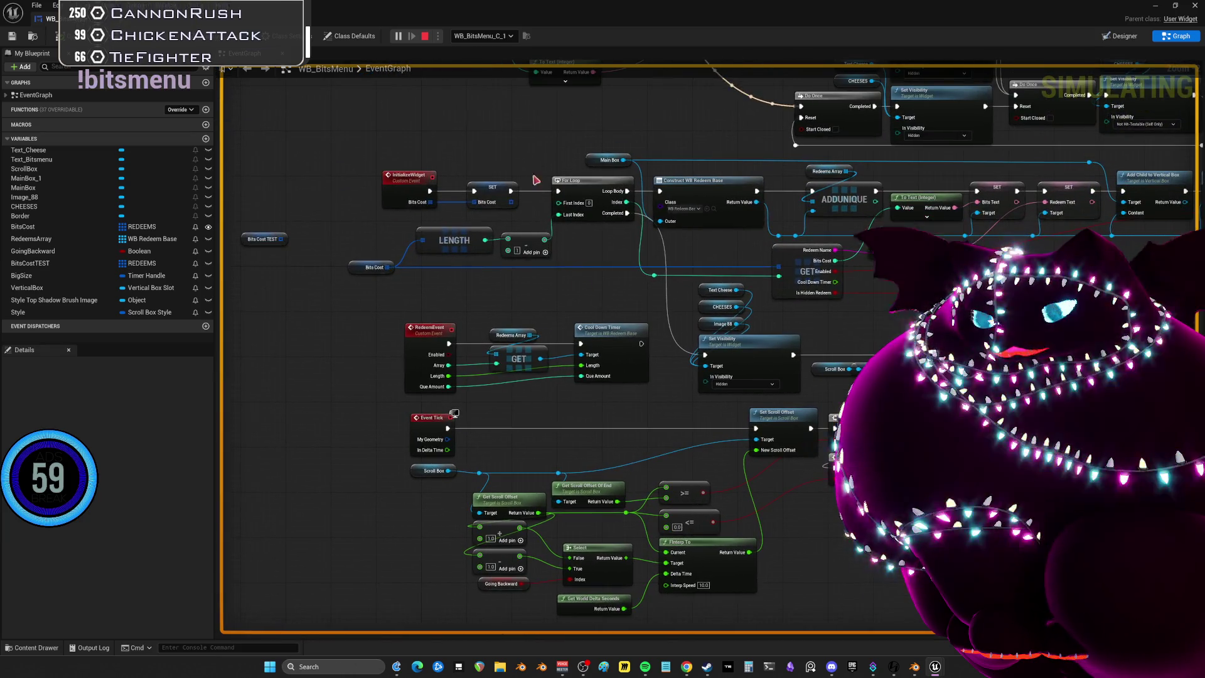
pyautogui.click(483, 36)
pyautogui.click(493, 58)
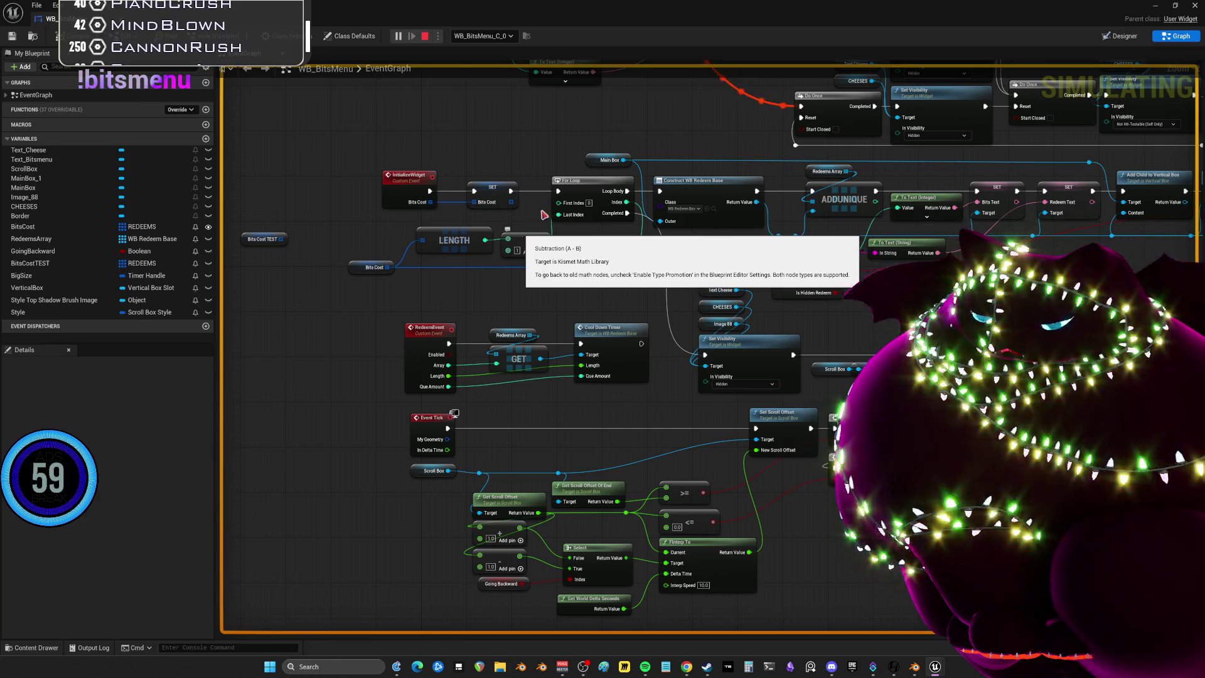
pyautogui.moveTo(618, 132)
pyautogui.mouseDown()
pyautogui.moveTo(493, 255)
pyautogui.moveTo(594, 312)
pyautogui.moveTo(584, 280)
pyautogui.moveTo(598, 165)
pyautogui.moveTo(595, 182)
pyautogui.mouseUp()
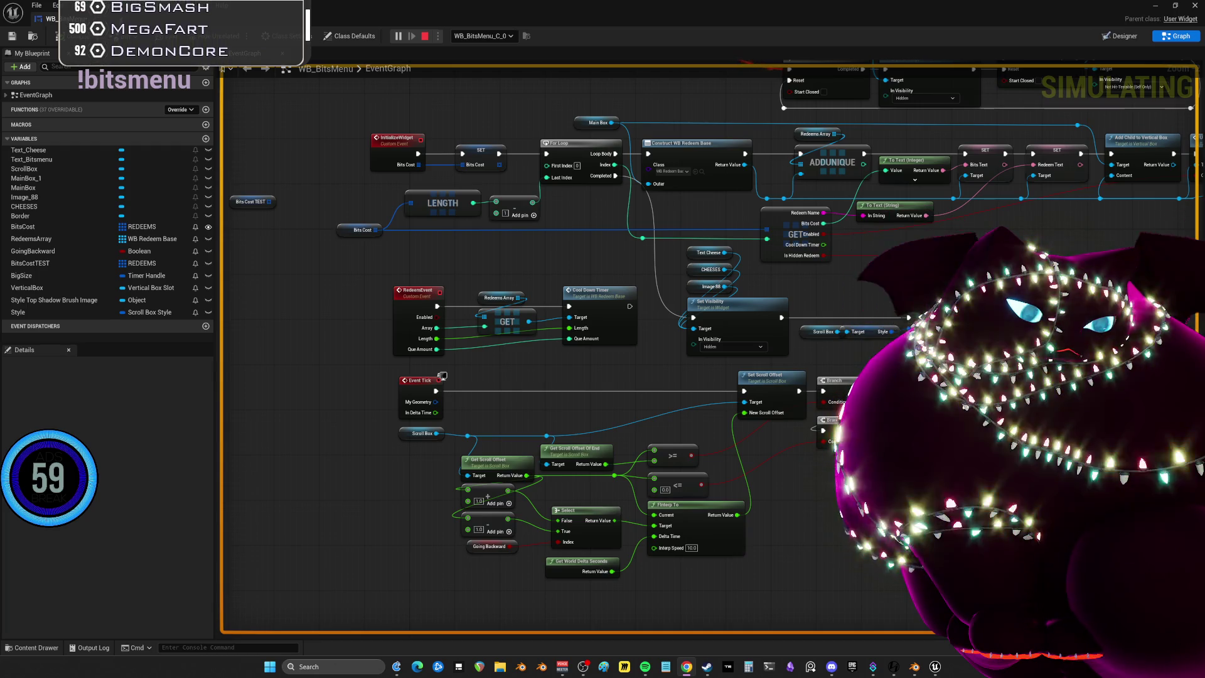
pyautogui.click(475, 36)
pyautogui.click(481, 76)
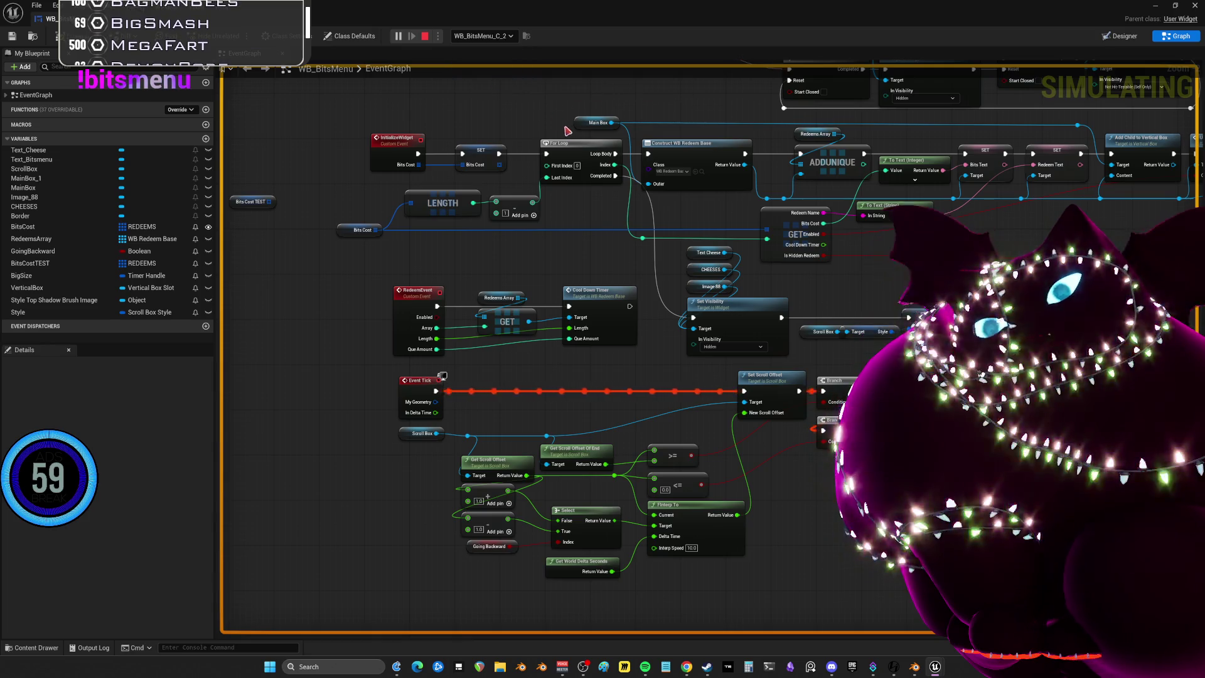
# Bring UPDATECHEESE into view and restore the blueprint editor to a smaller window
pyautogui.moveTo(656, 481)
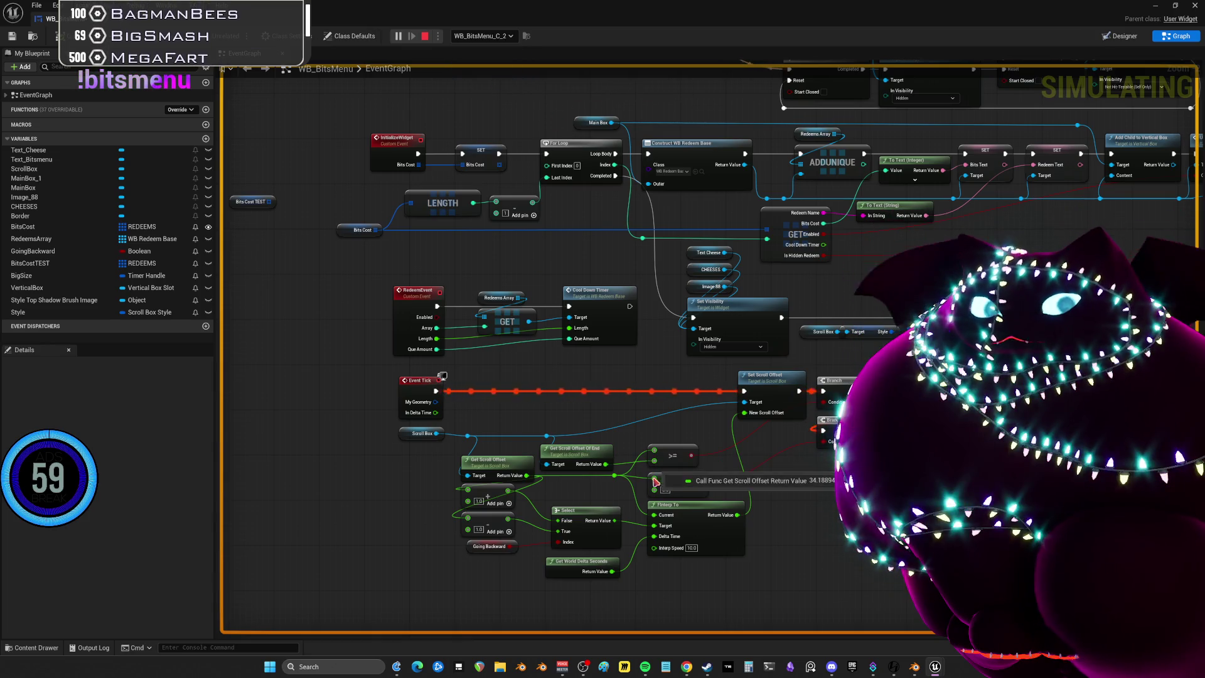
pyautogui.moveTo(856, 269)
pyautogui.mouseDown()
pyautogui.moveTo(794, 344)
pyautogui.moveTo(795, 458)
pyautogui.mouseUp()
pyautogui.scroll(-3, 795, 458)
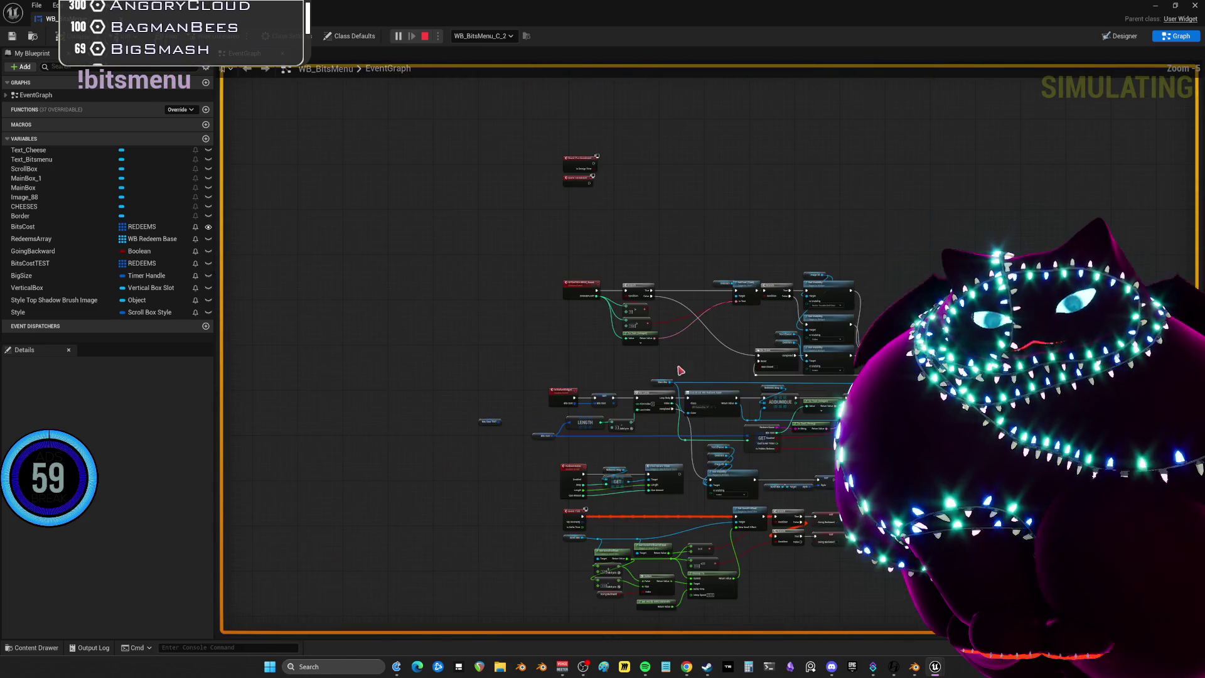
pyautogui.scroll(4, 635, 239)
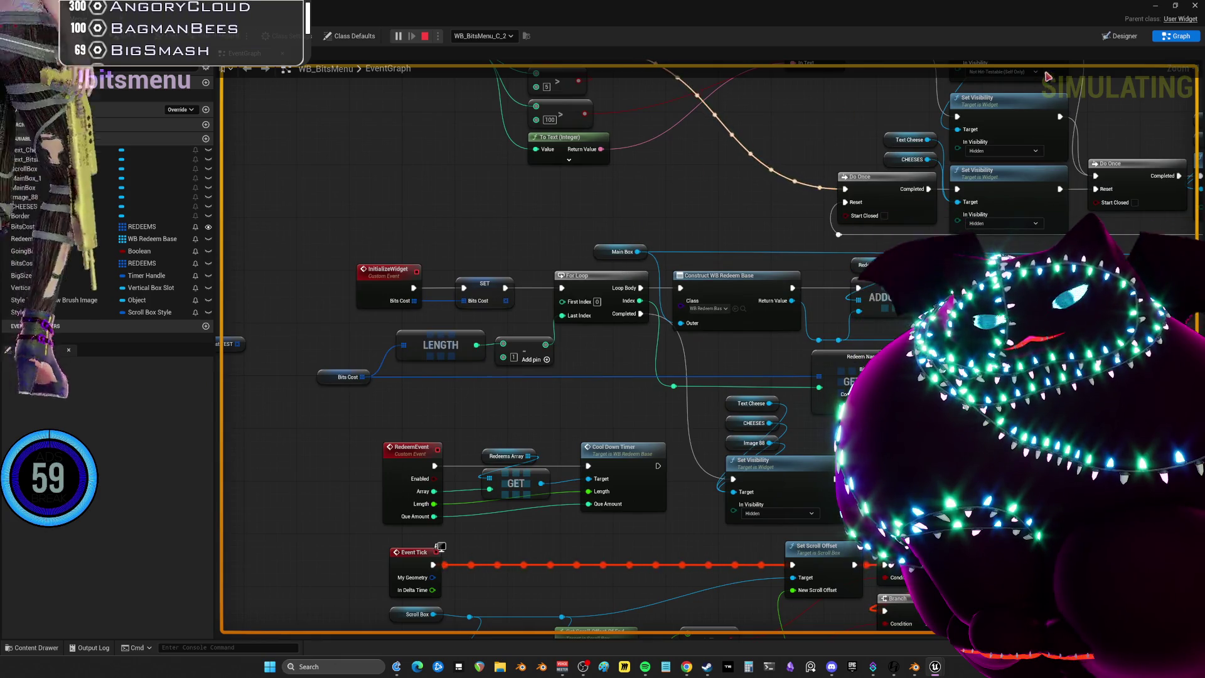
pyautogui.moveTo(763, 12)
pyautogui.mouseDown()
pyautogui.moveTo(763, 38)
pyautogui.moveTo(841, 172)
pyautogui.moveTo(496, 182)
pyautogui.moveTo(497, 250)
pyautogui.mouseUp()
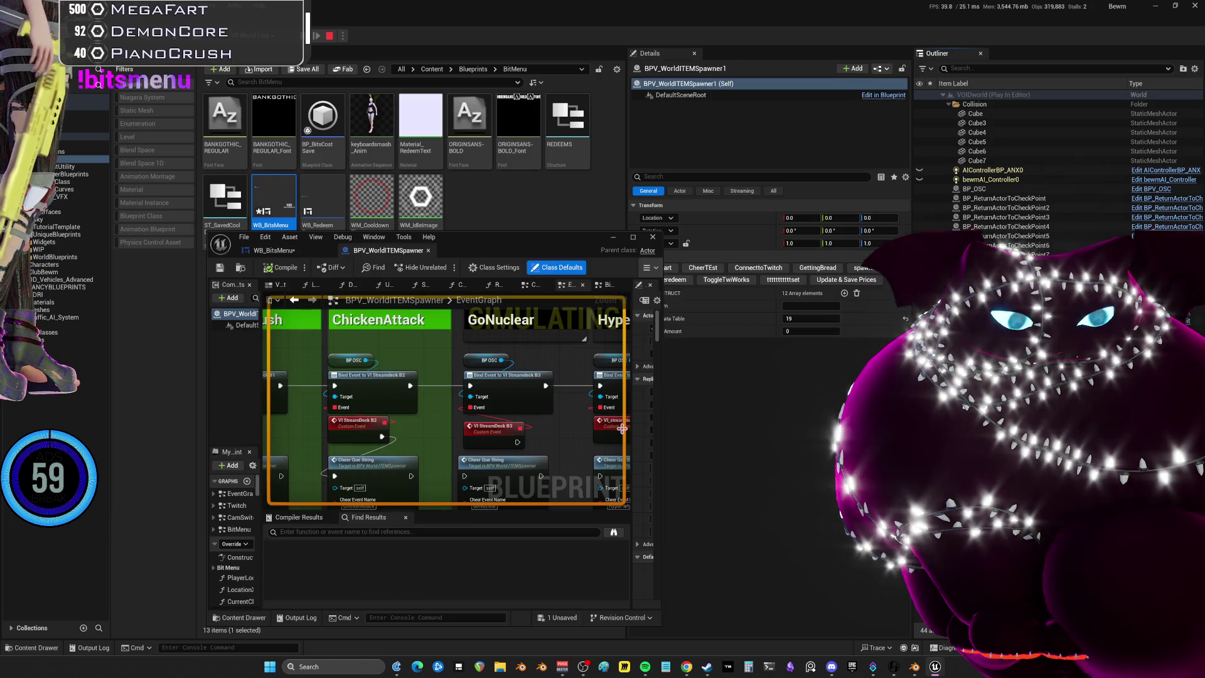
# Maximize the BPV_WorldITEMSpawner editor and open BitMenu from the My Blueprint Graphs list
pyautogui.doubleClick(651, 244)
pyautogui.rightClick(635, 240)
pyautogui.scroll(-5, 635, 240)
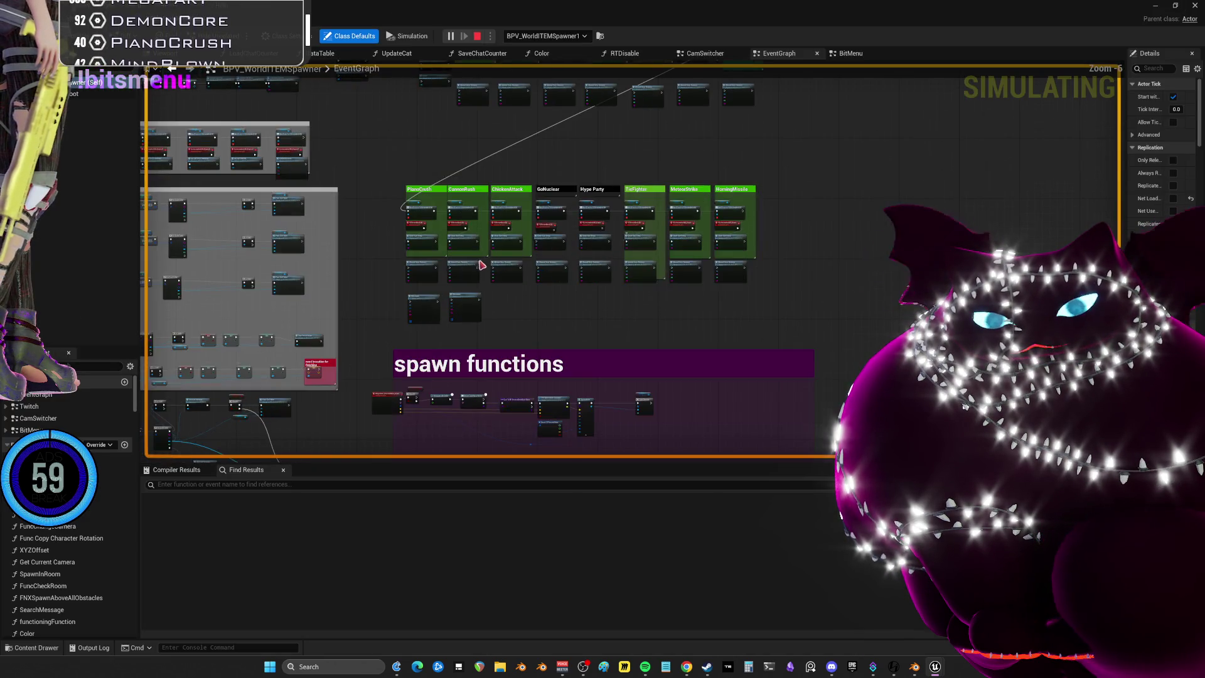
pyautogui.scroll(5, 635, 241)
pyautogui.scroll(-7, 993, 156)
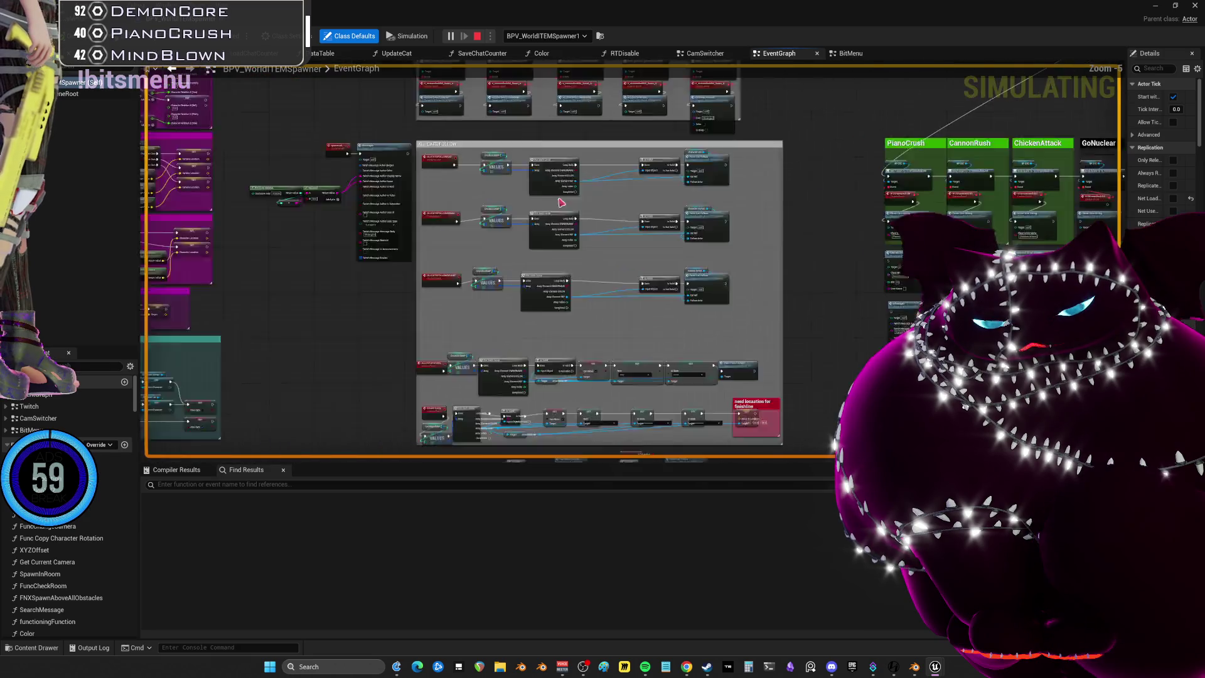
pyautogui.doubleClick(28, 430)
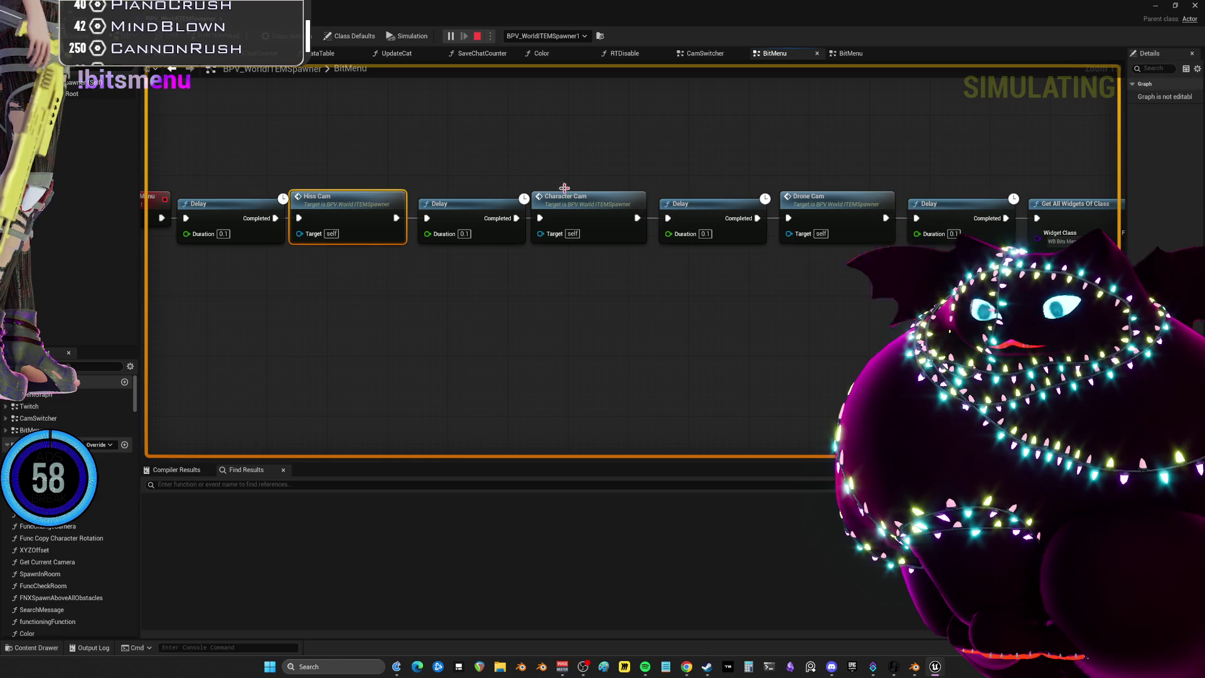
# Marquee-select nodes along the camera chain, including Drone Cam and Get All Widgets Of Class
pyautogui.moveTo(564, 189)
pyautogui.mouseDown()
pyautogui.moveTo(603, 294)
pyautogui.moveTo(820, 247)
pyautogui.mouseUp()
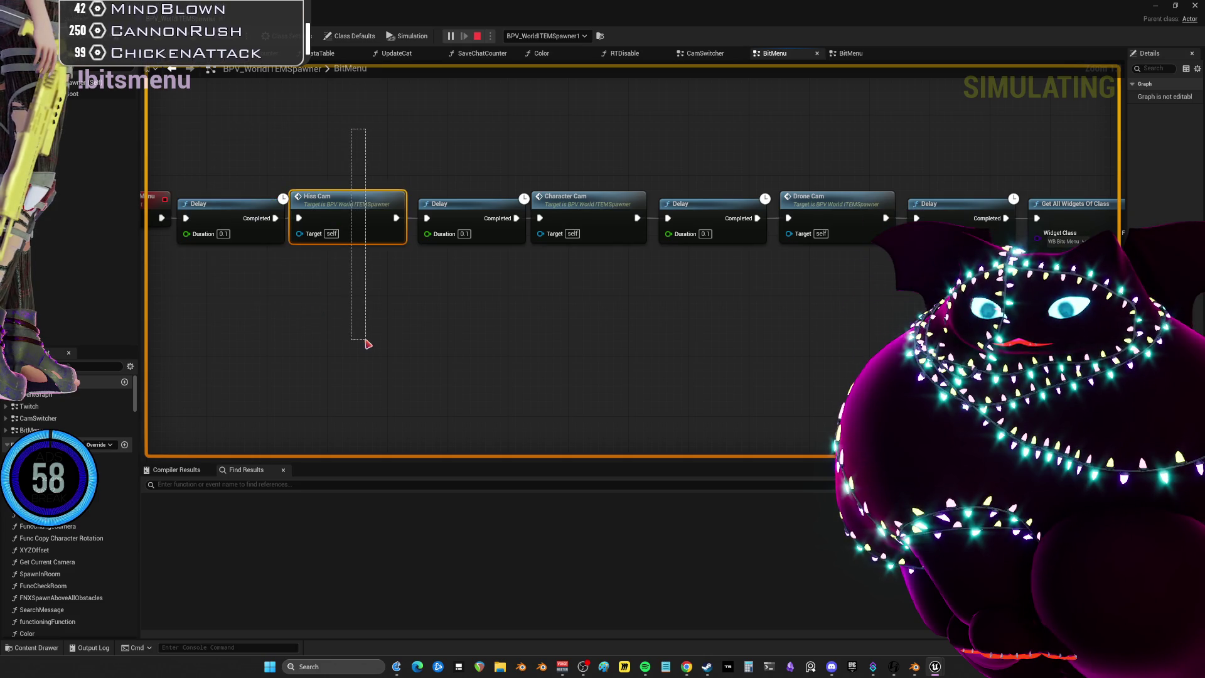
pyautogui.moveTo(403, 251); pyautogui.dragTo(578, 167)
pyautogui.moveTo(815, 153); pyautogui.dragTo(841, 251)
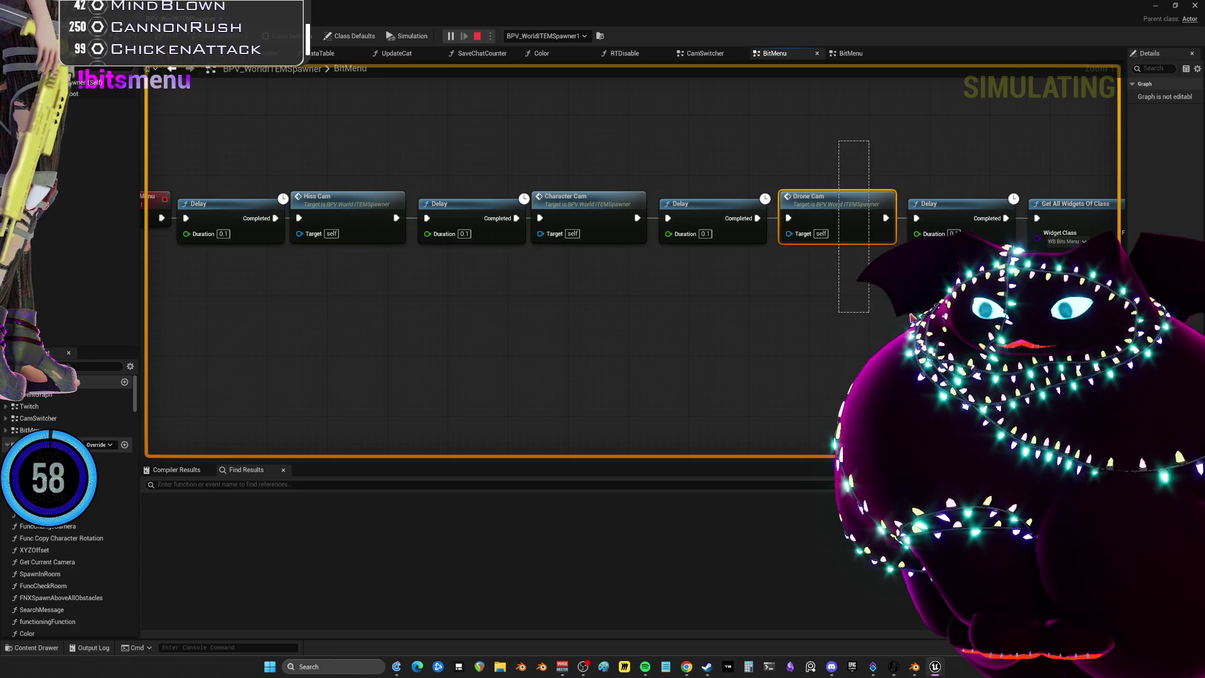
pyautogui.moveTo(491, 311); pyautogui.dragTo(578, 129)
pyautogui.moveTo(492, 217); pyautogui.dragTo(586, 371)
pyautogui.scroll(-4, 801, 336)
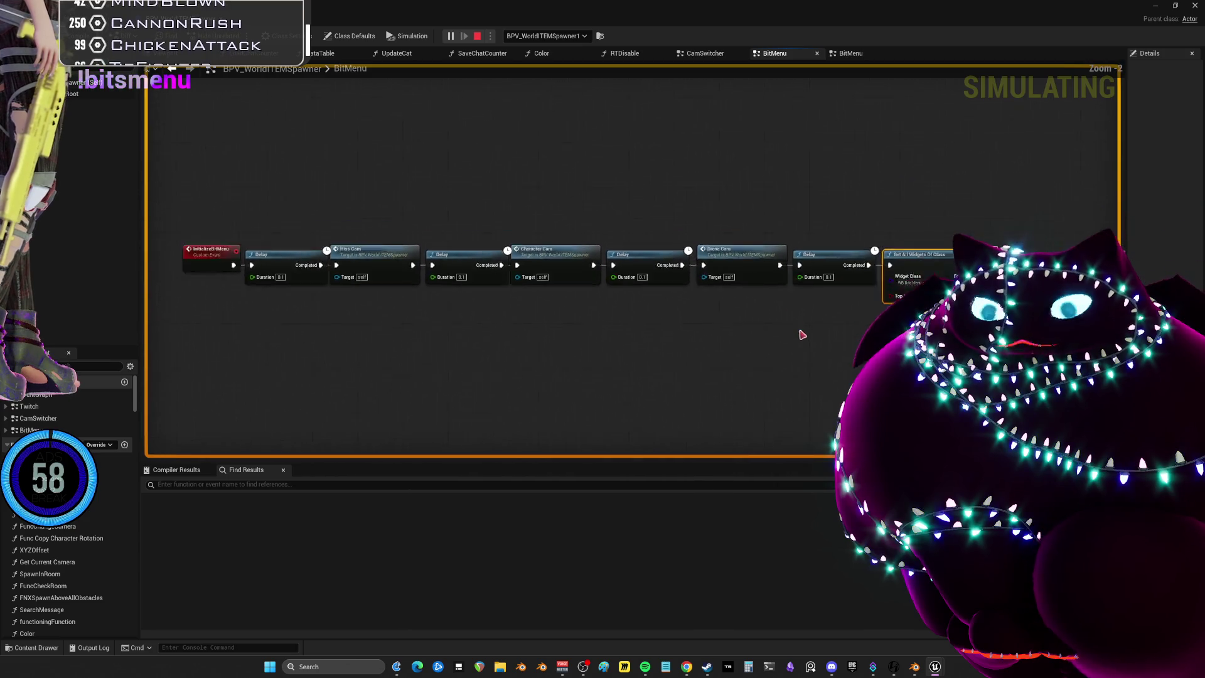
pyautogui.moveTo(444, 215); pyautogui.dragTo(814, 345)
pyautogui.scroll(4, 653, 345)
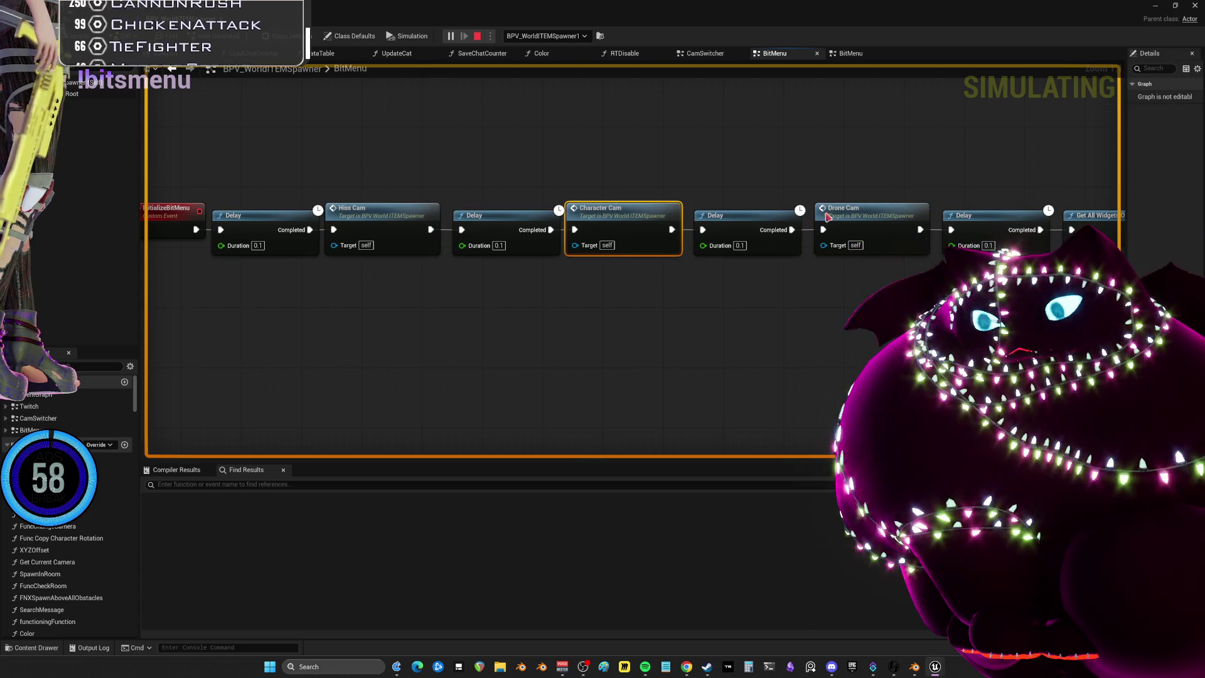
# Select the Overlay Widgets SET node and expand its debug value listing three widgets
pyautogui.moveTo(870, 184)
pyautogui.mouseDown()
pyautogui.moveTo(863, 303)
pyautogui.moveTo(479, 124)
pyautogui.moveTo(511, 379)
pyautogui.mouseUp()
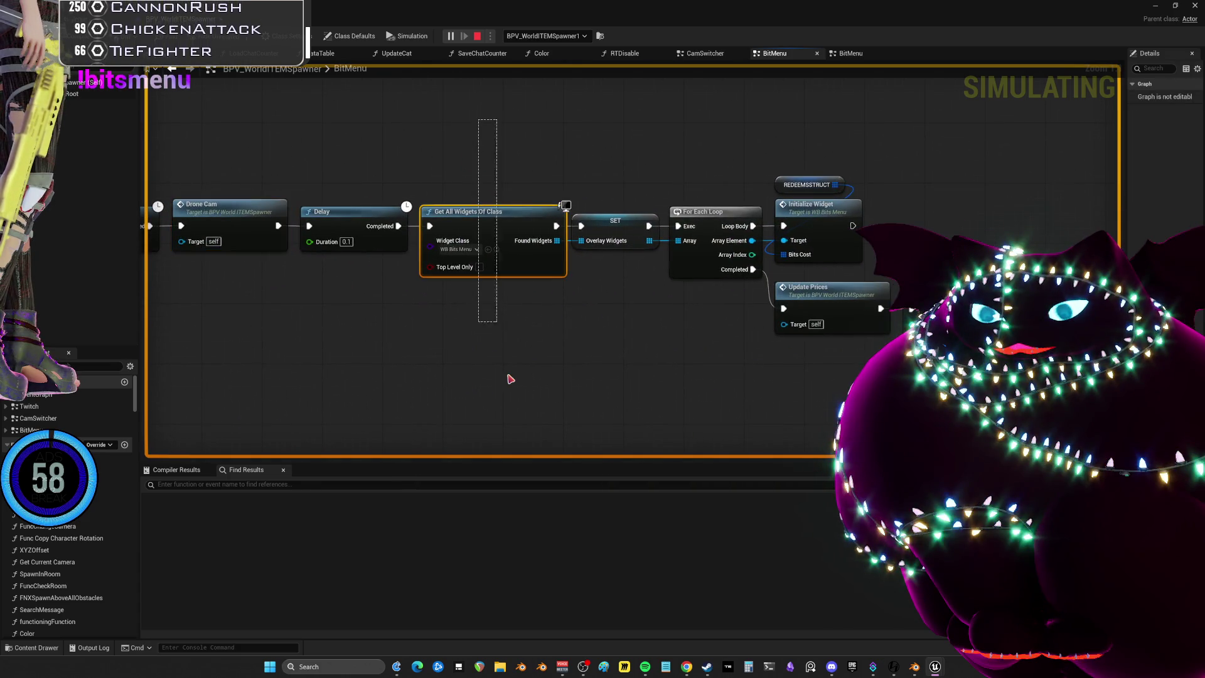
pyautogui.moveTo(625, 178); pyautogui.dragTo(615, 288)
pyautogui.moveTo(596, 246)
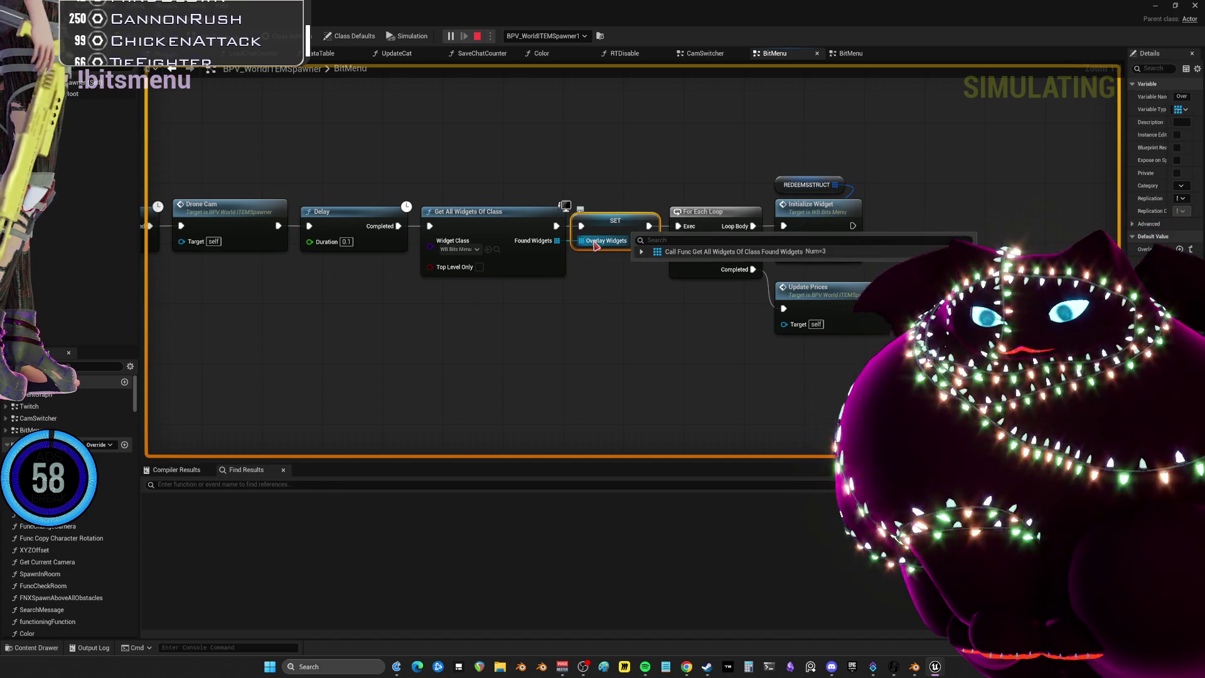
pyautogui.click(641, 251)
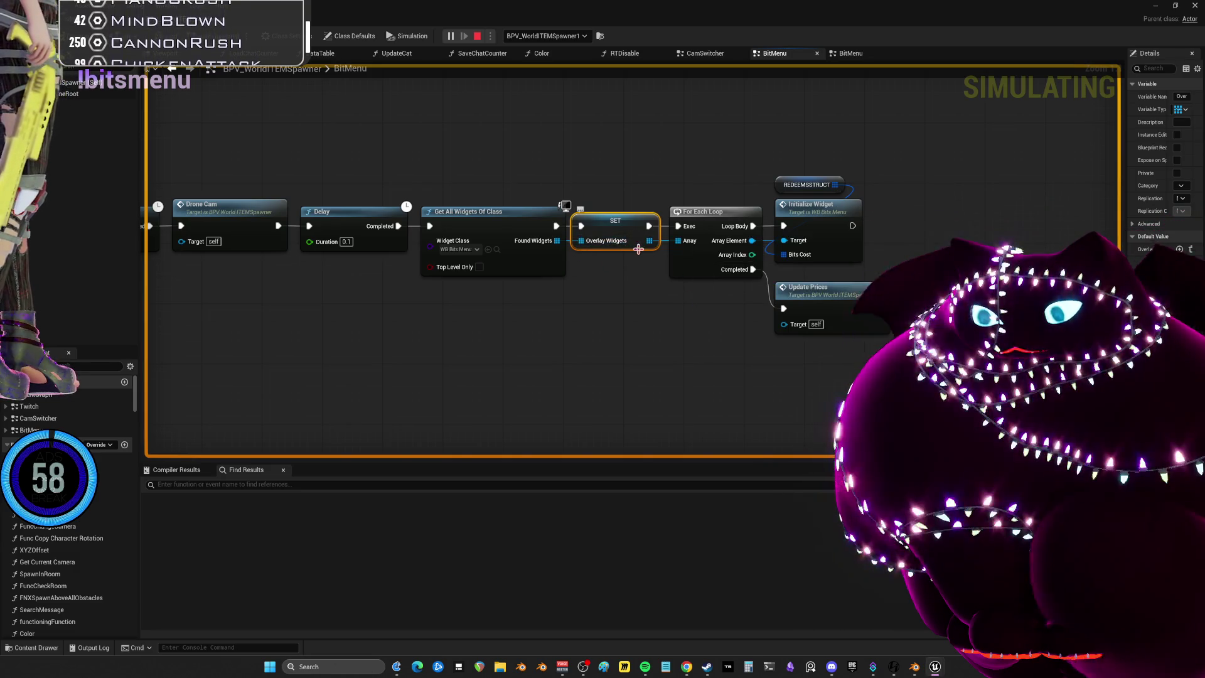
pyautogui.click(640, 252)
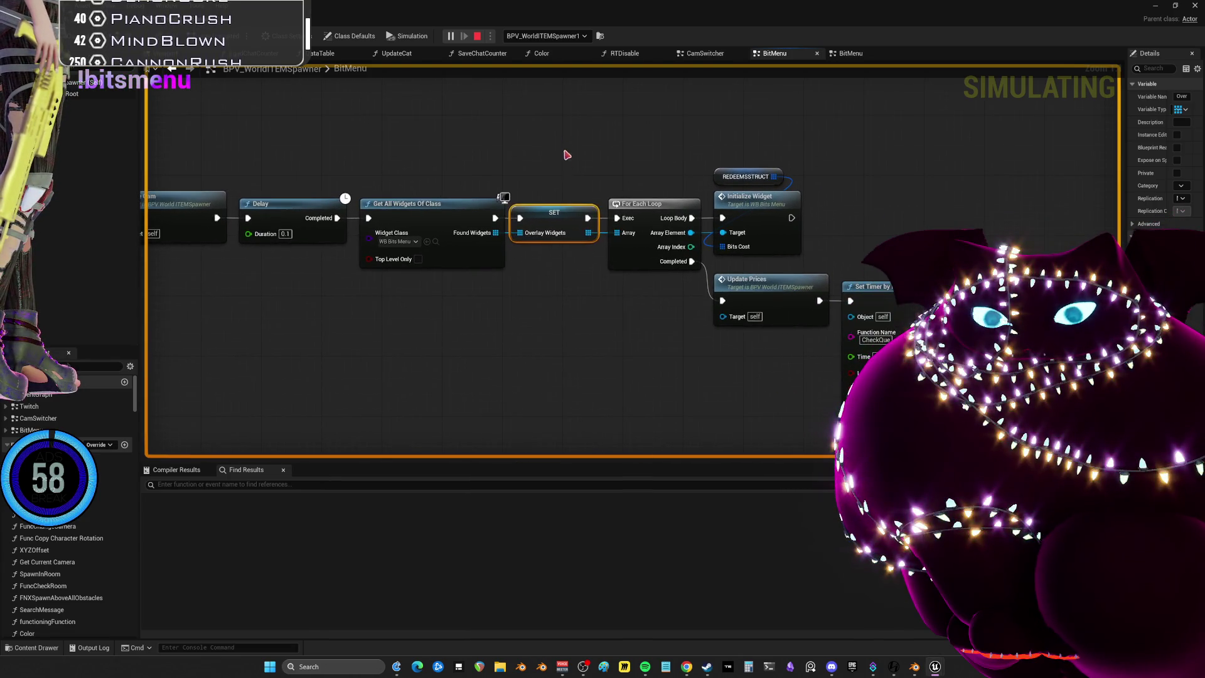
# Pan the graph to the cheesepersecond event chain after the loop
pyautogui.moveTo(553, 302)
pyautogui.mouseDown()
pyautogui.moveTo(567, 339)
pyautogui.moveTo(578, 139)
pyautogui.mouseUp()
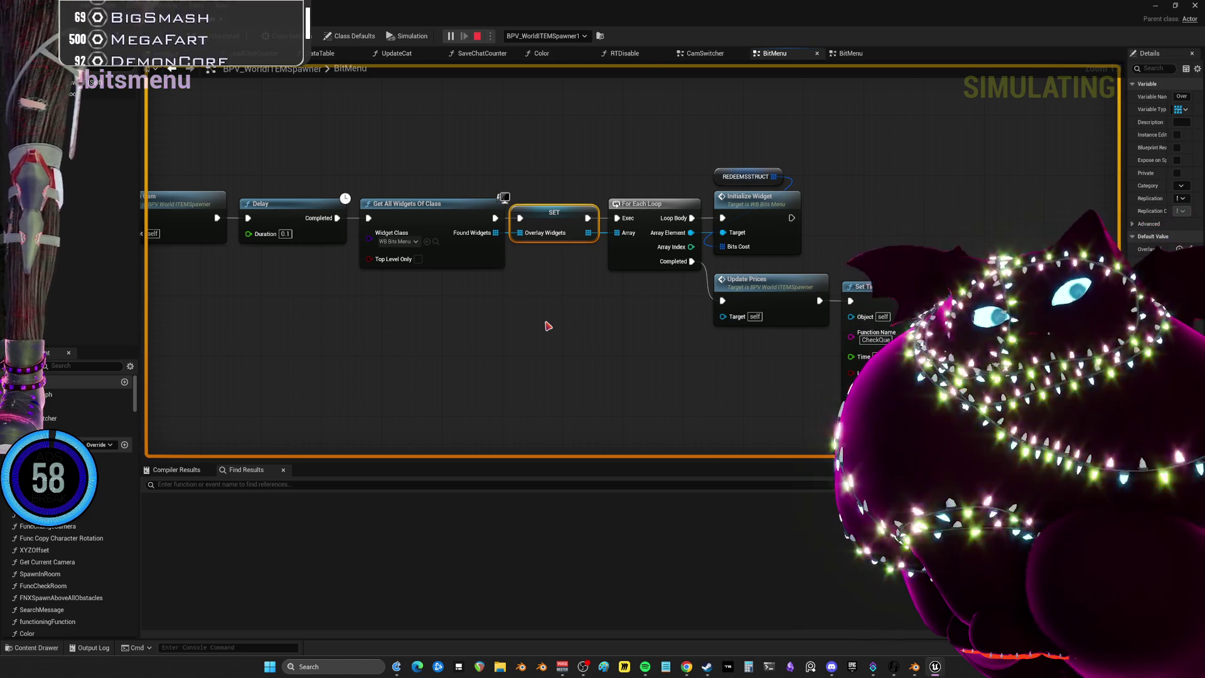
pyautogui.scroll(-6, 672, 188)
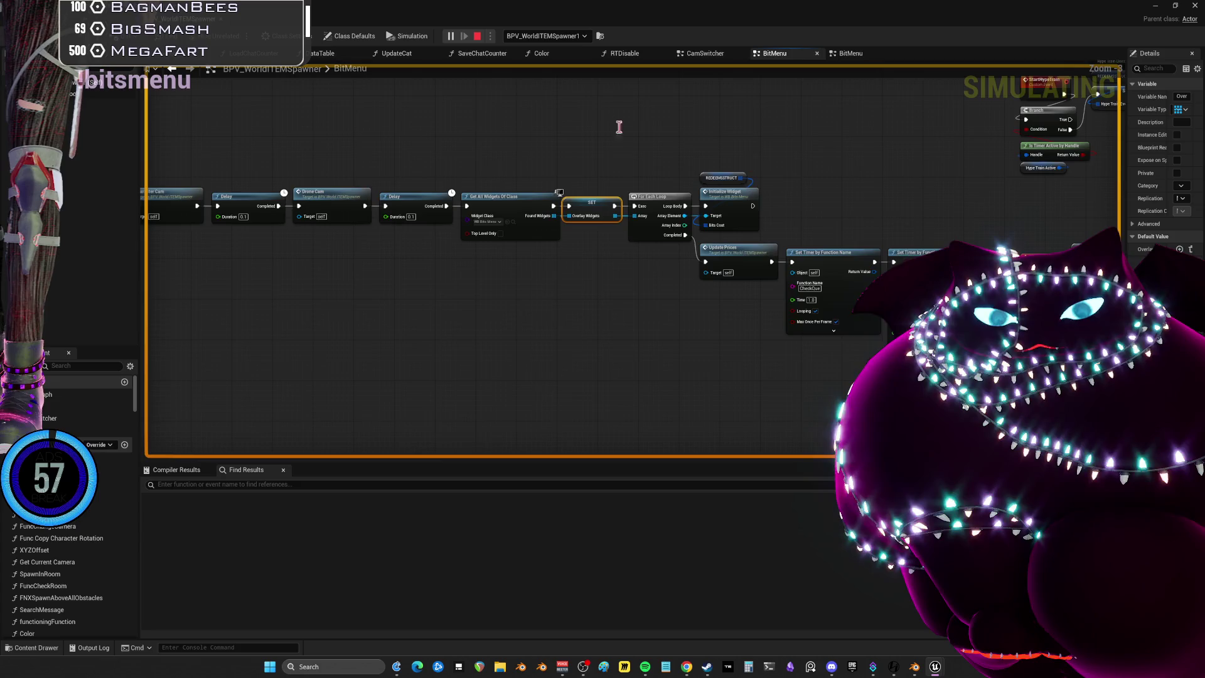
pyautogui.scroll(4, 685, 178)
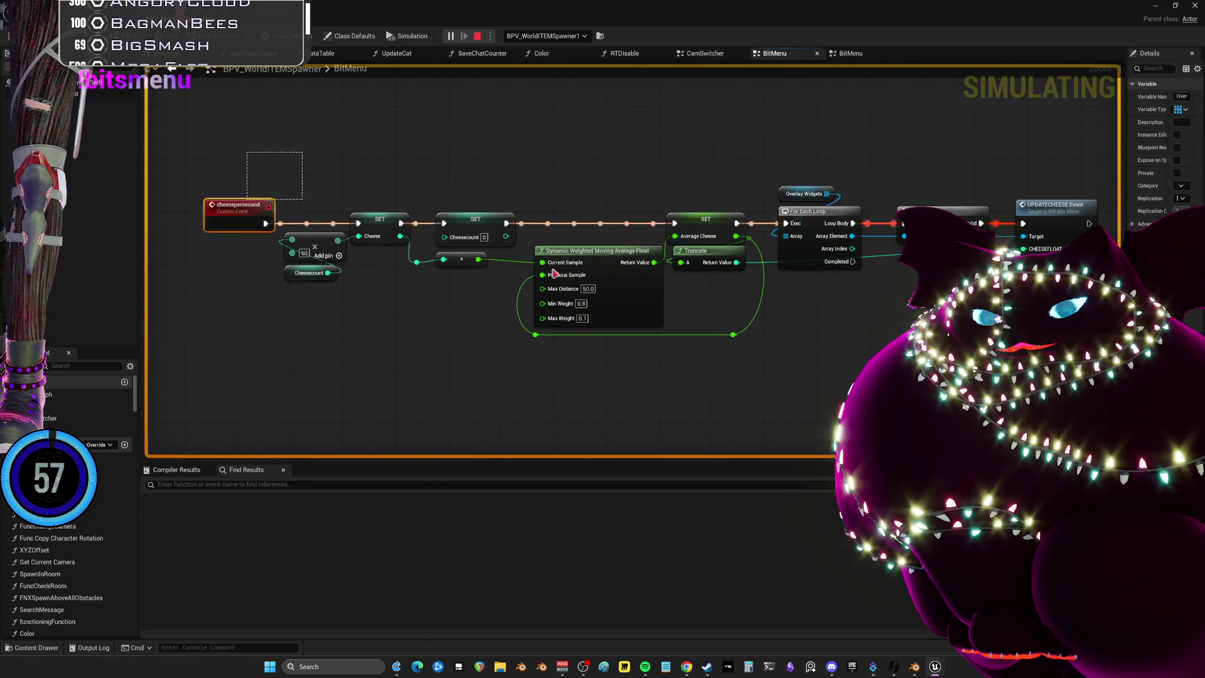
# Select all nodes, expand the Get All Widgets debug watch, and select the Overlay Widgets SET node
pyautogui.hotkey('ctrl', 'a')
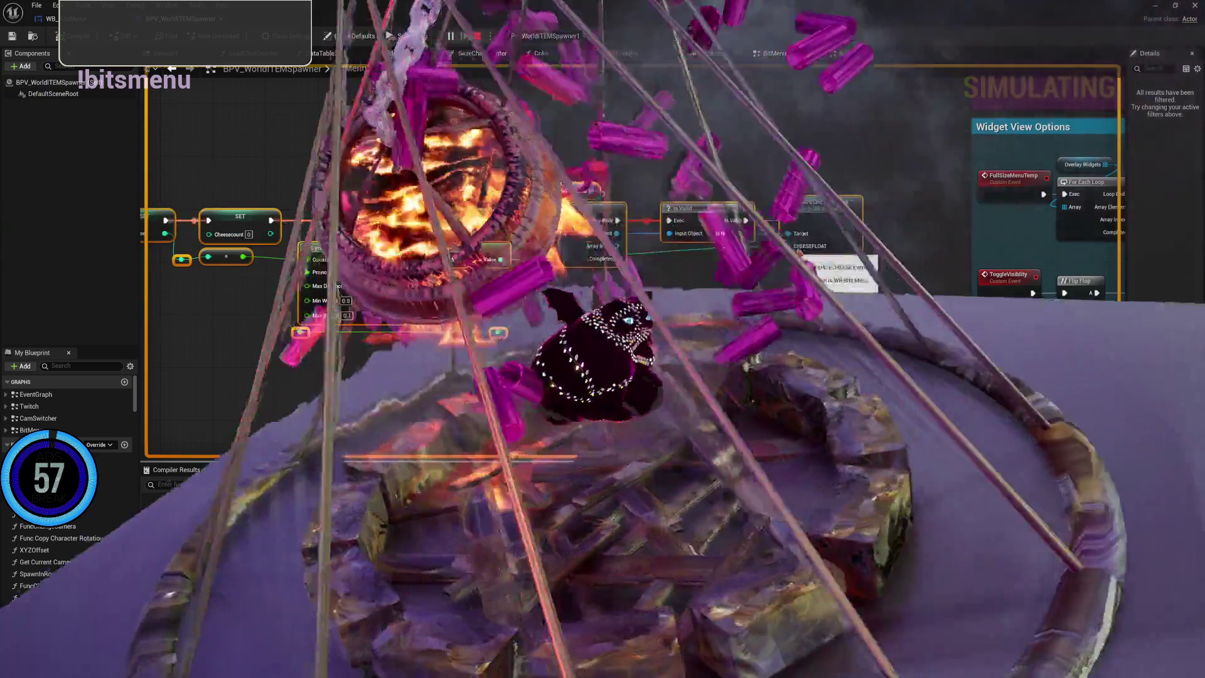
pyautogui.moveTo(806, 247)
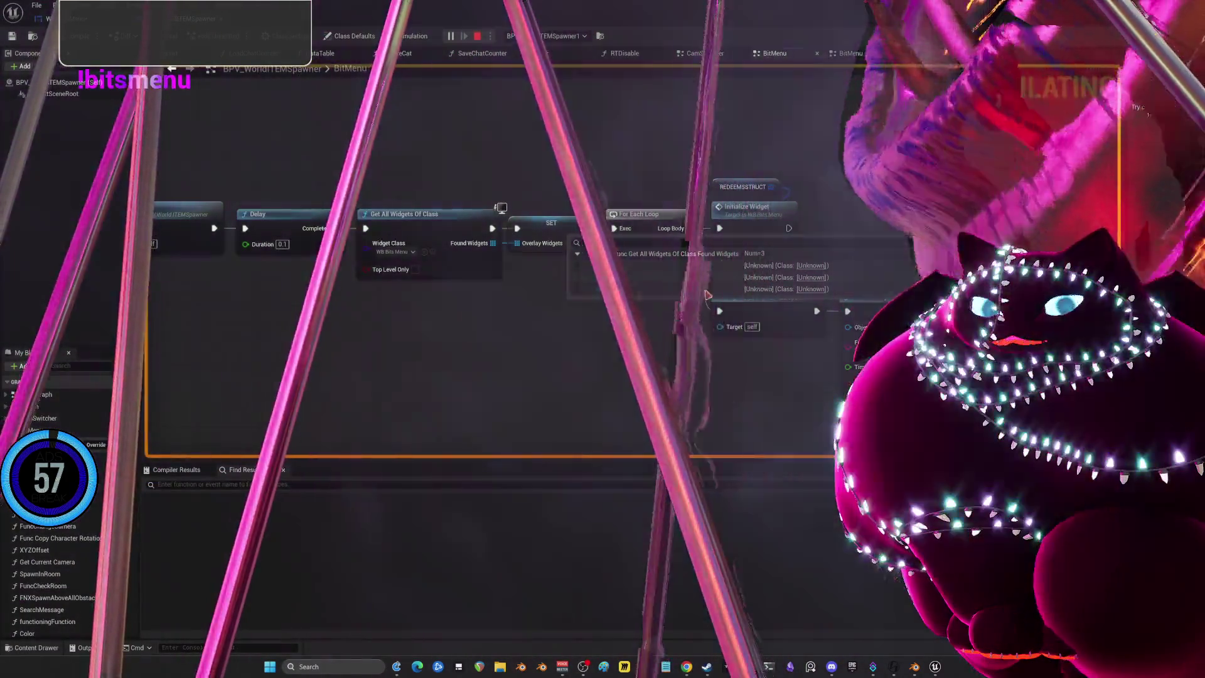
pyautogui.moveTo(575, 259); pyautogui.dragTo(447, 204)
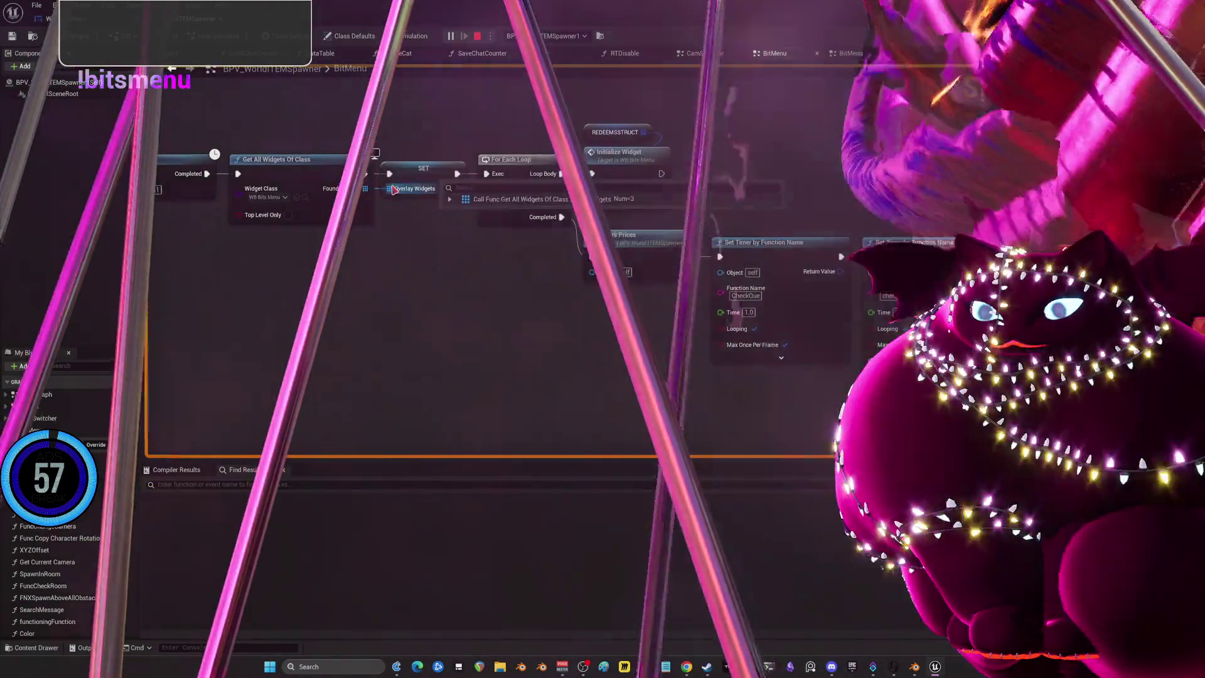
pyautogui.click(448, 200)
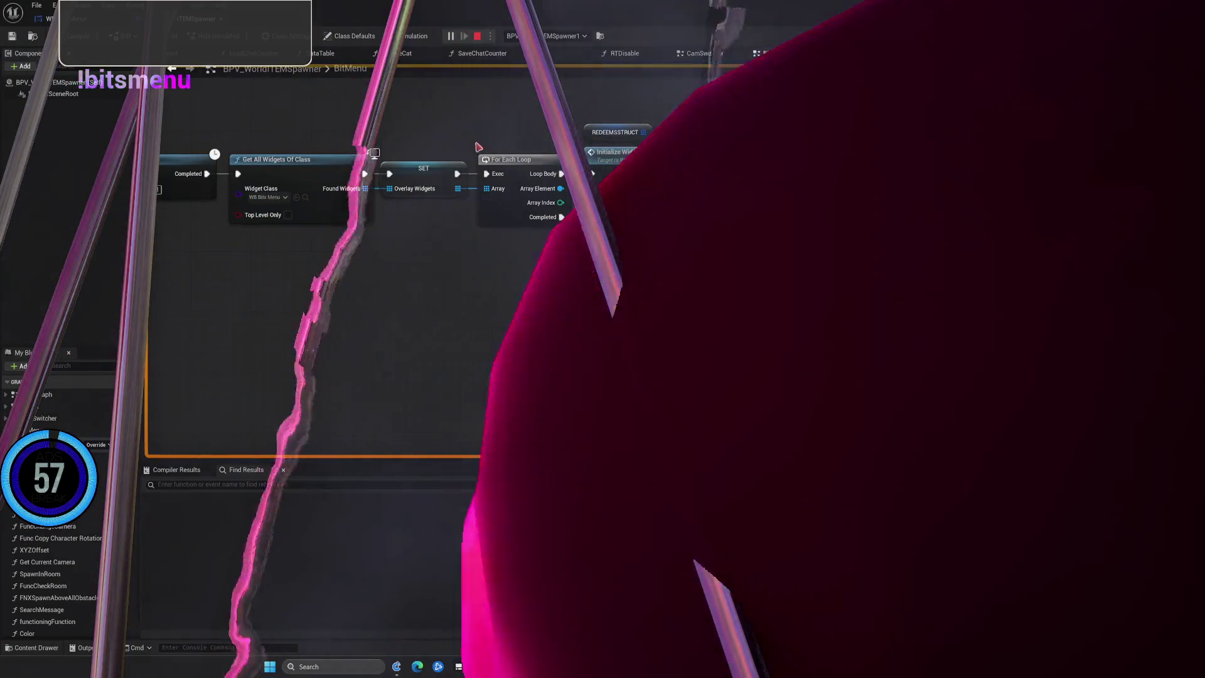
pyautogui.click(424, 168)
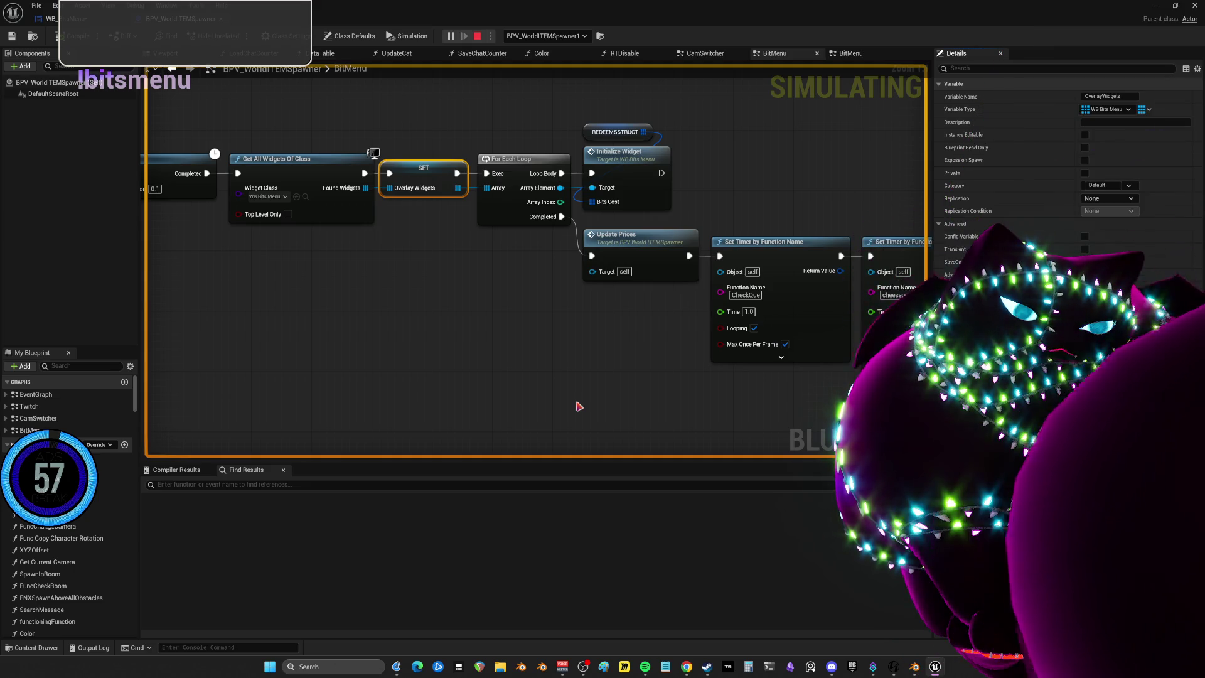
# Check the Found Widgets and OverlayWidgets pins on Get All Widgets Of Class and SET, confirming Num=3
pyautogui.moveTo(415, 190); pyautogui.dragTo(417, 188)
pyautogui.moveTo(478, 226)
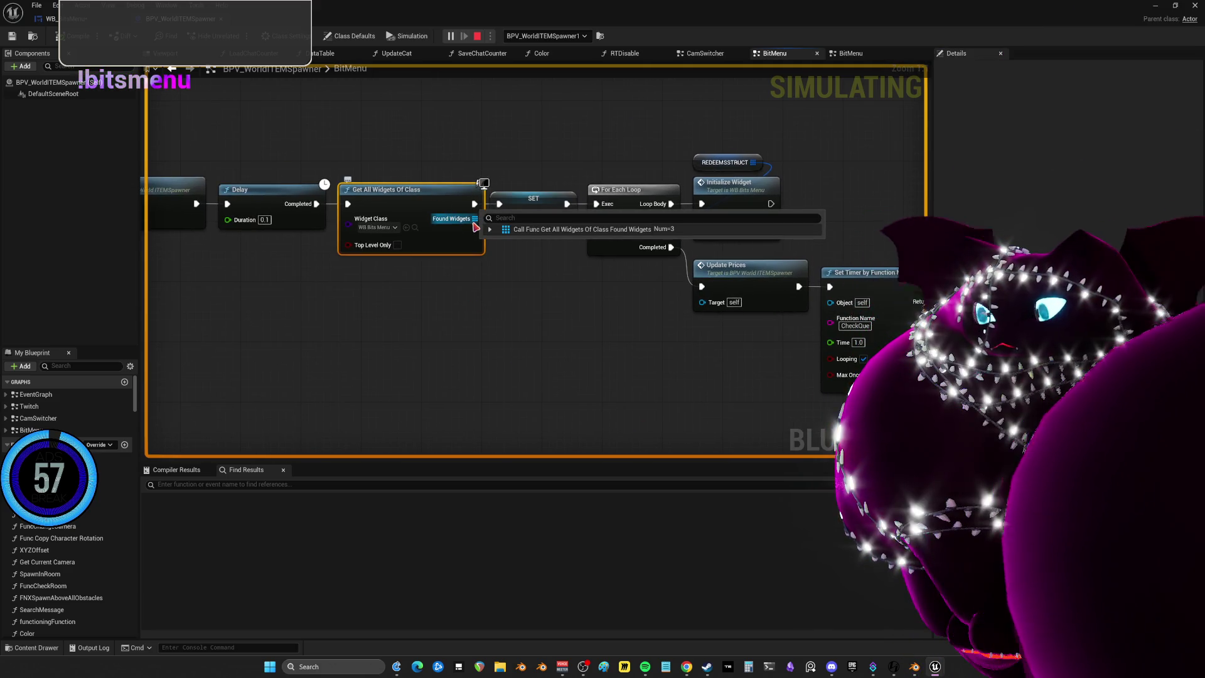
pyautogui.click(533, 202)
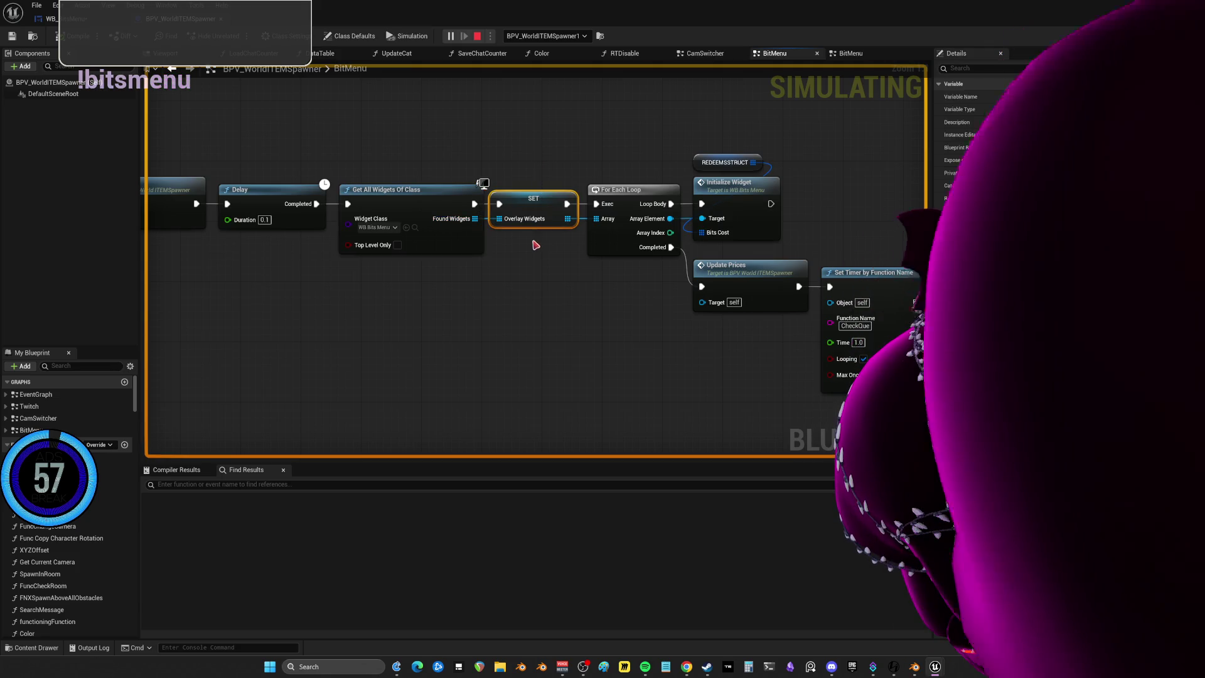
pyautogui.moveTo(527, 220)
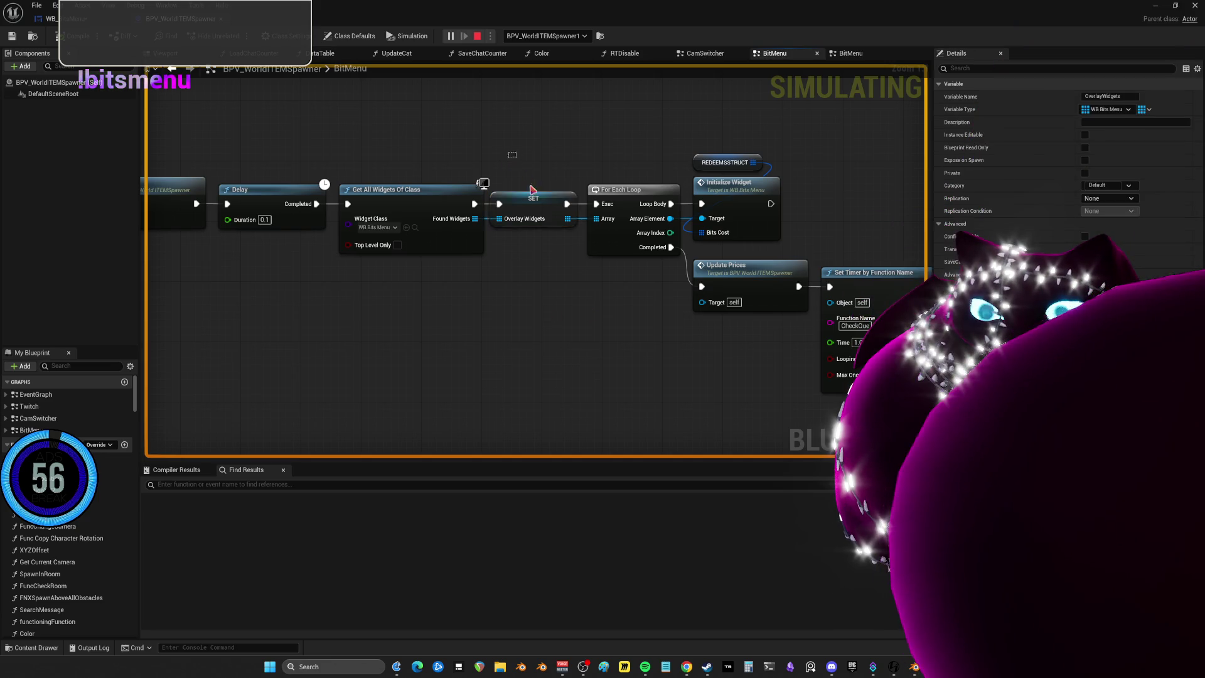
pyautogui.rightClick(546, 250)
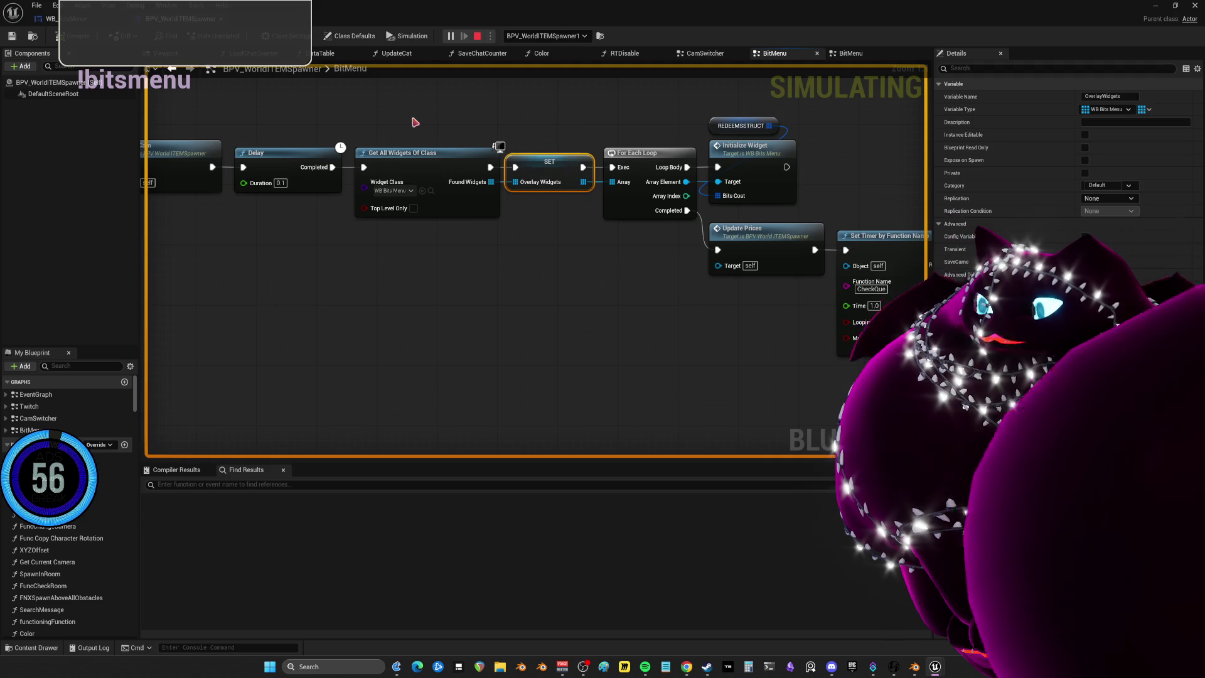
pyautogui.moveTo(426, 278); pyautogui.dragTo(427, 280)
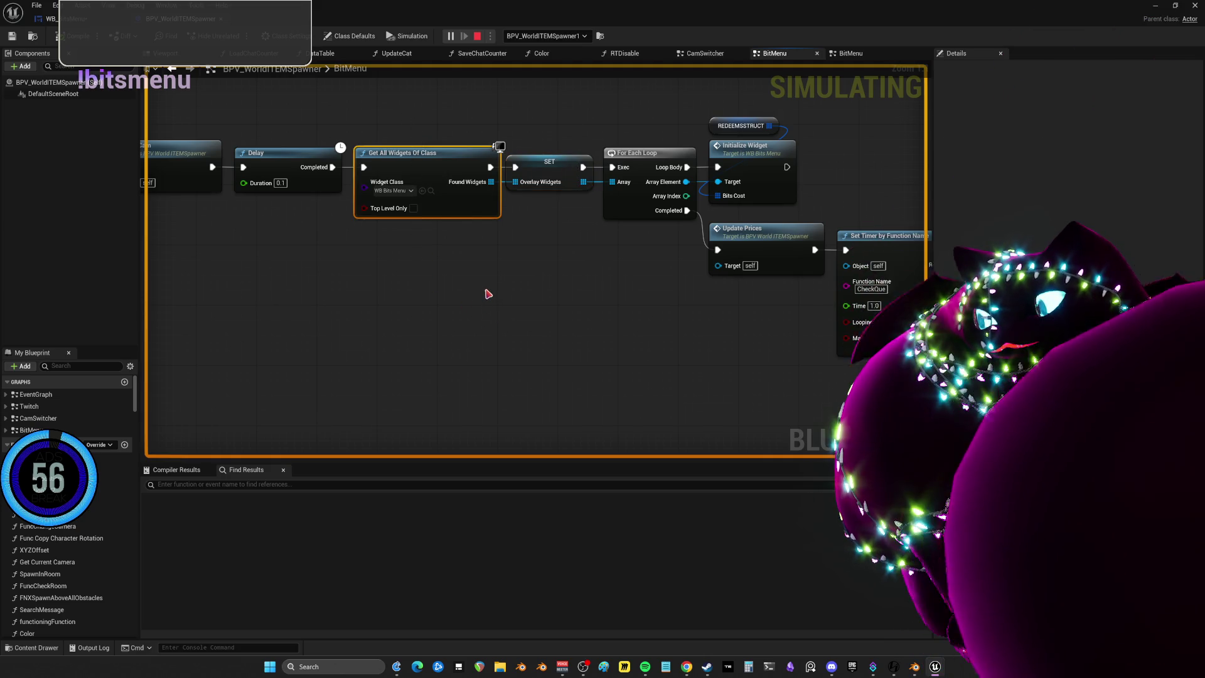
pyautogui.click(553, 169)
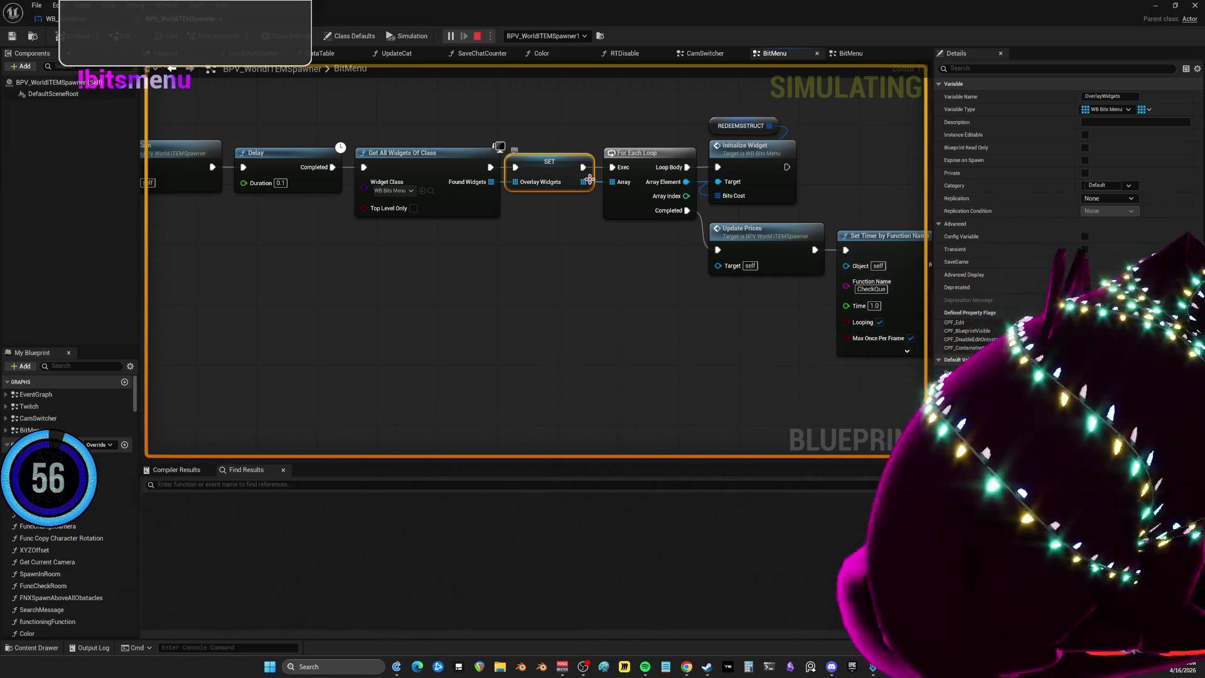
pyautogui.click(546, 115)
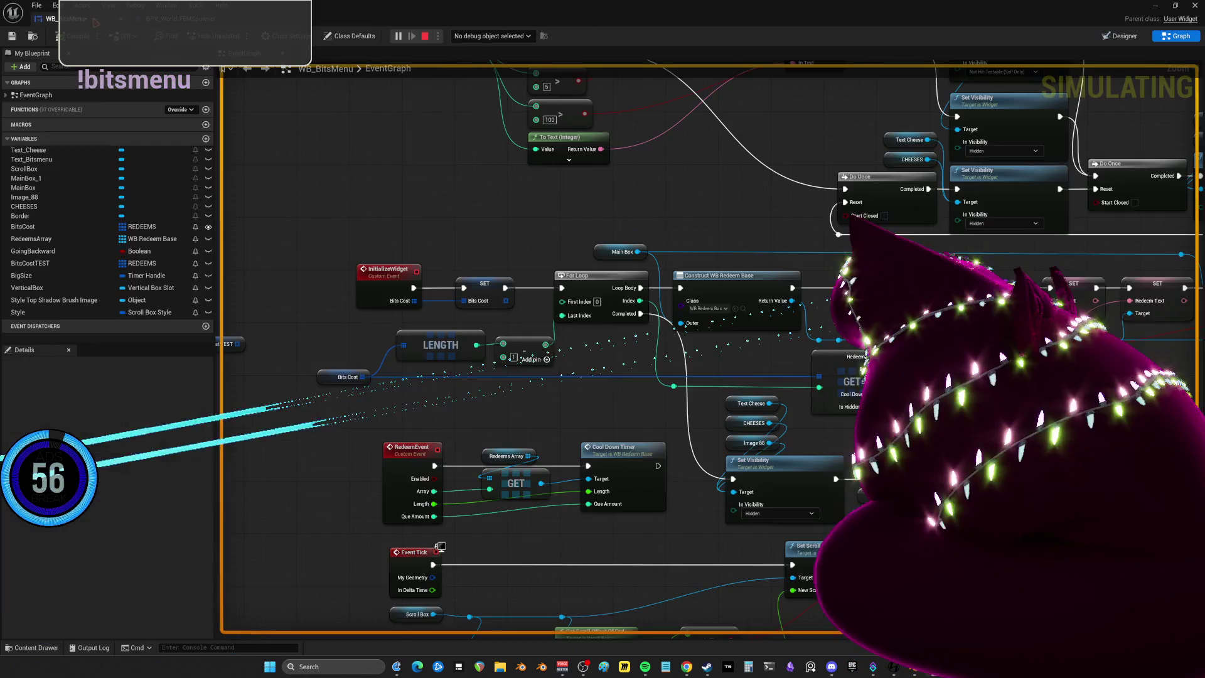
# Stop the simulation and set the WB_BitsMenu debug object to WB_BitsMenu_C_0
pyautogui.click(50, 19)
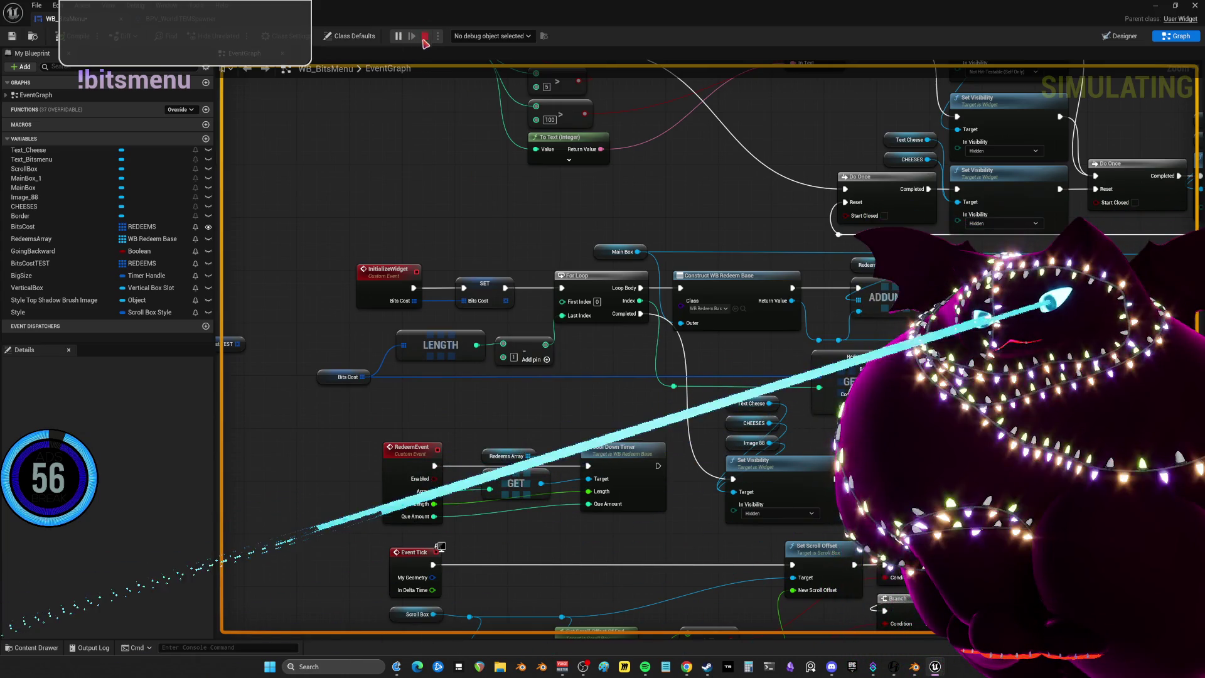
pyautogui.click(424, 35)
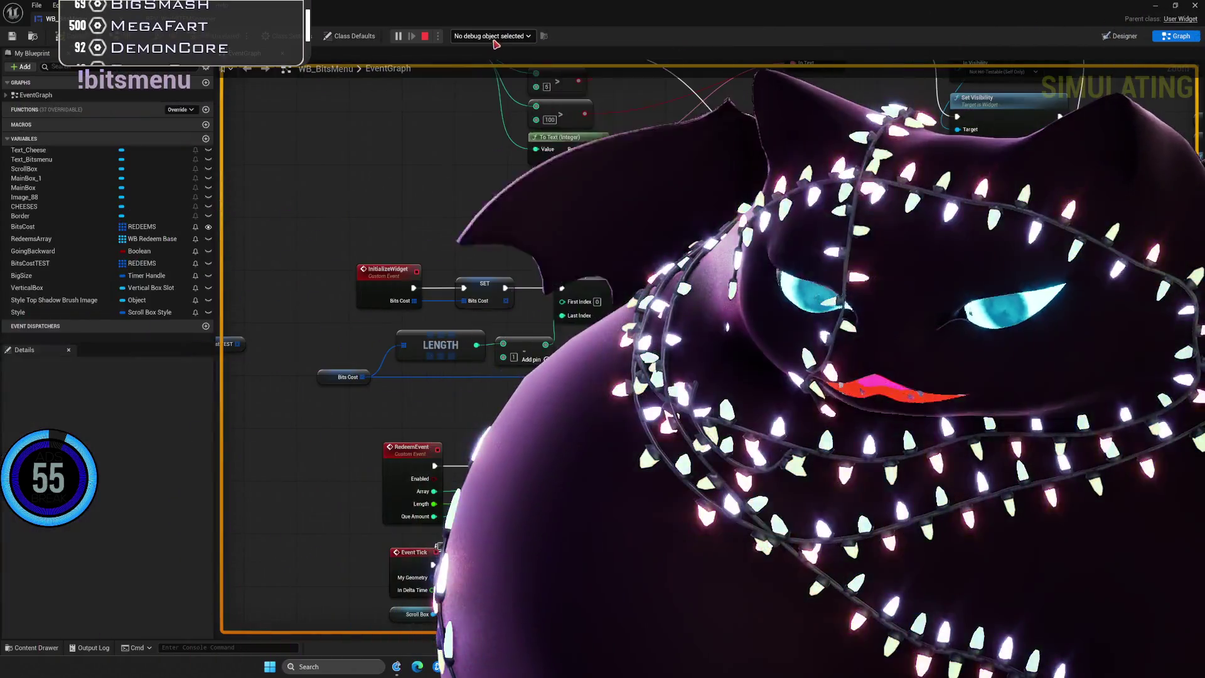
pyautogui.click(495, 37)
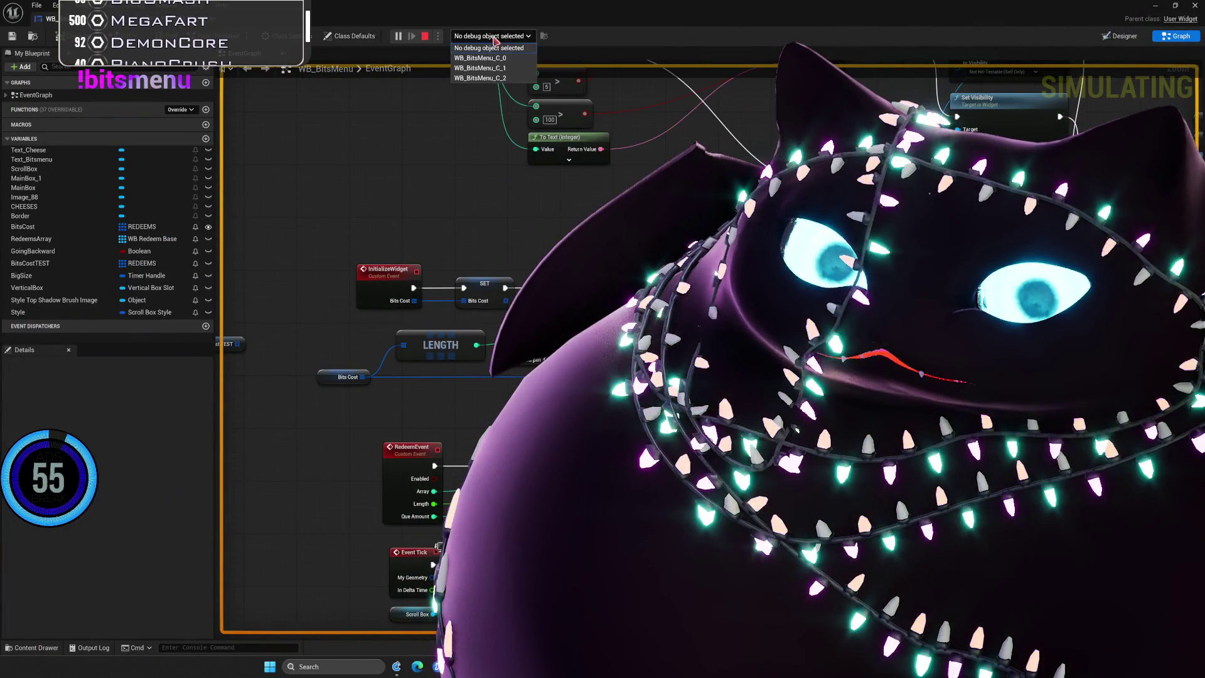
pyautogui.click(480, 58)
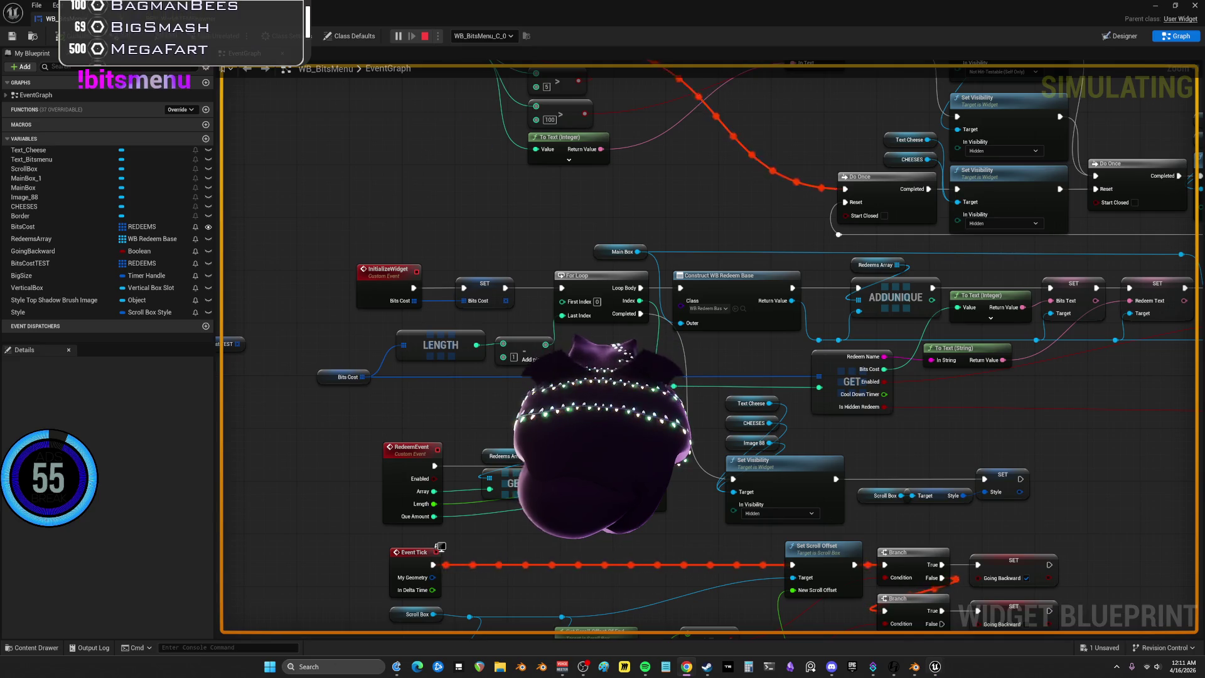
# Recheck the available debug instances and return to BPV_WorldITEMSpawner's BitMenu graph
pyautogui.click(495, 38)
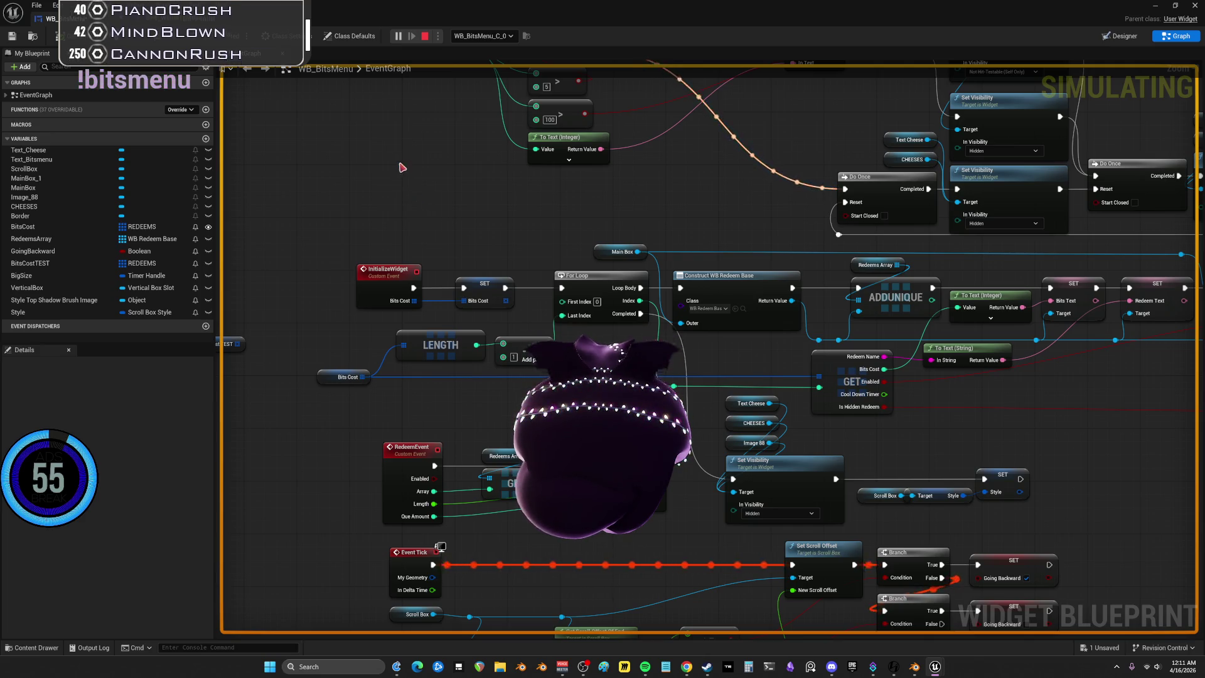
pyautogui.hotkey('alt', 'Tab')
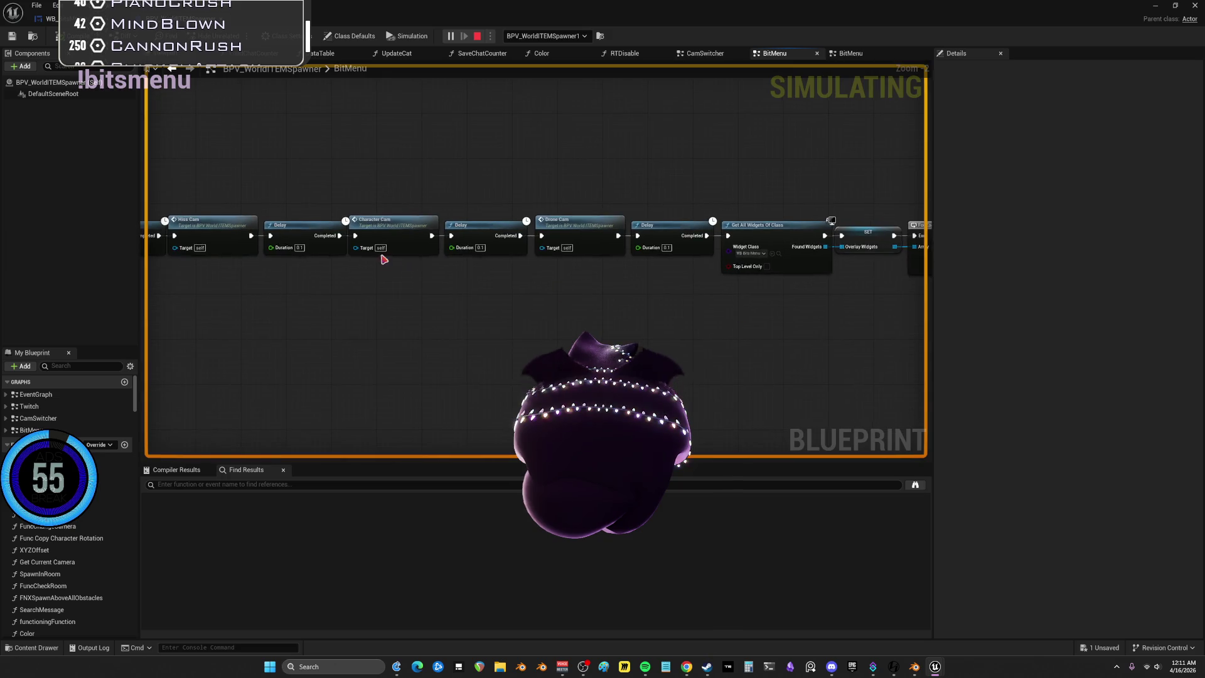
# Review the Hiss Cam and Drone Cam Delay chain up to For Each Loop, then open WB_BitsMenu's EventGraph
pyautogui.moveTo(424, 220); pyautogui.dragTo(904, 258)
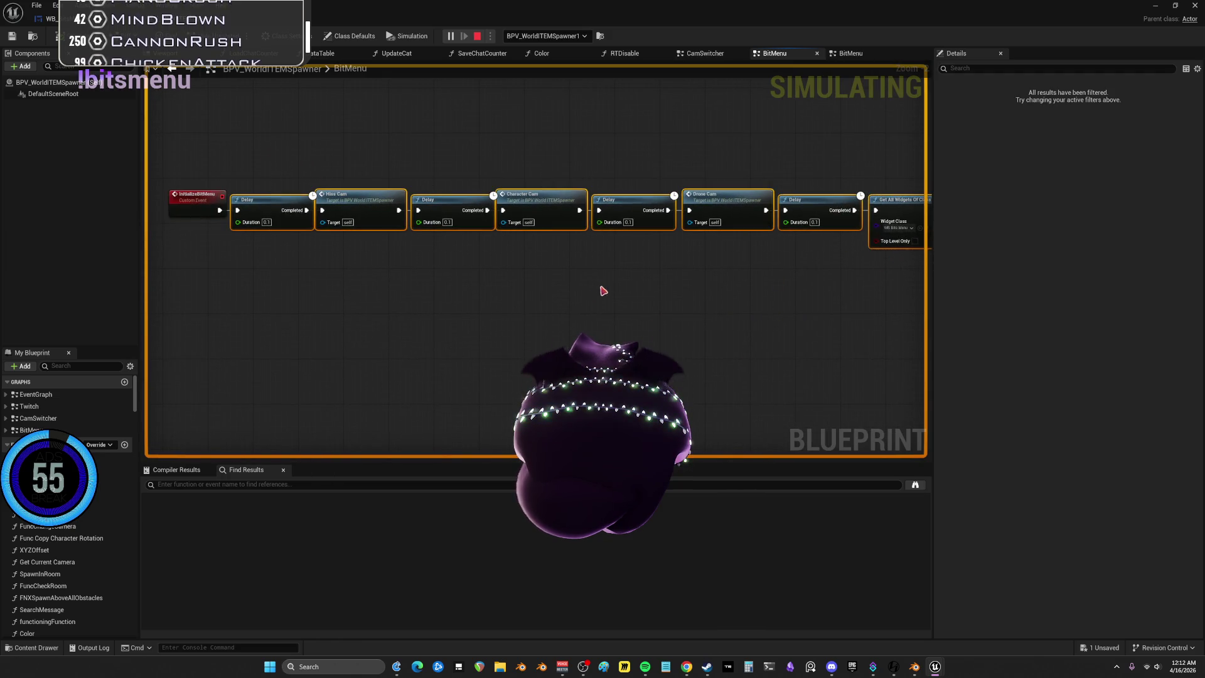
pyautogui.scroll(2, 602, 287)
pyautogui.click(333, 174)
pyautogui.moveTo(552, 149); pyautogui.dragTo(631, 269)
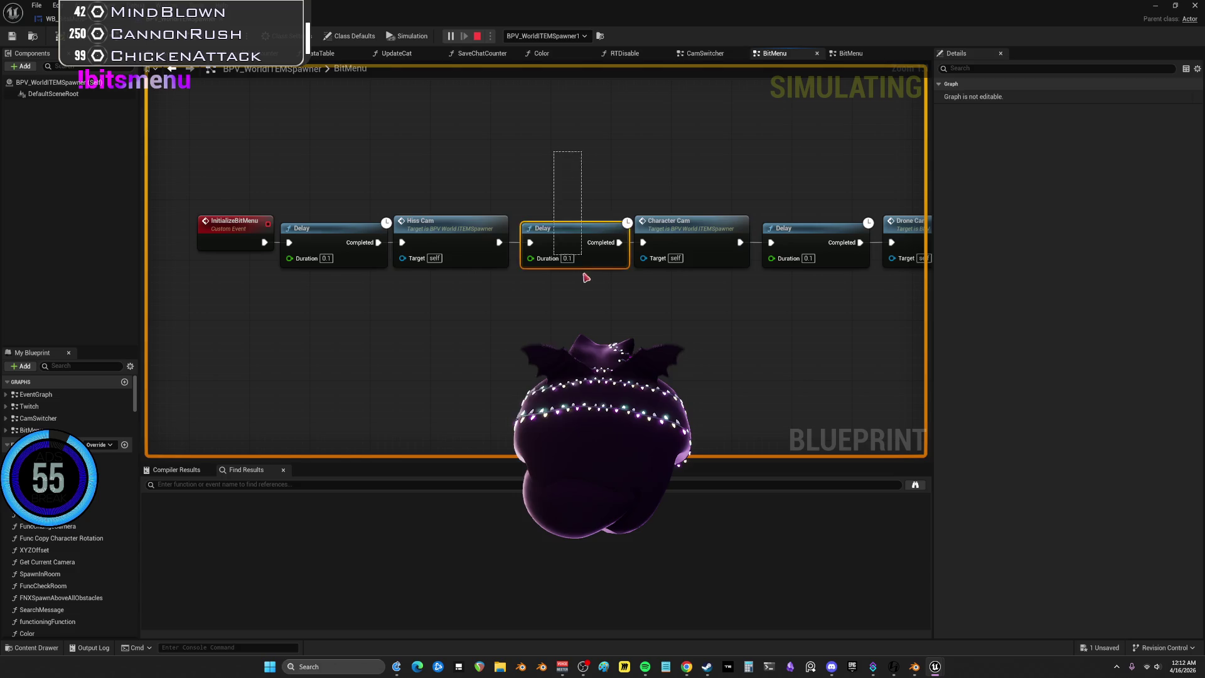
pyautogui.moveTo(563, 308); pyautogui.dragTo(422, 302)
pyautogui.click(665, 223)
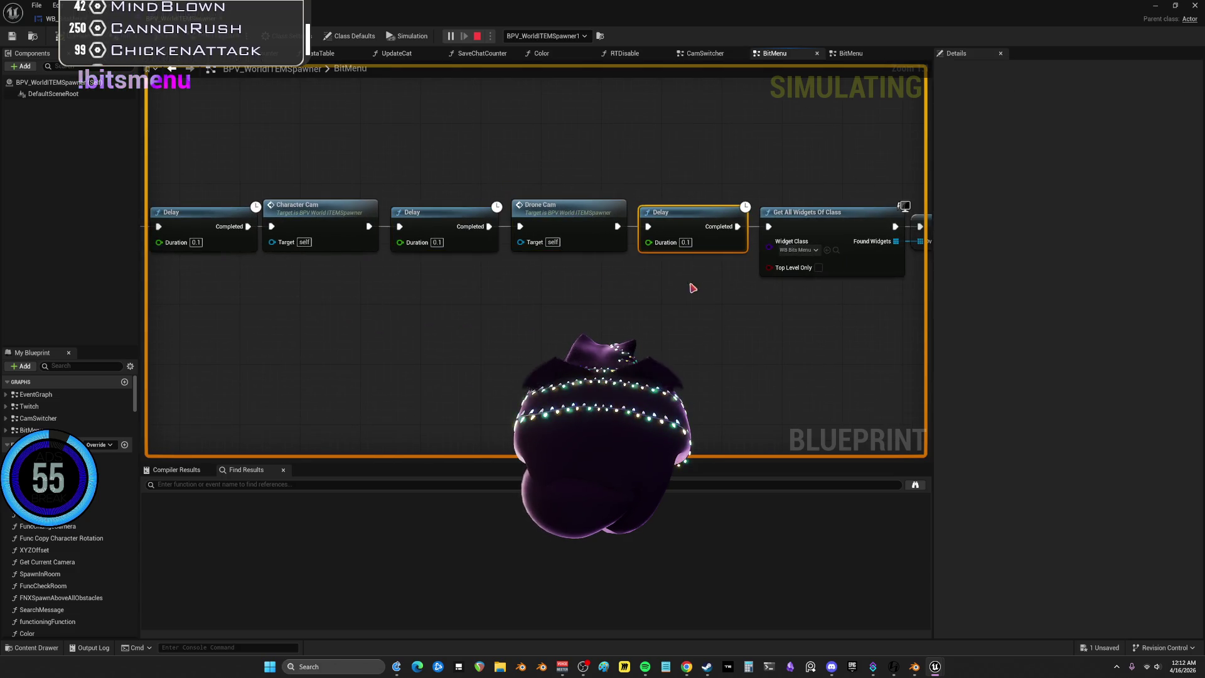
pyautogui.moveTo(691, 287); pyautogui.dragTo(462, 272)
pyautogui.moveTo(582, 325); pyautogui.dragTo(507, 312)
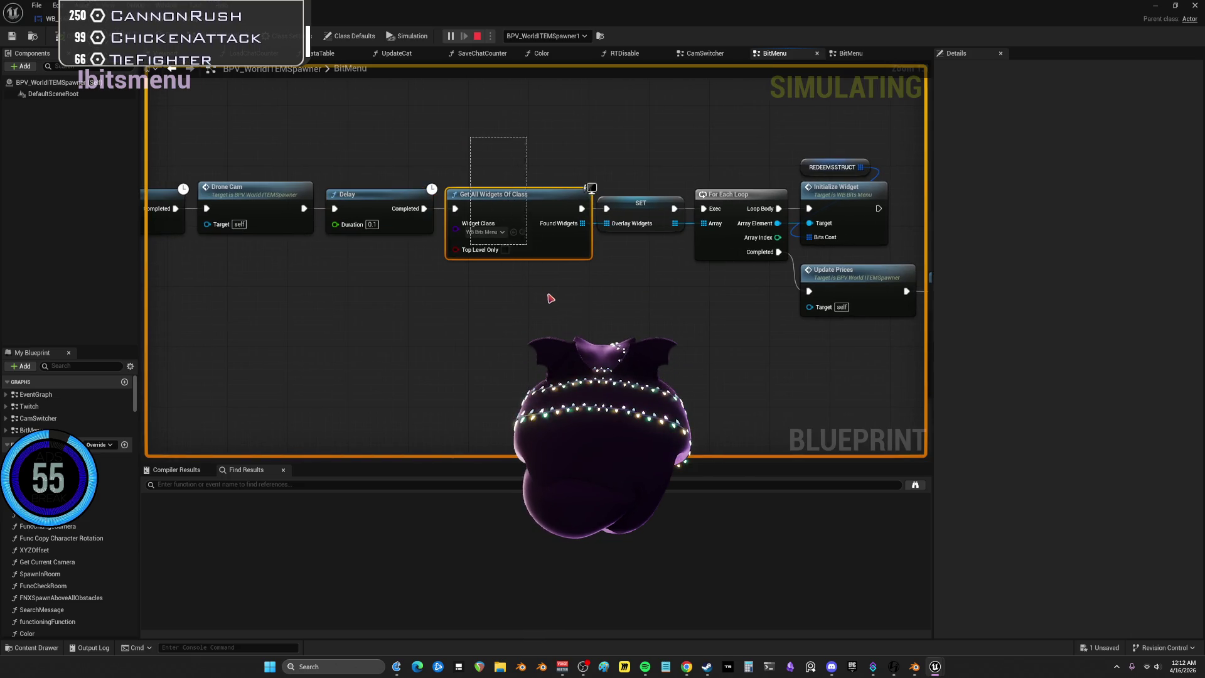
pyautogui.scroll(-2, 590, 227)
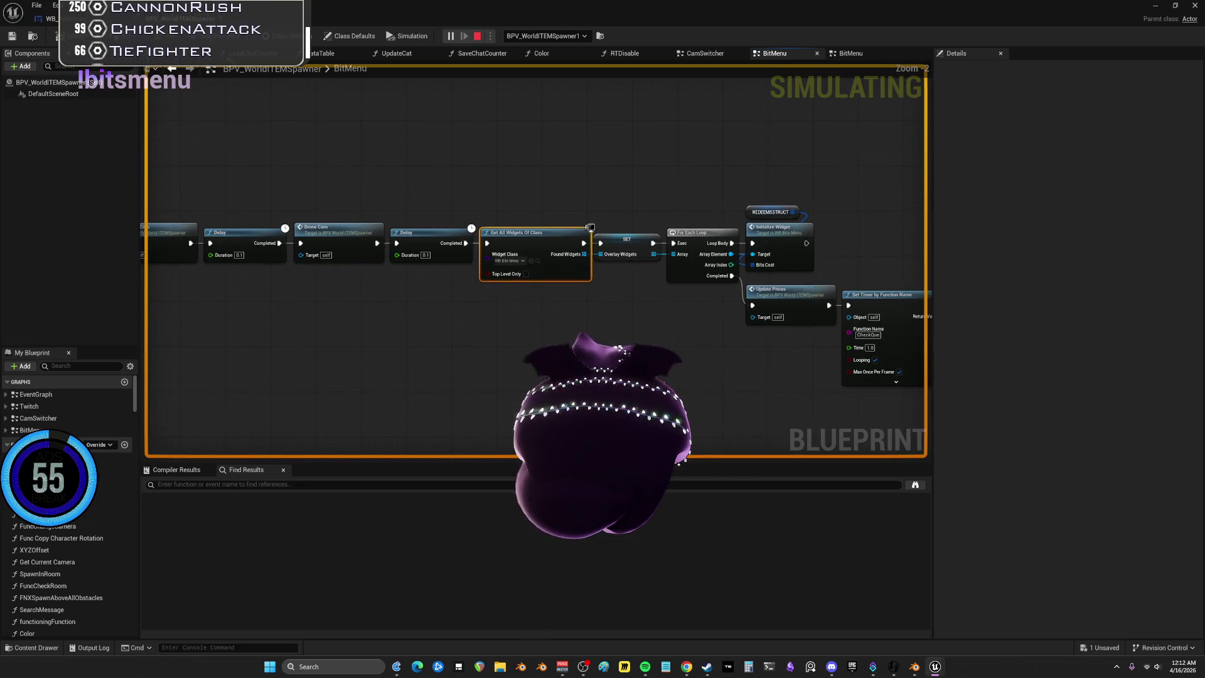
pyautogui.doubleClick(591, 227)
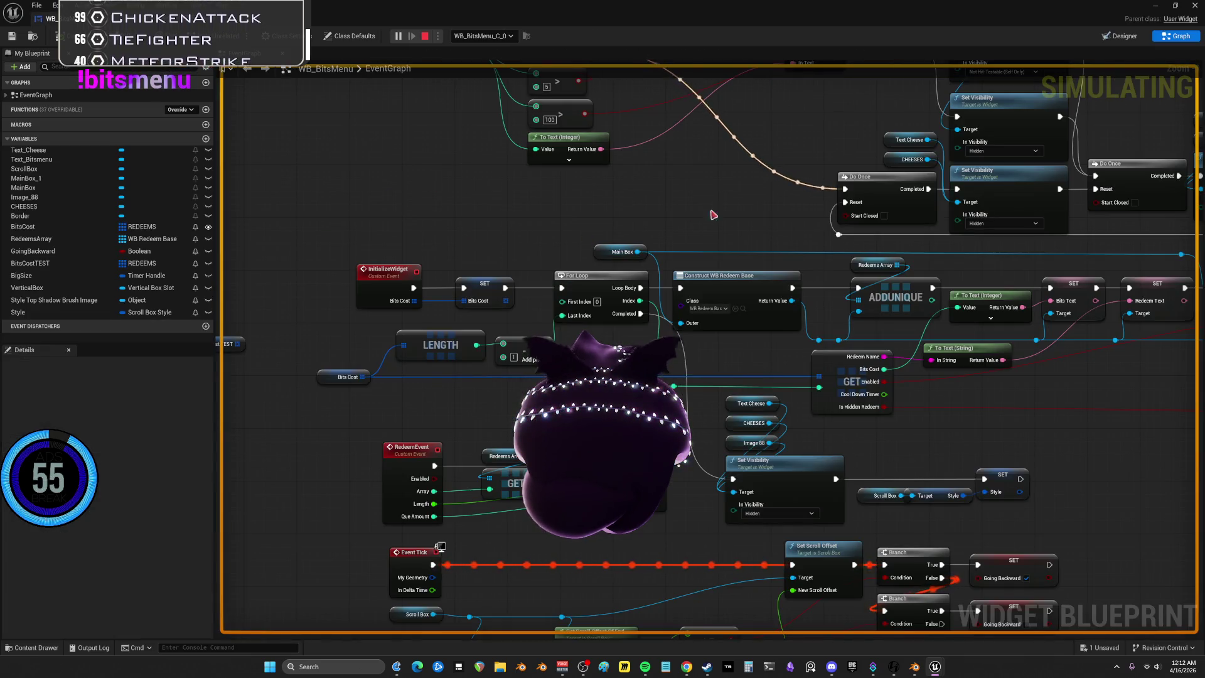
# Inspect the UPDATECHEESE, Event Tick scroll logic and RedeemsArray variable, then shrink the editor window
pyautogui.moveTo(721, 194)
pyautogui.mouseDown()
pyautogui.moveTo(694, 202)
pyautogui.moveTo(652, 297)
pyautogui.moveTo(425, 298)
pyautogui.moveTo(317, 276)
pyautogui.moveTo(345, 283)
pyautogui.mouseUp()
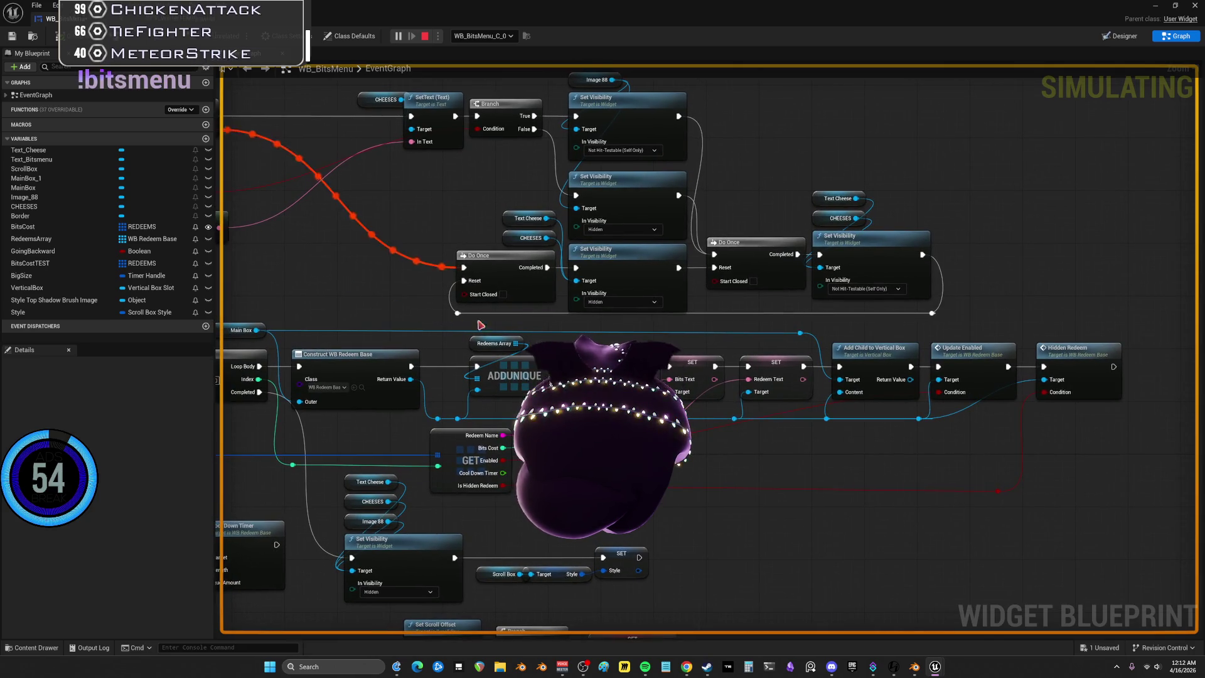
pyautogui.rightClick(385, 279)
pyautogui.press('Escape')
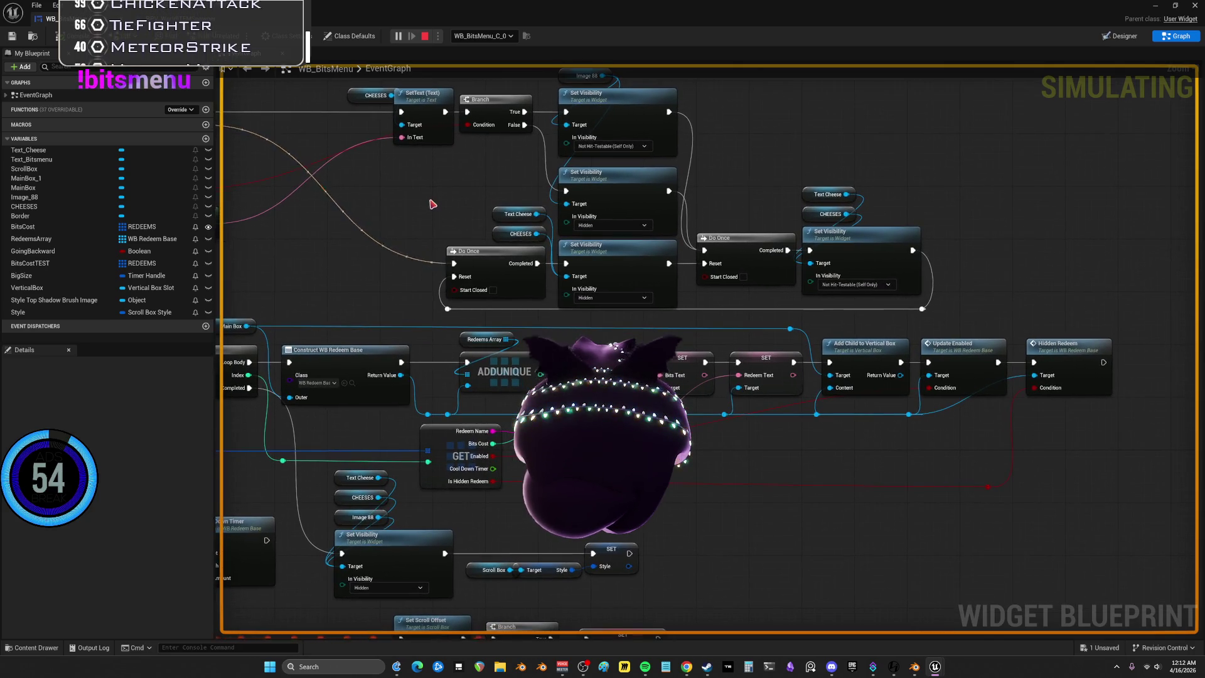
pyautogui.moveTo(843, 553); pyautogui.dragTo(1039, 222)
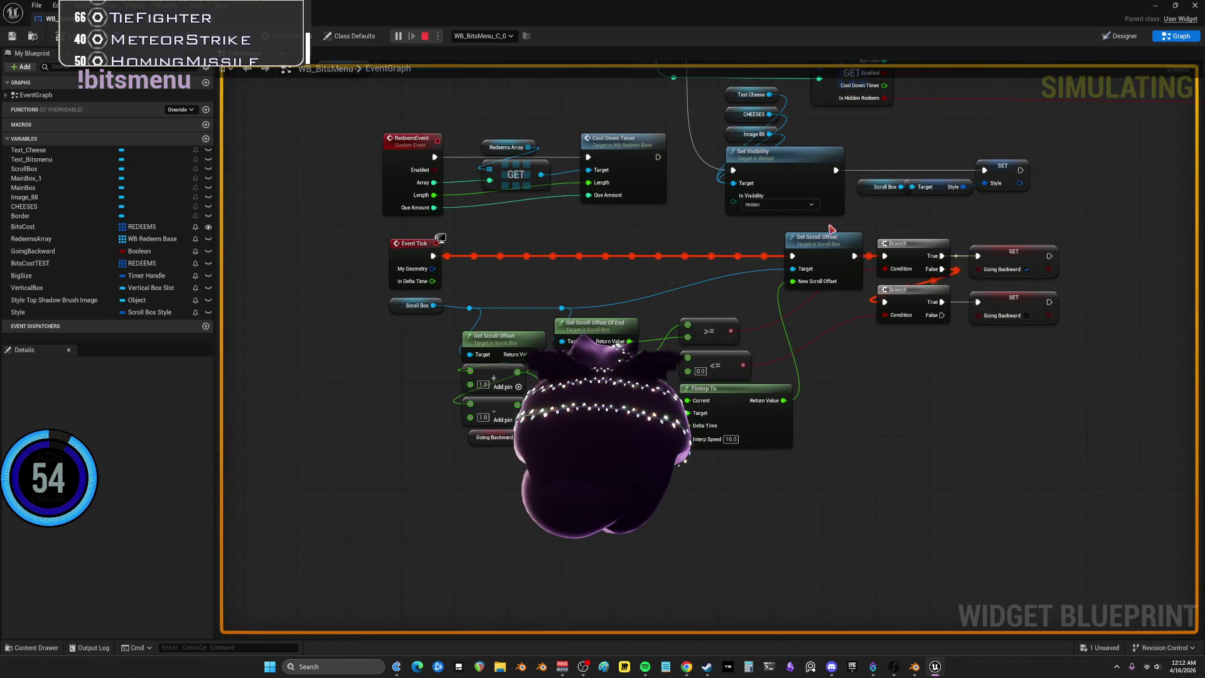
pyautogui.moveTo(1134, 67); pyautogui.dragTo(1114, 122)
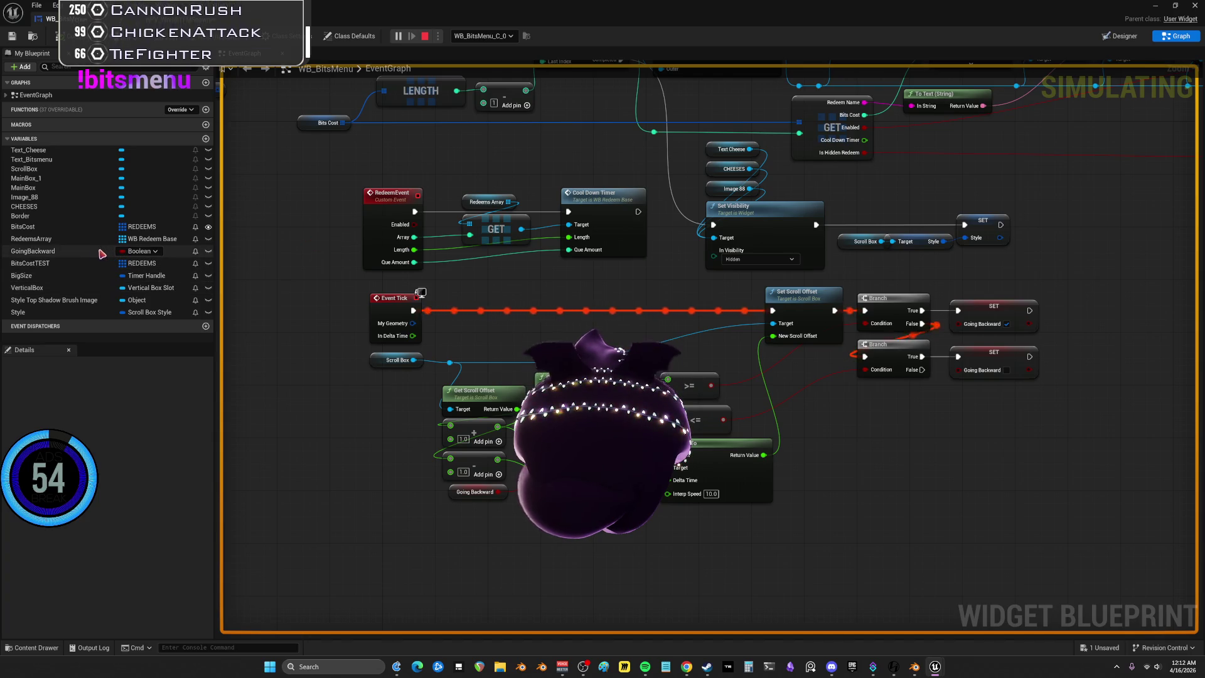
pyautogui.click(76, 239)
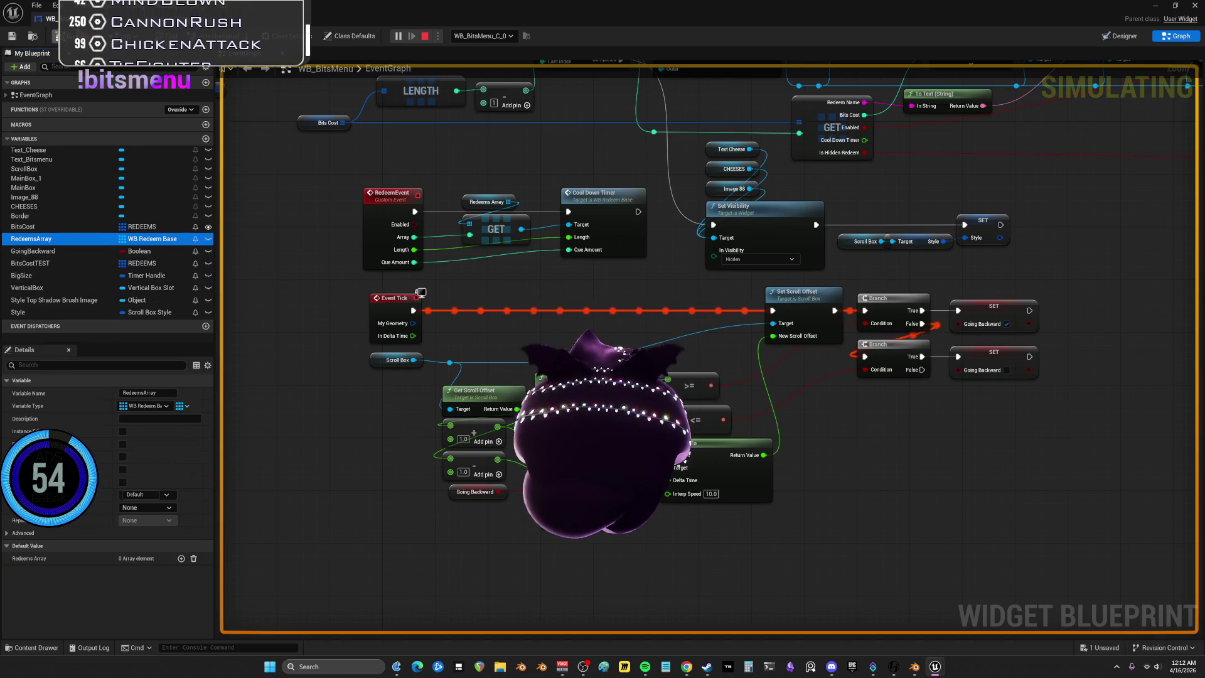
pyautogui.doubleClick(482, 4)
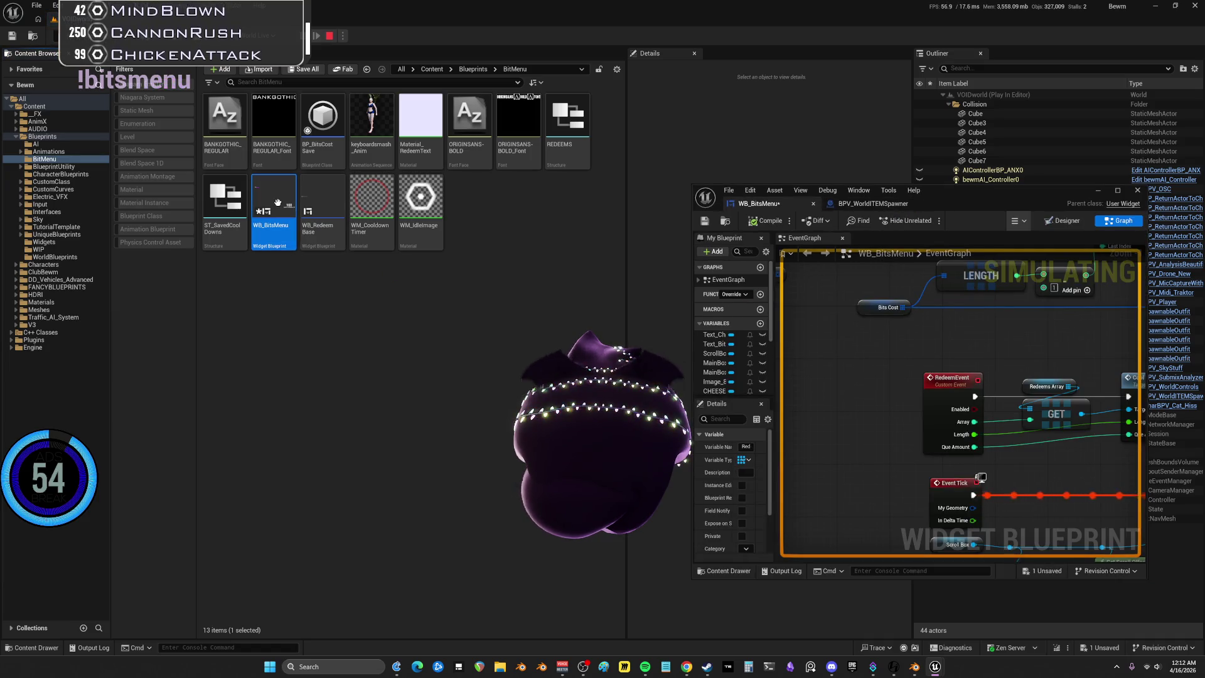
# Open WB_RedeemBase on its Graph view and close the Visual Studio window showing UserWidget.h
pyautogui.doubleClick(333, 217)
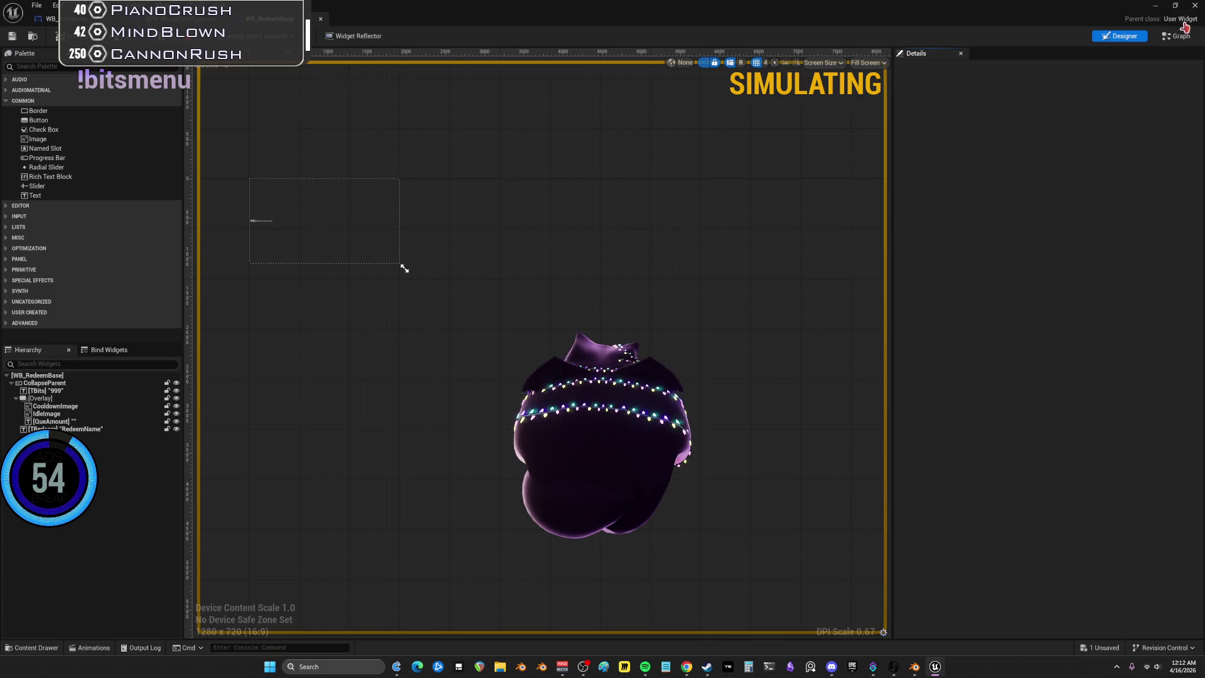
pyautogui.click(1178, 35)
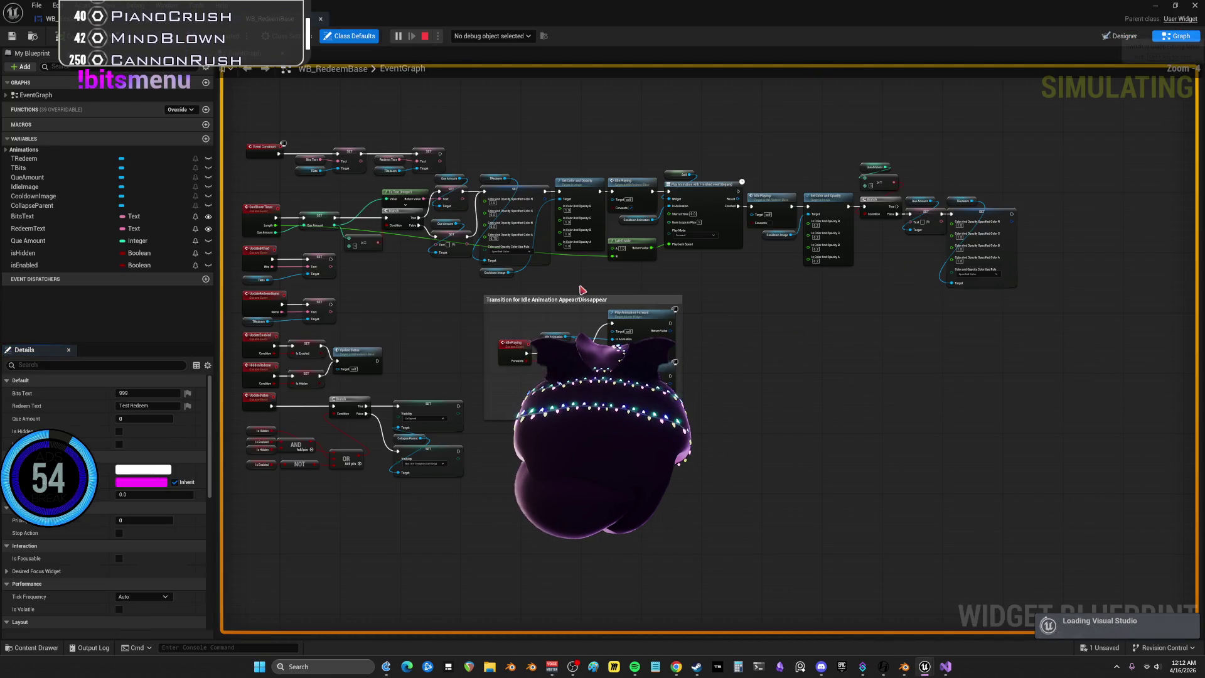
pyautogui.moveTo(946, 669)
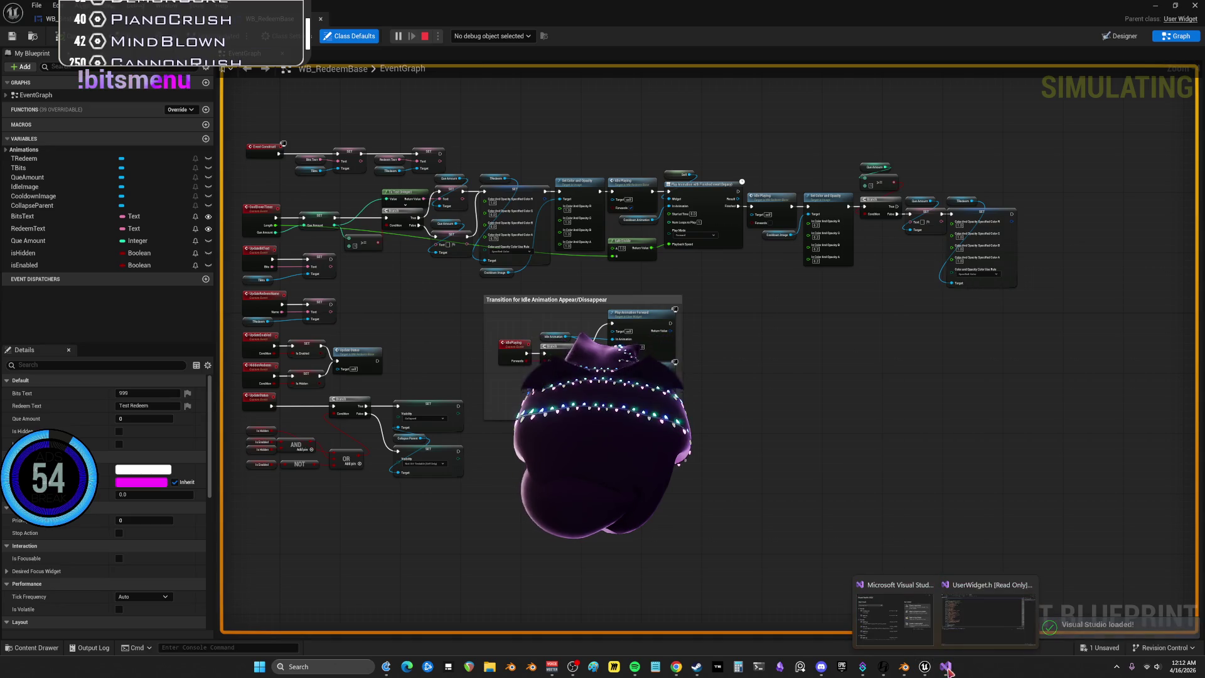
pyautogui.click(988, 626)
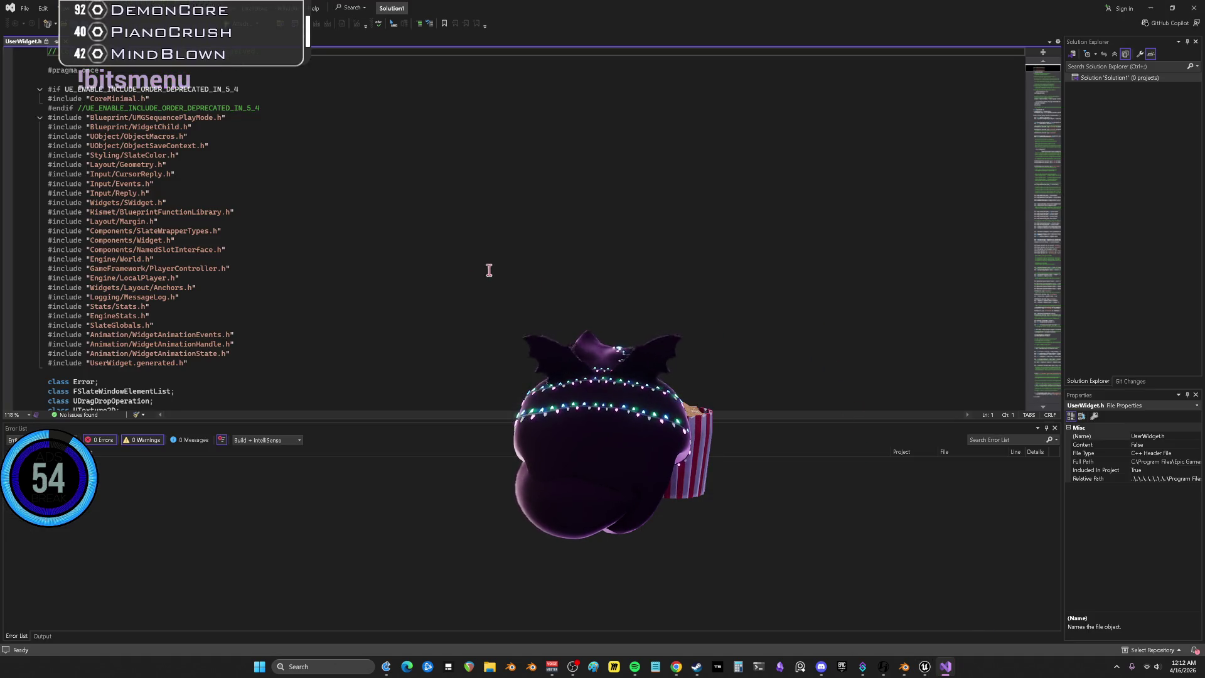
pyautogui.hotkey('alt', 'F4')
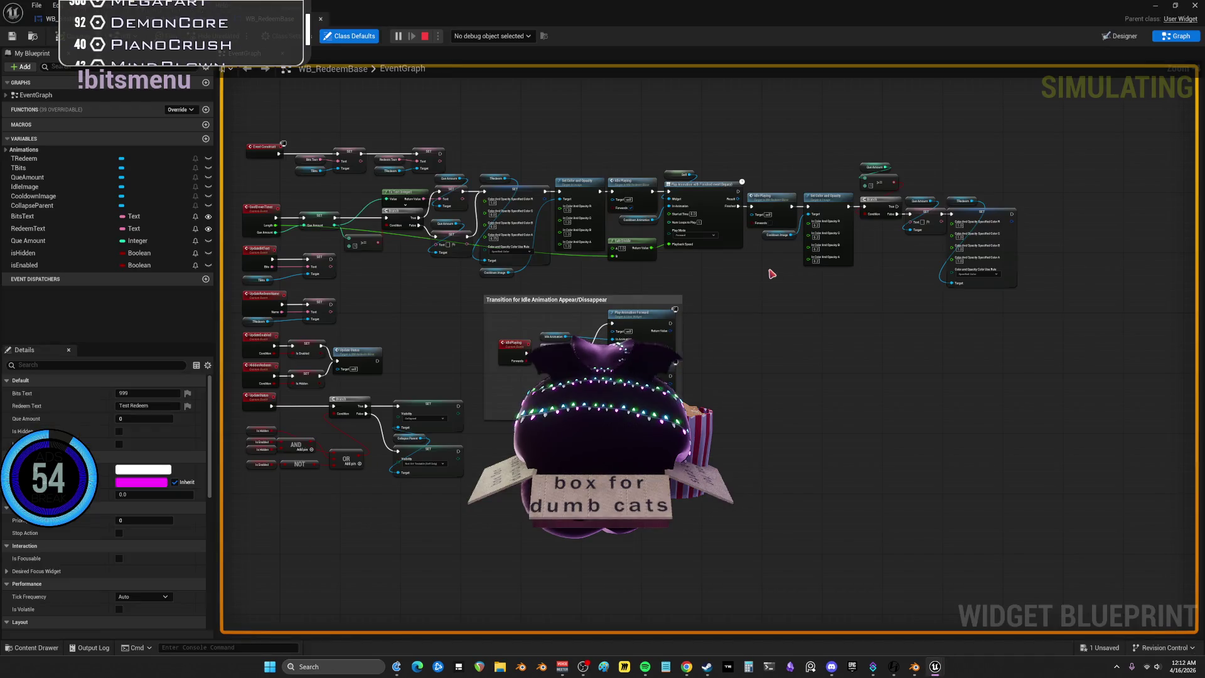
# Inspect WB_RedeemBase's Que Amount, TRedeem SET and Set Color and Opacity nodes
pyautogui.scroll(5, 533, 295)
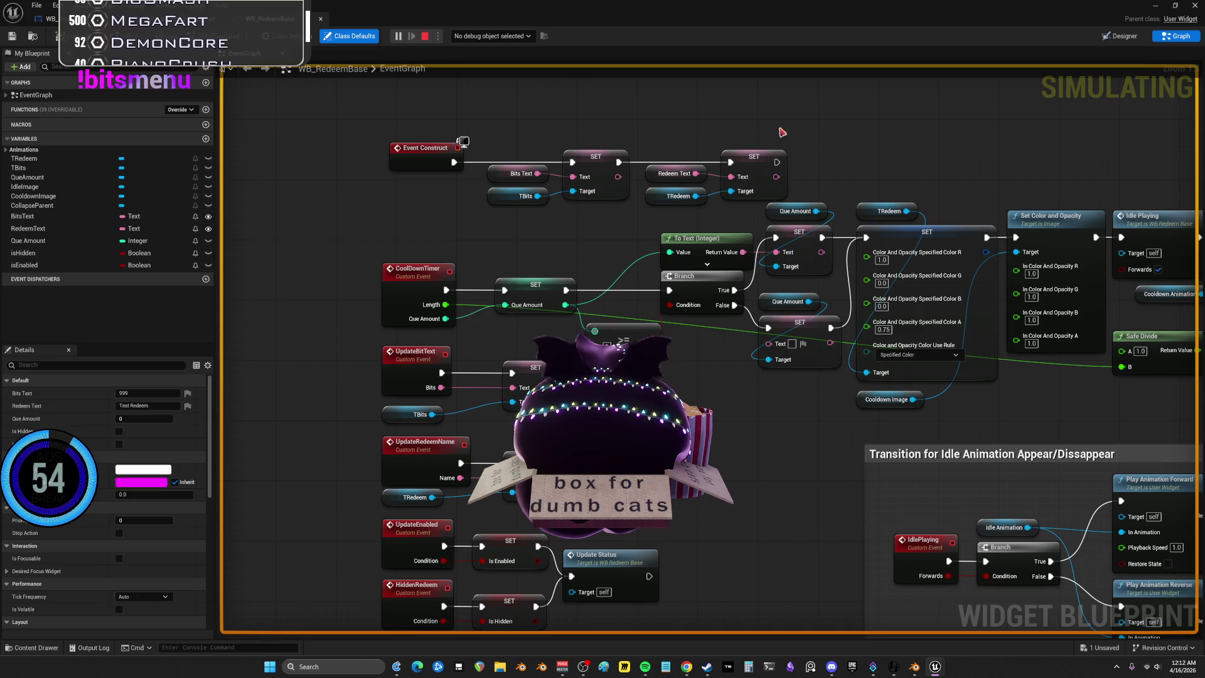
pyautogui.moveTo(797, 456); pyautogui.dragTo(817, 201)
pyautogui.moveTo(1031, 144)
pyautogui.mouseDown()
pyautogui.moveTo(739, 137)
pyautogui.moveTo(561, 301)
pyautogui.mouseUp()
pyautogui.moveTo(857, 155); pyautogui.dragTo(694, 156)
pyautogui.moveTo(593, 230); pyautogui.dragTo(597, 148)
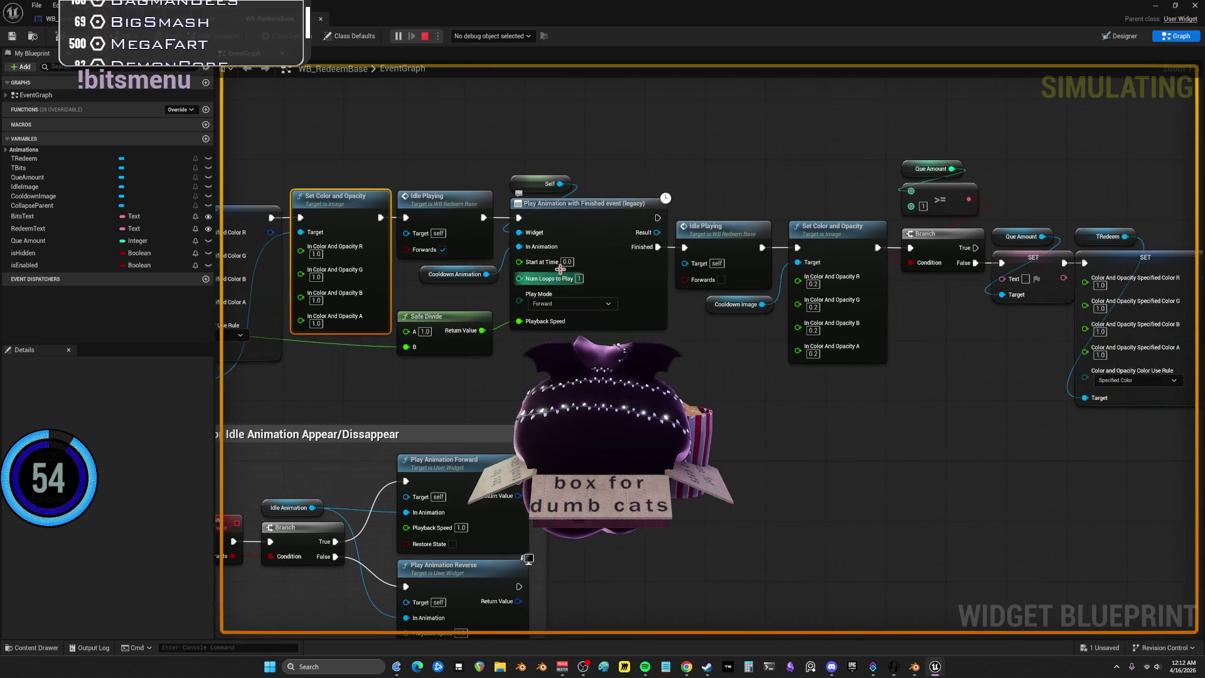
pyautogui.moveTo(838, 195); pyautogui.dragTo(637, 188)
# Review the idle-animation group, visibility SET nodes and CoolDownTimer, then return to the BitMenu graph
pyautogui.moveTo(279, 584)
pyautogui.mouseDown()
pyautogui.moveTo(643, 339)
pyautogui.moveTo(764, 324)
pyautogui.mouseUp()
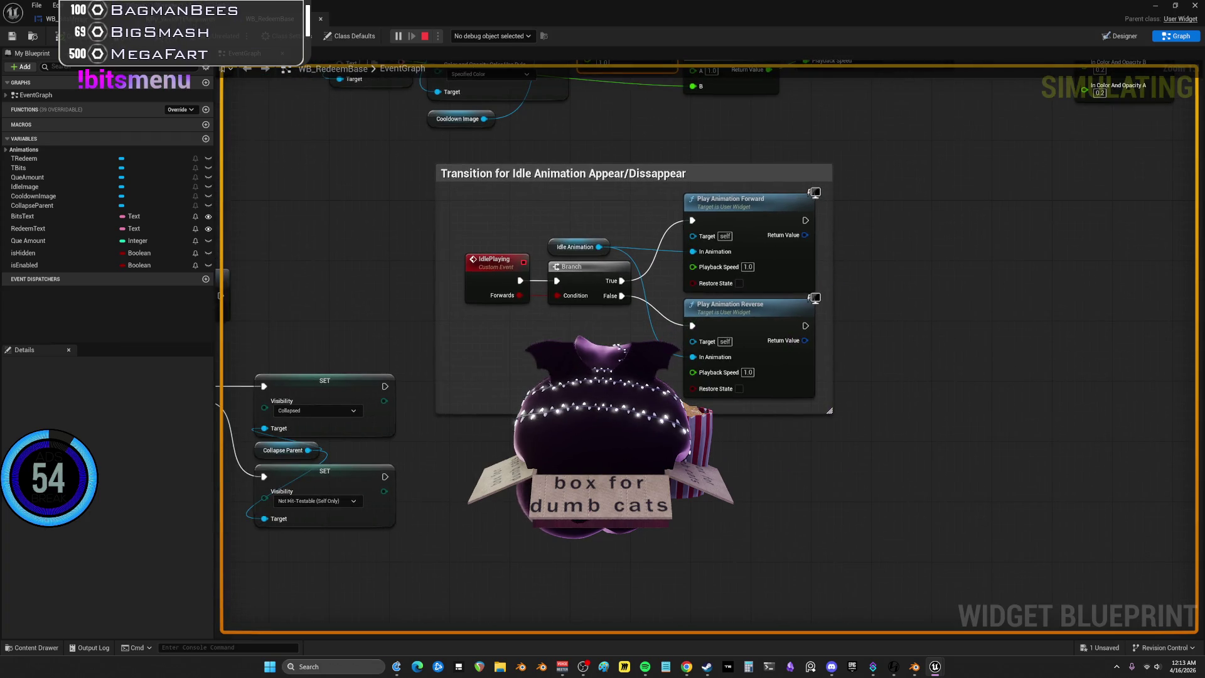
pyautogui.moveTo(374, 374); pyautogui.dragTo(722, 304)
pyautogui.moveTo(607, 285); pyautogui.dragTo(738, 346)
pyautogui.moveTo(819, 302); pyautogui.dragTo(824, 555)
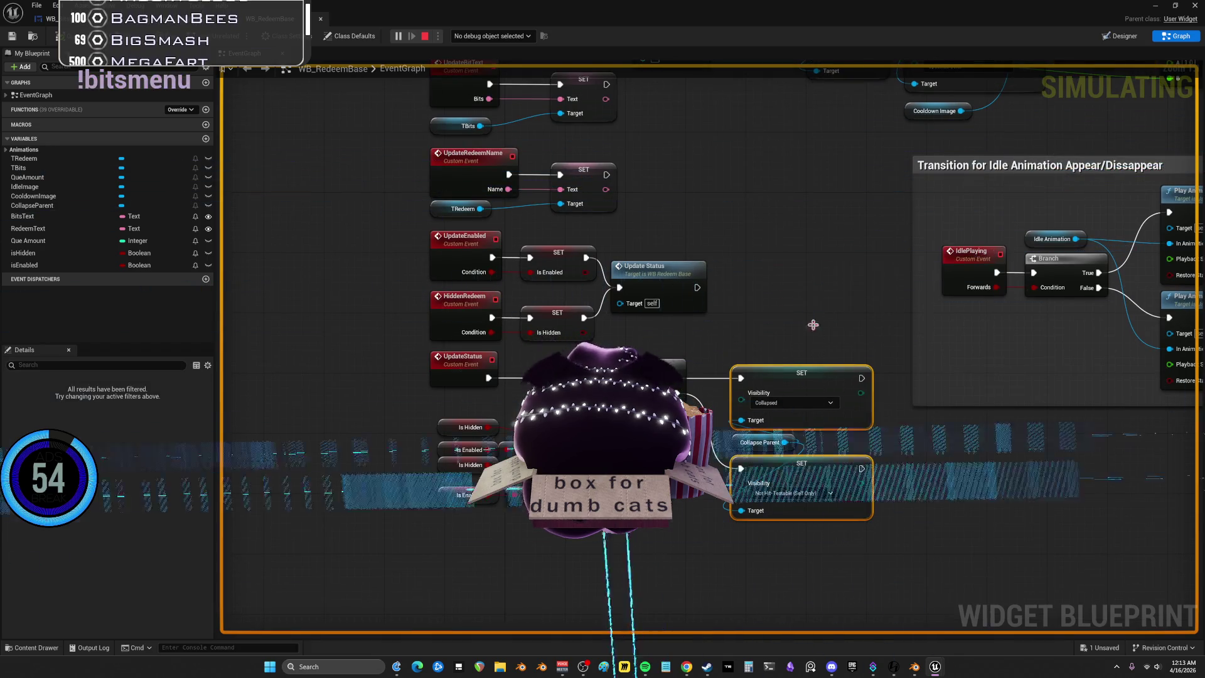
pyautogui.moveTo(810, 322)
pyautogui.mouseDown()
pyautogui.moveTo(767, 277)
pyautogui.moveTo(767, 382)
pyautogui.moveTo(730, 295)
pyautogui.mouseUp()
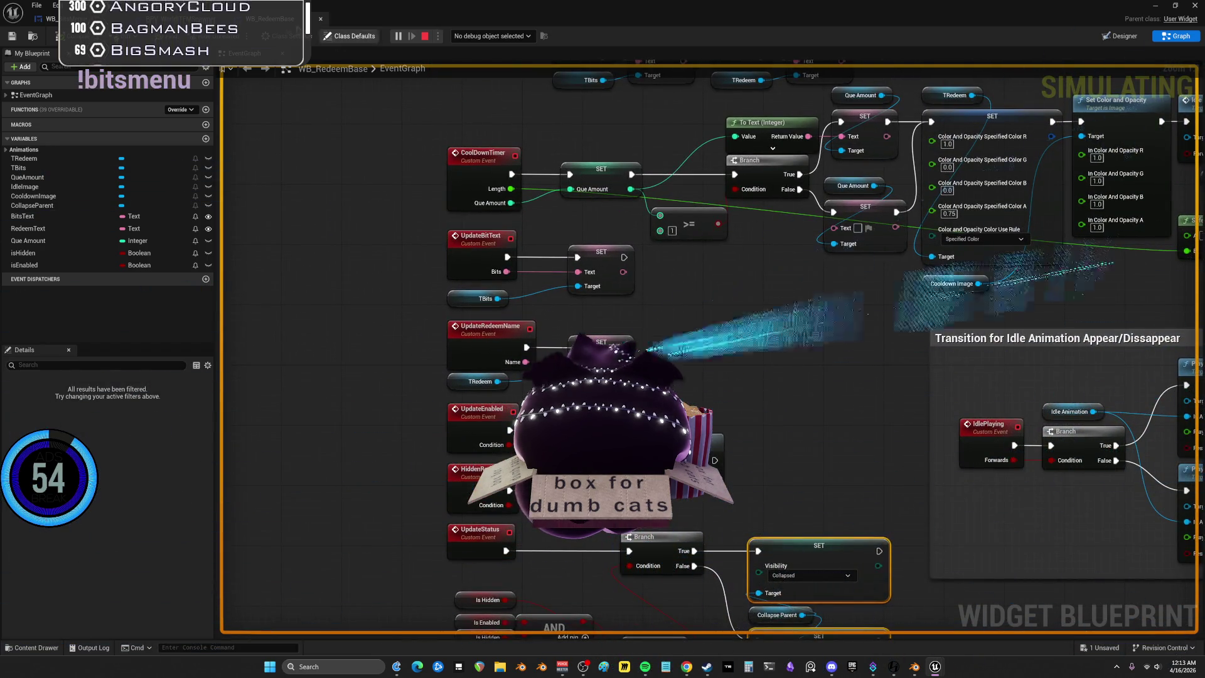
pyautogui.hotkey('ctrl', 'Tab')
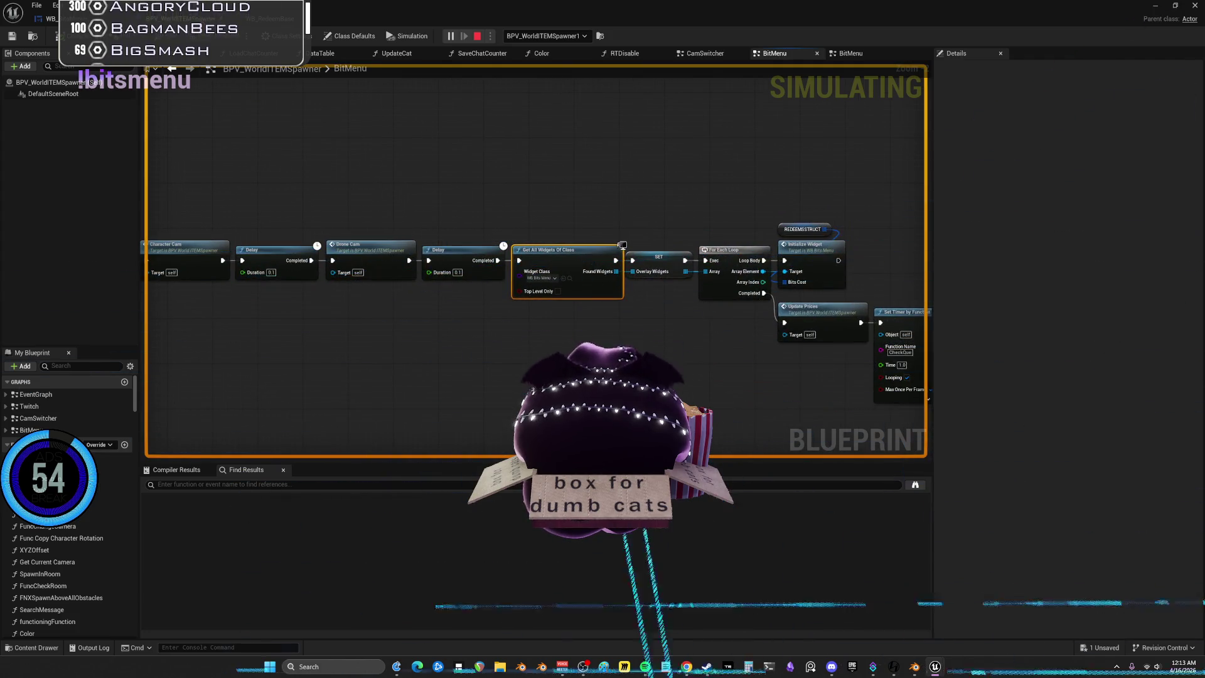
# Examine the Delay and camera node chain, then open the CamSwitcher graph from the Character Cam/Drone Cam call
pyautogui.hotkey('ctrl', 'Tab')
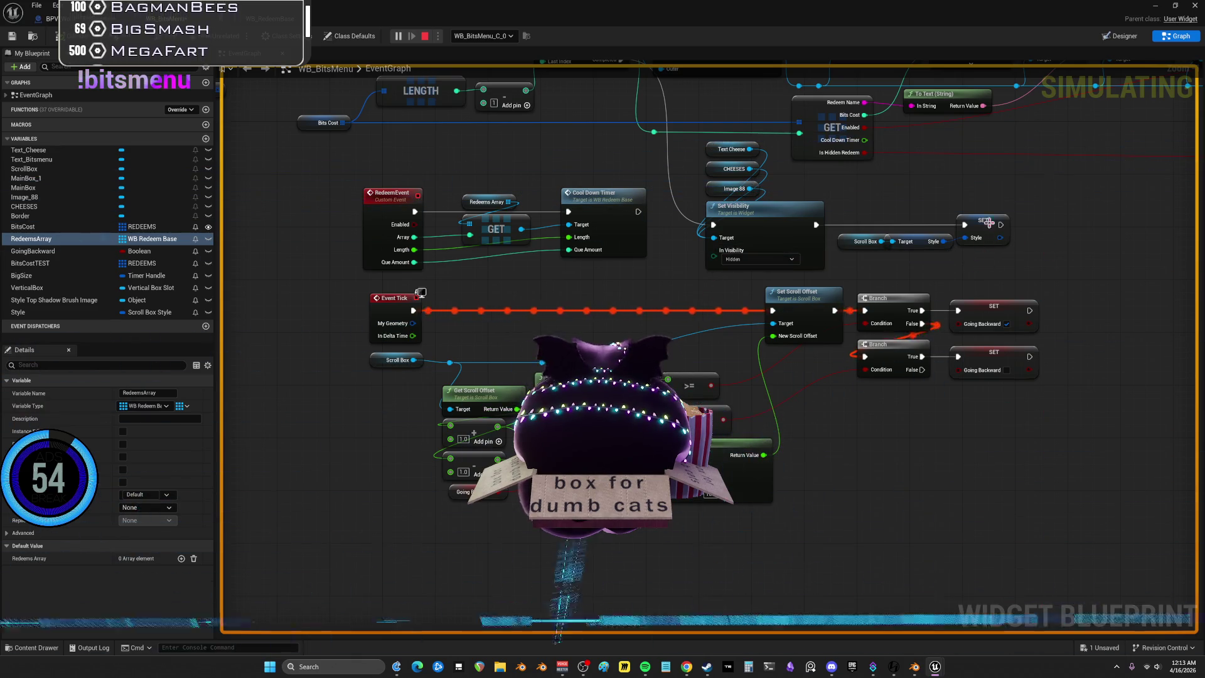
pyautogui.moveTo(1022, 133)
pyautogui.mouseDown()
pyautogui.moveTo(946, 133)
pyautogui.moveTo(892, 304)
pyautogui.moveTo(807, 398)
pyautogui.moveTo(623, 466)
pyautogui.mouseUp()
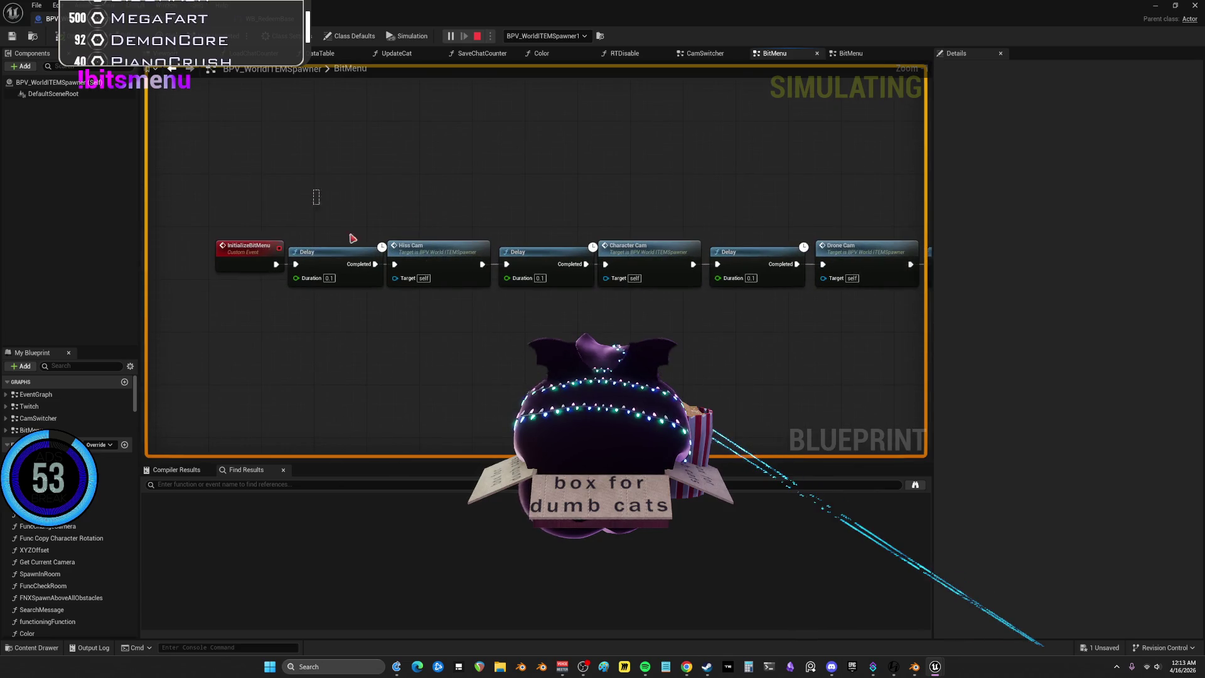
pyautogui.moveTo(310, 189)
pyautogui.mouseDown()
pyautogui.moveTo(624, 301)
pyautogui.moveTo(608, 312)
pyautogui.mouseUp()
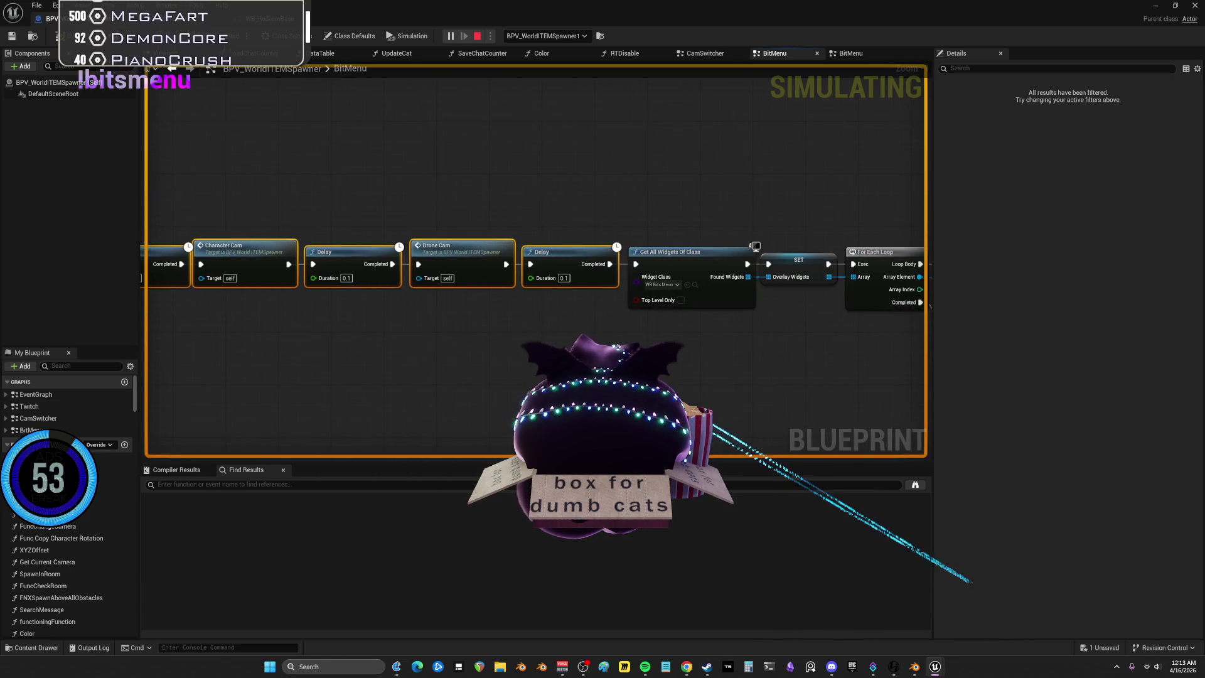
pyautogui.scroll(-4, 570, 194)
pyautogui.moveTo(220, 209)
pyautogui.mouseDown()
pyautogui.moveTo(320, 251)
pyautogui.moveTo(698, 285)
pyautogui.mouseUp()
pyautogui.scroll(4, 698, 285)
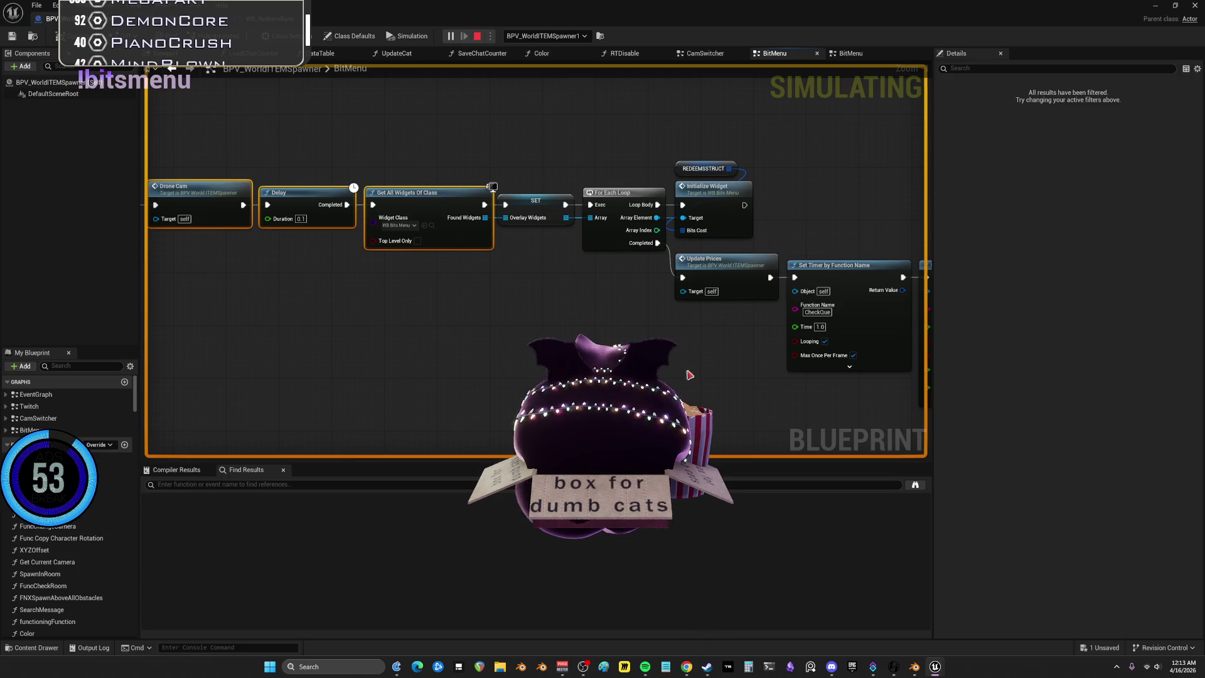
pyautogui.moveTo(690, 374); pyautogui.dragTo(1006, 372)
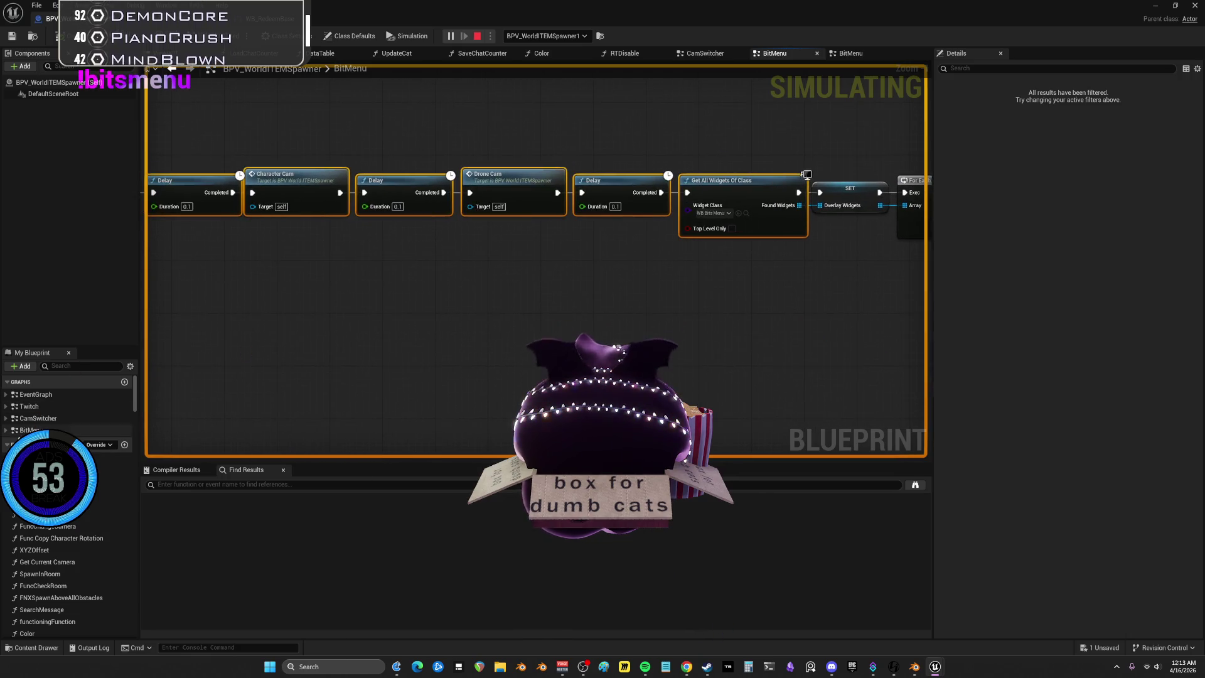
pyautogui.doubleClick(33, 420)
pyautogui.scroll(5, 373, 258)
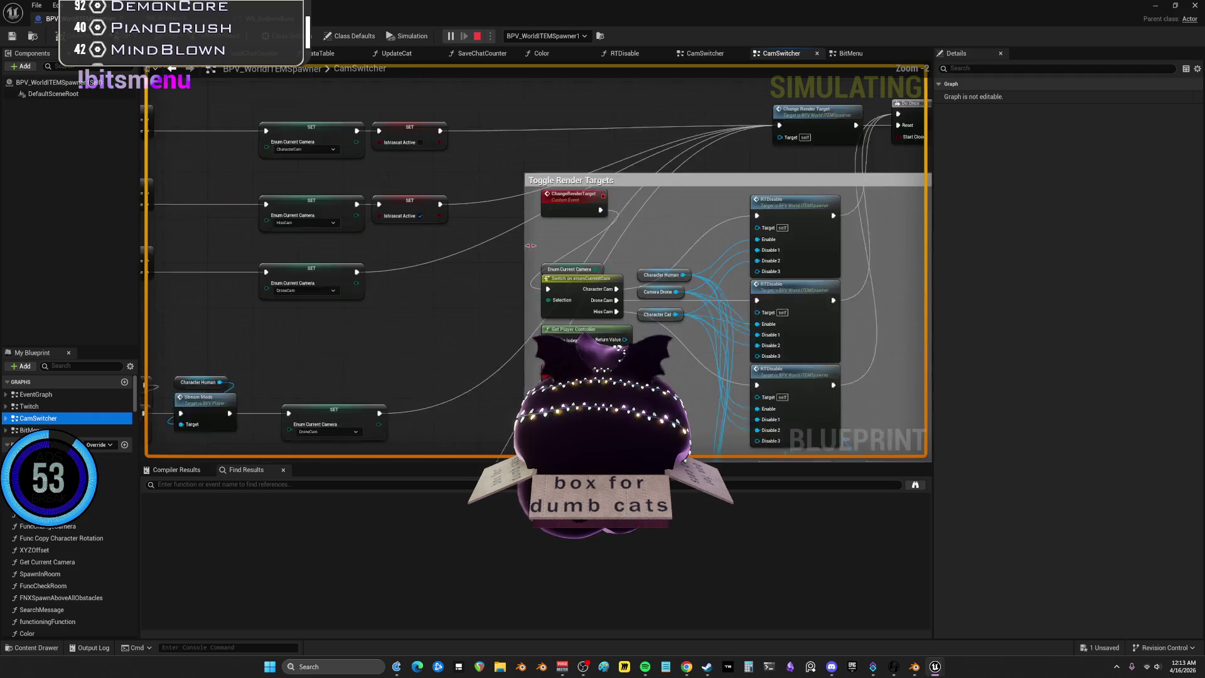
pyautogui.scroll(1, 617, 153)
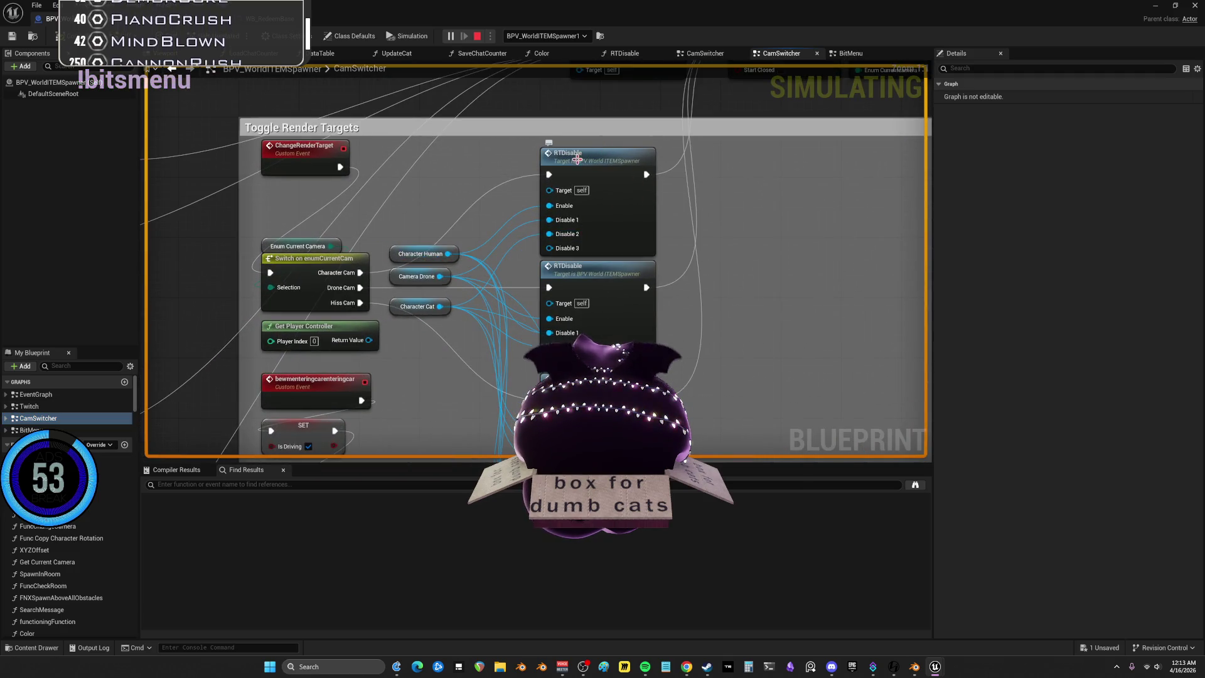
pyautogui.doubleClick(576, 159)
pyautogui.scroll(2, 659, 188)
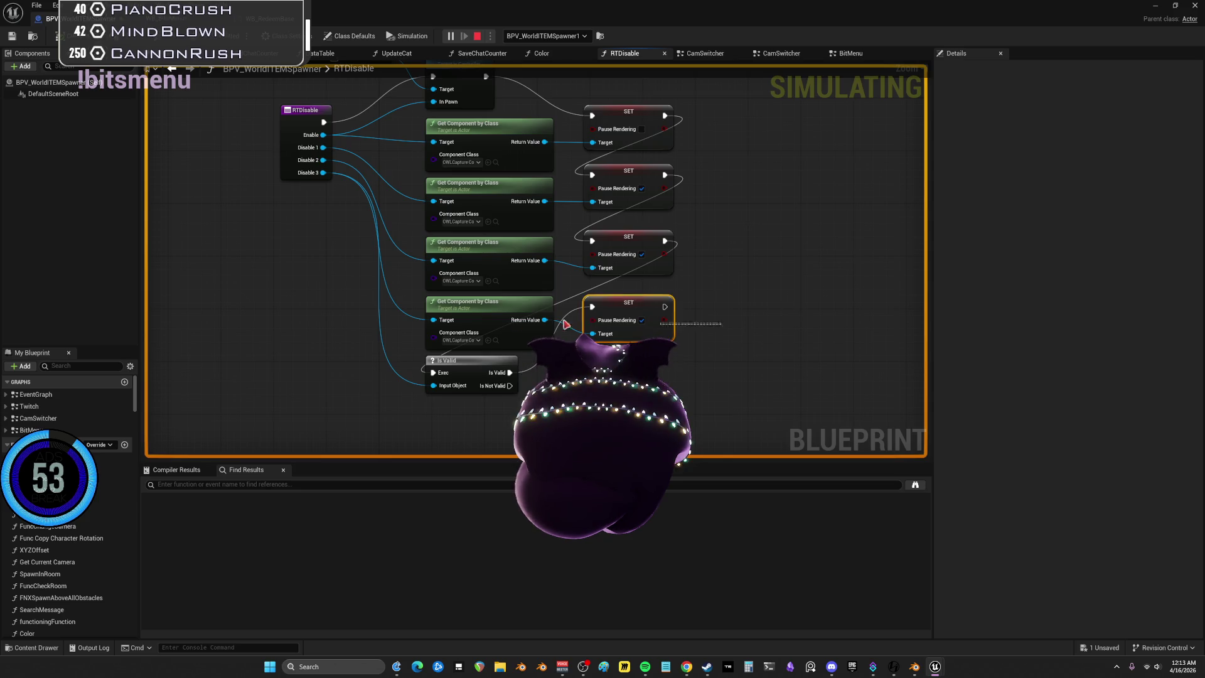
pyautogui.moveTo(721, 153)
pyautogui.mouseDown()
pyautogui.moveTo(681, 211)
pyautogui.moveTo(664, 191)
pyautogui.mouseUp()
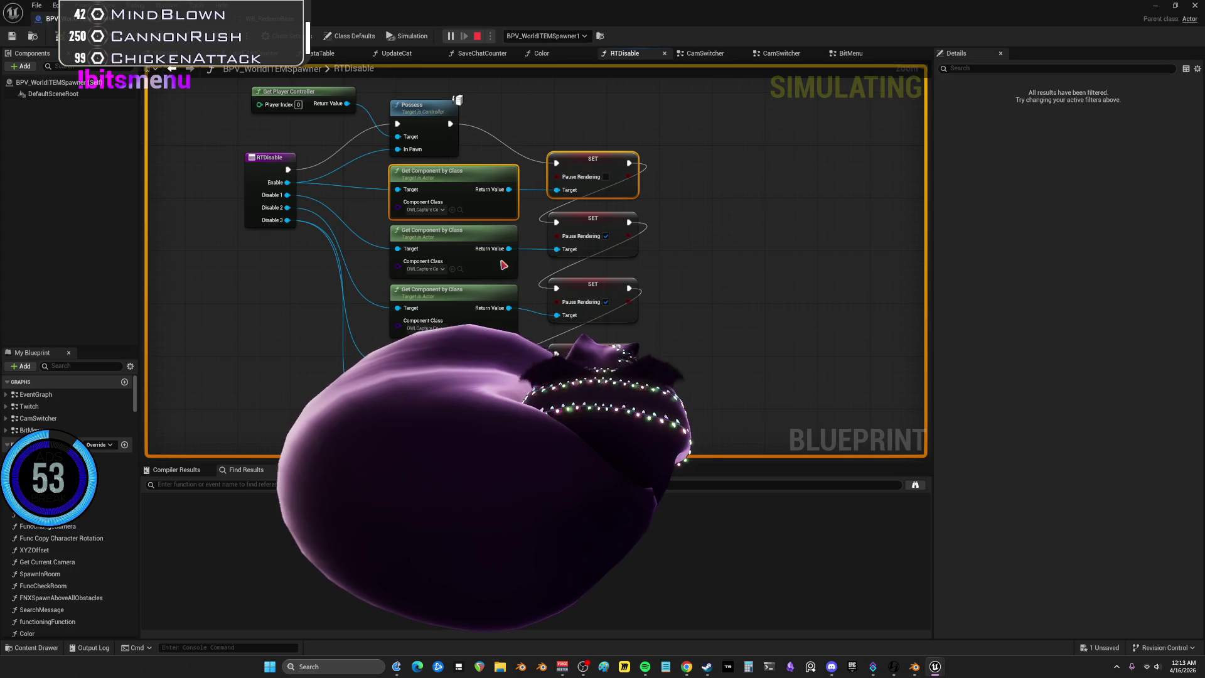
pyautogui.click(781, 53)
pyautogui.scroll(-2, 625, 324)
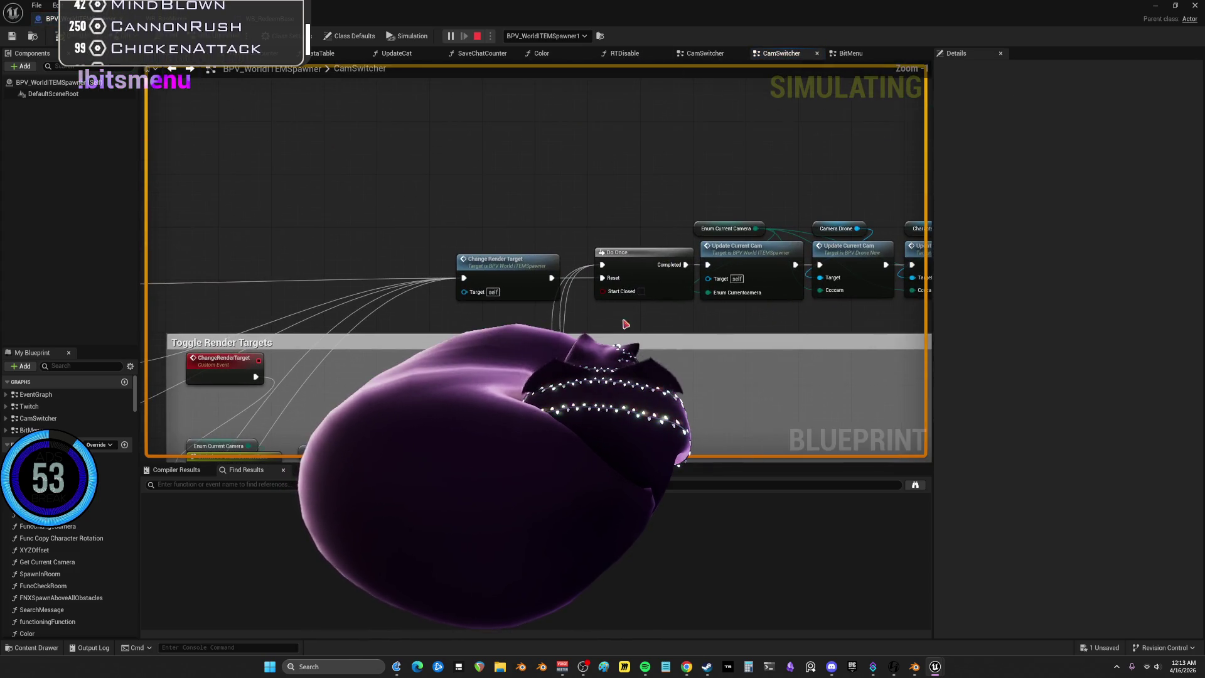
pyautogui.moveTo(638, 241); pyautogui.dragTo(667, 167)
pyautogui.moveTo(607, 132); pyautogui.dragTo(684, 197)
pyautogui.moveTo(277, 499)
pyautogui.mouseDown()
pyautogui.moveTo(479, 265)
pyautogui.moveTo(517, 192)
pyautogui.mouseUp()
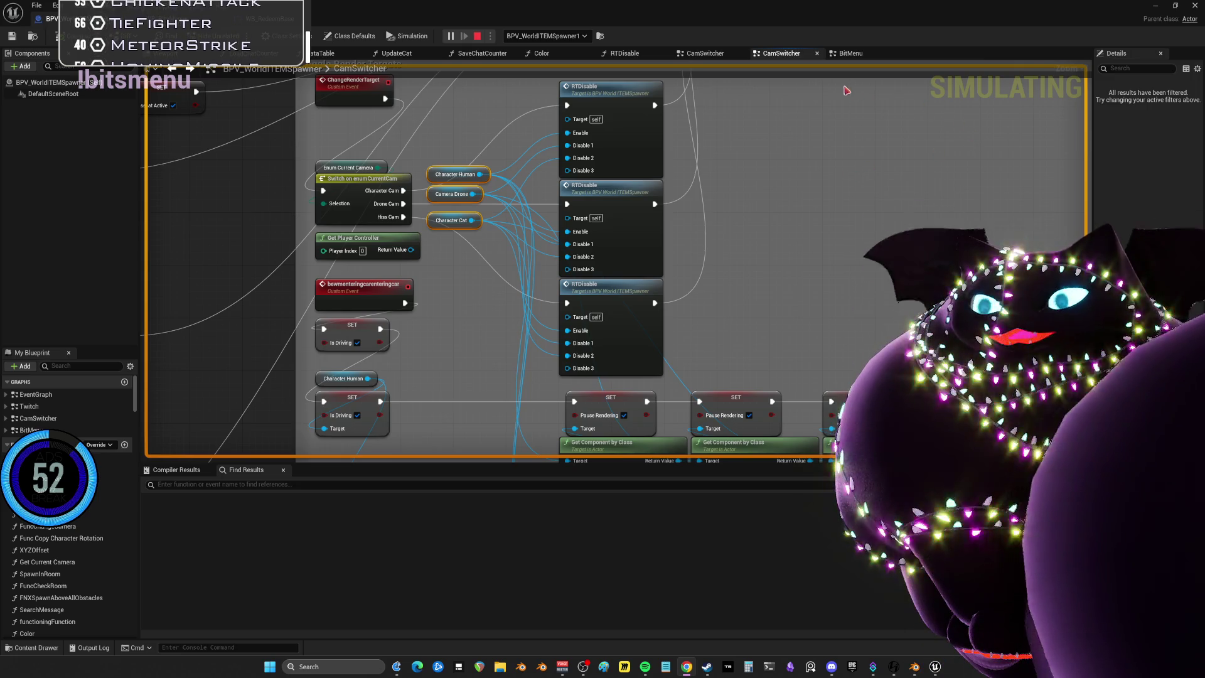
# Browse the Cheer Event and QUE Cooldown Checker nodes to Load Saved Bit Menu, then stop simulating
pyautogui.click(846, 53)
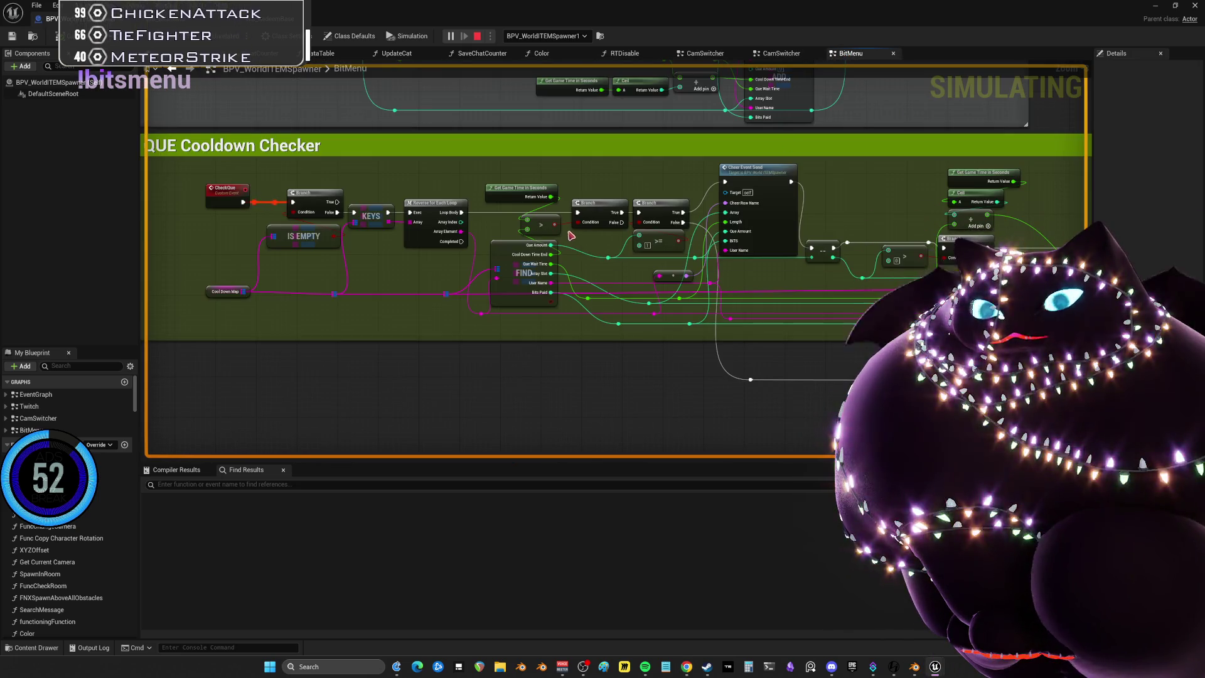
pyautogui.scroll(2, 649, 205)
pyautogui.moveTo(649, 206)
pyautogui.mouseDown()
pyautogui.moveTo(494, 151)
pyautogui.moveTo(488, 133)
pyautogui.moveTo(759, 221)
pyautogui.mouseUp()
pyautogui.scroll(5, 650, 184)
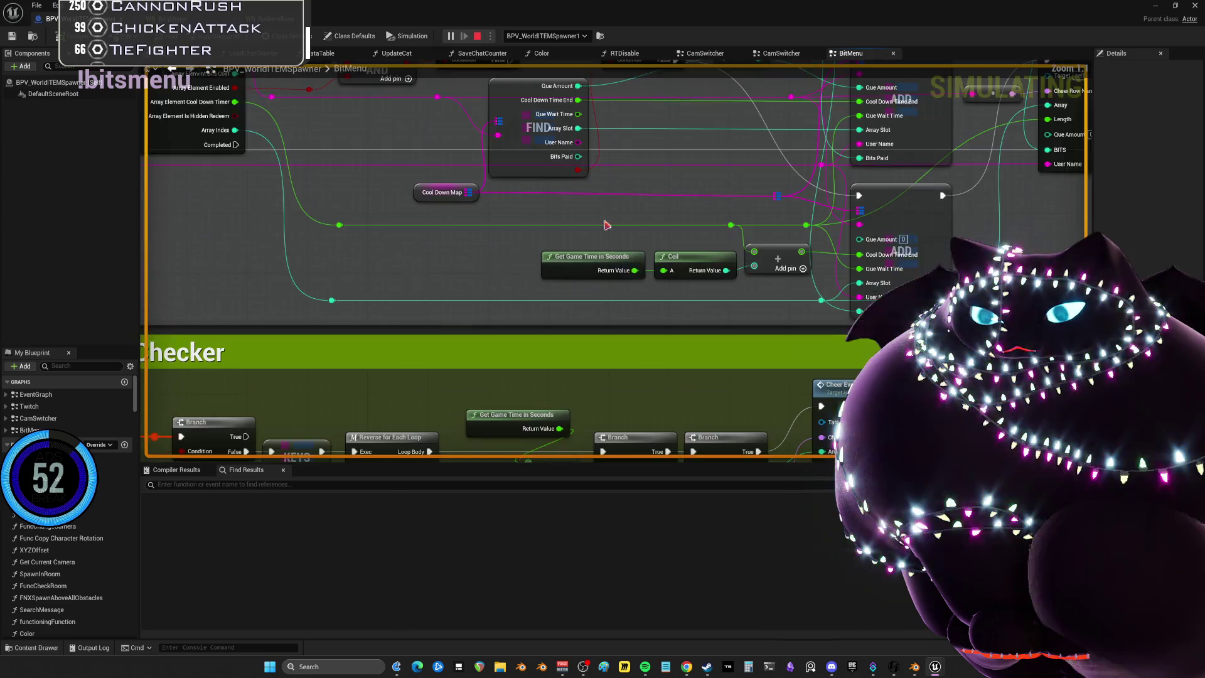
pyautogui.scroll(-3, 915, 259)
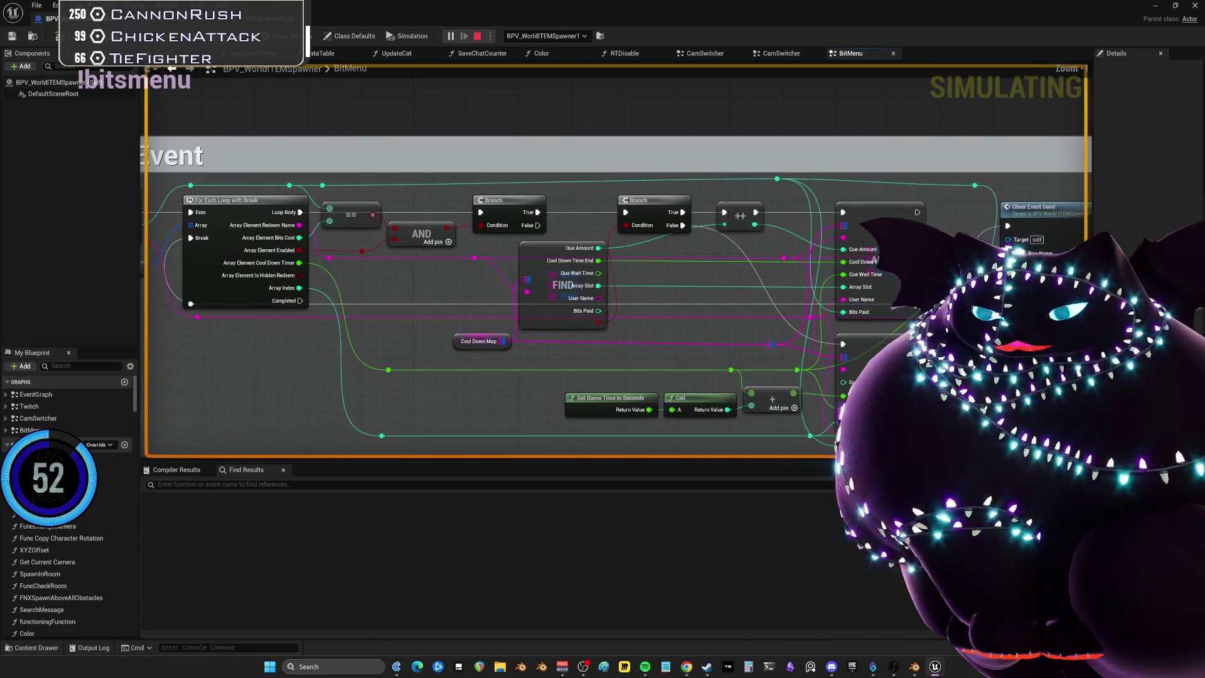
pyautogui.scroll(2, 723, 325)
pyautogui.scroll(-5, 511, 221)
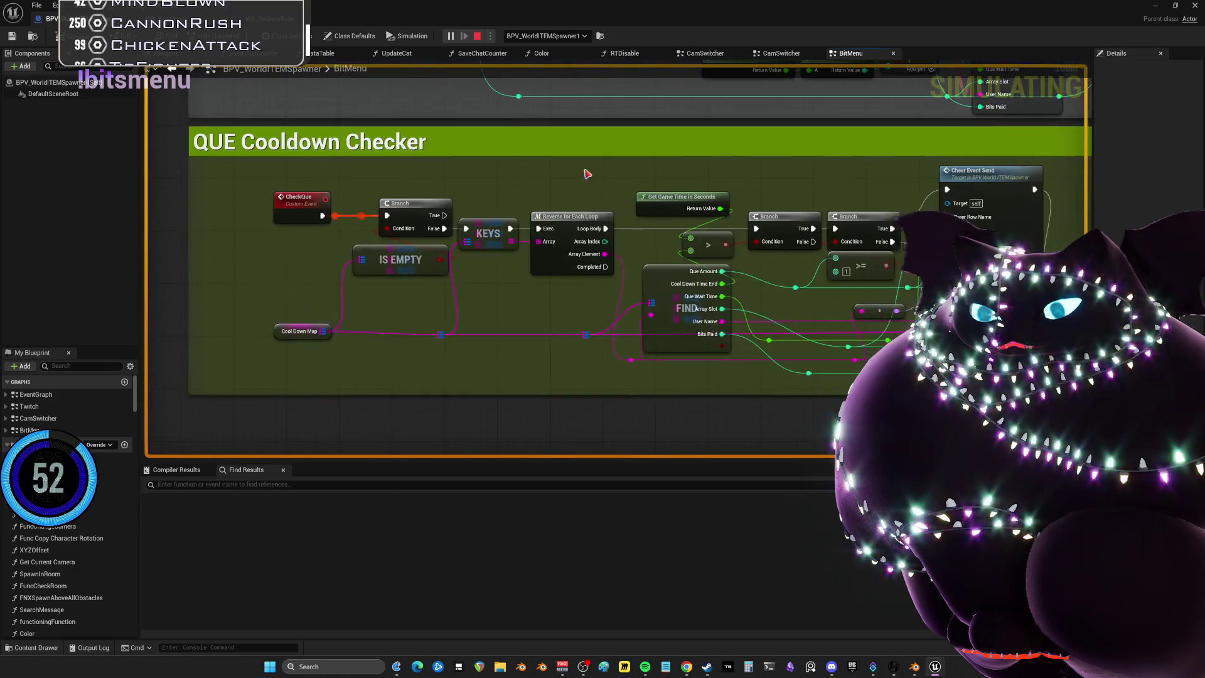
pyautogui.scroll(5, 511, 221)
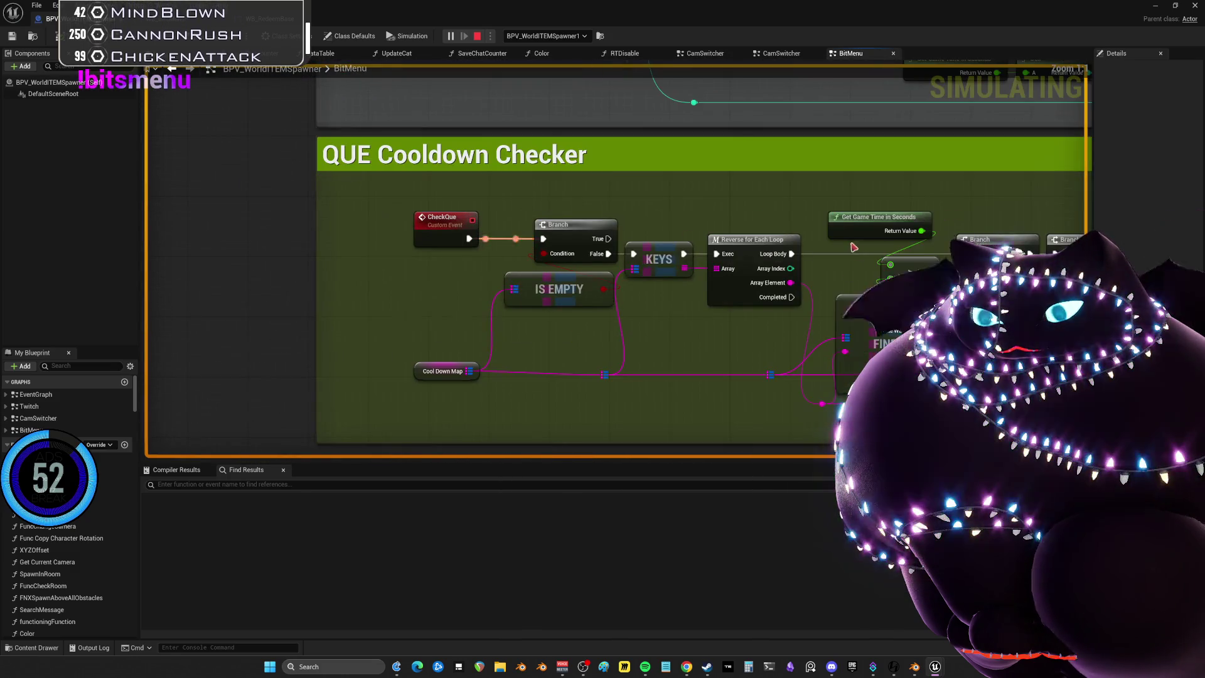
pyautogui.moveTo(567, 270); pyautogui.dragTo(460, 267)
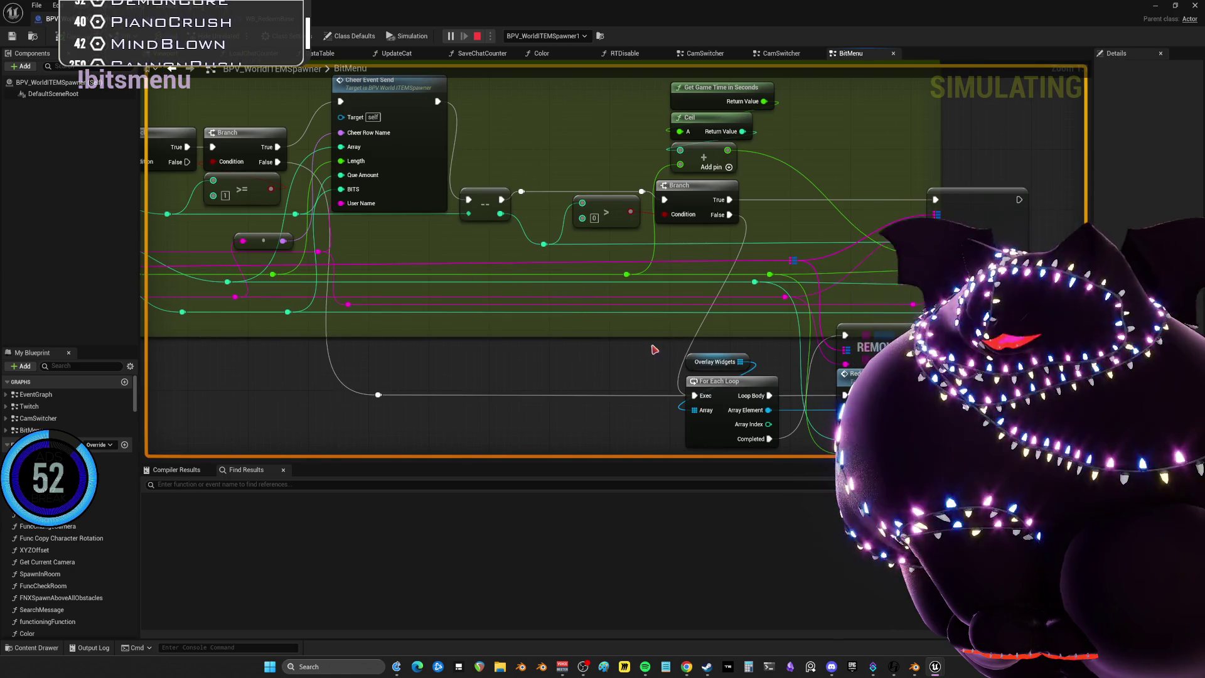
pyautogui.scroll(-3, 620, 270)
pyautogui.moveTo(620, 270)
pyautogui.mouseDown()
pyautogui.moveTo(597, 236)
pyautogui.moveTo(694, 333)
pyautogui.moveTo(489, 277)
pyautogui.moveTo(461, 337)
pyautogui.moveTo(474, 374)
pyautogui.mouseUp()
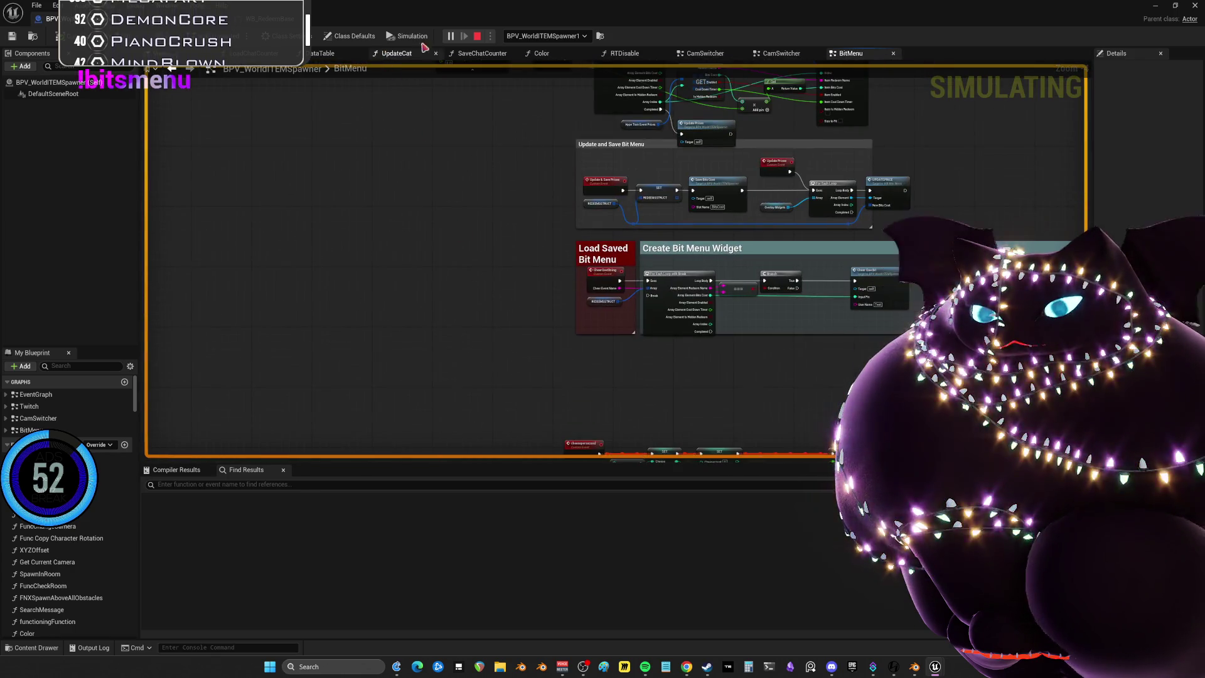
pyautogui.press('Escape')
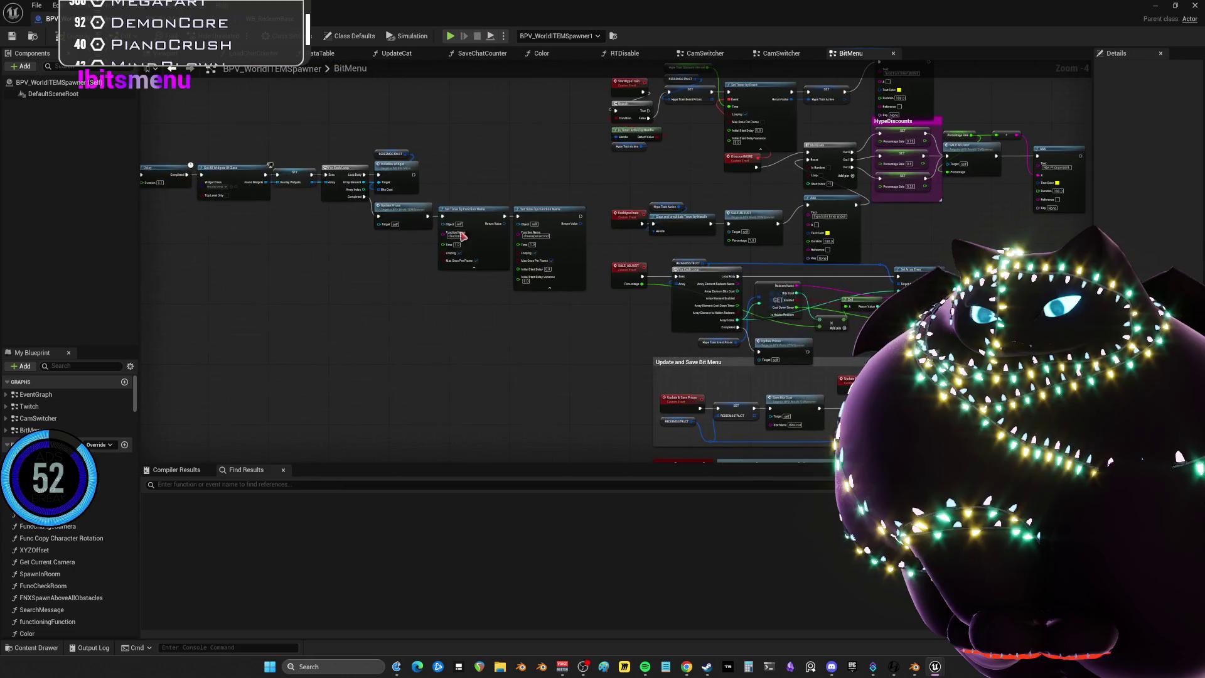
# Move the InitializeBitMenu event off the Delay chain to below the For Each Loop
pyautogui.moveTo(438, 247); pyautogui.dragTo(519, 269)
pyautogui.scroll(3, 263, 207)
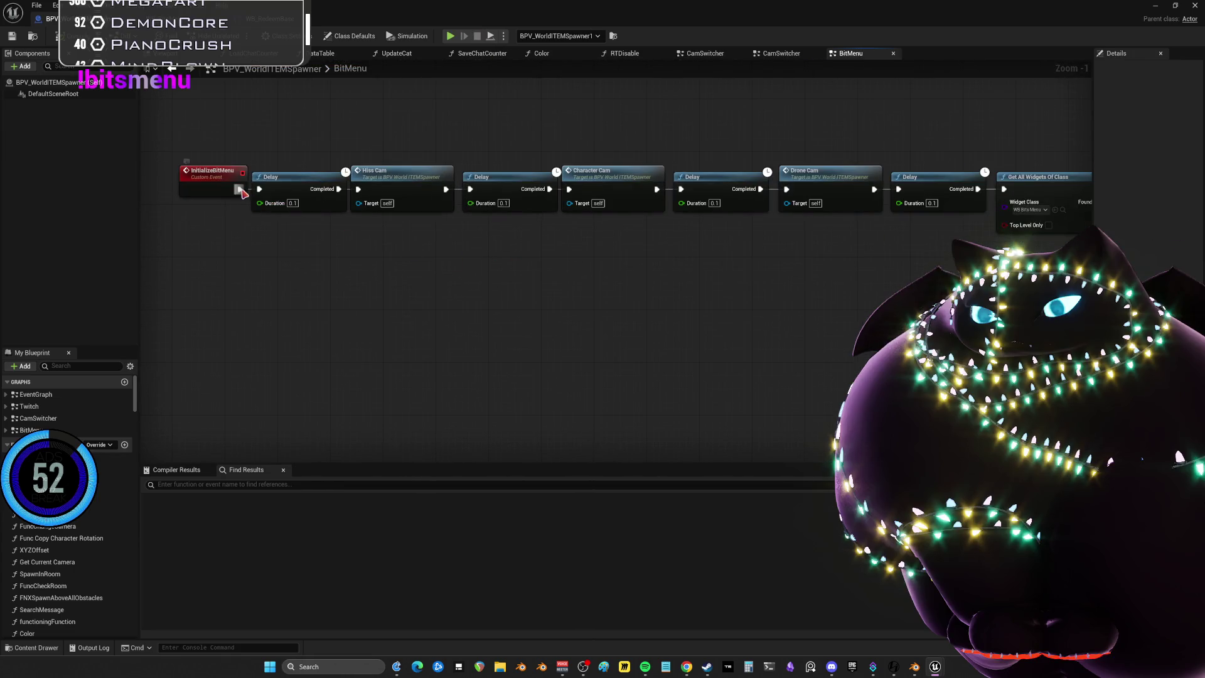
pyautogui.moveTo(226, 182)
pyautogui.mouseDown()
pyautogui.moveTo(859, 157)
pyautogui.moveTo(526, 235)
pyautogui.moveTo(722, 201)
pyautogui.moveTo(507, 215)
pyautogui.moveTo(805, 168)
pyautogui.mouseUp()
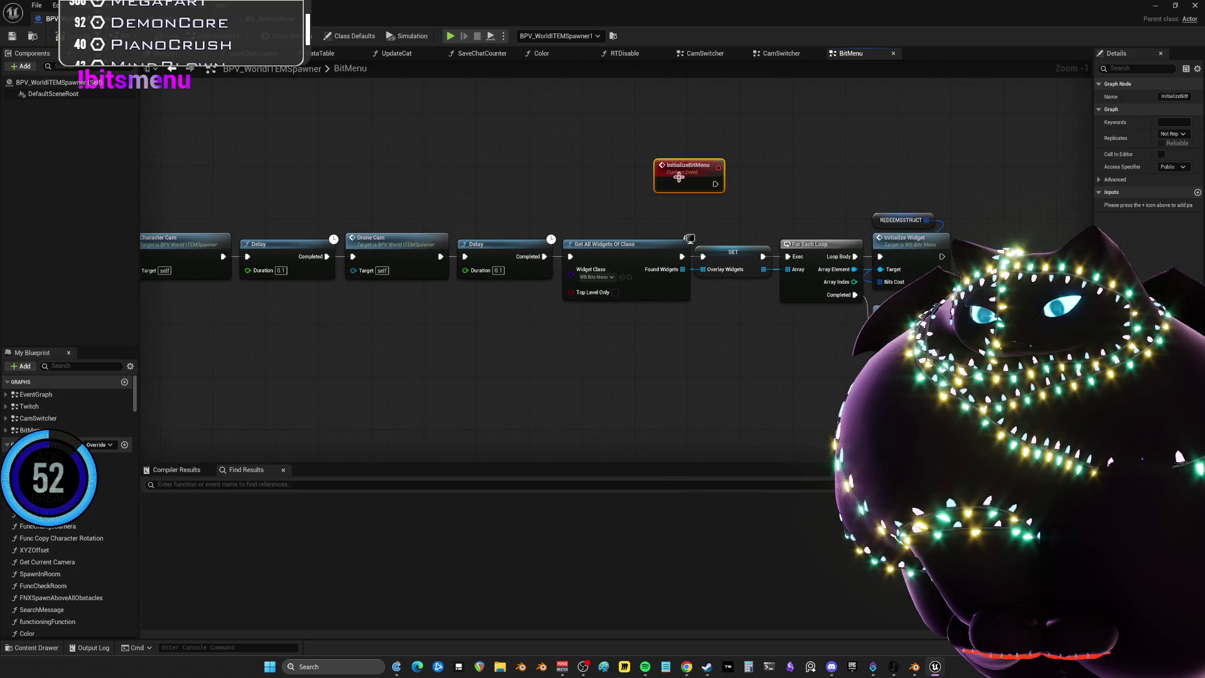
pyautogui.moveTo(680, 176)
pyautogui.mouseDown()
pyautogui.moveTo(852, 176)
pyautogui.moveTo(804, 364)
pyautogui.mouseUp()
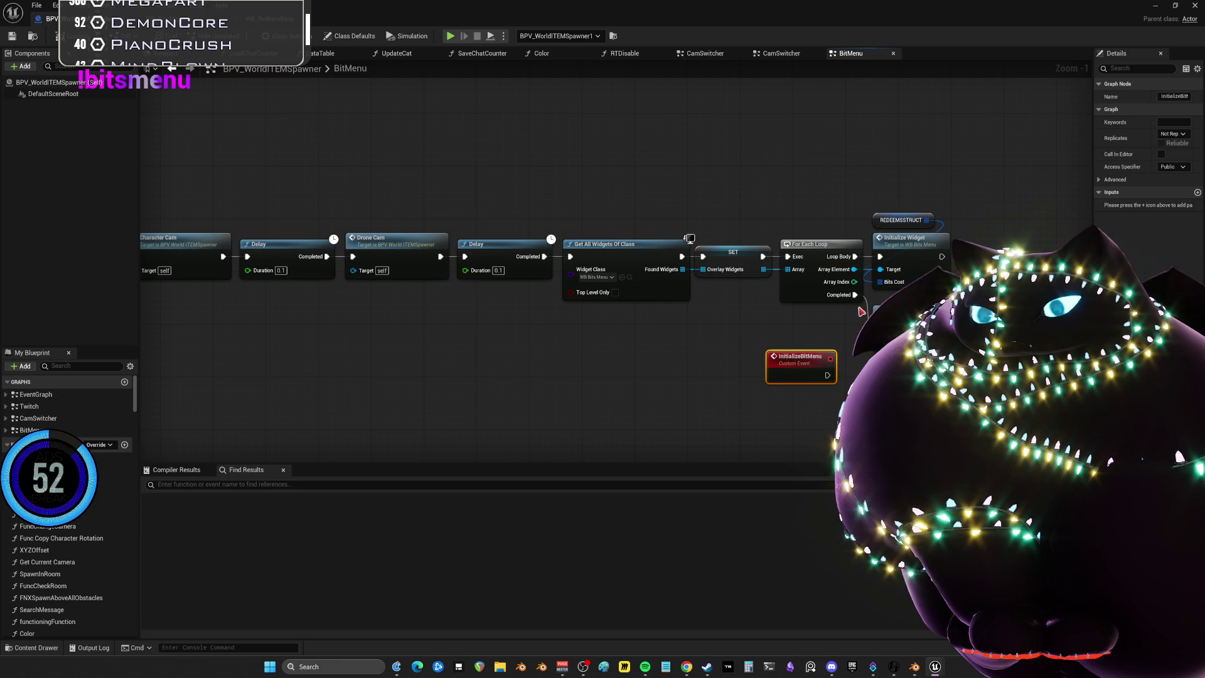
pyautogui.scroll(1, 726, 276)
# Wire InitializeBitMenu into Update Prices, removing the loop's Completed connection to it
pyautogui.moveTo(732, 327)
pyautogui.mouseDown()
pyautogui.moveTo(794, 276)
pyautogui.moveTo(807, 315)
pyautogui.mouseUp()
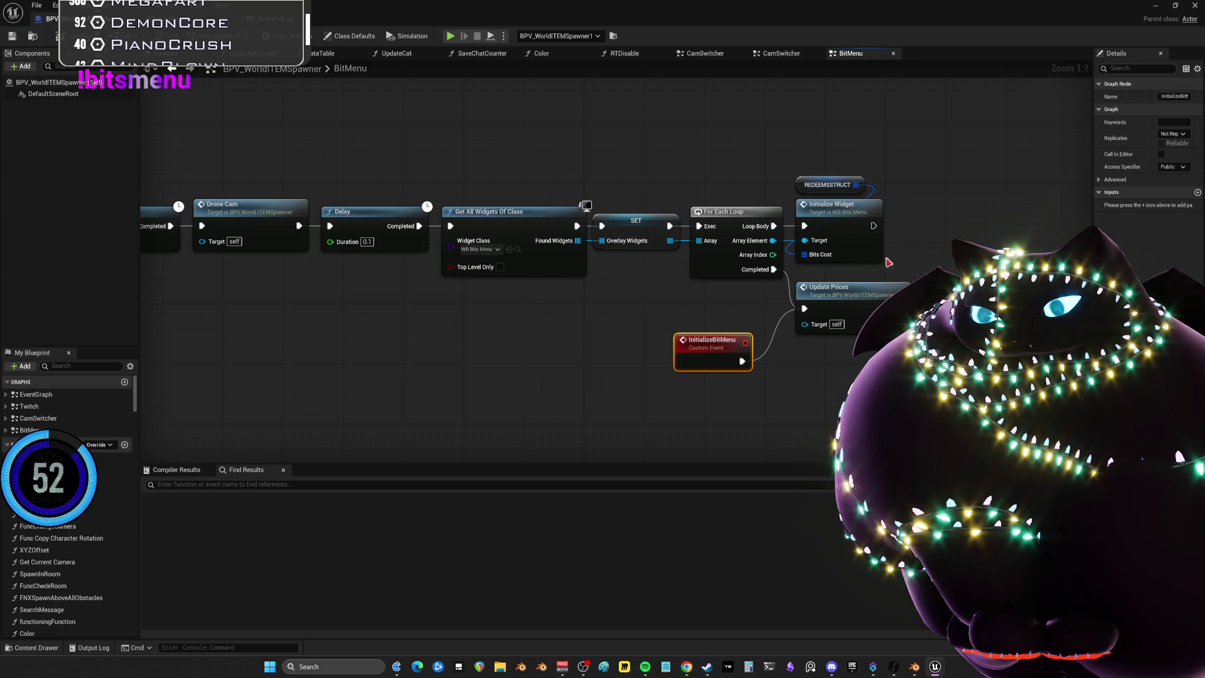
pyautogui.keyDown('alt'); pyautogui.click(776, 270); pyautogui.keyUp('alt')
pyautogui.moveTo(873, 225); pyautogui.dragTo(878, 253)
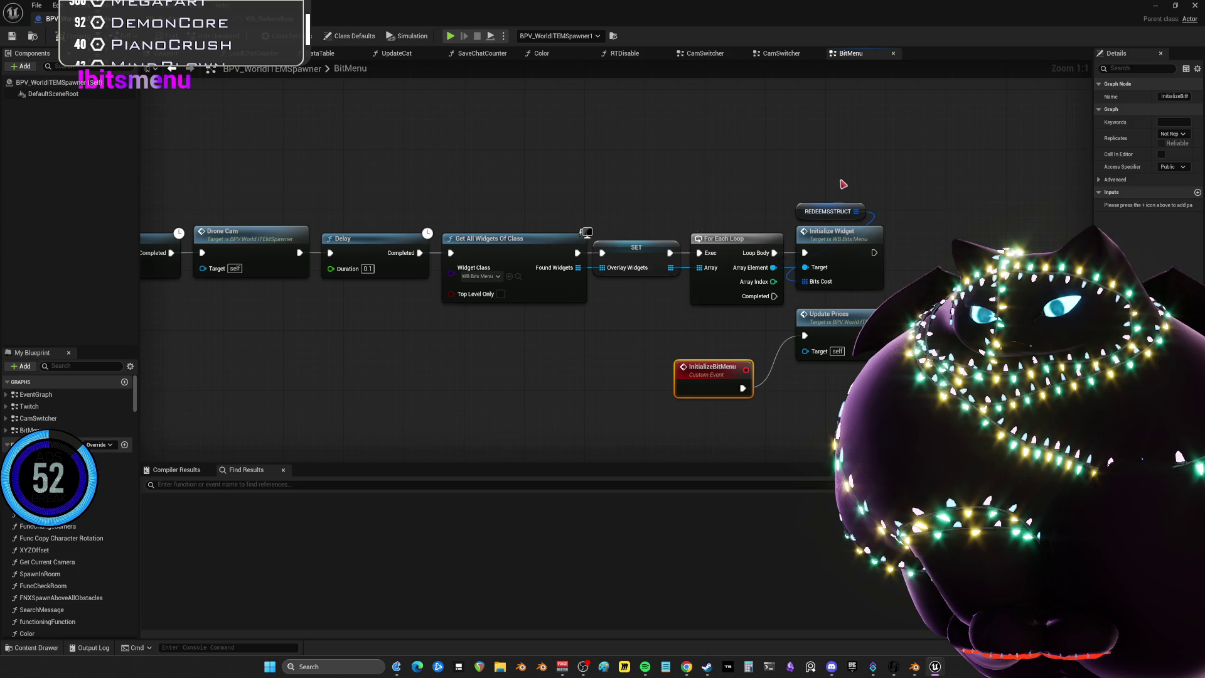
pyautogui.moveTo(697, 364)
pyautogui.mouseDown()
pyautogui.moveTo(730, 322)
pyautogui.moveTo(716, 330)
pyautogui.moveTo(726, 331)
pyautogui.mouseUp()
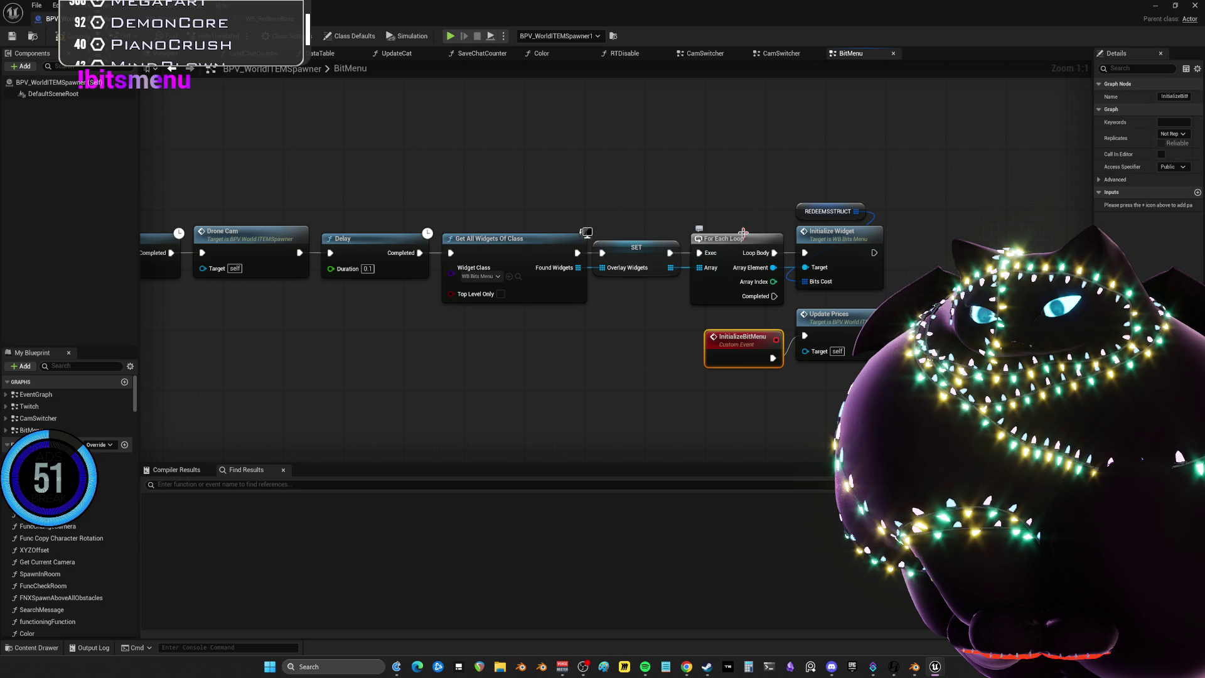
# Open the Initialize Widget event in WB_BitsMenu from the loop's call
pyautogui.moveTo(879, 170); pyautogui.dragTo(773, 190)
pyautogui.click(722, 232)
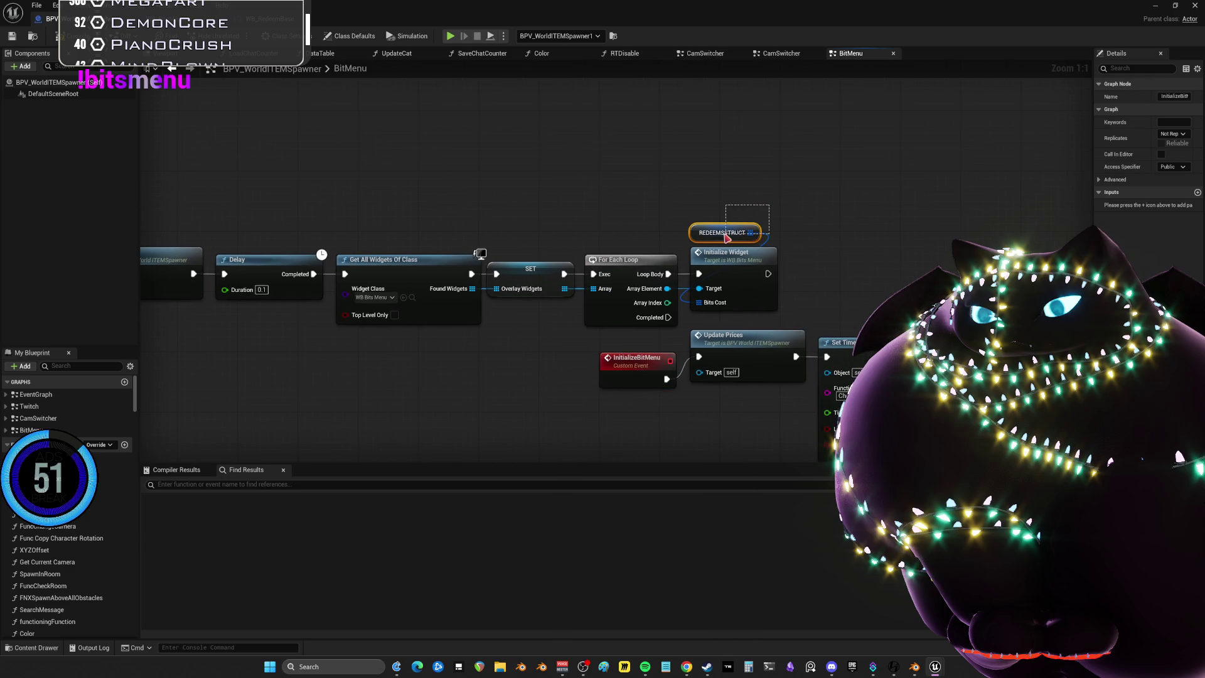
pyautogui.doubleClick(754, 265)
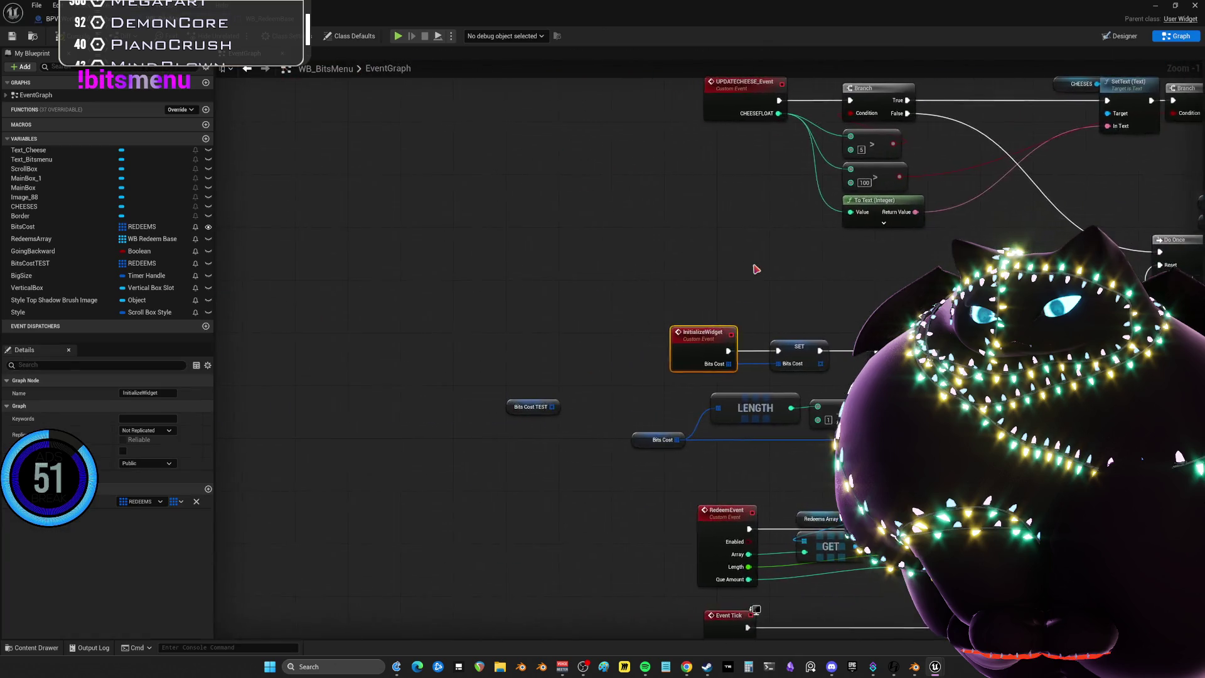
# Inspect the InitializeWidget event setting Bits Cost, then return to BPV_WorldITEMSpawner's BitMenu graph
pyautogui.moveTo(875, 299); pyautogui.dragTo(532, 249)
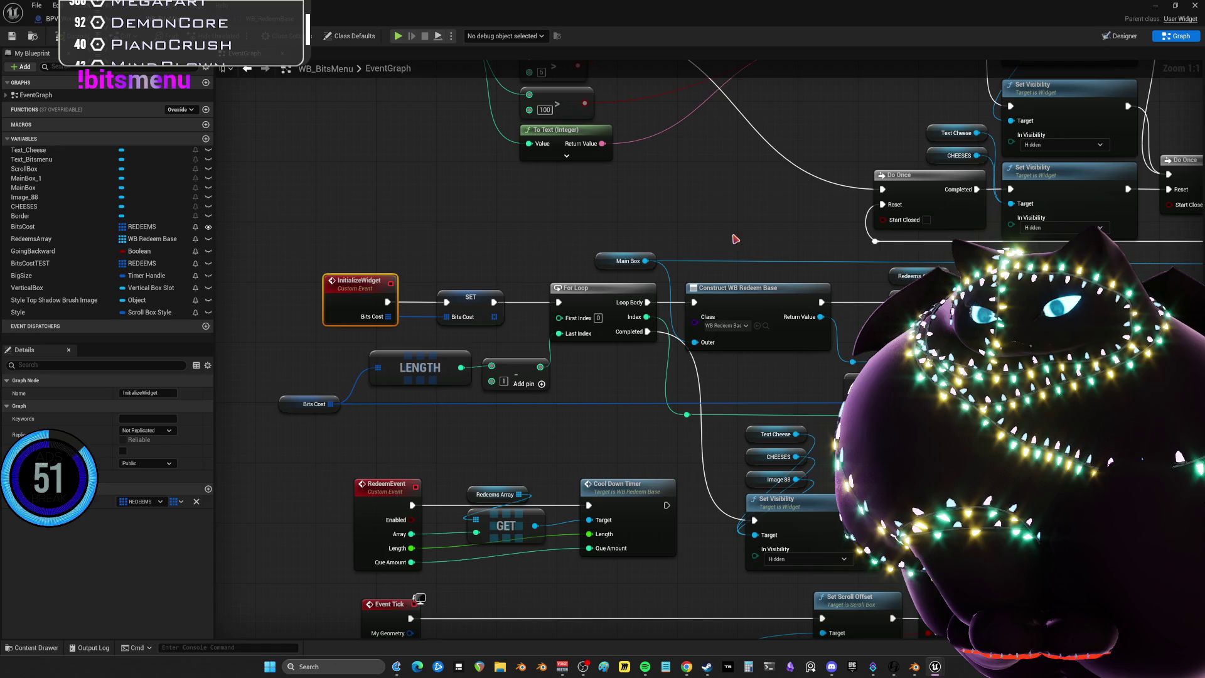
pyautogui.scroll(-5, 736, 239)
pyautogui.scroll(3, 800, 346)
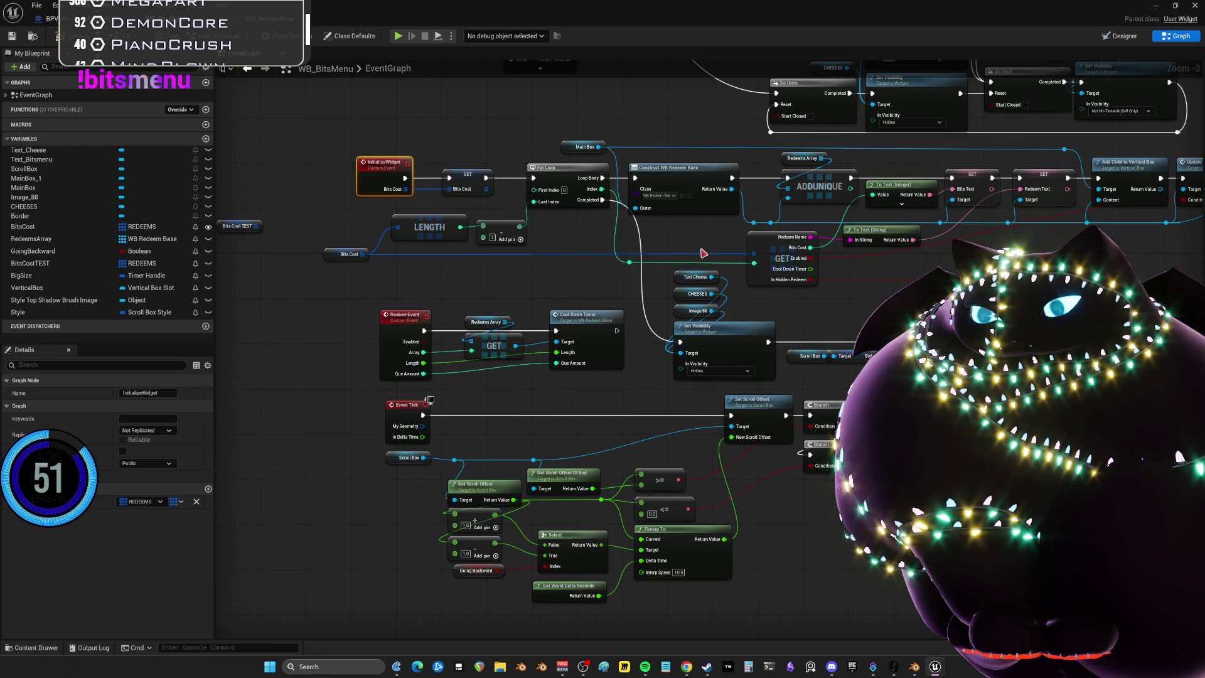
pyautogui.scroll(3, 744, 293)
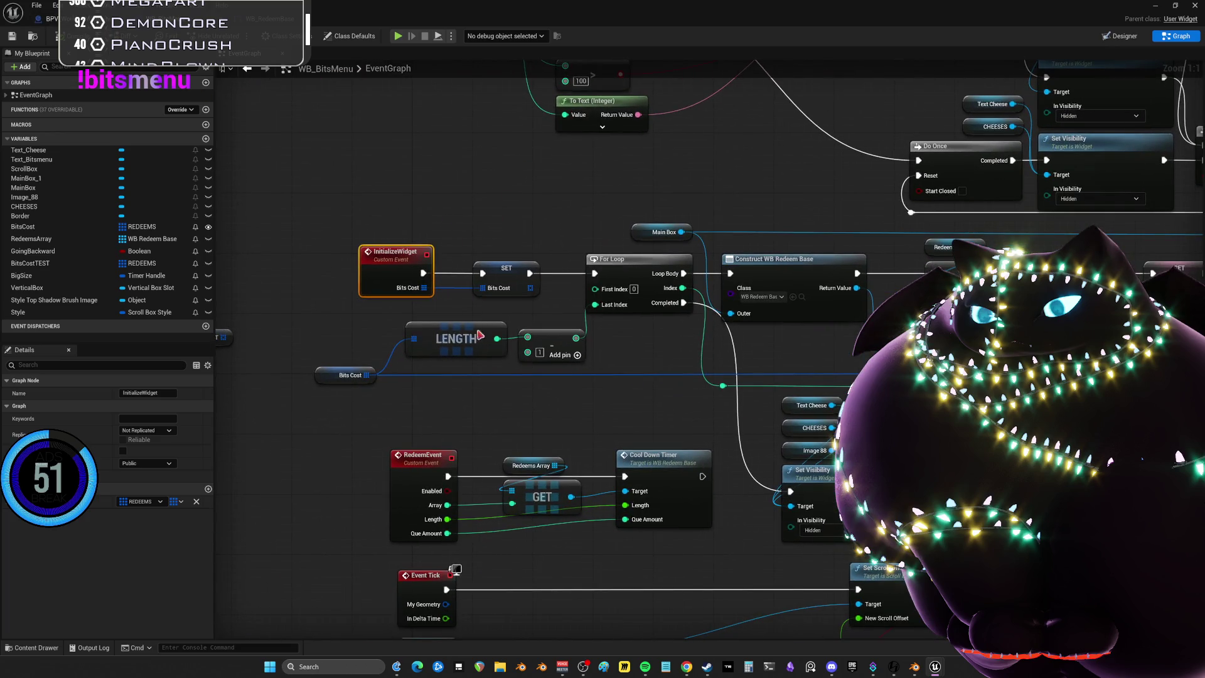
pyautogui.moveTo(374, 229)
pyautogui.mouseDown()
pyautogui.moveTo(392, 304)
pyautogui.moveTo(417, 323)
pyautogui.moveTo(436, 317)
pyautogui.moveTo(403, 311)
pyautogui.mouseUp()
pyautogui.click(46, 18)
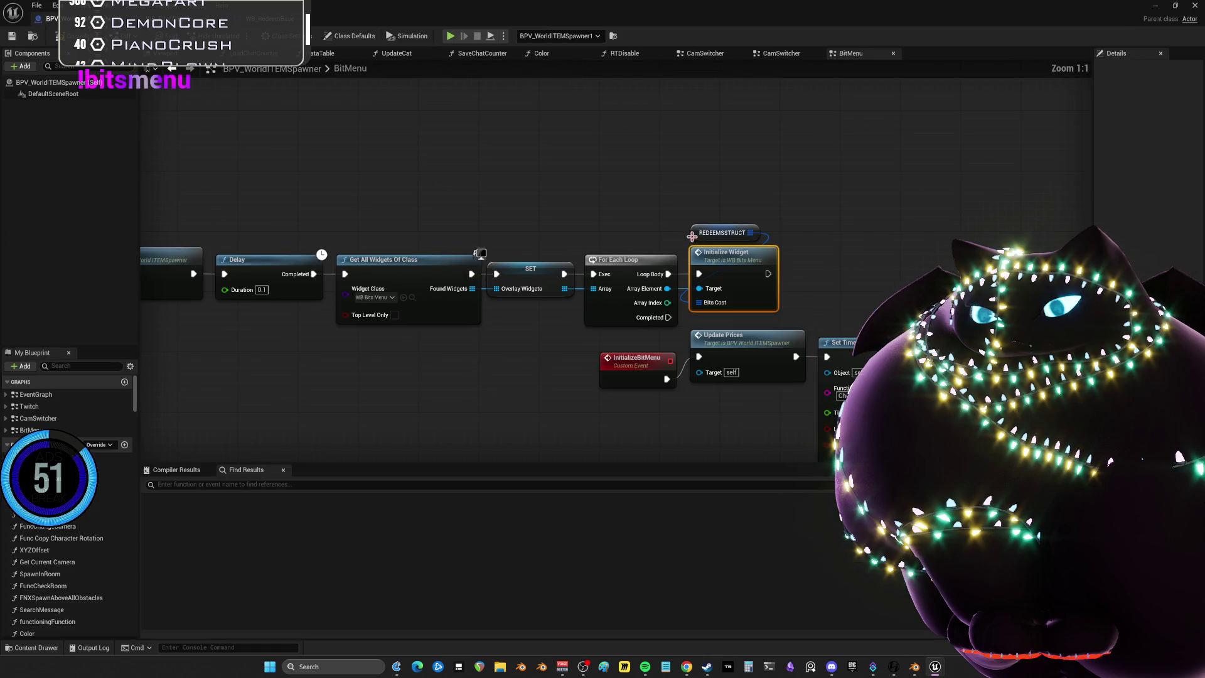
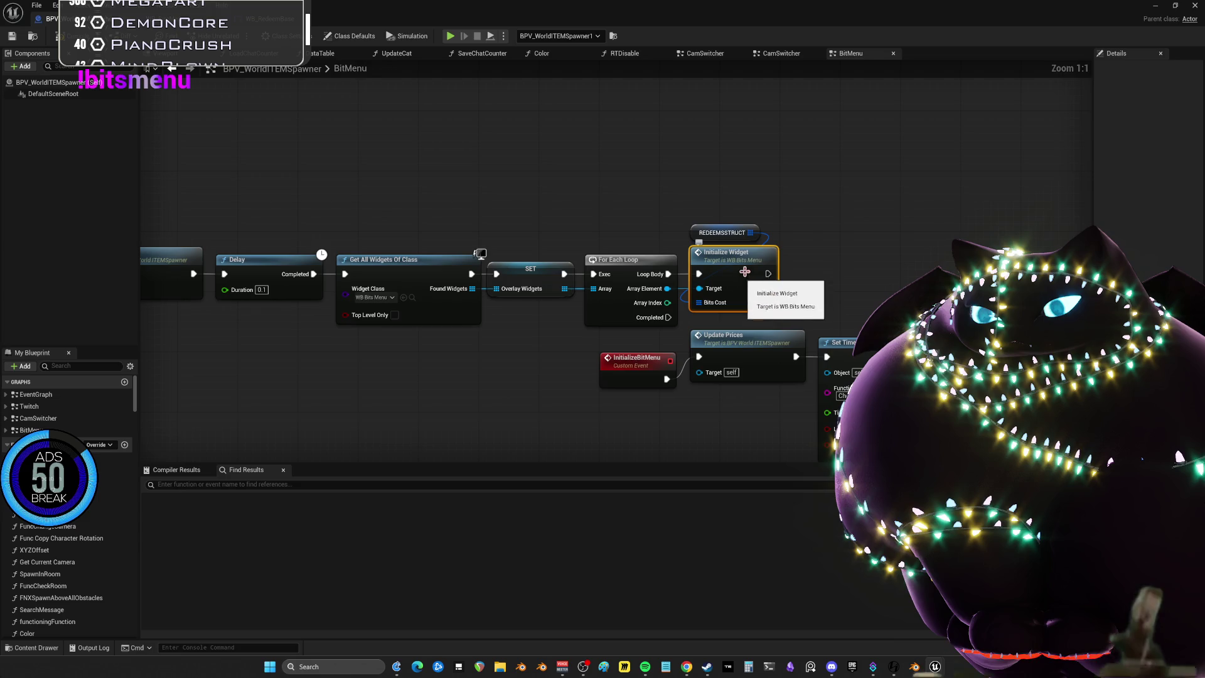
# Inspect the Initialize Widget definition and its InitializeWidget event in WB_BitsMenu
pyautogui.doubleClick(766, 282)
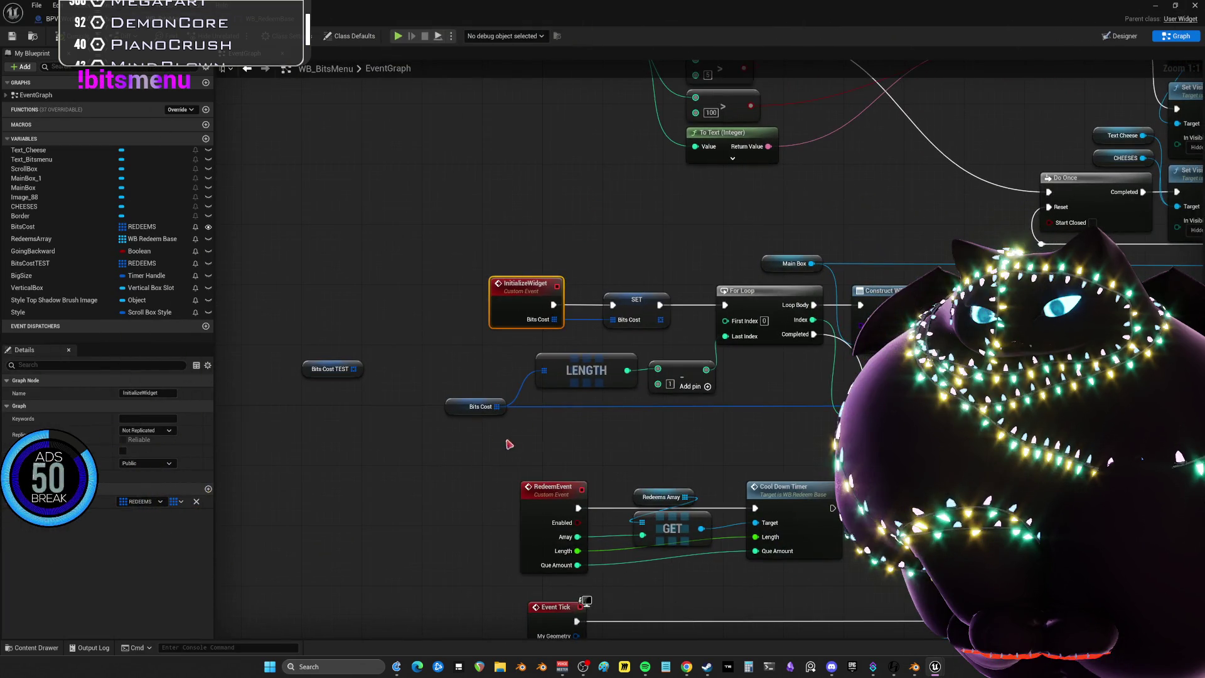
pyautogui.click(479, 404)
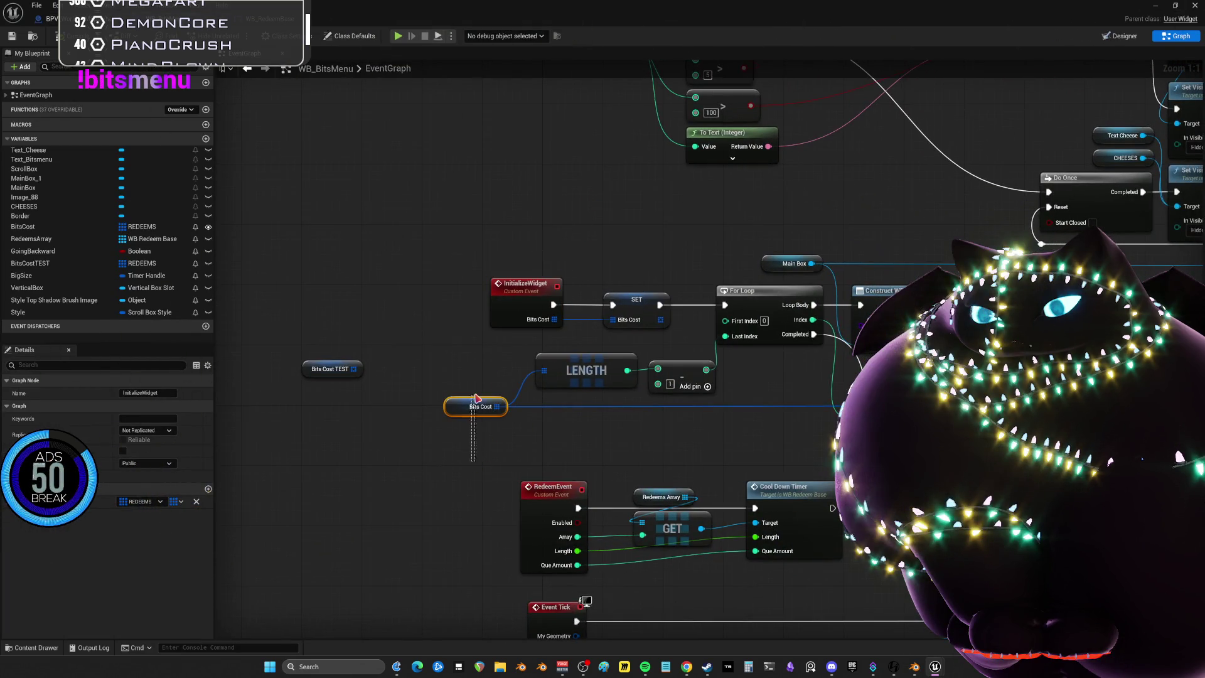
pyautogui.moveTo(433, 445)
pyautogui.mouseDown()
pyautogui.moveTo(456, 408)
pyautogui.moveTo(446, 395)
pyautogui.moveTo(473, 393)
pyautogui.mouseUp()
pyautogui.click(507, 315)
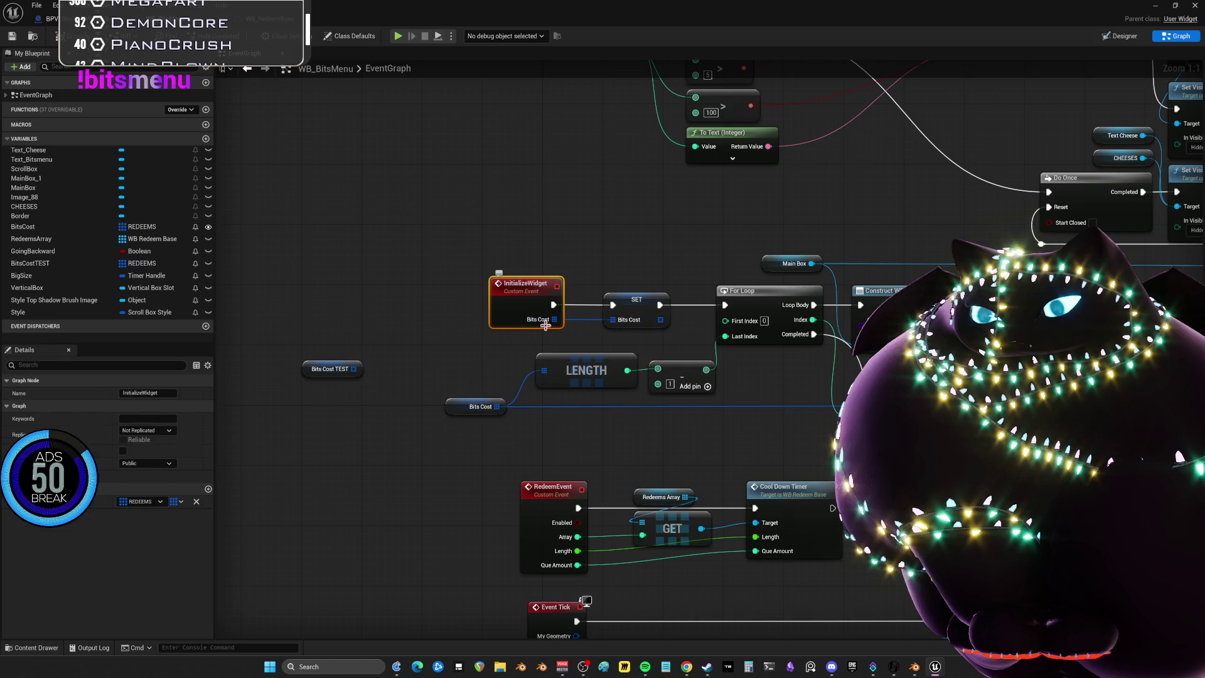
pyautogui.click(247, 68)
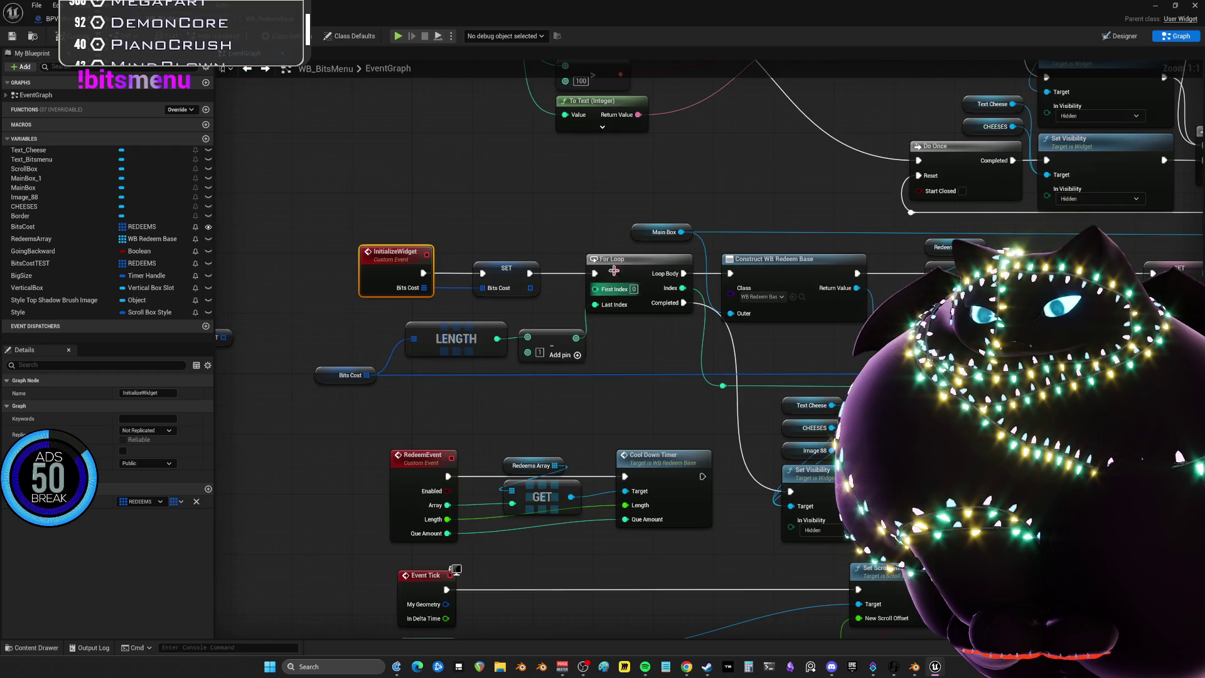
# Back in the BitMenu graph, try moving InitializeBitMenu beside Update Prices, then undo those edits
pyautogui.click(50, 19)
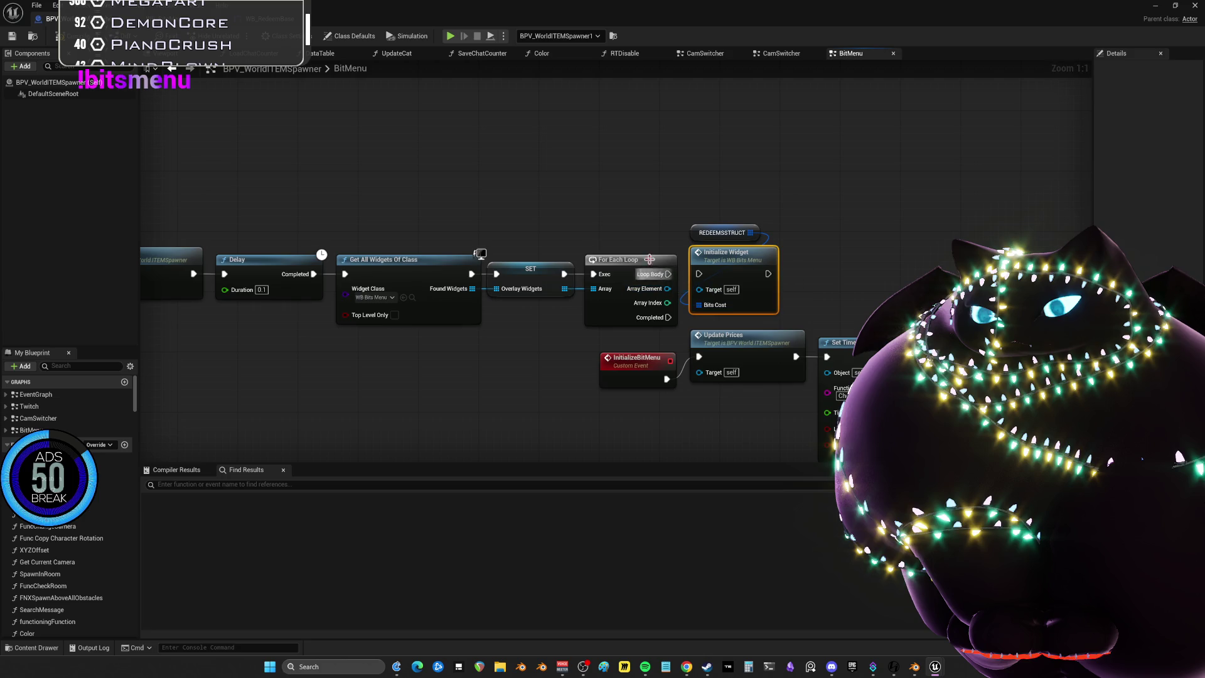
pyautogui.moveTo(593, 209)
pyautogui.mouseDown()
pyautogui.moveTo(644, 206)
pyautogui.moveTo(629, 201)
pyautogui.mouseUp()
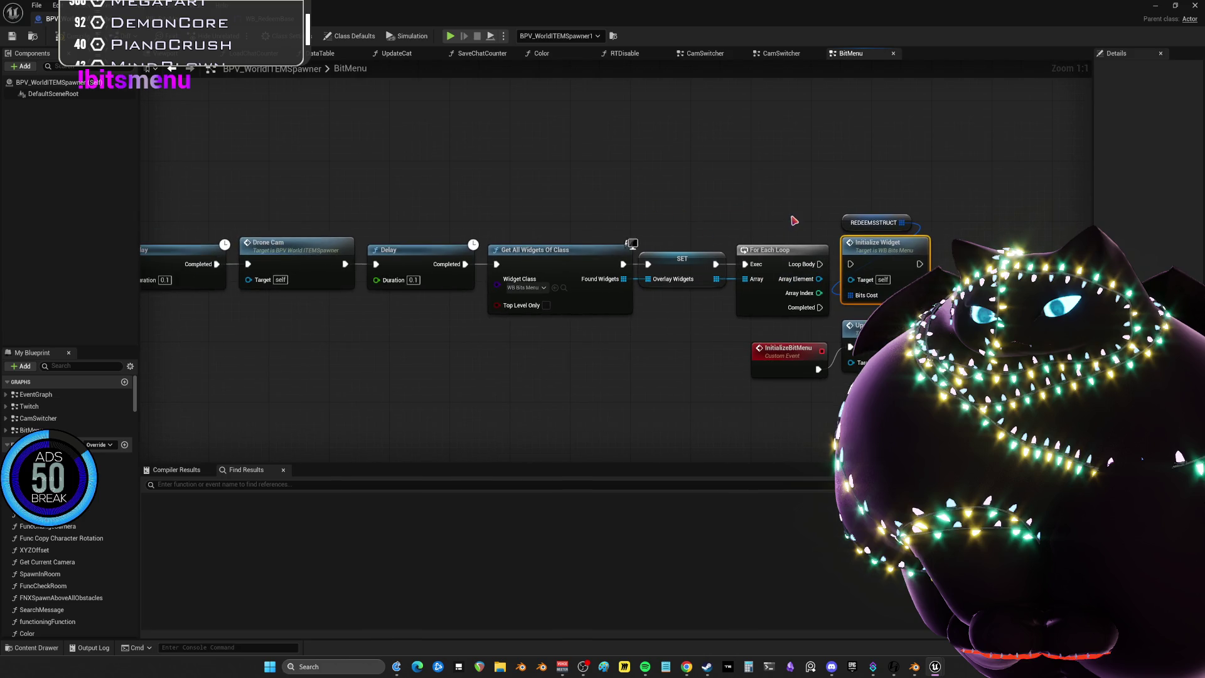
pyautogui.moveTo(794, 220)
pyautogui.mouseDown()
pyautogui.moveTo(538, 323)
pyautogui.moveTo(408, 322)
pyautogui.mouseUp()
pyautogui.moveTo(398, 195); pyautogui.dragTo(742, 182)
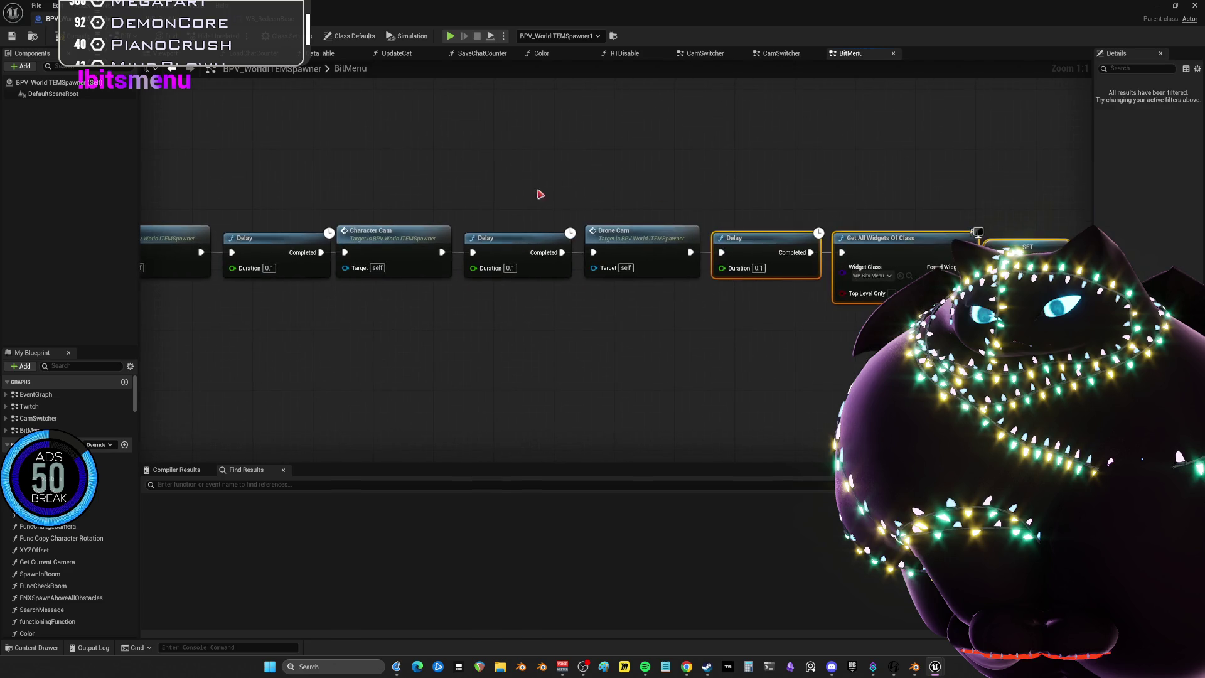
pyautogui.scroll(-5, 814, 209)
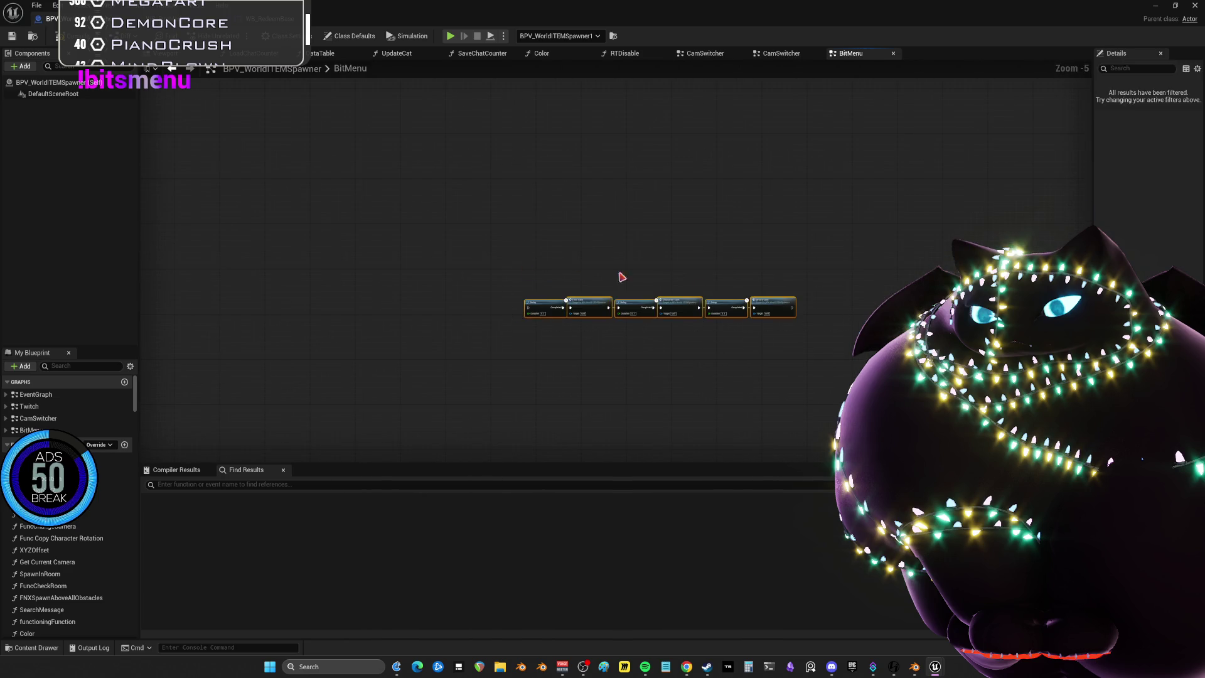
pyautogui.click(622, 277)
pyautogui.scroll(5, 624, 279)
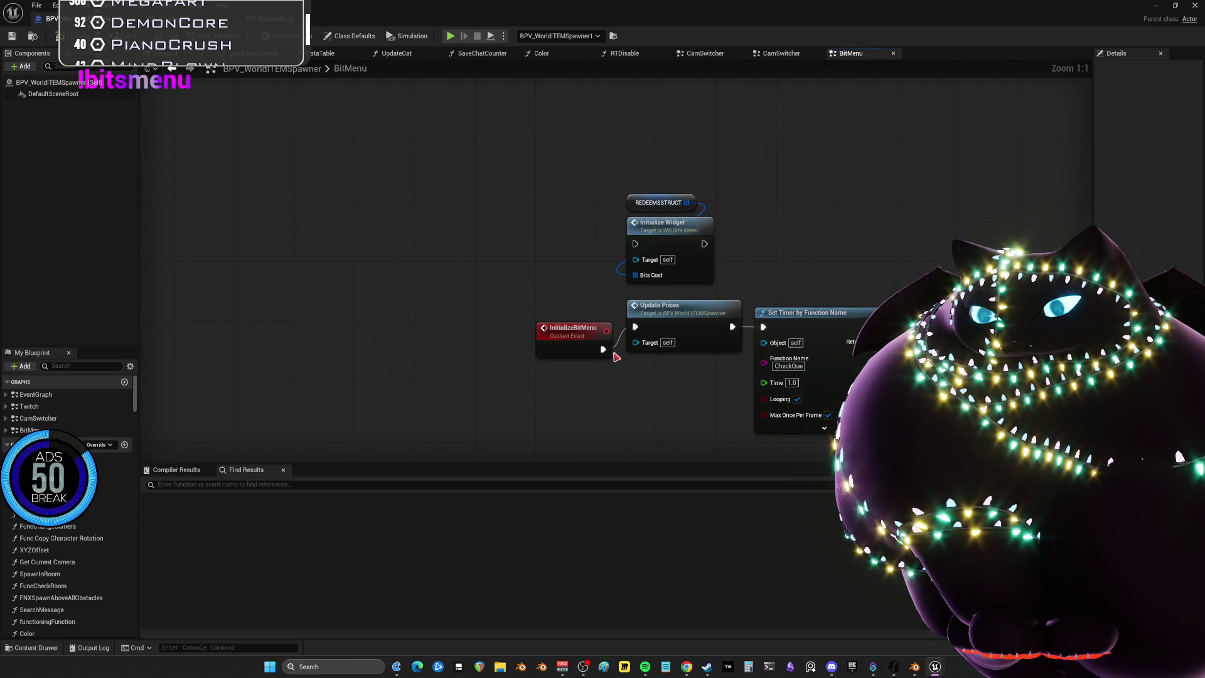
pyautogui.moveTo(538, 340)
pyautogui.mouseDown()
pyautogui.moveTo(473, 286)
pyautogui.moveTo(635, 326)
pyautogui.mouseUp()
pyautogui.scroll(-4, 635, 326)
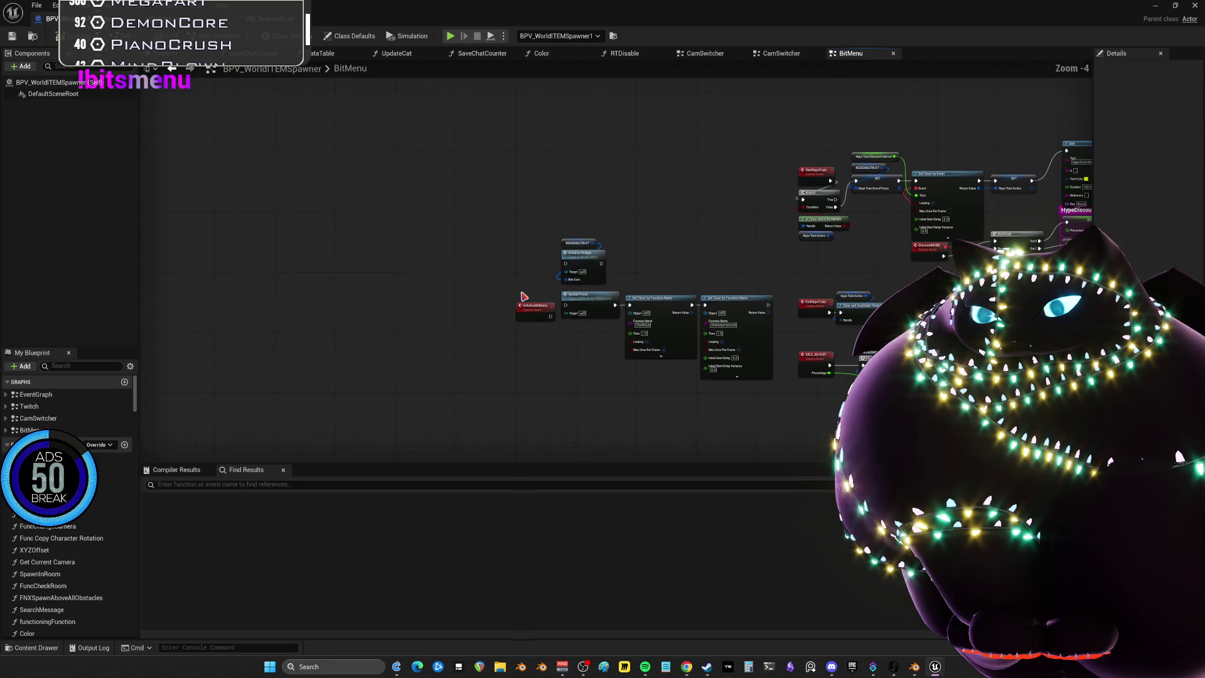
pyautogui.hotkey('ctrl', 'z')
pyautogui.hotkey('ctrl', 'z')
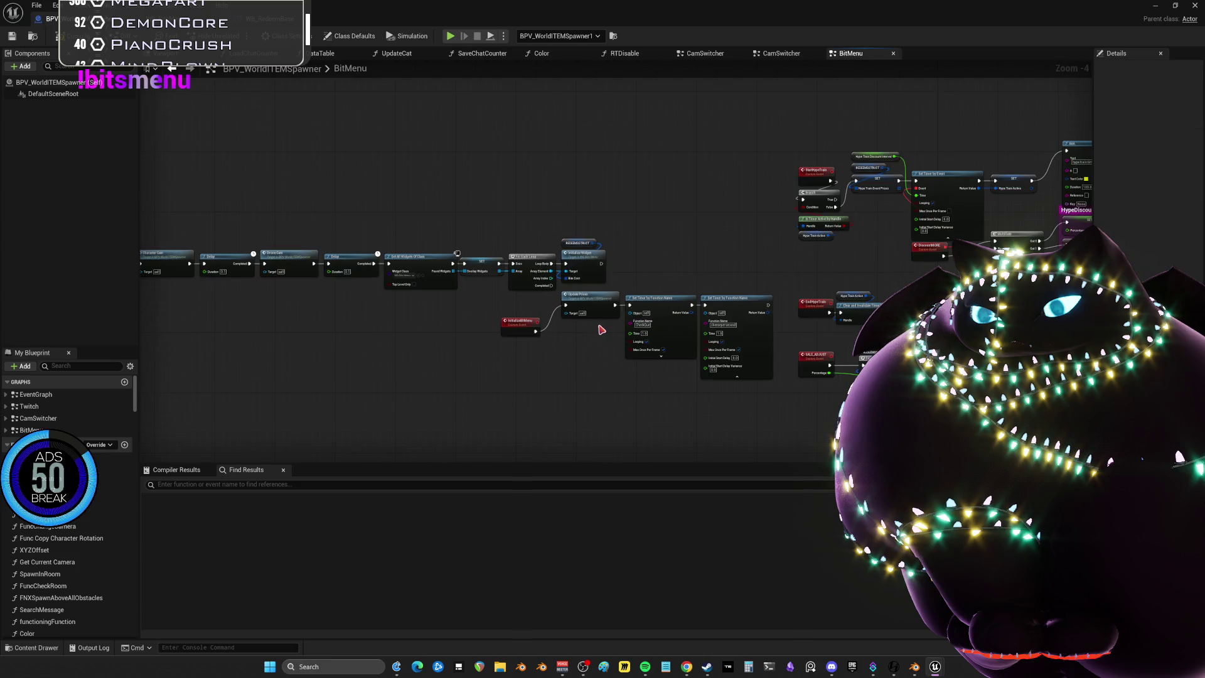
pyautogui.hotkey('ctrl', 'z')
pyautogui.hotkey('ctrl', 'z')
pyautogui.hotkey('ctrl', 'z')
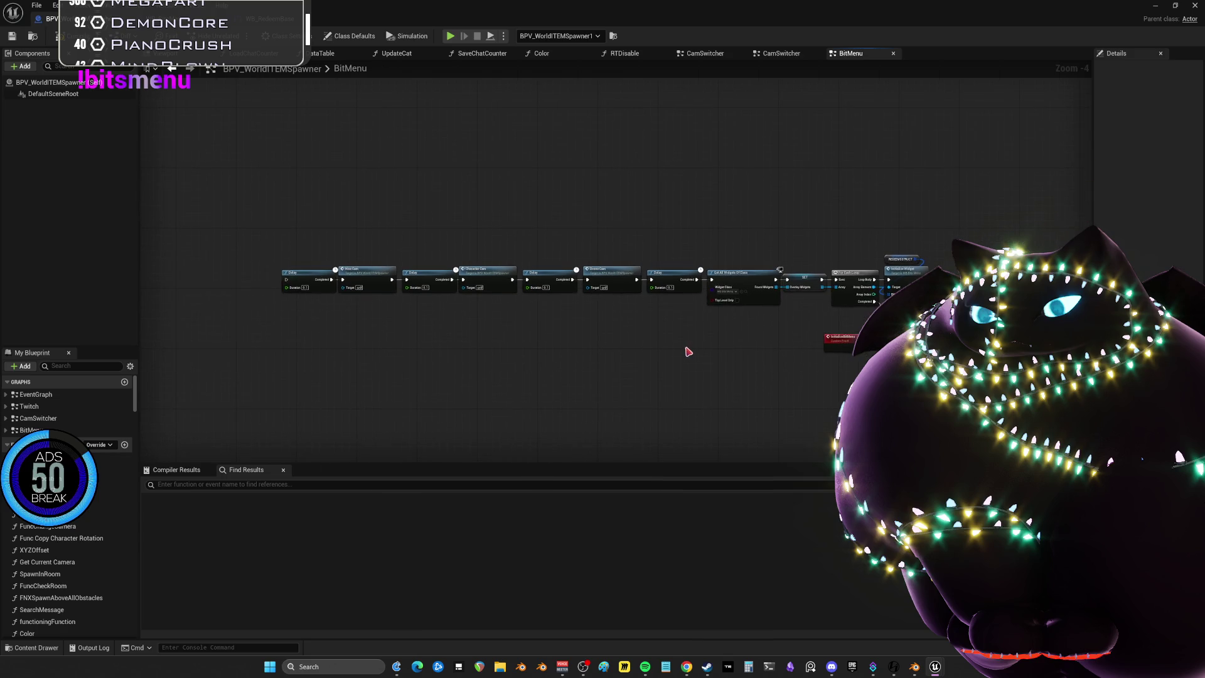
pyautogui.hotkey('ctrl', 'z')
pyautogui.hotkey('ctrl', 'z')
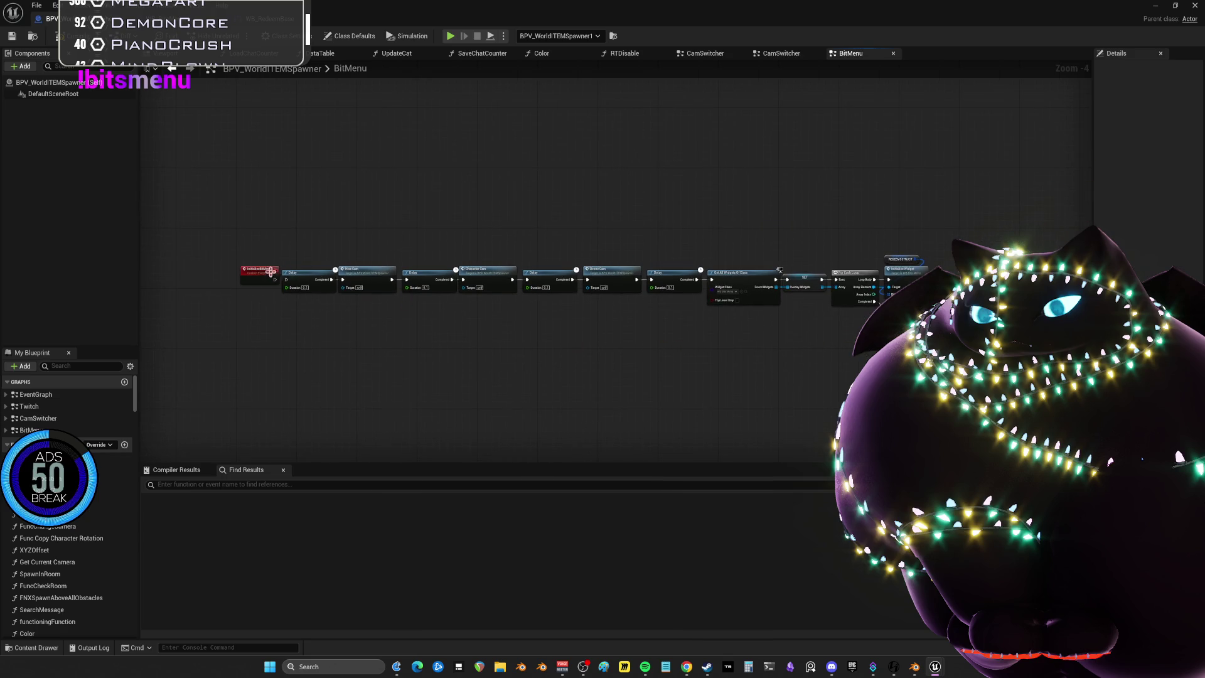
# Delete the Delay, camera, Get All Widgets and SET chain so InitializeBitMenu feeds Initialize Widget
pyautogui.moveTo(270, 271)
pyautogui.mouseDown()
pyautogui.moveTo(791, 334)
pyautogui.moveTo(826, 326)
pyautogui.mouseUp()
pyautogui.scroll(1, 637, 308)
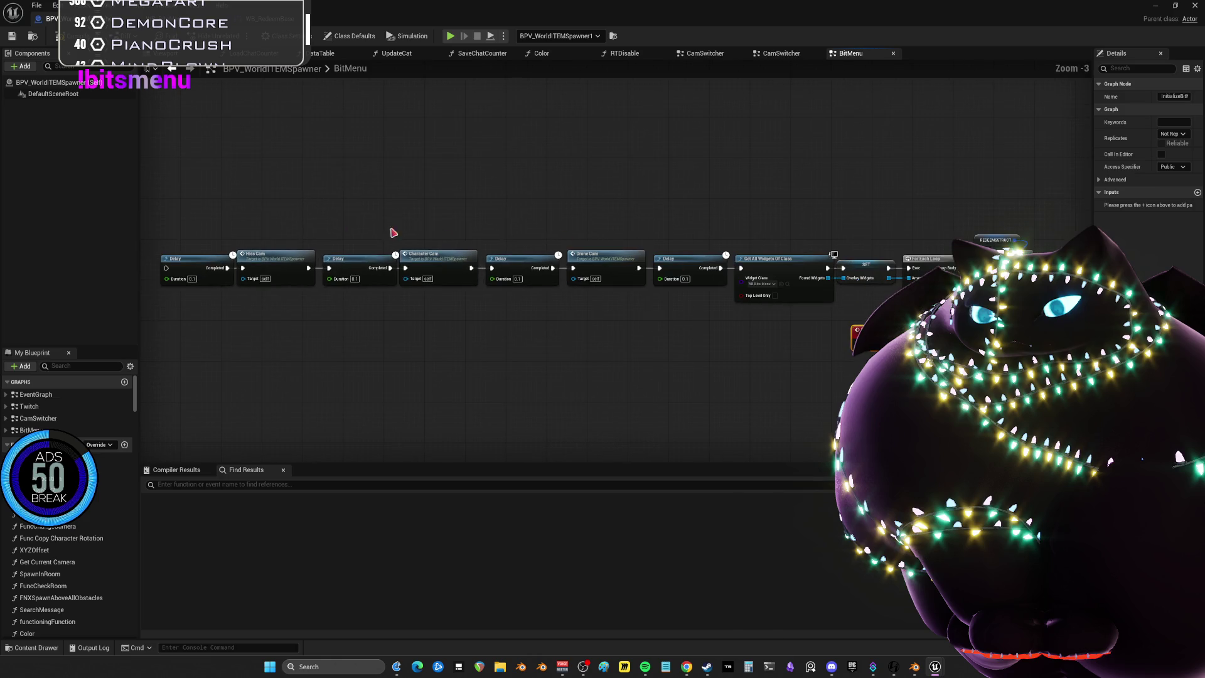
pyautogui.moveTo(181, 208)
pyautogui.mouseDown()
pyautogui.moveTo(210, 237)
pyautogui.moveTo(780, 304)
pyautogui.moveTo(948, 307)
pyautogui.moveTo(917, 307)
pyautogui.mouseUp()
pyautogui.scroll(3, 547, 326)
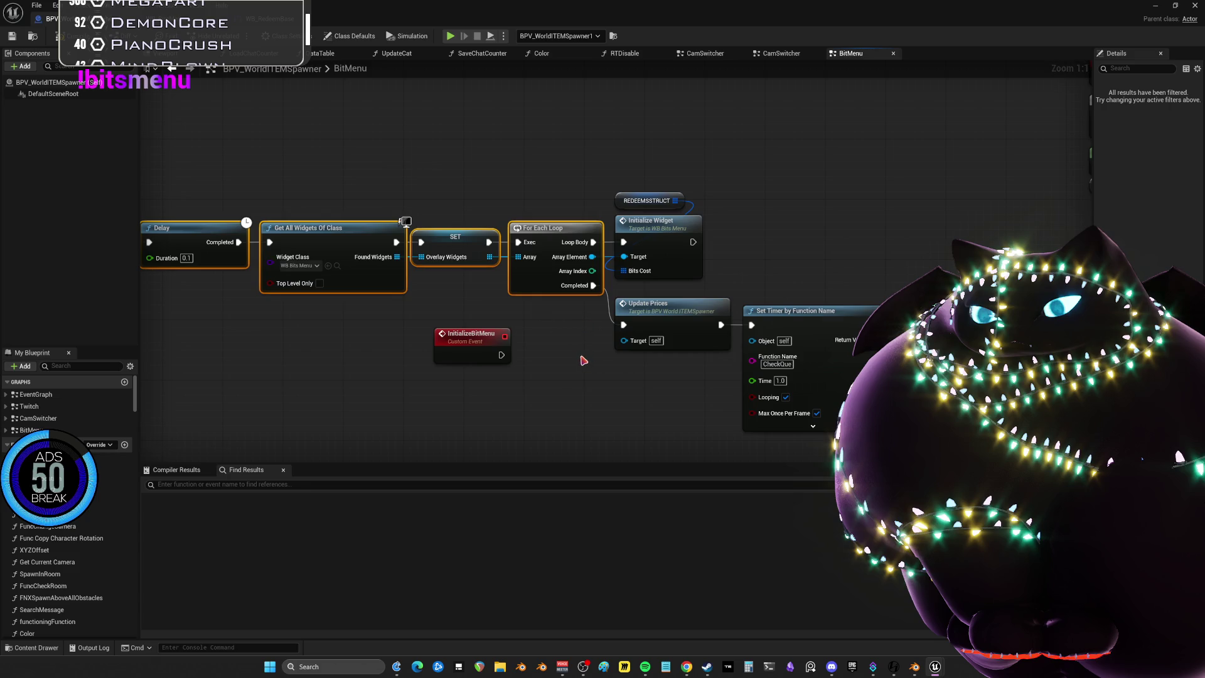
pyautogui.press('Delete')
pyautogui.moveTo(477, 348)
pyautogui.mouseDown()
pyautogui.moveTo(506, 235)
pyautogui.moveTo(624, 243)
pyautogui.mouseUp()
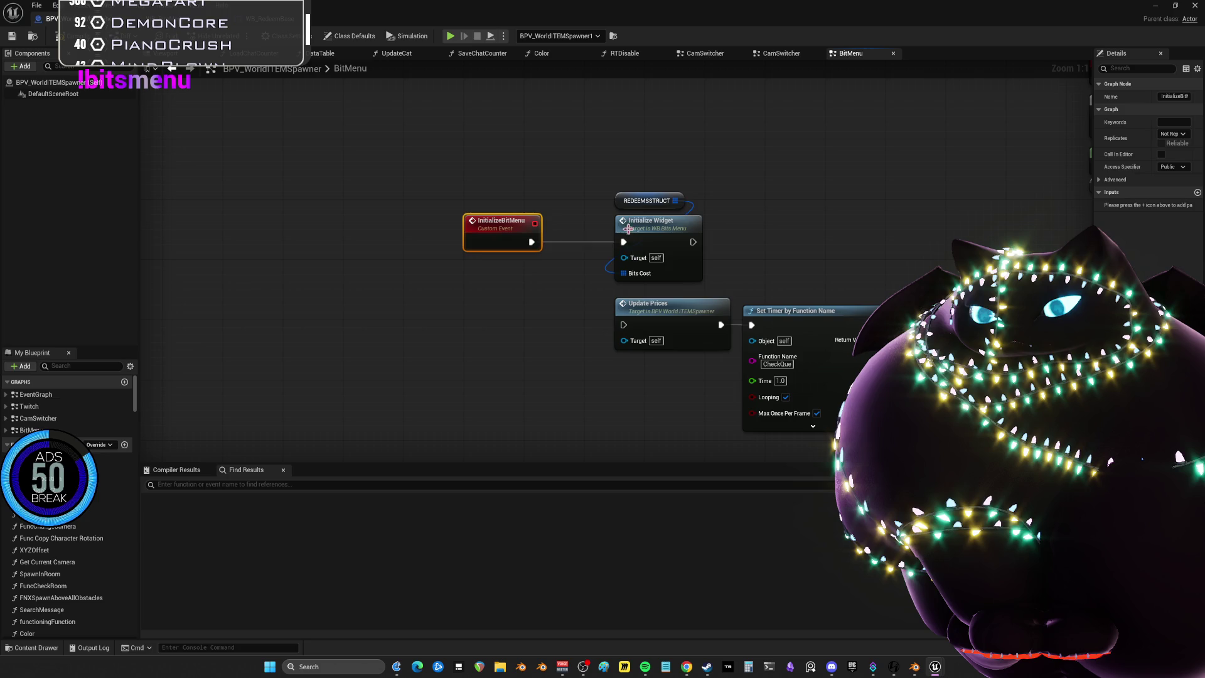
# Edit the InitializeBitMenu event name, then undo back to the Delay chain and fit it in view
pyautogui.doubleClick(536, 223)
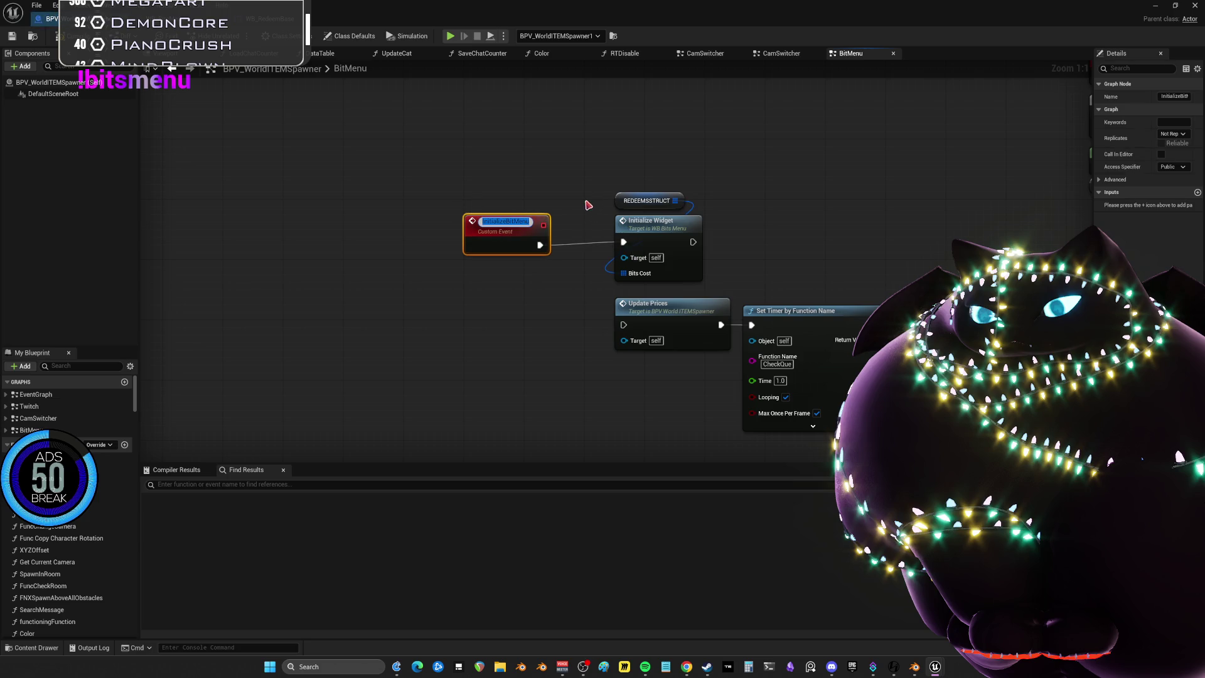
pyautogui.click(538, 186)
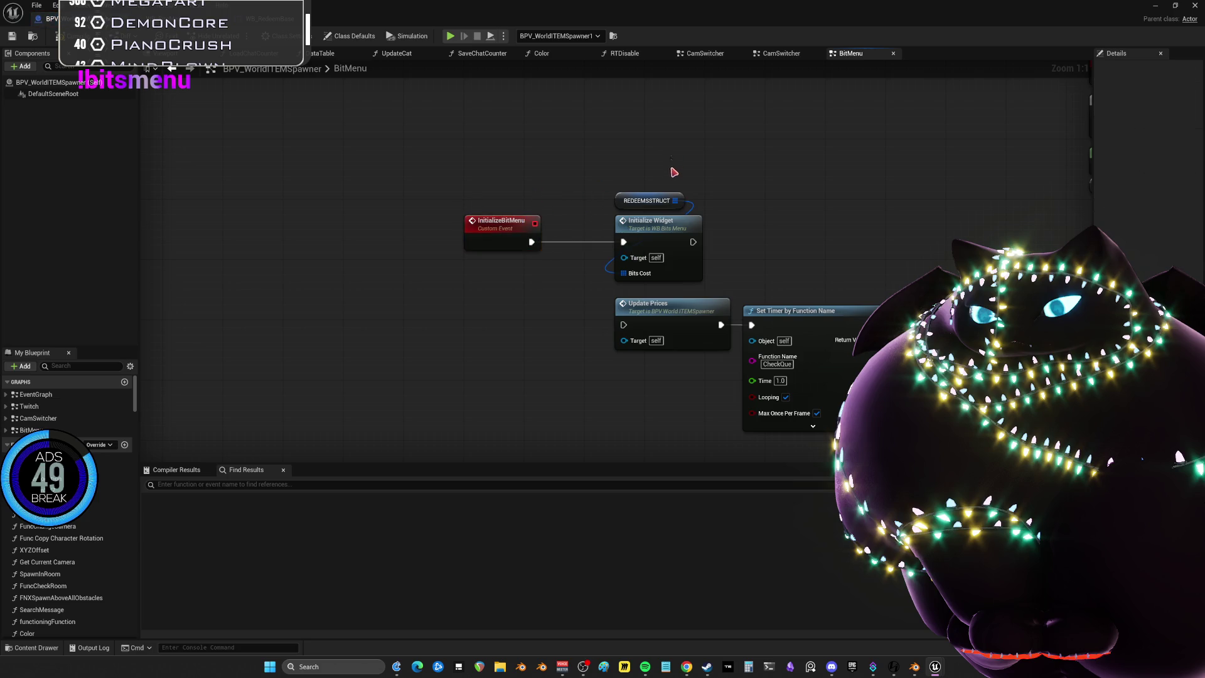
pyautogui.click(666, 313)
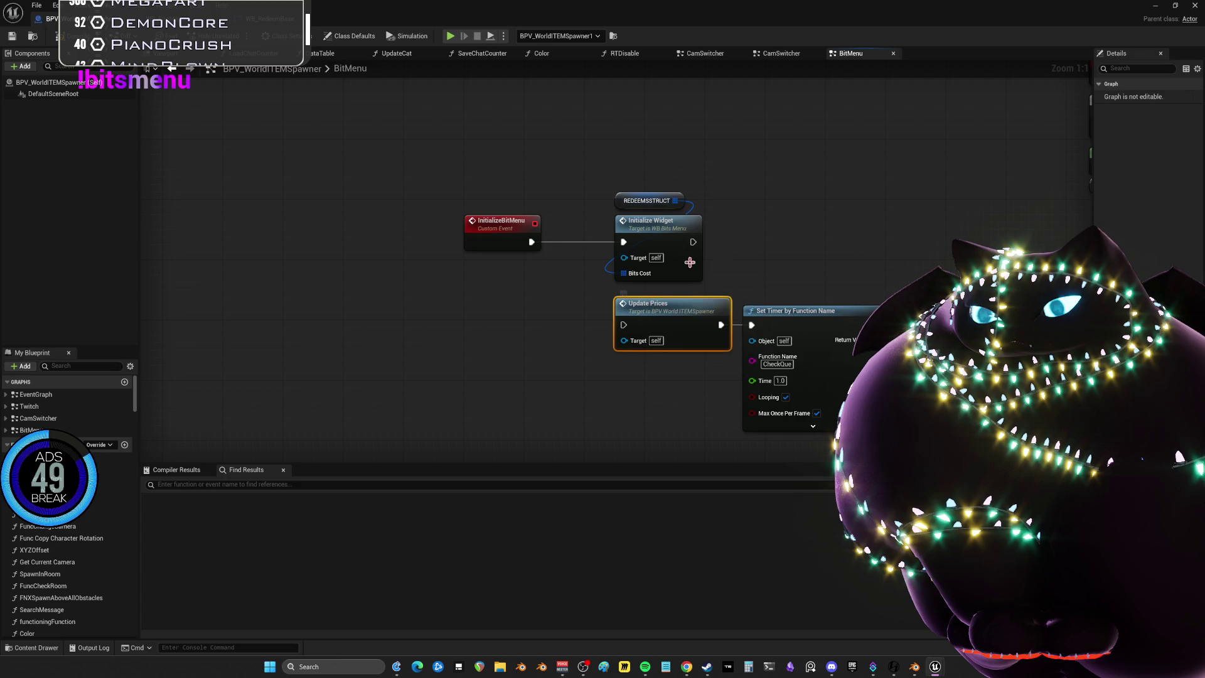
pyautogui.keyDown('alt'); pyautogui.click(650, 242); pyautogui.keyUp('alt')
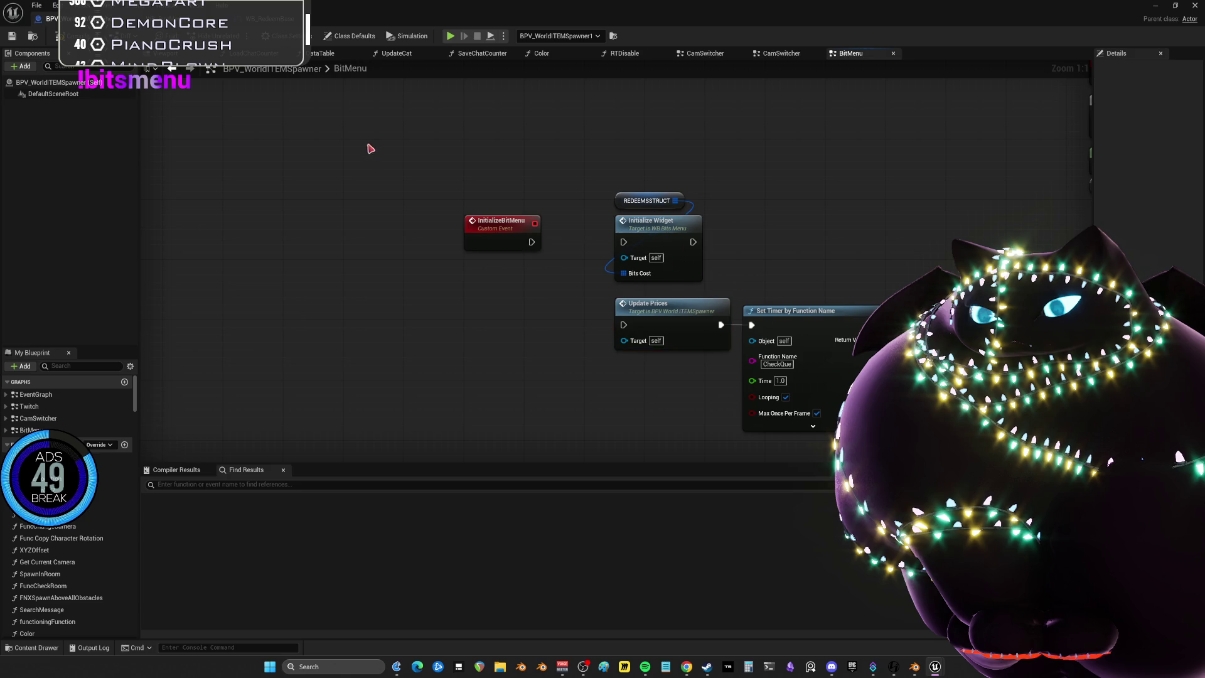
pyautogui.hotkey('ctrl', 'z')
pyautogui.hotkey('ctrl', 'z')
pyautogui.hotkey('ctrl', 'z')
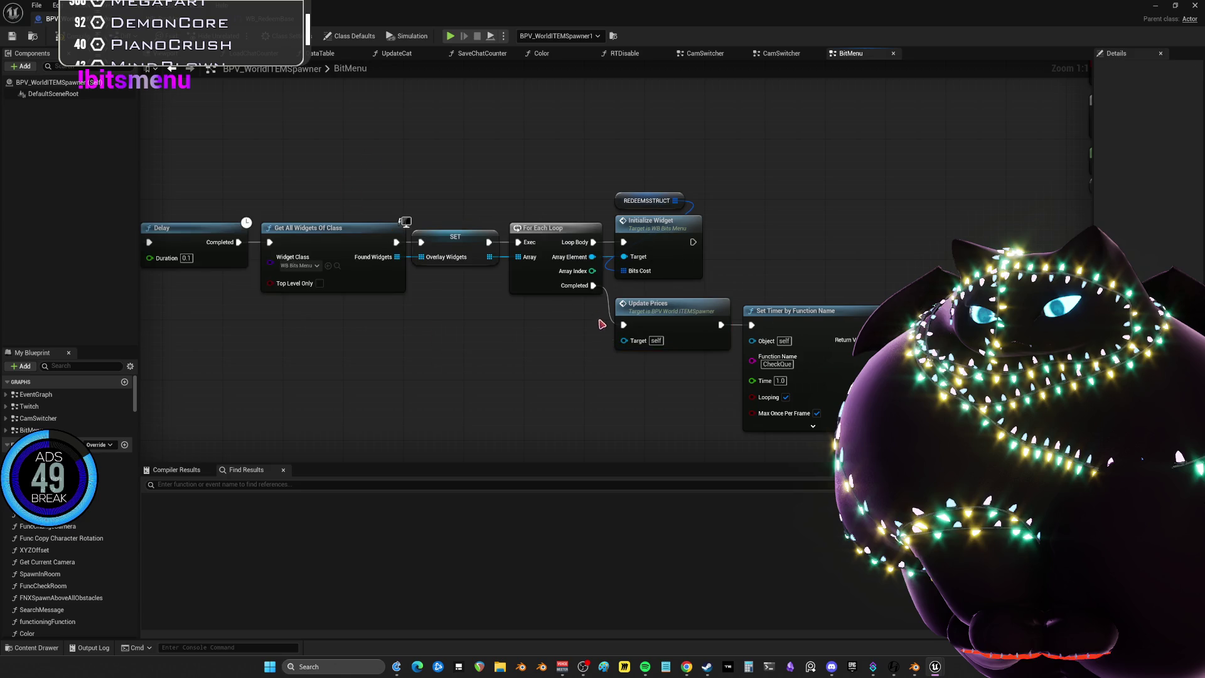
pyautogui.press('Home')
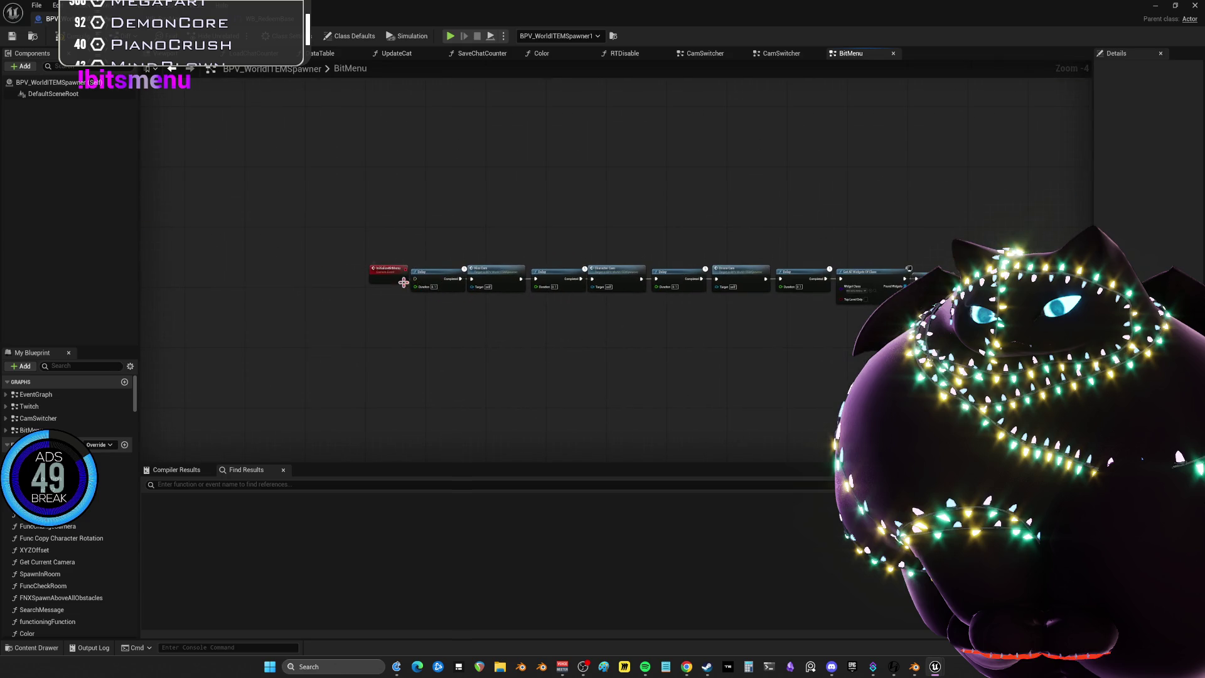
# Delete the Delay and camera nodes and wire InitializeBitMenu into Initialize Widget
pyautogui.click(393, 273)
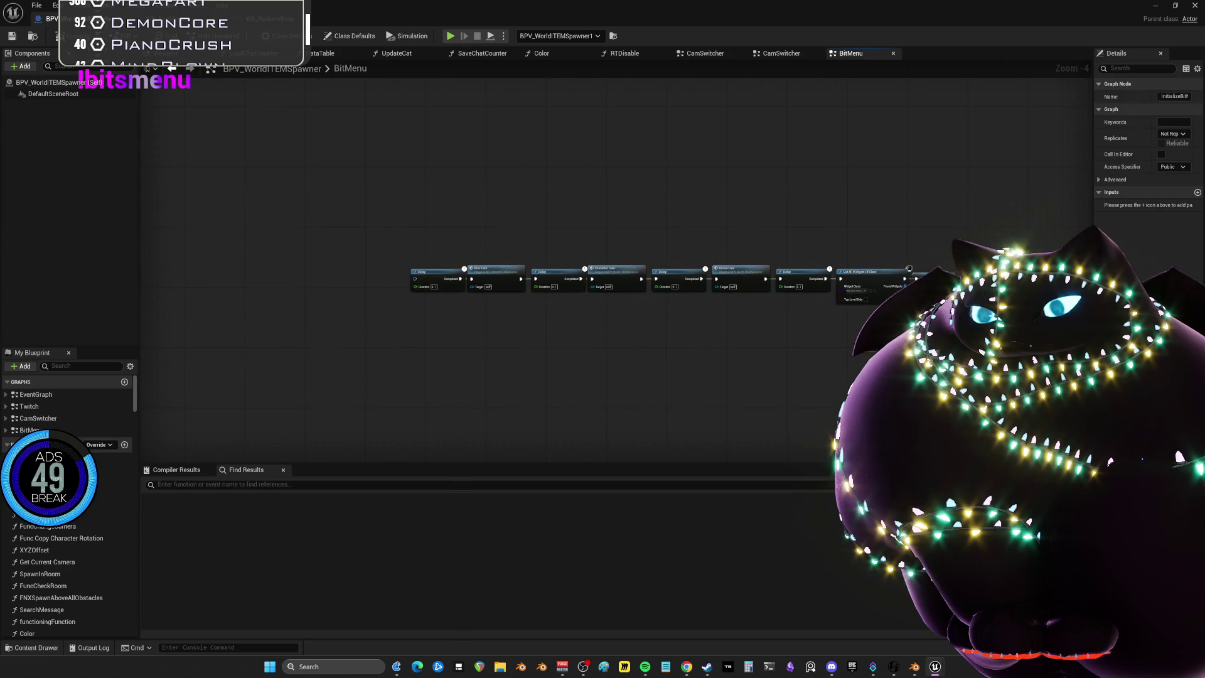
pyautogui.scroll(1, 889, 326)
pyautogui.scroll(-1, 789, 251)
pyautogui.moveTo(404, 194)
pyautogui.mouseDown()
pyautogui.moveTo(874, 277)
pyautogui.moveTo(940, 275)
pyautogui.mouseUp()
pyautogui.press('Delete')
pyautogui.scroll(4, 678, 233)
pyautogui.moveTo(573, 408)
pyautogui.mouseDown()
pyautogui.moveTo(572, 298)
pyautogui.moveTo(637, 300)
pyautogui.mouseUp()
pyautogui.moveTo(721, 233); pyautogui.dragTo(628, 344)
# Tidy InitializeBitMenu, Initialize Widget and REDEEMSSTRUCT into a compact, centred chain
pyautogui.moveTo(665, 278)
pyautogui.mouseDown()
pyautogui.moveTo(540, 326)
pyautogui.moveTo(560, 356)
pyautogui.moveTo(577, 355)
pyautogui.mouseUp()
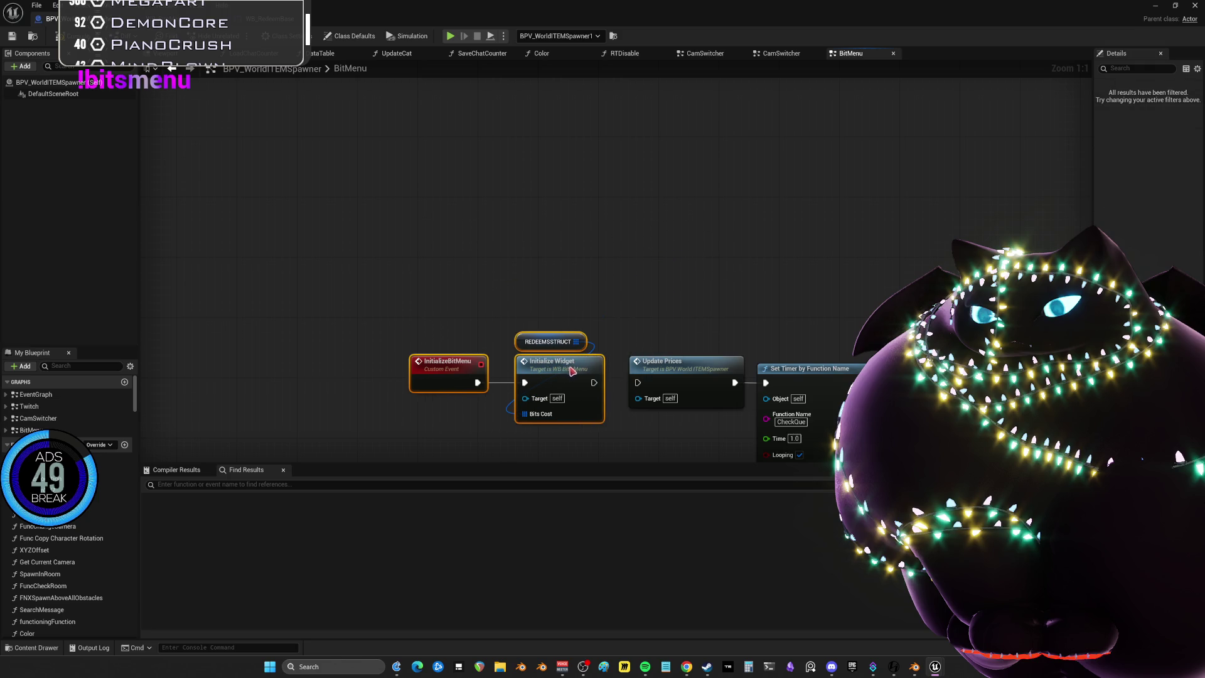
pyautogui.moveTo(597, 306); pyautogui.dragTo(598, 260)
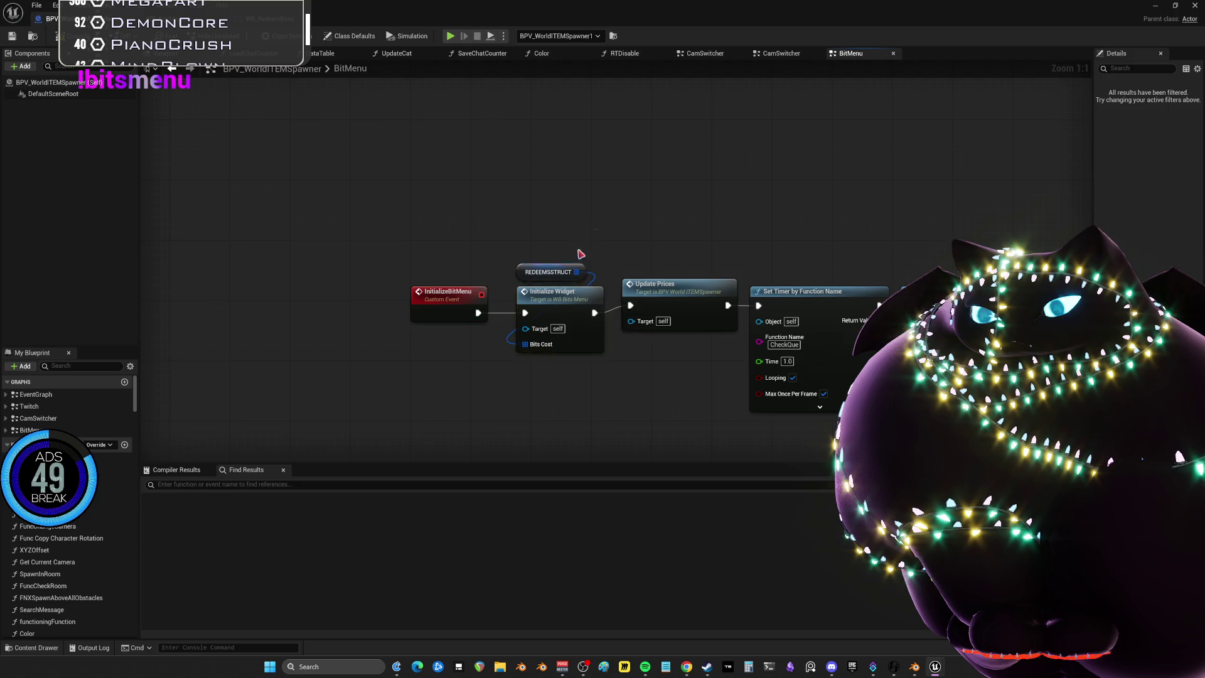
pyautogui.click(569, 309)
pyautogui.moveTo(568, 308); pyautogui.dragTo(576, 301)
pyautogui.moveTo(438, 296); pyautogui.dragTo(459, 288)
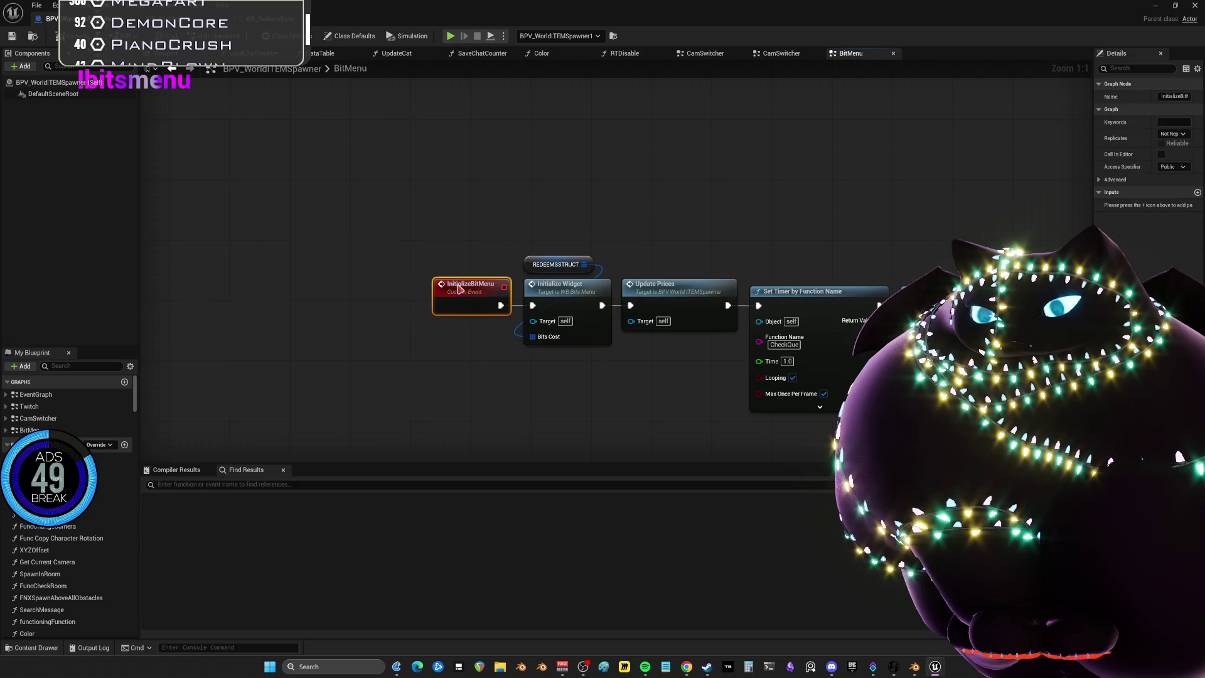
pyautogui.click(711, 212)
pyautogui.moveTo(759, 221)
pyautogui.mouseDown()
pyautogui.moveTo(748, 209)
pyautogui.moveTo(733, 222)
pyautogui.mouseUp()
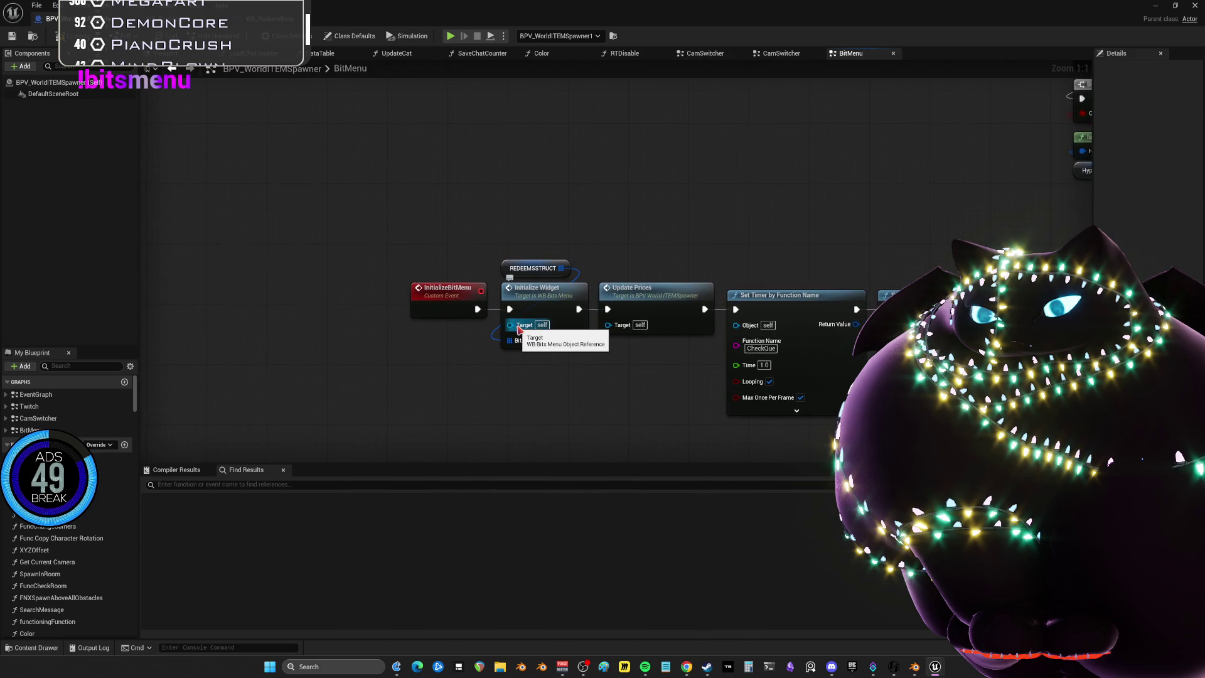
# Review Initialize Widget's For Loop, Construct, Redeem Array and visibility nodes in WB_BitsMenu
pyautogui.doubleClick(534, 301)
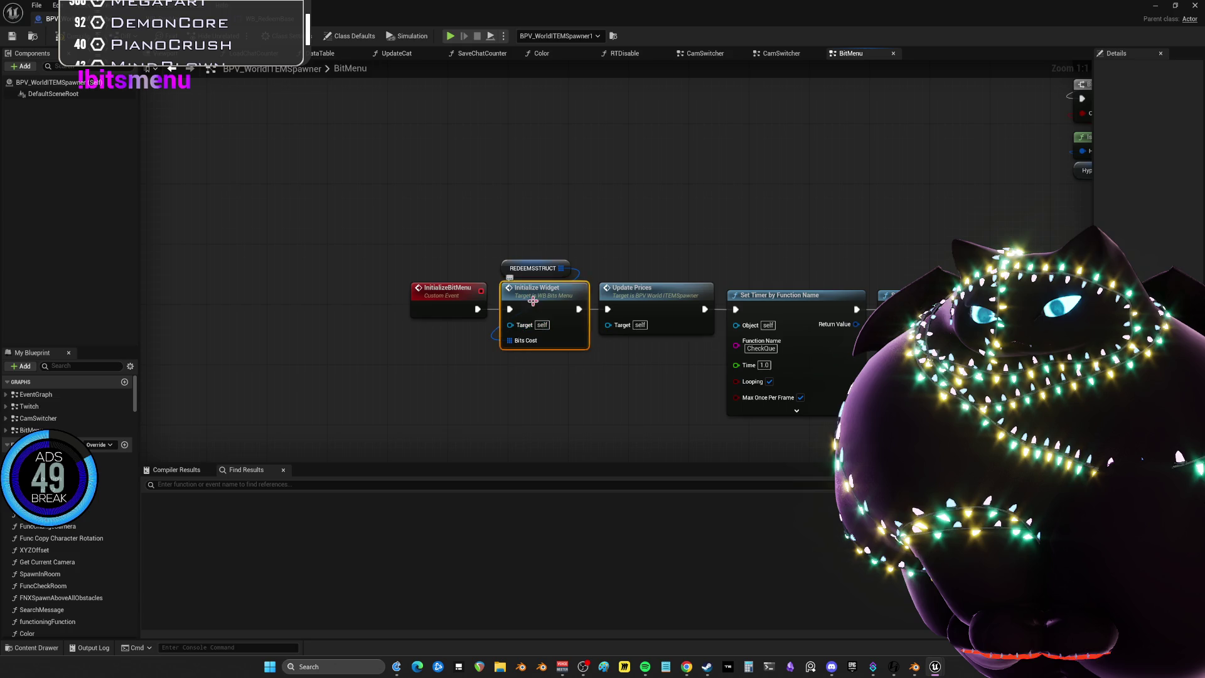
pyautogui.moveTo(876, 292)
pyautogui.mouseDown()
pyautogui.moveTo(638, 253)
pyautogui.moveTo(417, 243)
pyautogui.moveTo(375, 278)
pyautogui.mouseUp()
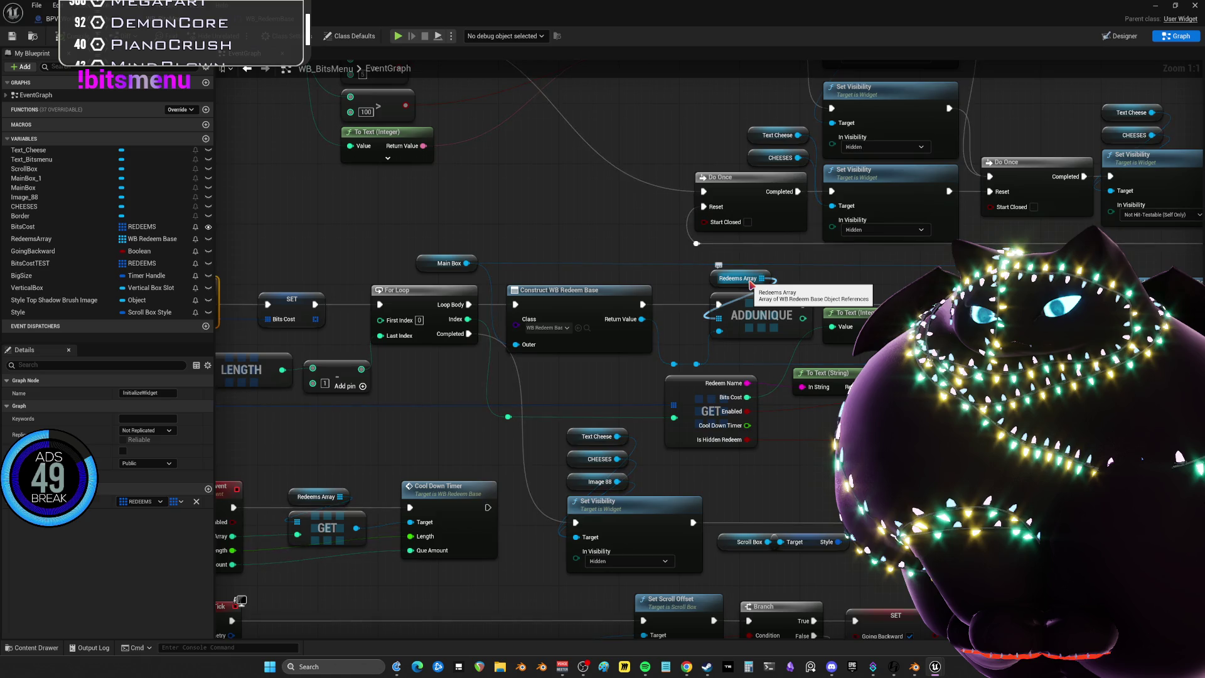
pyautogui.moveTo(889, 276)
pyautogui.mouseDown()
pyautogui.moveTo(645, 276)
pyautogui.moveTo(776, 247)
pyautogui.mouseUp()
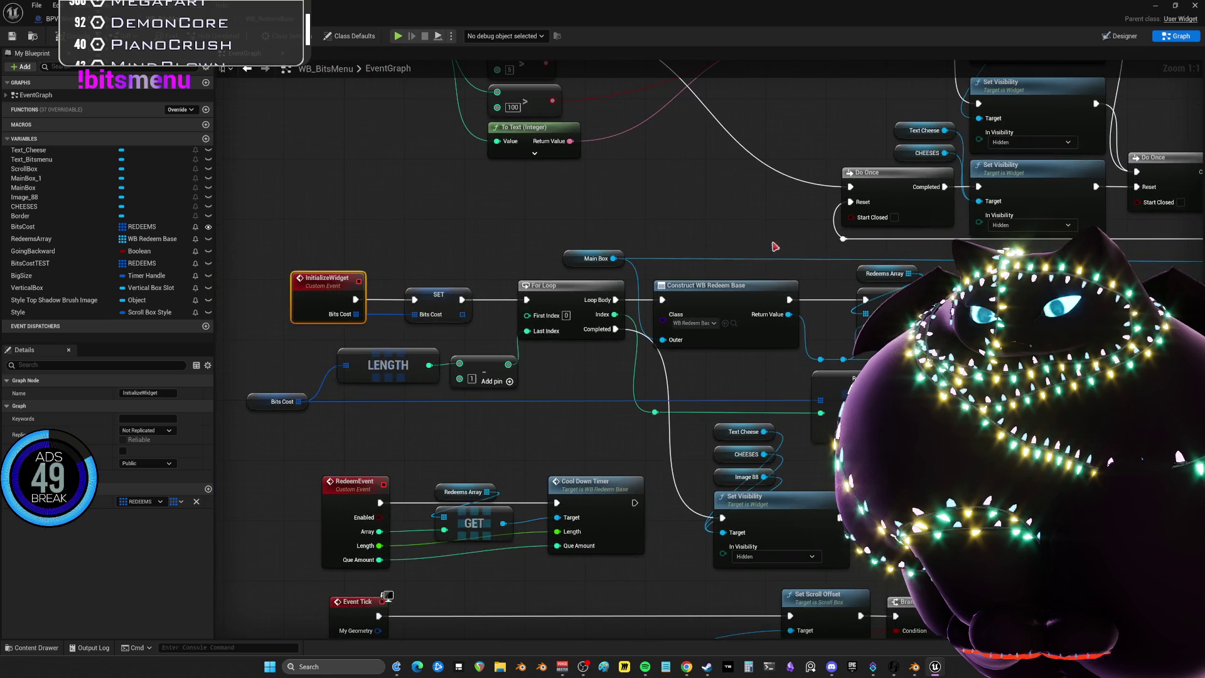
pyautogui.click(247, 70)
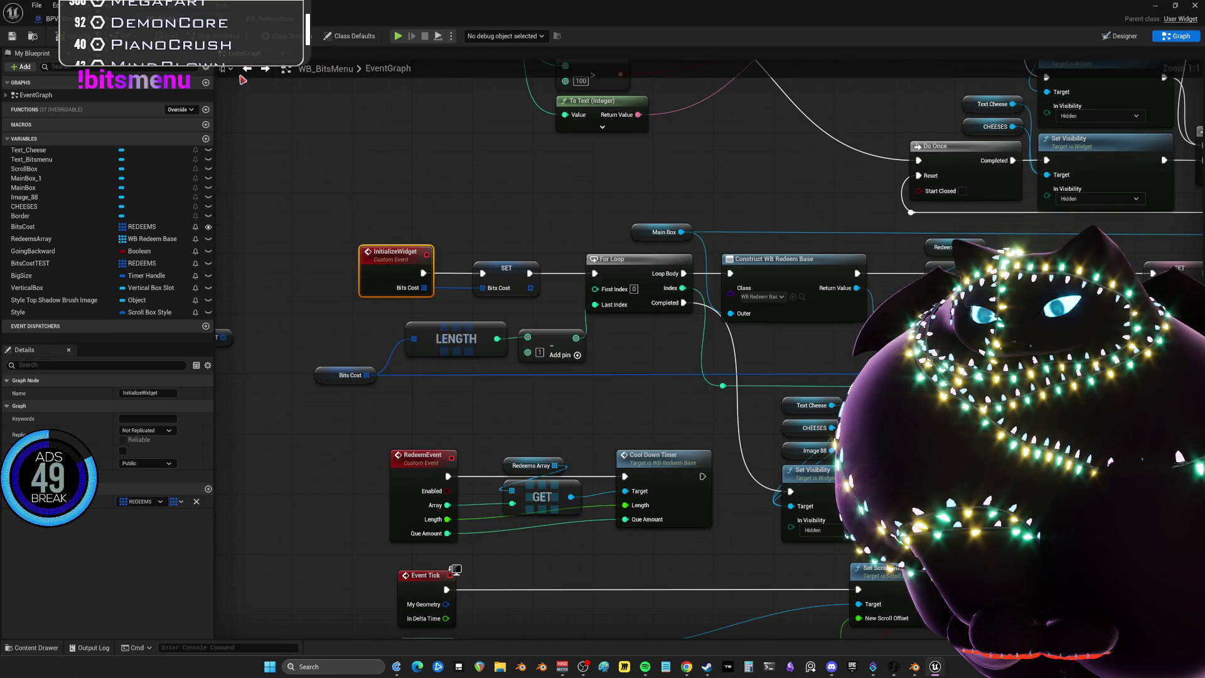
pyautogui.click(246, 70)
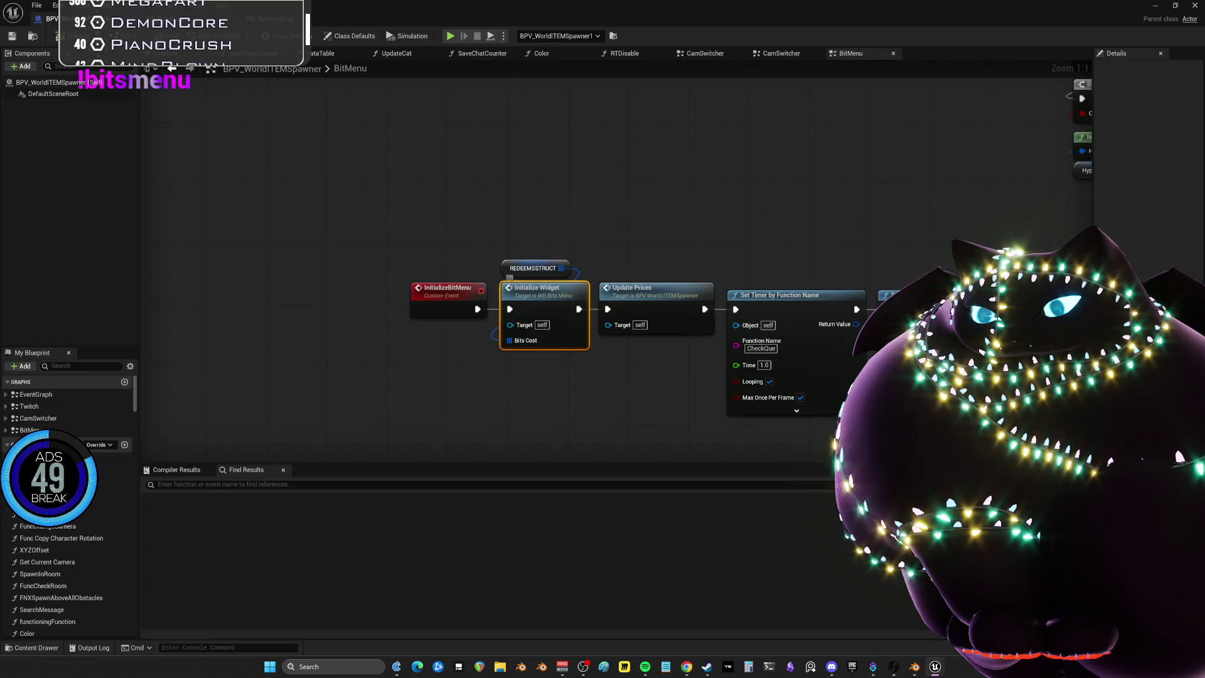
pyautogui.doubleClick(560, 291)
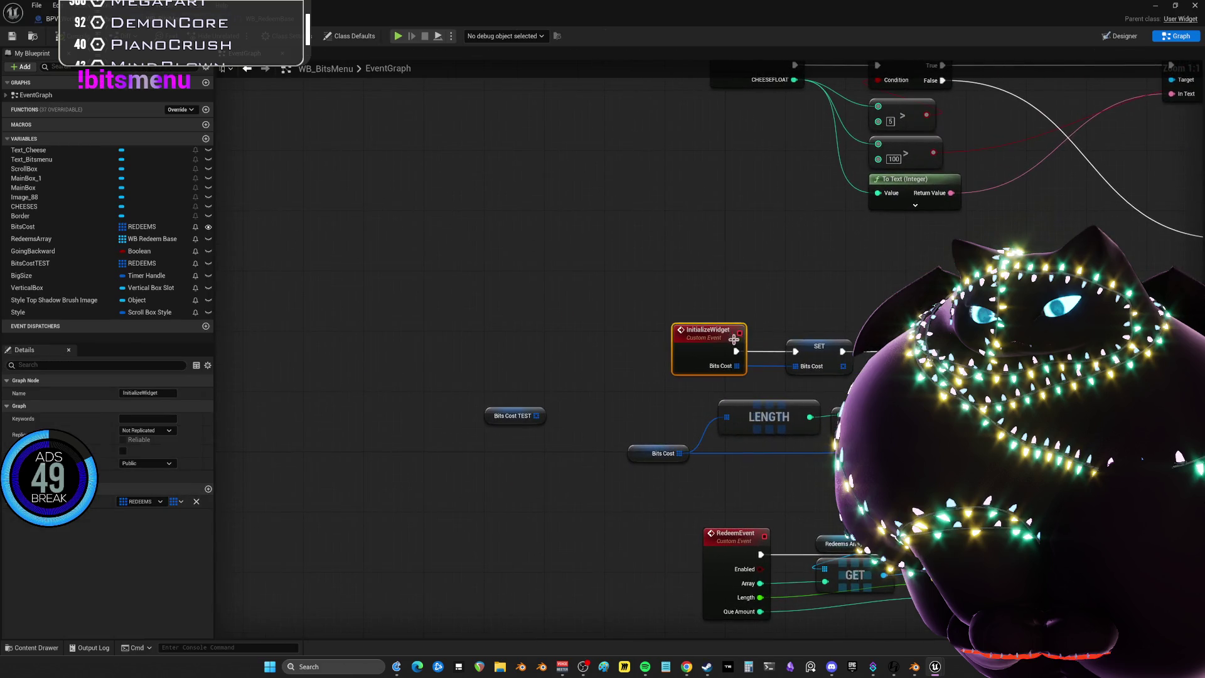
pyautogui.click(49, 19)
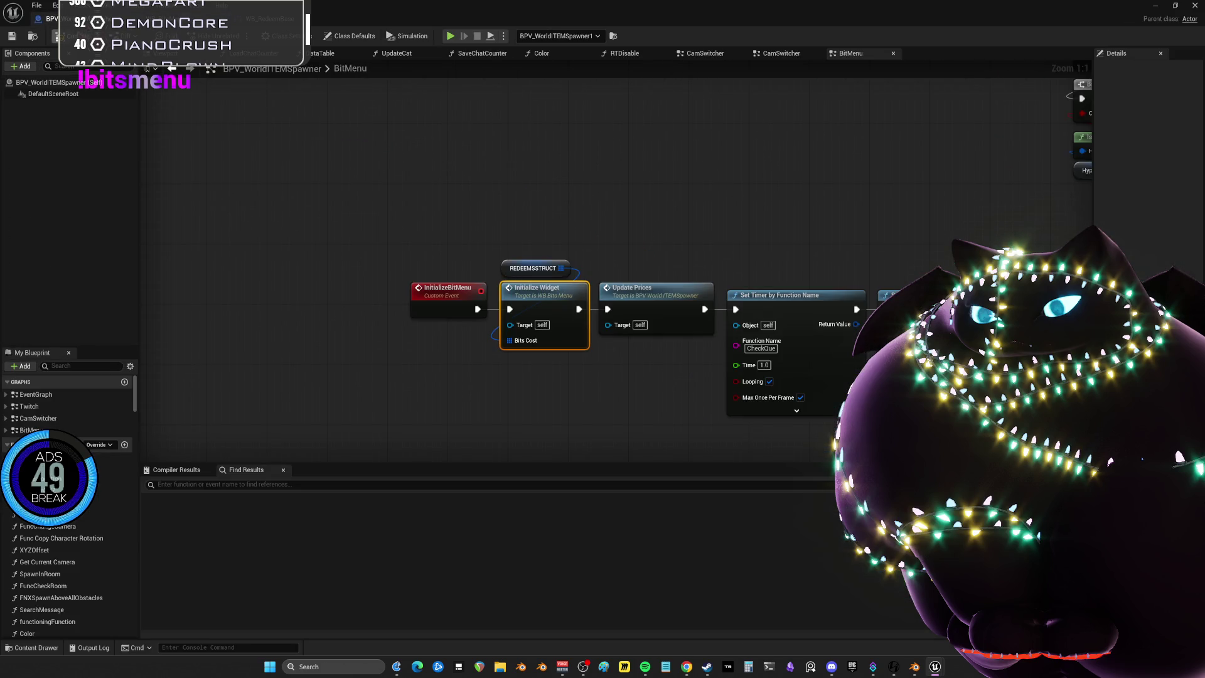
# Compile, then promote Initialize Widget's Target pin to a variable named CurrentWidget
pyautogui.press('F7')
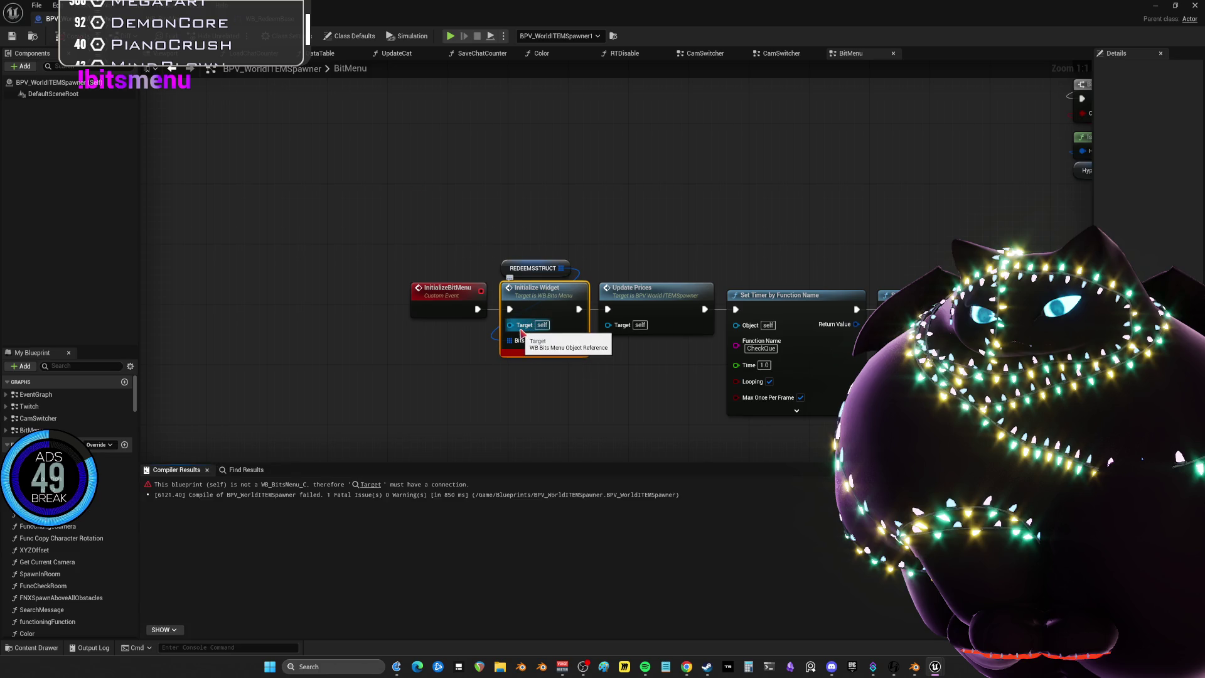
pyautogui.rightClick(521, 333)
pyautogui.click(530, 353)
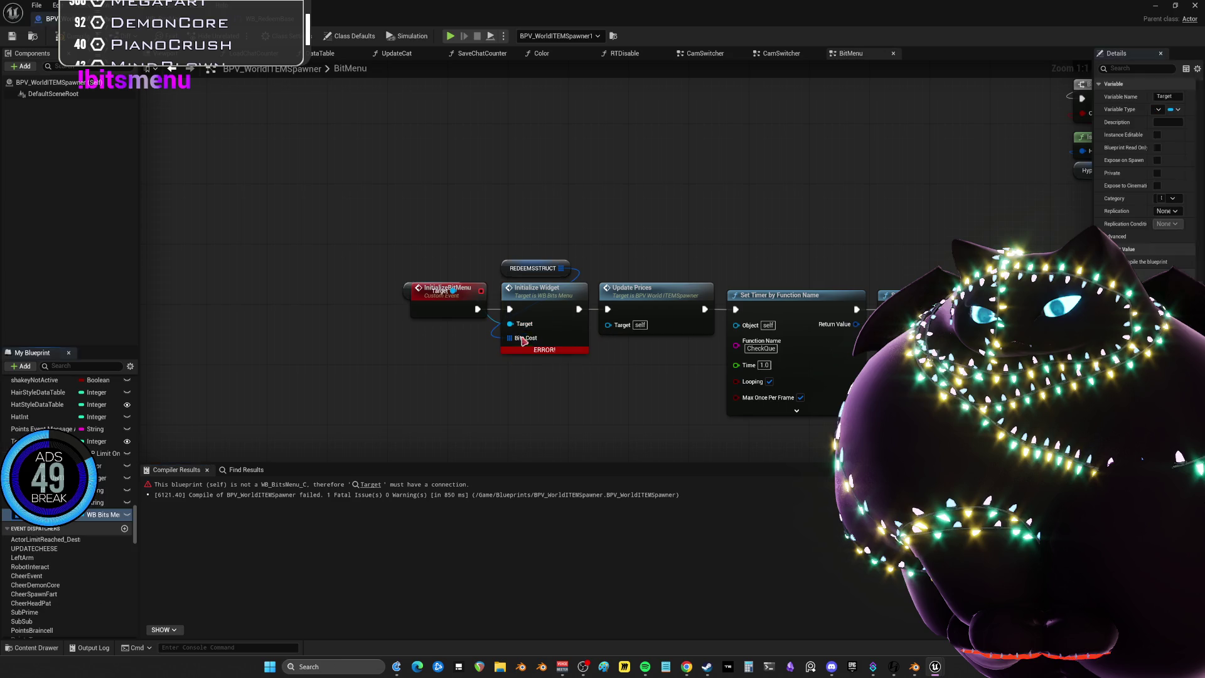
pyautogui.moveTo(433, 291)
pyautogui.mouseDown()
pyautogui.moveTo(468, 227)
pyautogui.moveTo(522, 238)
pyautogui.mouseUp()
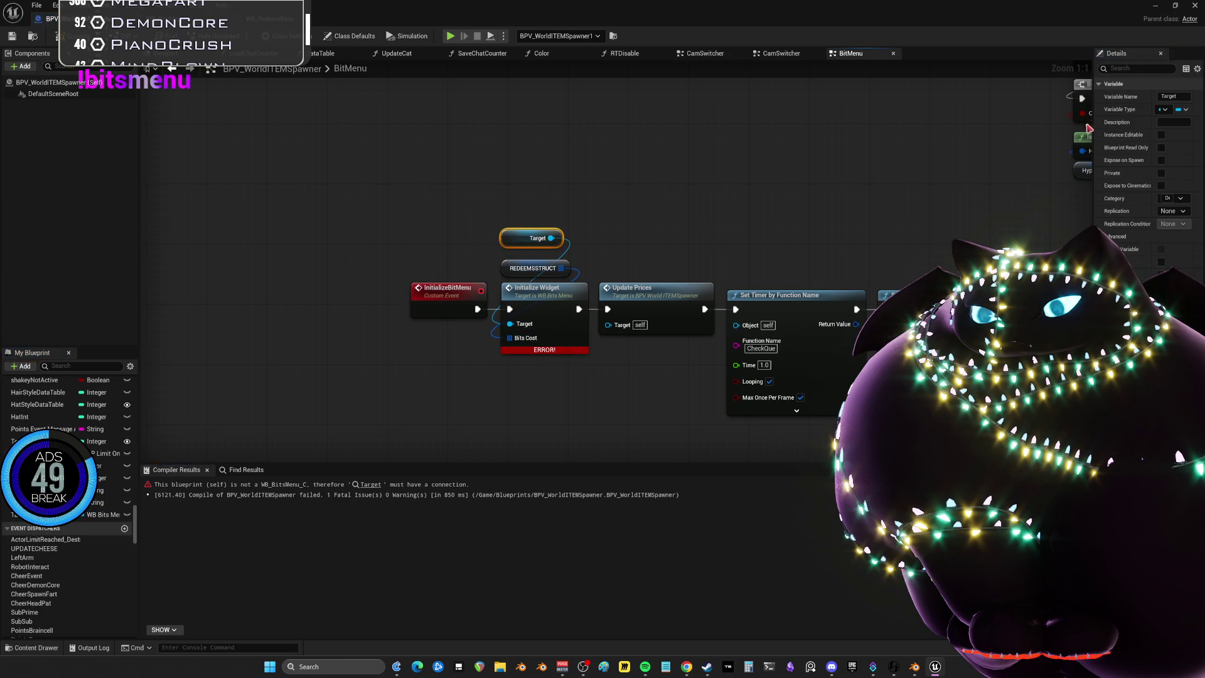
pyautogui.click(1168, 96)
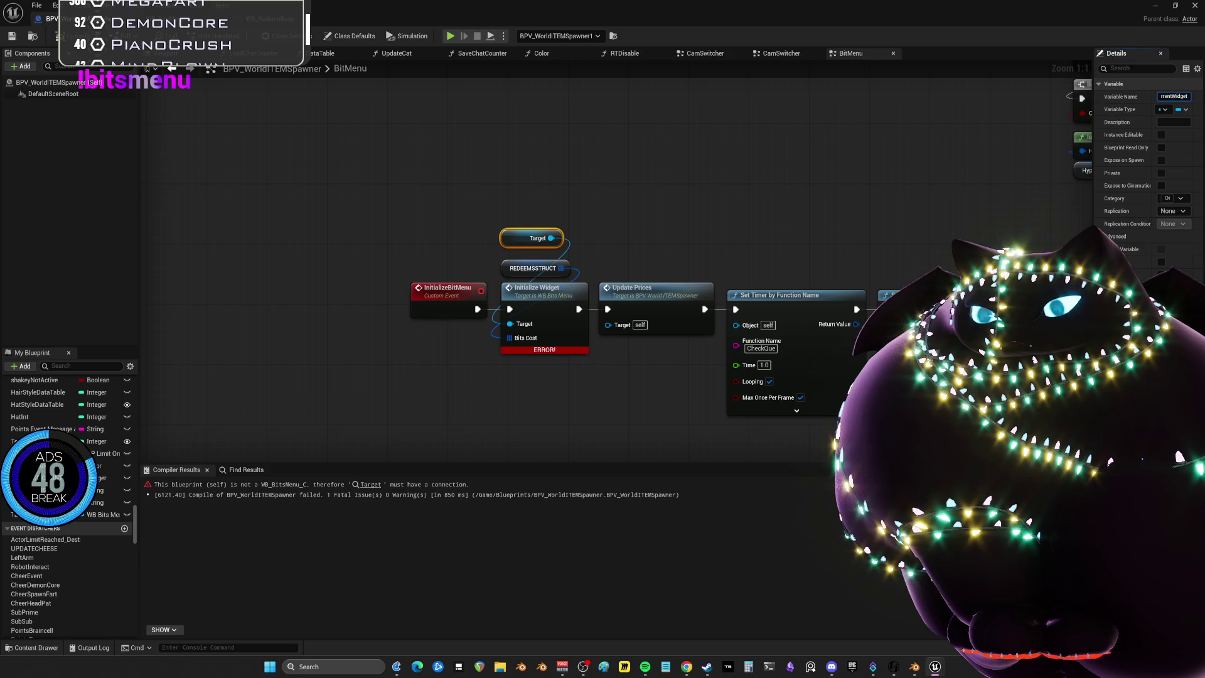
pyautogui.press('Return')
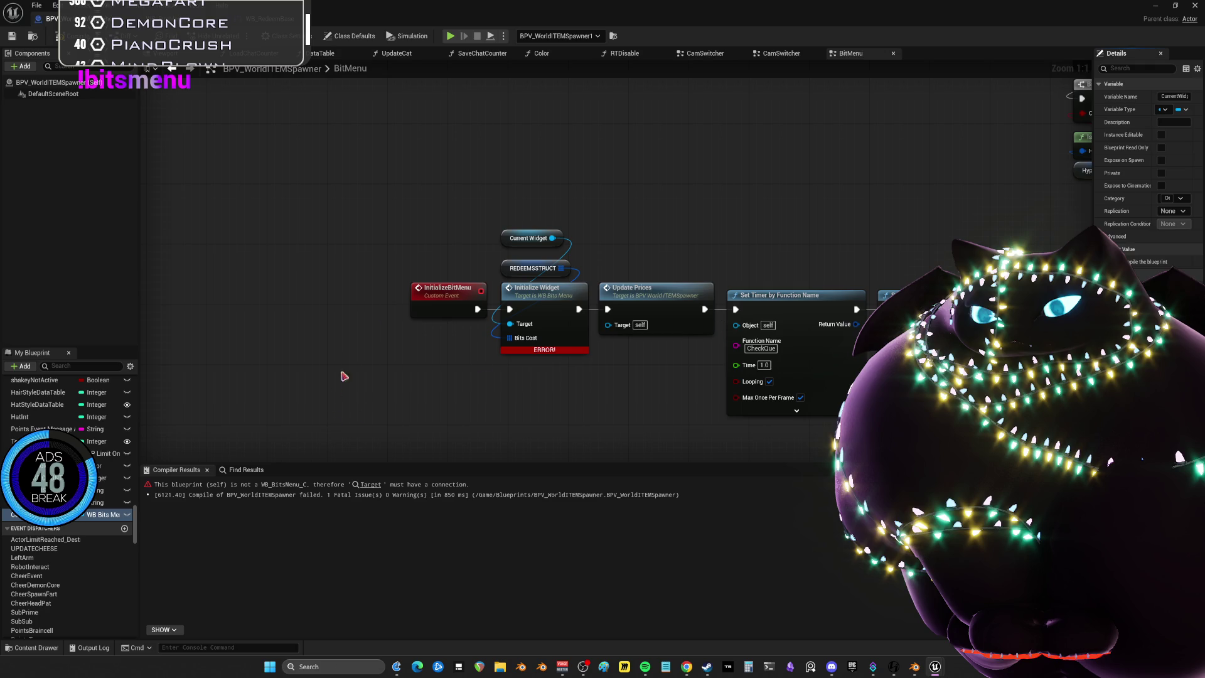
# Discard an extra SET Current Widget node and recompile the blueprint
pyautogui.moveTo(94, 514)
pyautogui.mouseDown()
pyautogui.moveTo(462, 202)
pyautogui.moveTo(481, 164)
pyautogui.mouseUp()
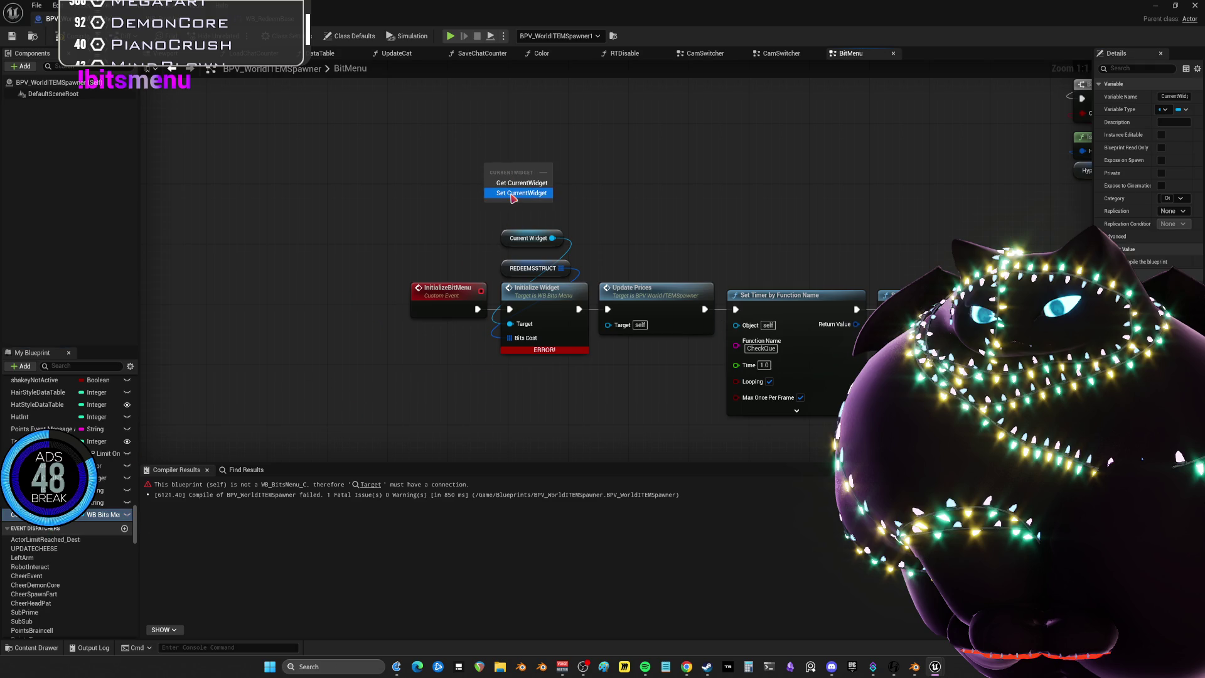
pyautogui.press('Delete')
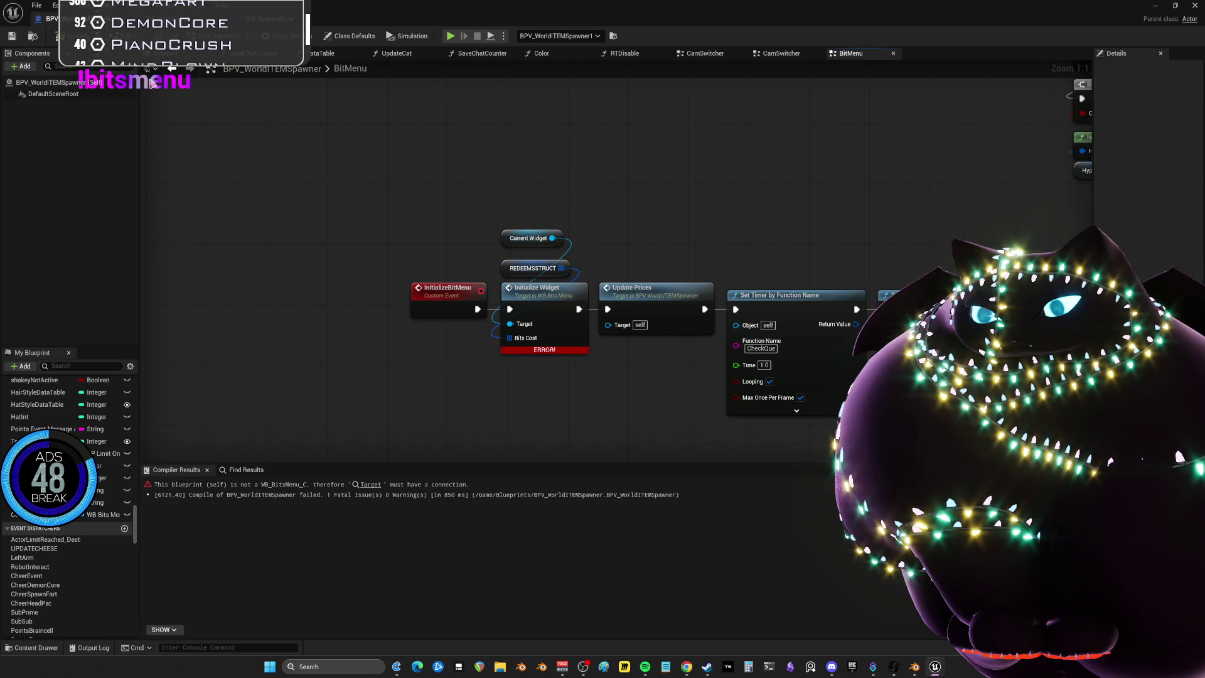
pyautogui.press('F7')
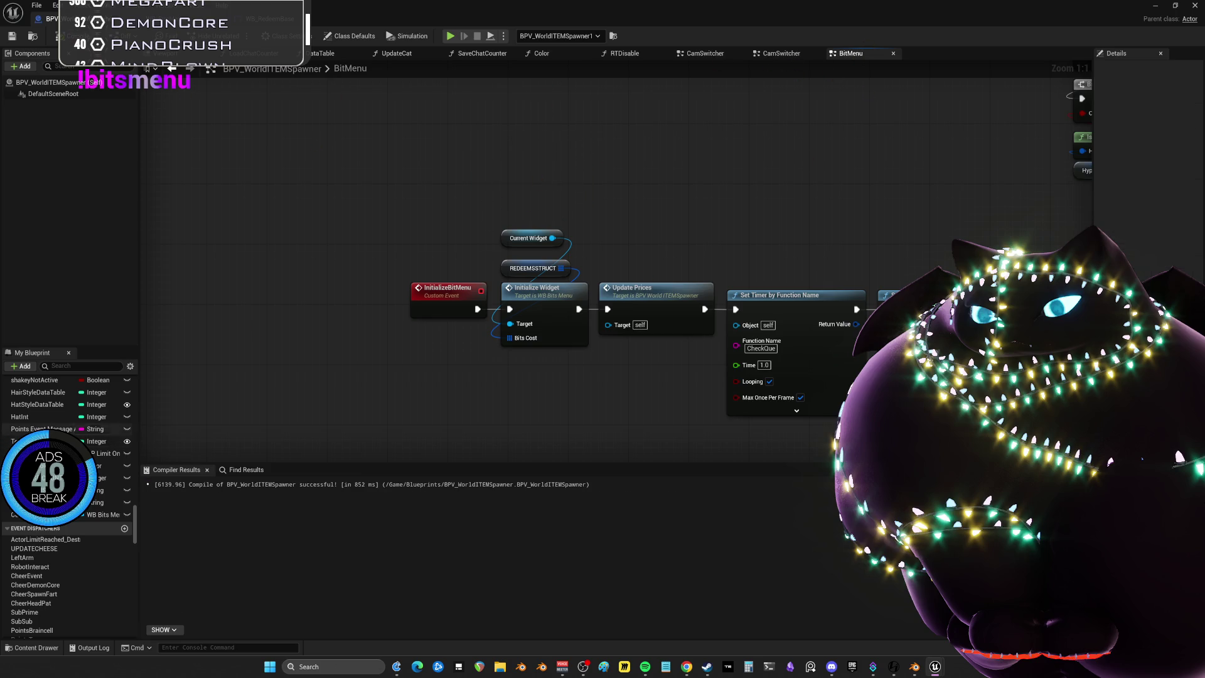
pyautogui.scroll(5, 69, 502)
pyautogui.scroll(10, 69, 502)
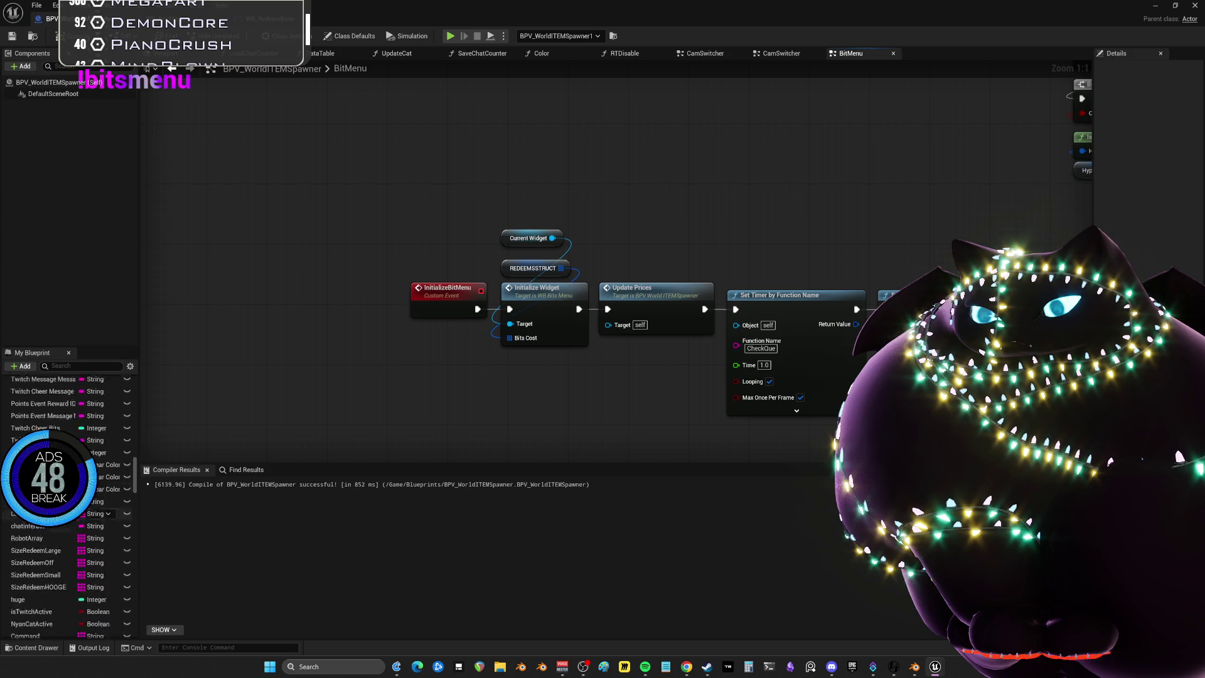
pyautogui.scroll(10, 69, 502)
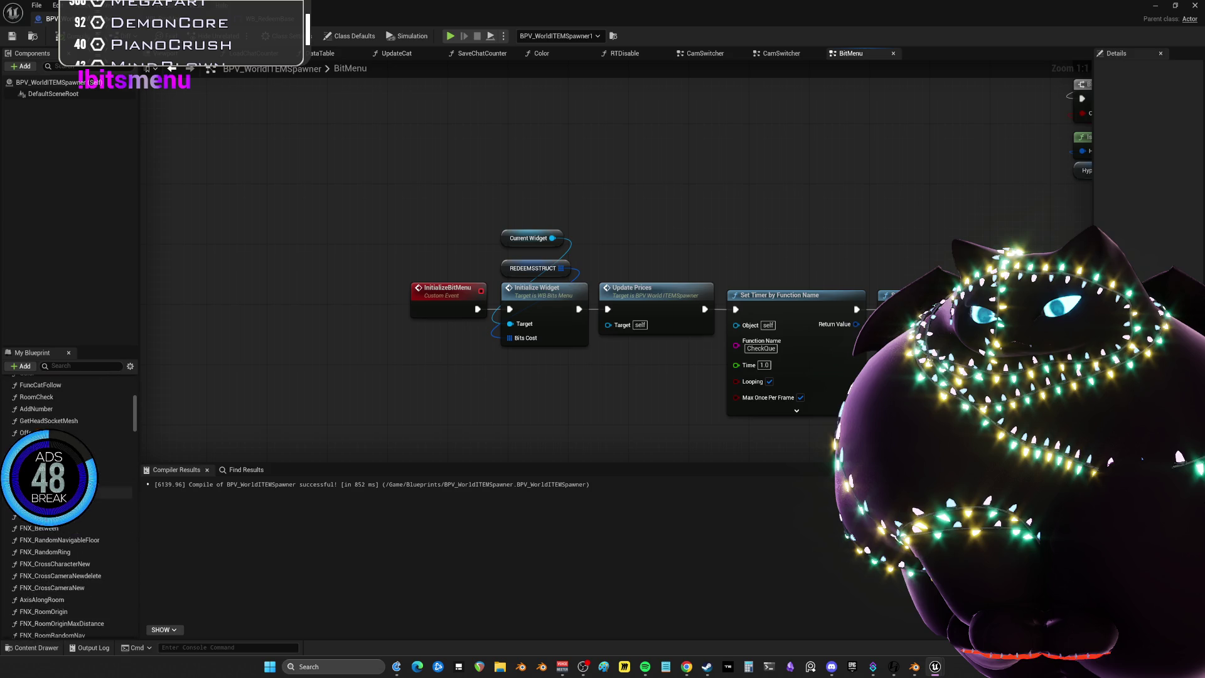
pyautogui.scroll(-8, 816, 439)
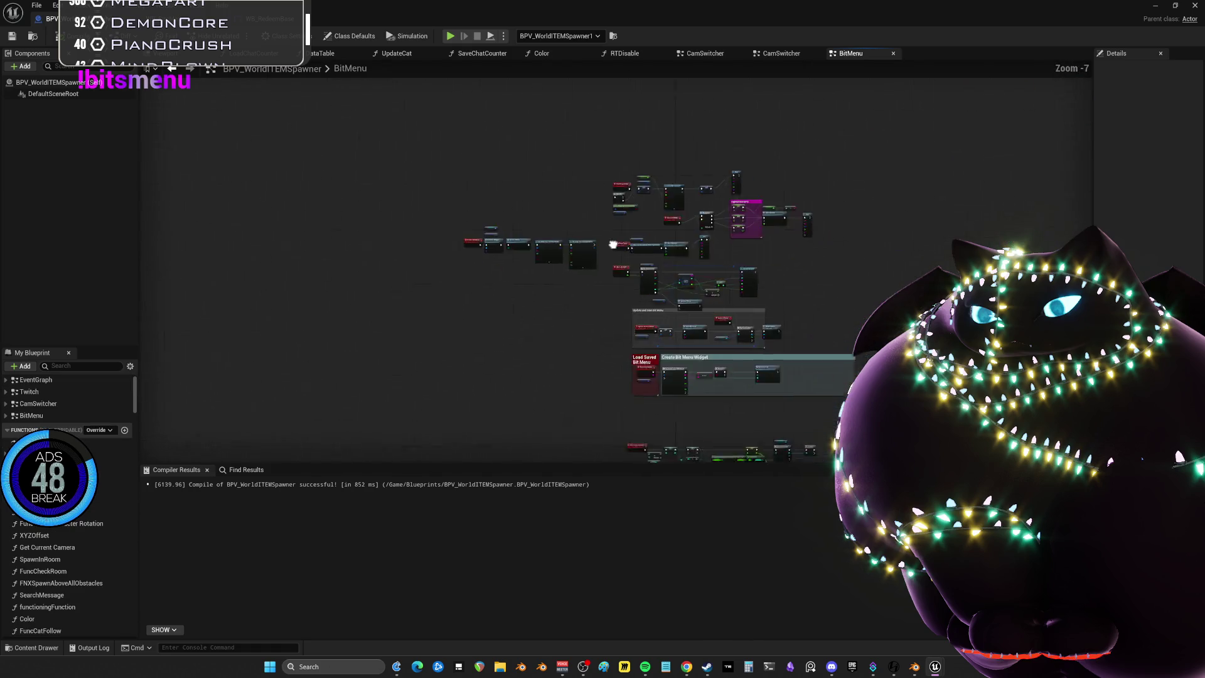
pyautogui.scroll(-5, 824, 472)
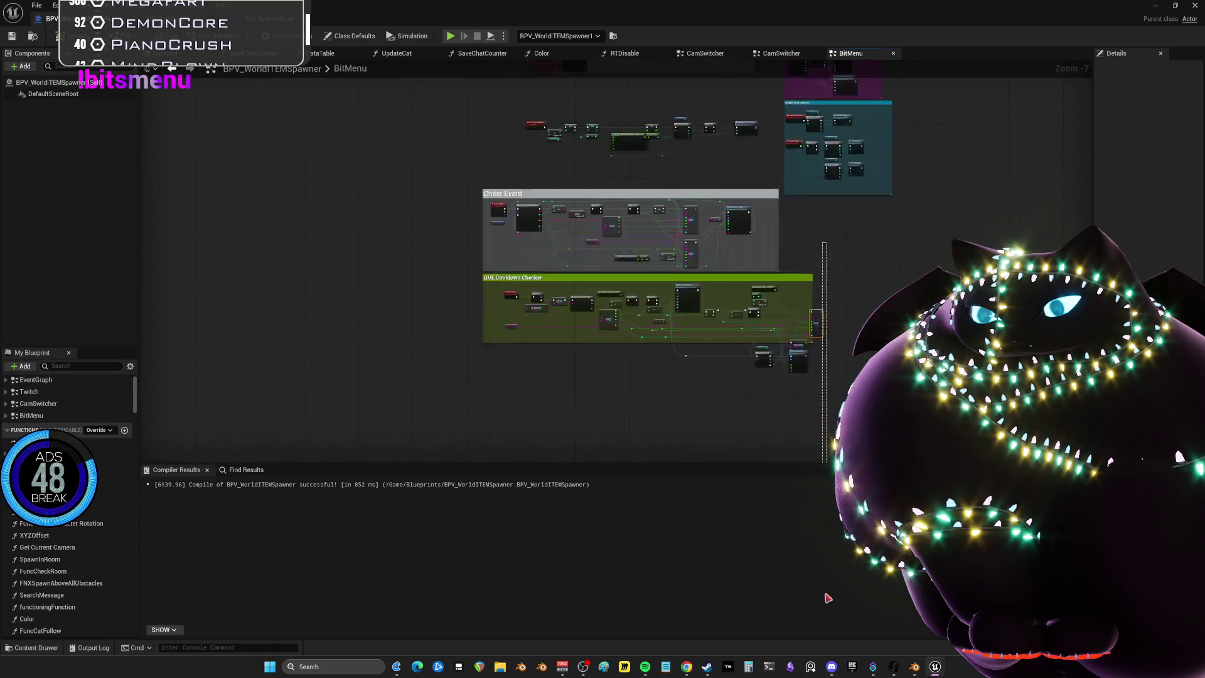
pyautogui.moveTo(832, 463); pyautogui.dragTo(816, 612)
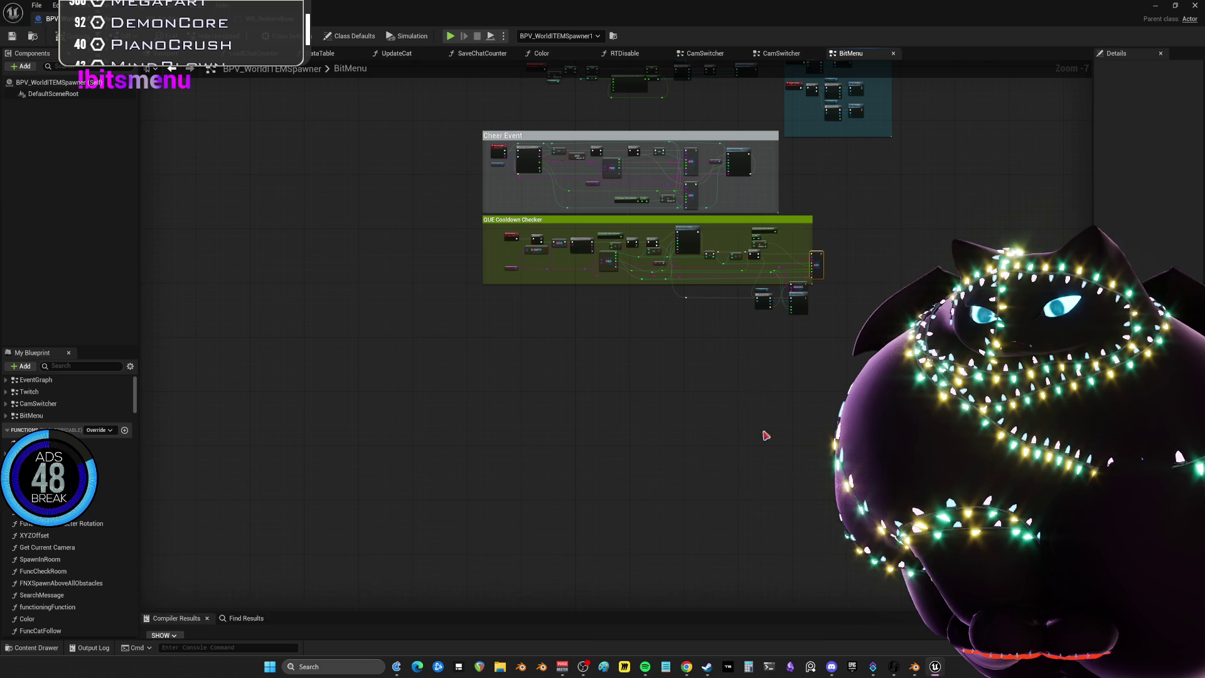
pyautogui.scroll(5, 704, 318)
pyautogui.moveTo(704, 318); pyautogui.dragTo(747, 406)
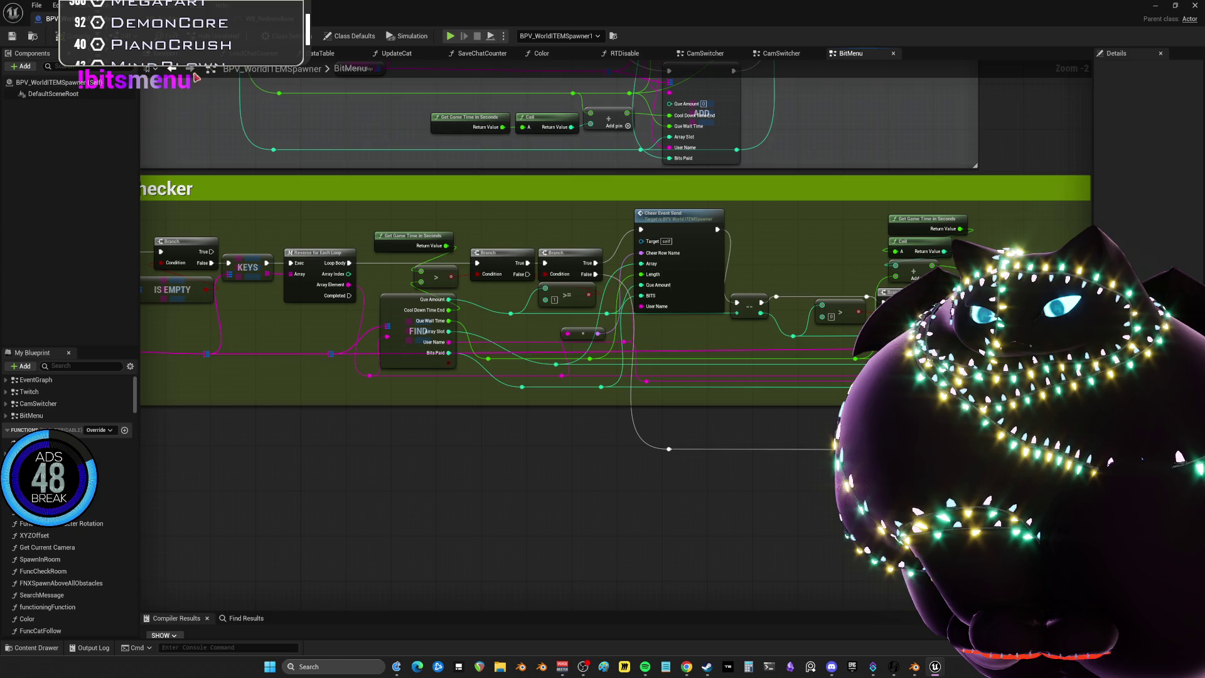
pyautogui.scroll(-1, 813, 262)
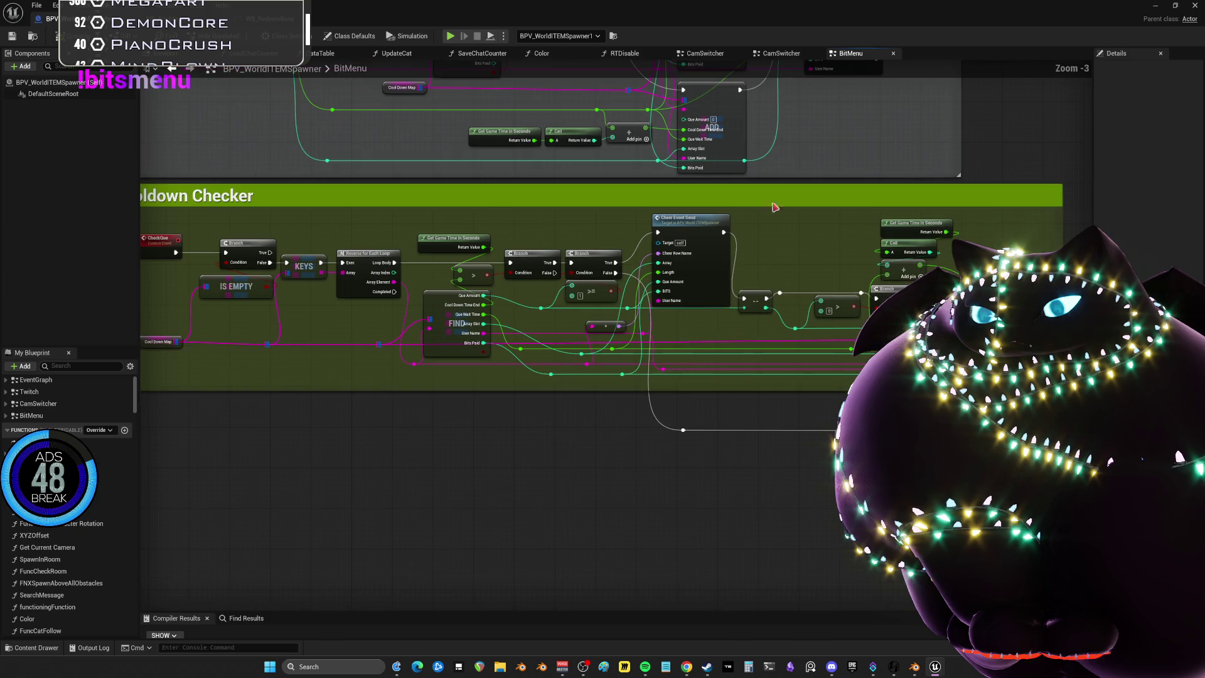
pyautogui.moveTo(721, 99); pyautogui.dragTo(777, 337)
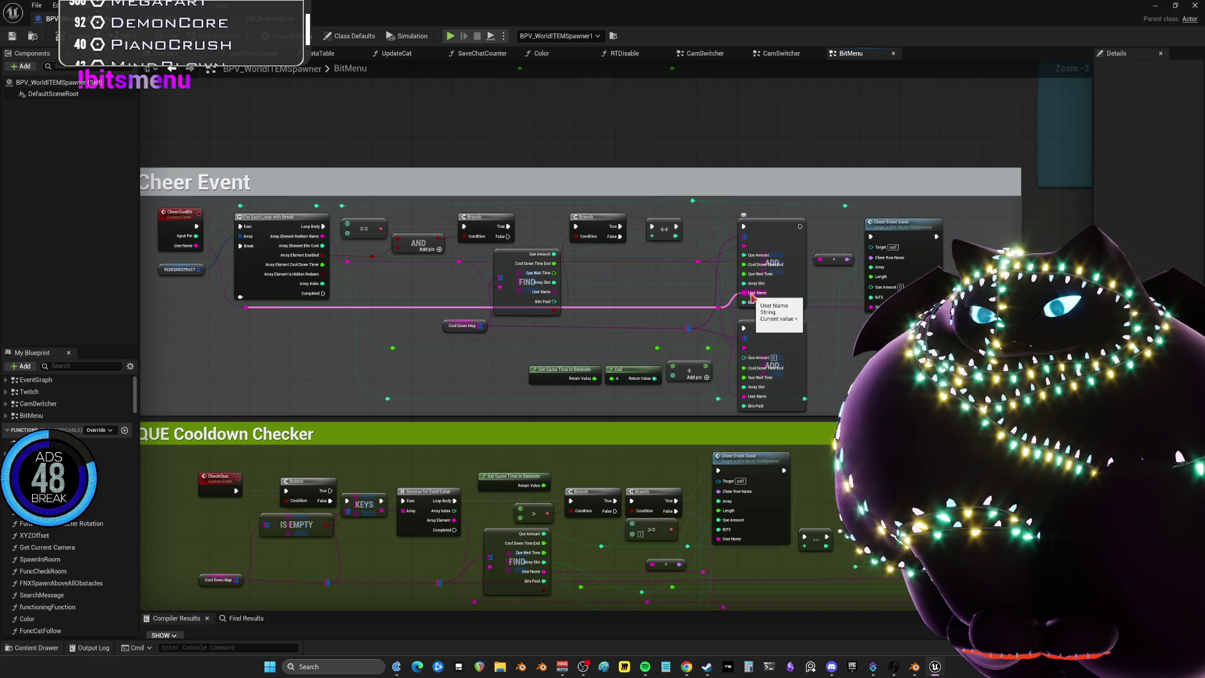
pyautogui.scroll(-3, 752, 296)
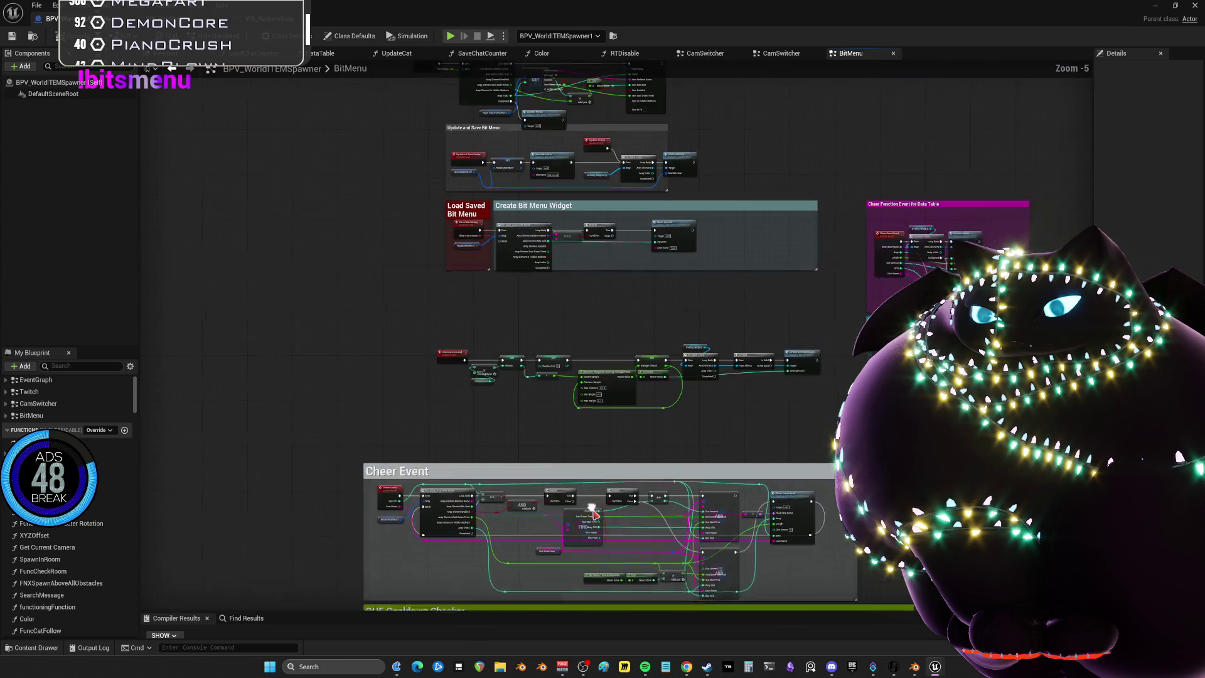
pyautogui.scroll(5, 534, 227)
pyautogui.scroll(1, 534, 227)
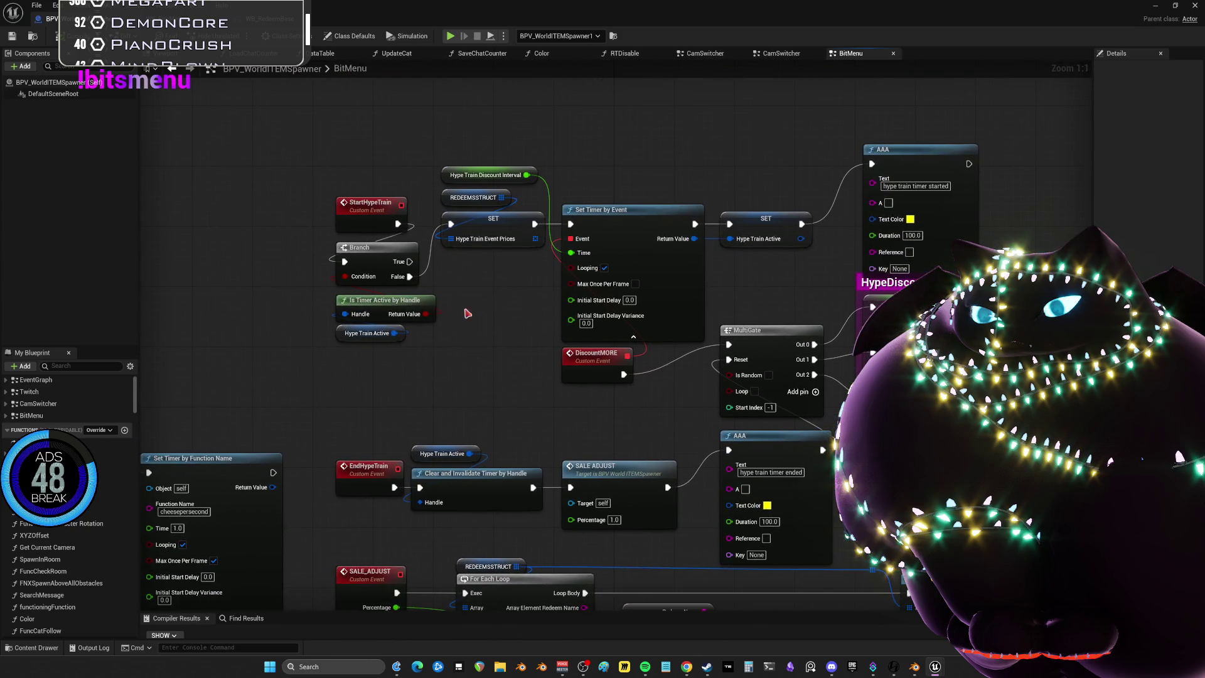
pyautogui.moveTo(303, 113)
pyautogui.mouseDown()
pyautogui.moveTo(552, 342)
pyautogui.moveTo(964, 574)
pyautogui.moveTo(781, 442)
pyautogui.mouseUp()
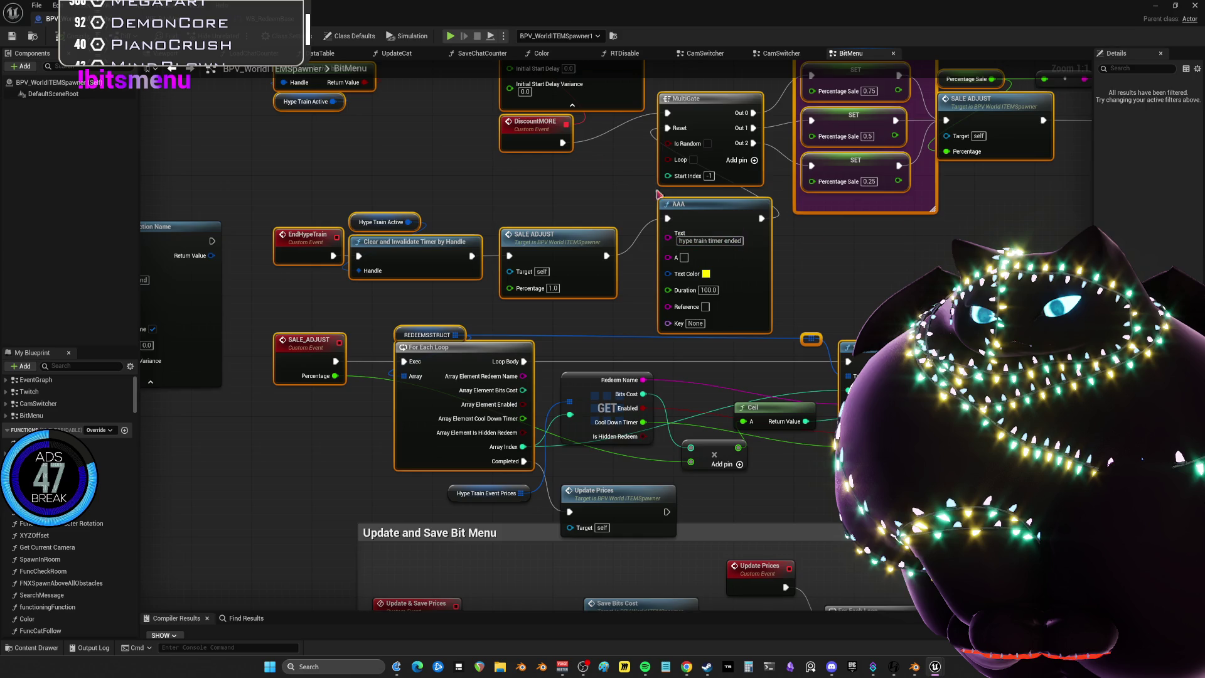
pyautogui.moveTo(607, 204); pyautogui.dragTo(602, 407)
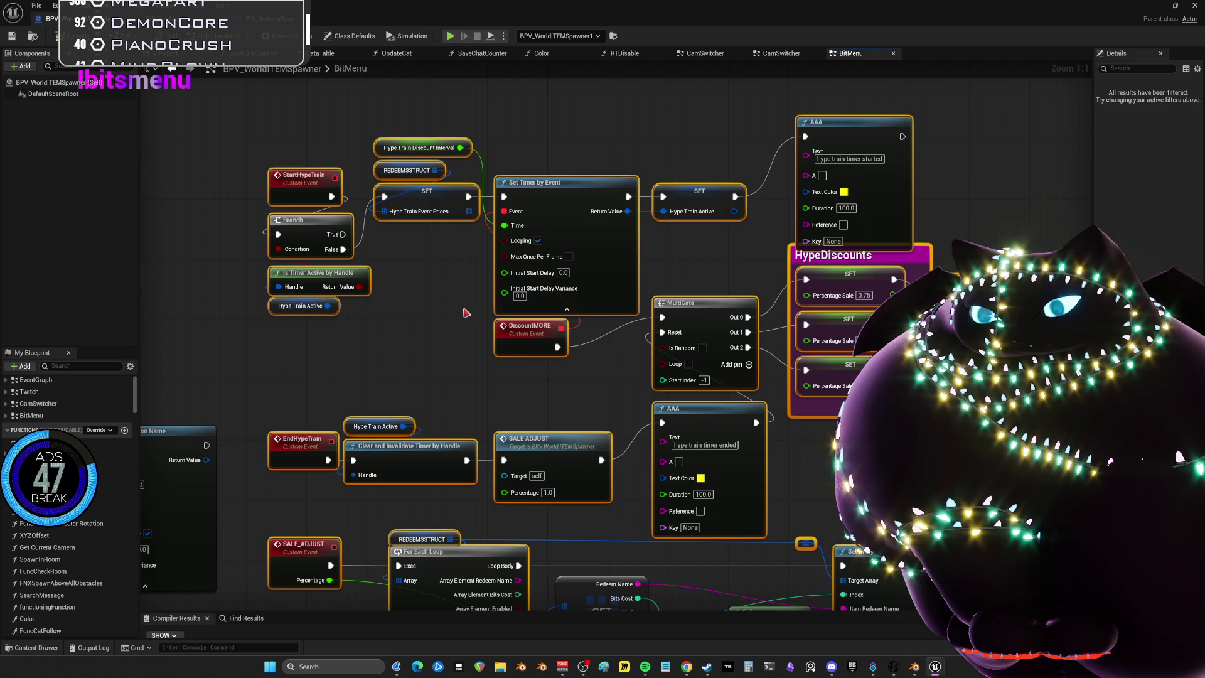
# Add a SET Current Widget node to the CamSwitcher graph beside the RTDisable nodes
pyautogui.doubleClick(36, 405)
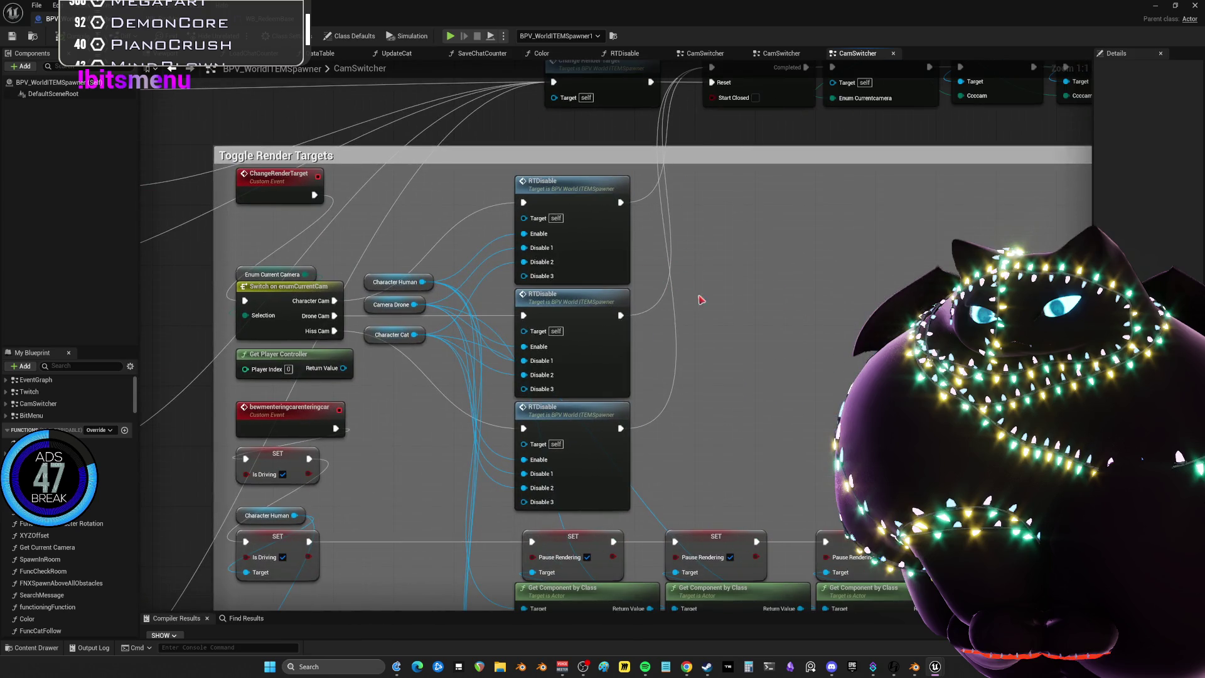
pyautogui.rightClick(680, 264)
pyautogui.write('set current widget')
pyautogui.press('Return')
pyautogui.moveTo(733, 239); pyautogui.dragTo(748, 254)
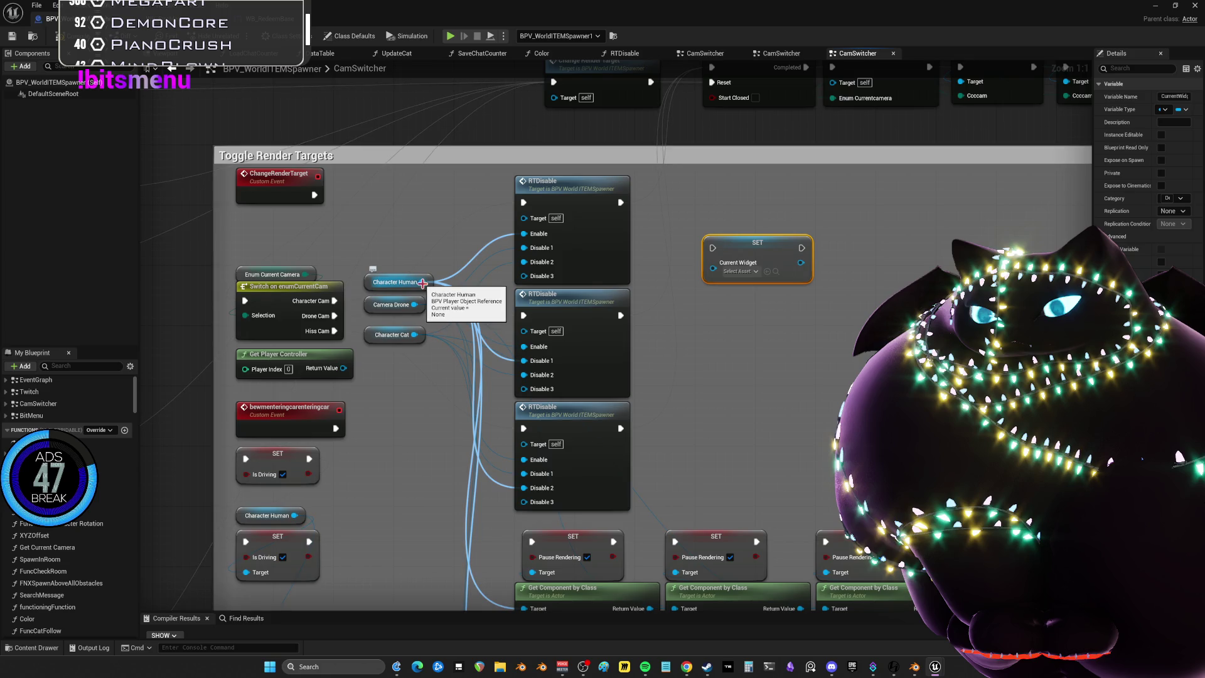
# Browse 'get widget' actions for the Character Human reference without adding one, then reopen the action list
pyautogui.moveTo(424, 283); pyautogui.dragTo(725, 329)
pyautogui.write('get widg')
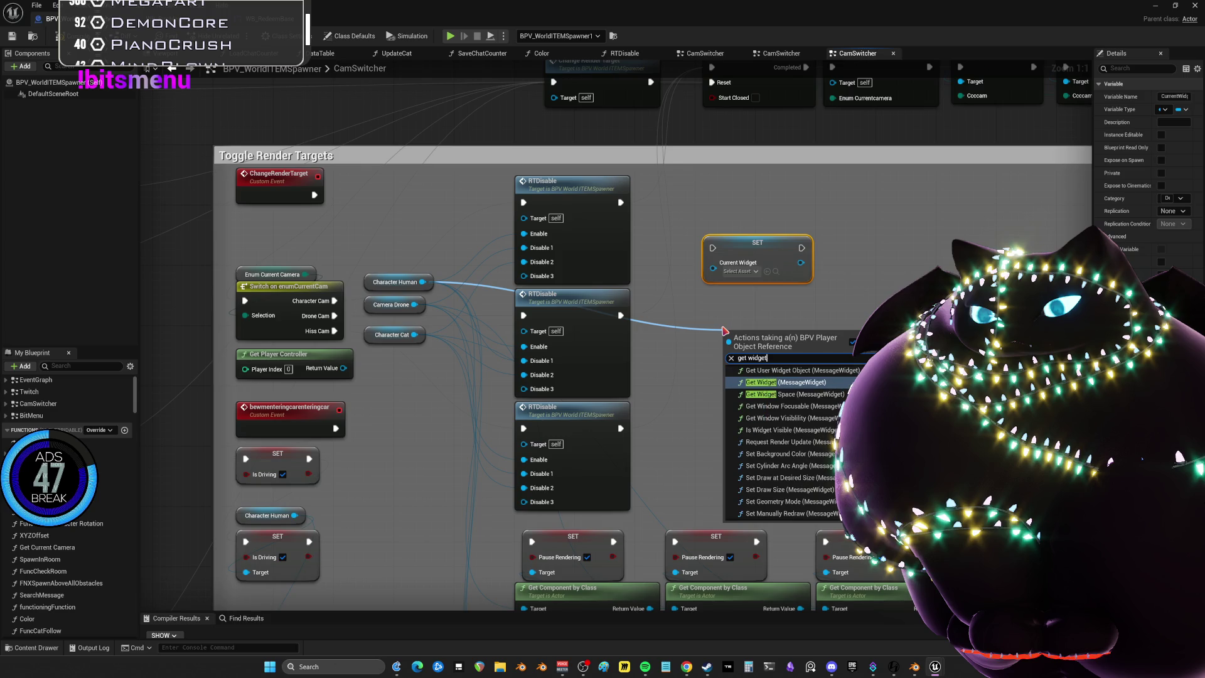
pyautogui.write('et')
pyautogui.scroll(-2, 785, 440)
pyautogui.scroll(-5, 791, 452)
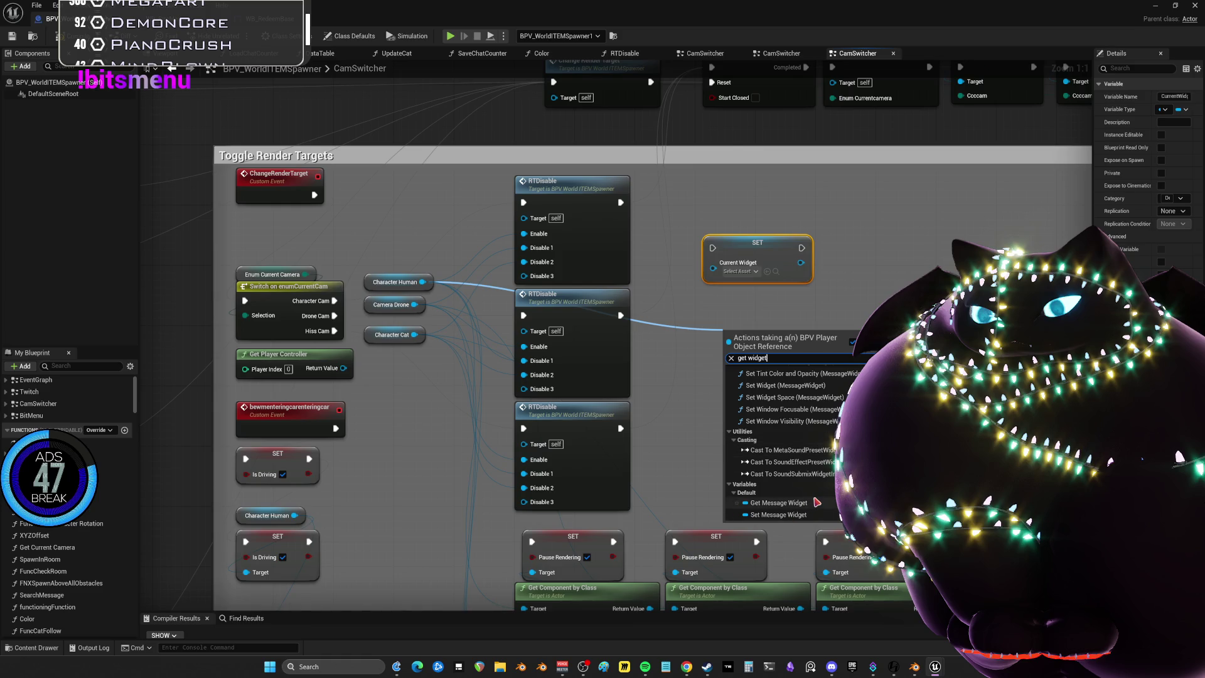
pyautogui.scroll(6, 815, 502)
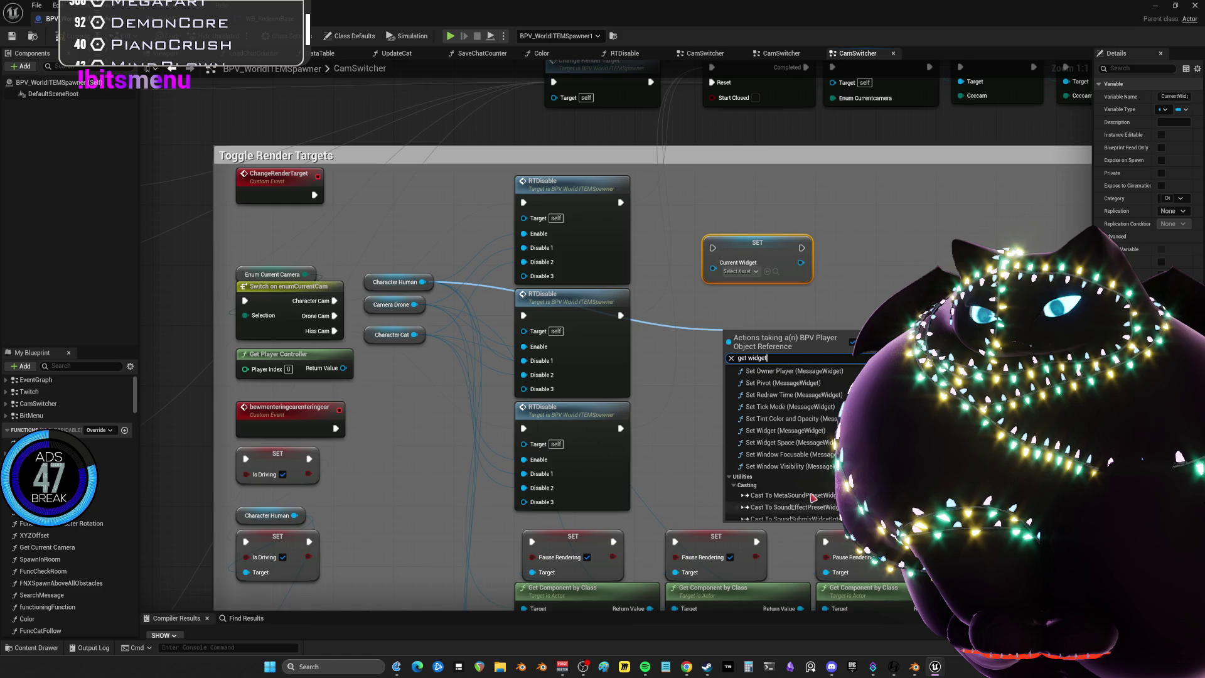
pyautogui.press('Escape')
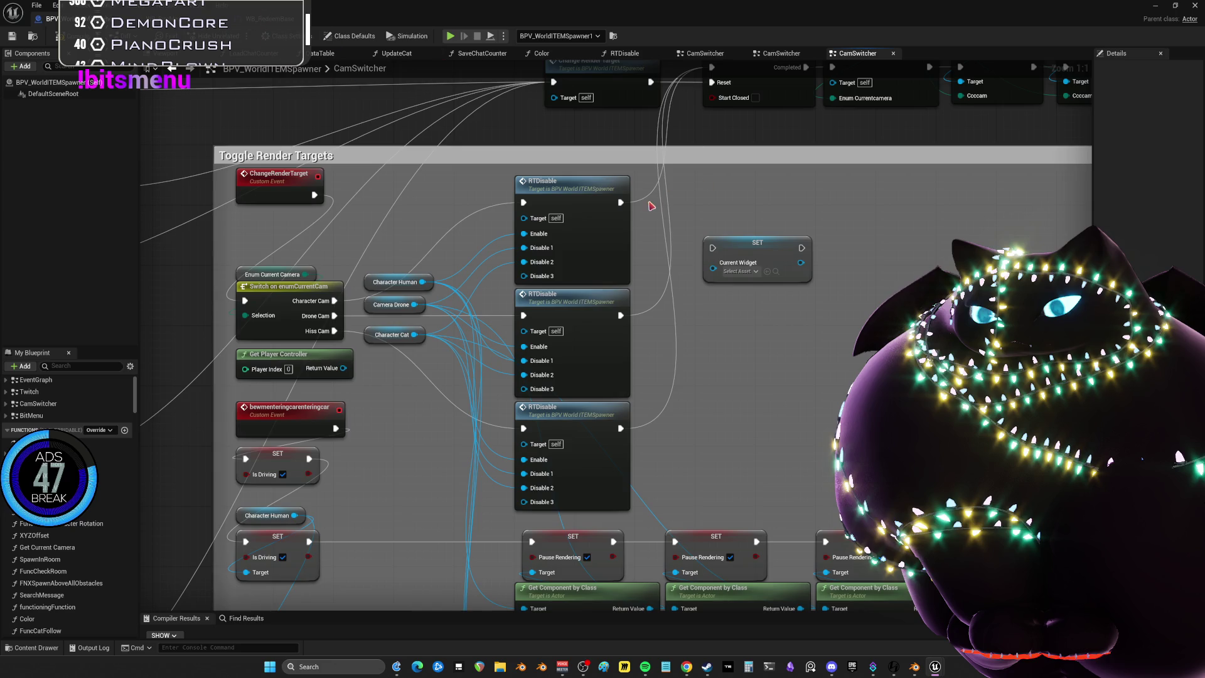
pyautogui.rightClick(709, 335)
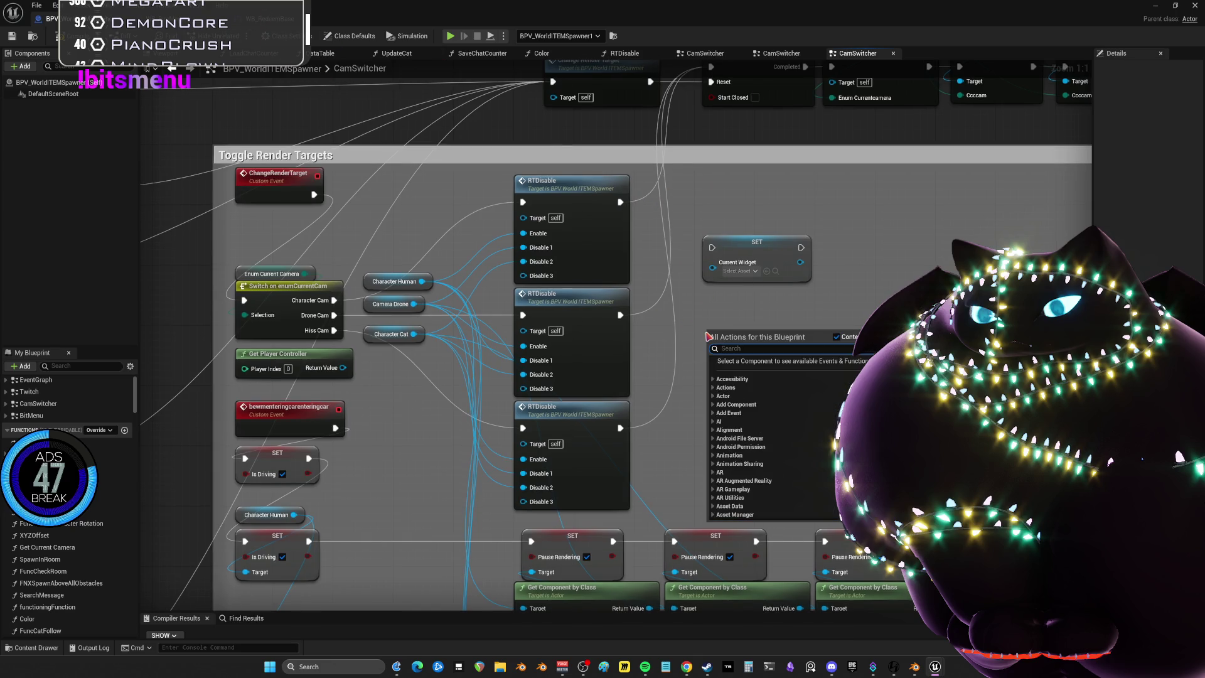
# Add an unset Create Widget node via 'create widg' and restore the blueprint editor to a floating window
pyautogui.write('create widg')
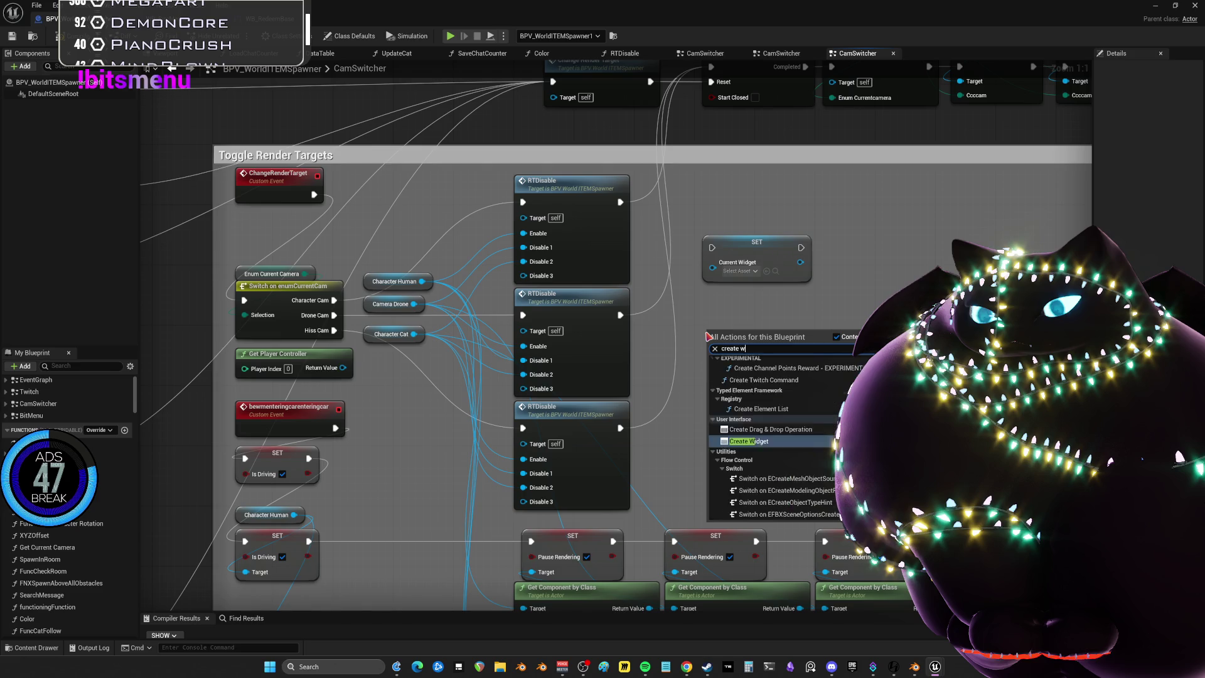
pyautogui.click(762, 374)
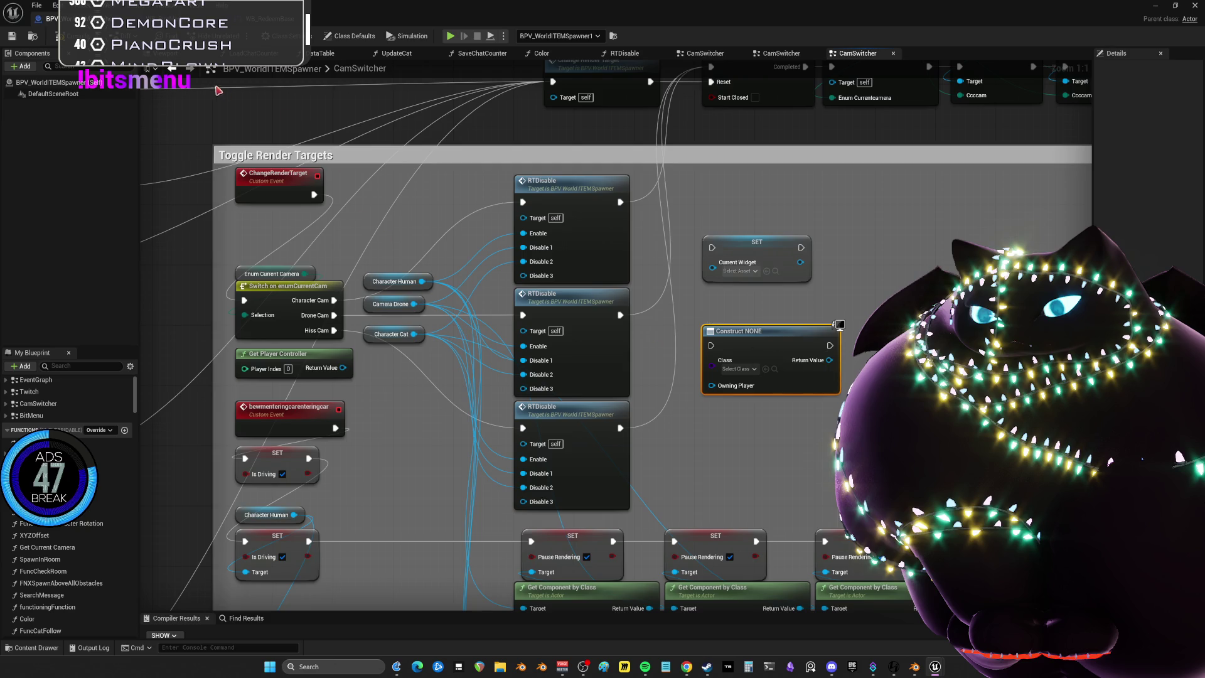
pyautogui.click(54, 94)
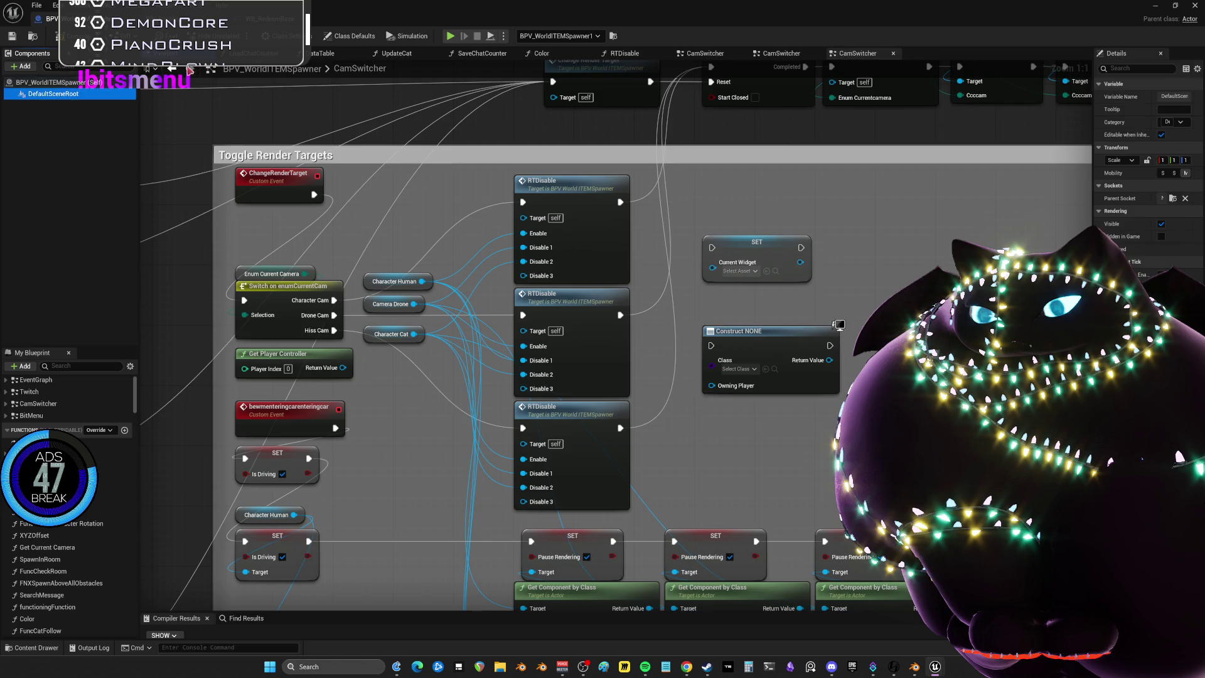
pyautogui.press('super+Down')
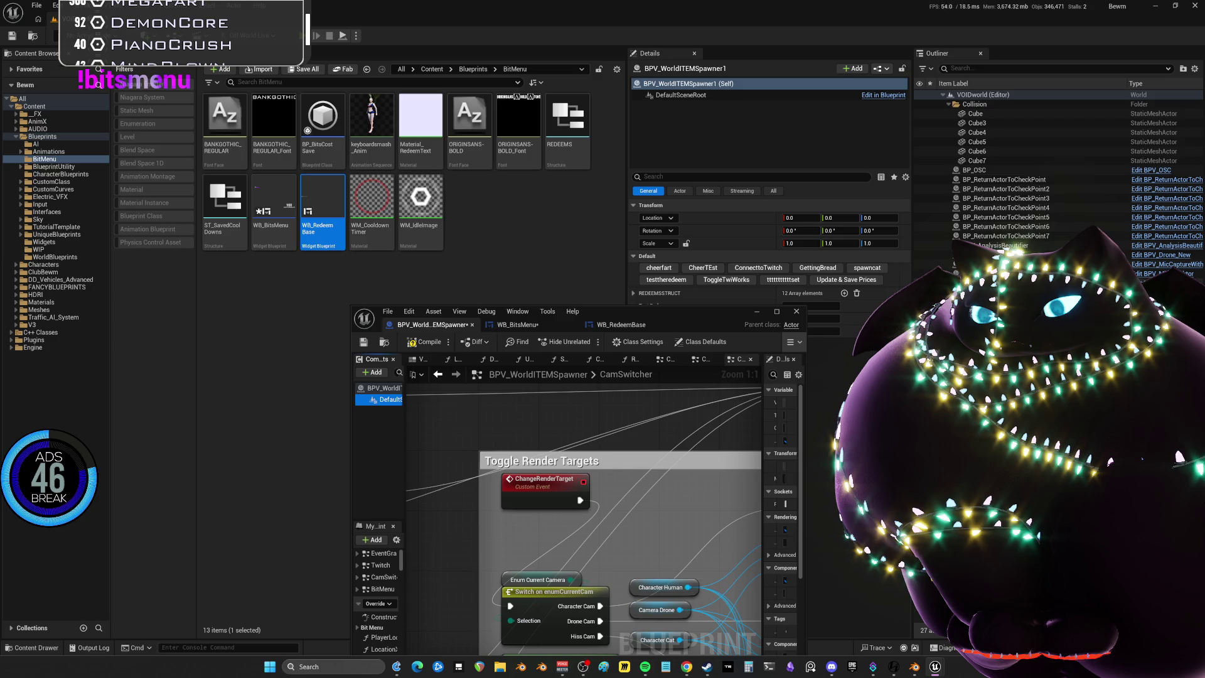
# Show BPV_Drone_New's viewport with OWLCapture selected and a widened Details panel scrolled to its capture settings
pyautogui.click(567, 350)
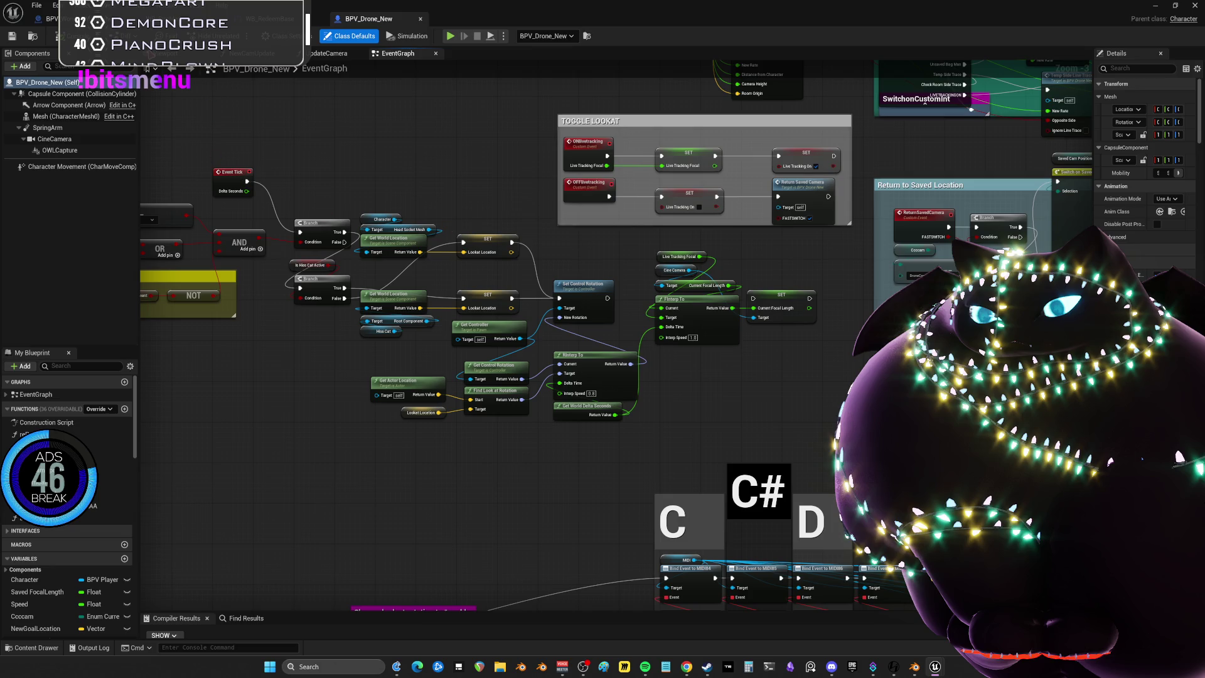
pyautogui.click(154, 55)
pyautogui.click(59, 151)
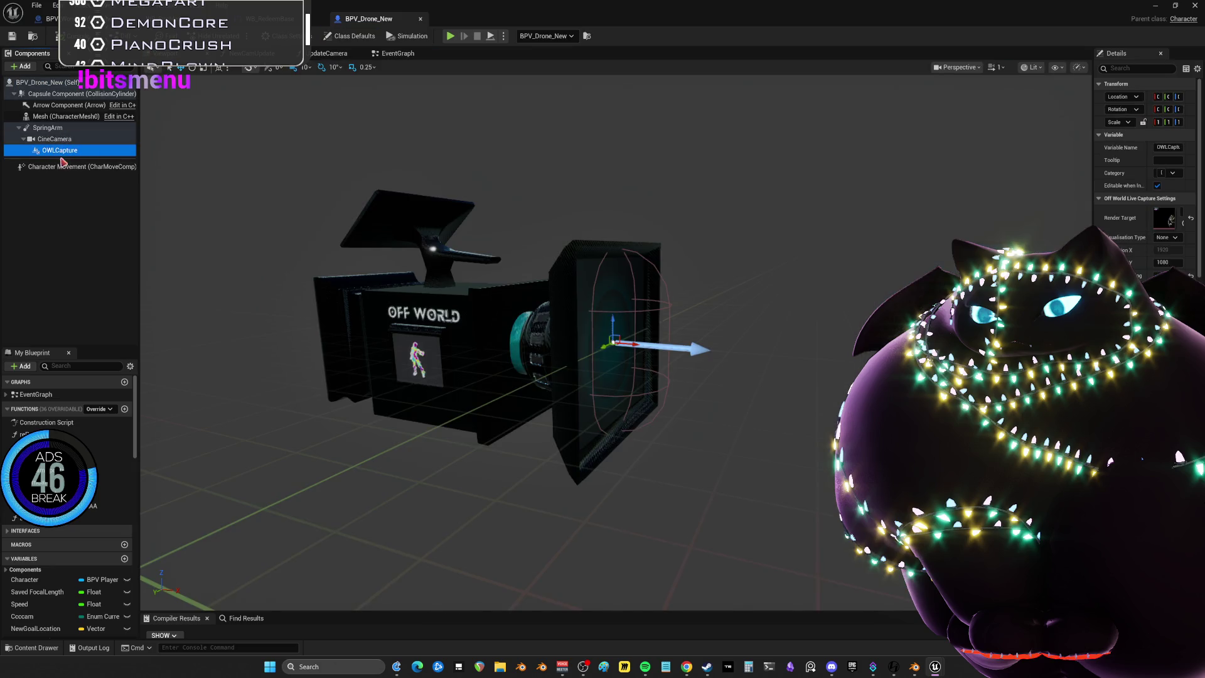
pyautogui.moveTo(1093, 277); pyautogui.dragTo(680, 277)
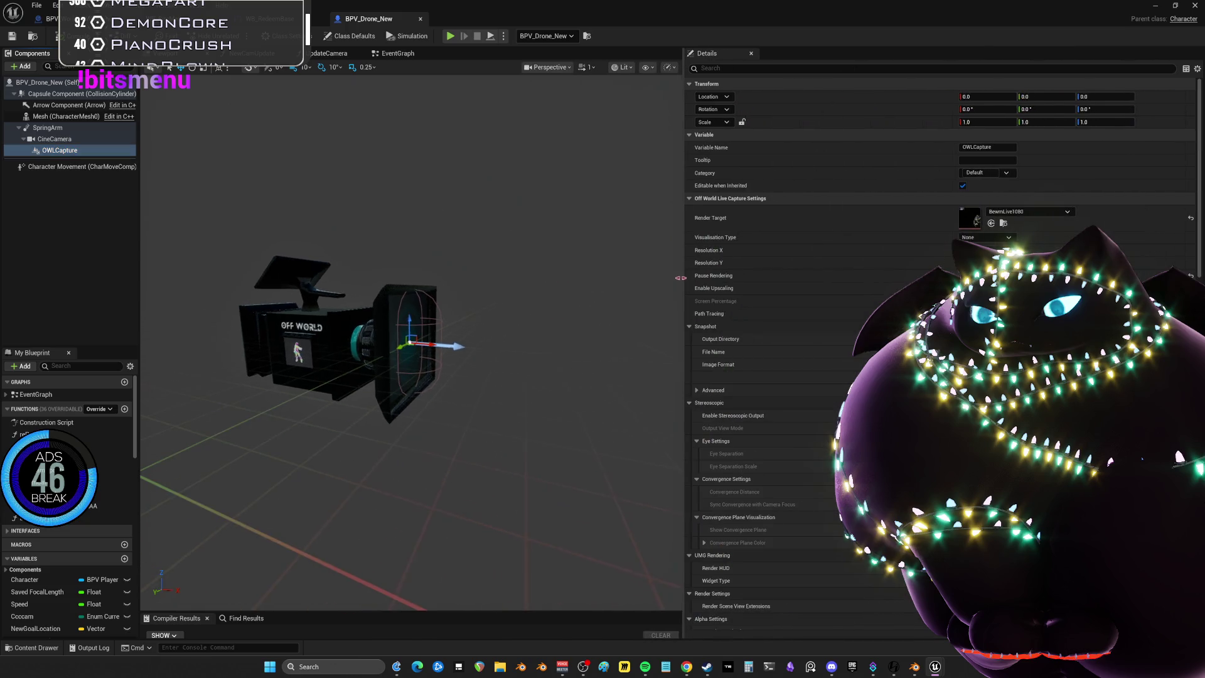
pyautogui.scroll(-5, 868, 228)
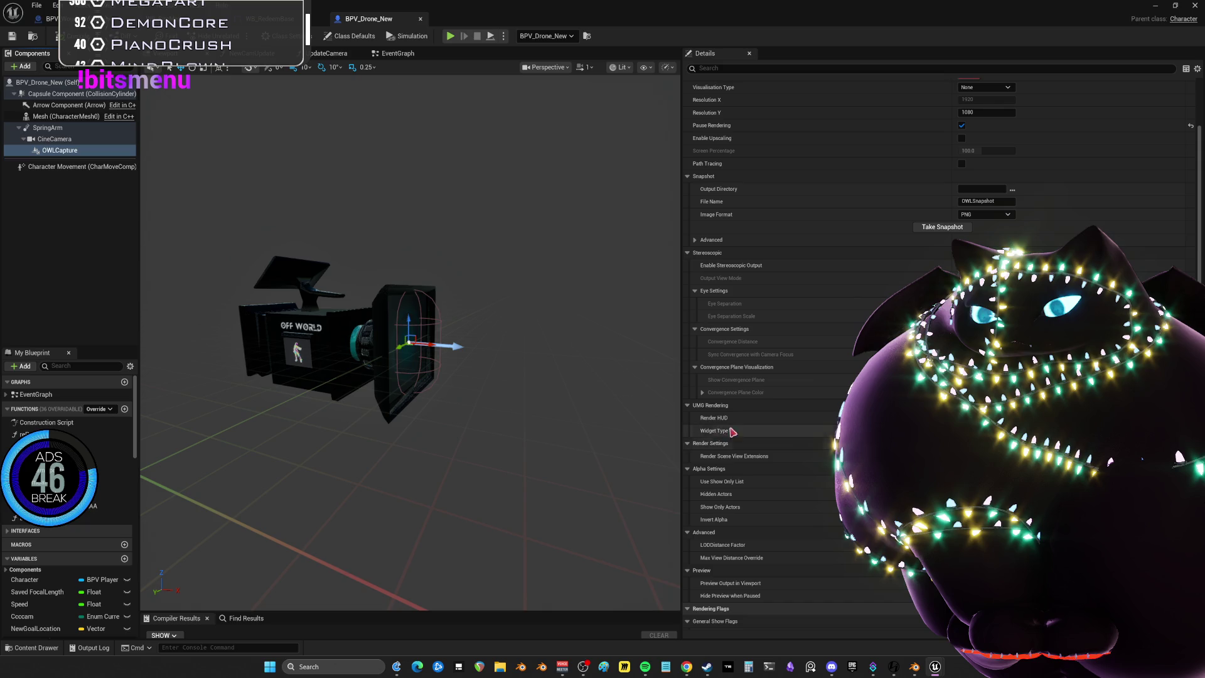
pyautogui.click(398, 53)
# Add a SET Widget Type node on the OWLCapture getter, set it to WB Bits Menu, and arrange both nodes
pyautogui.write('umg wi')
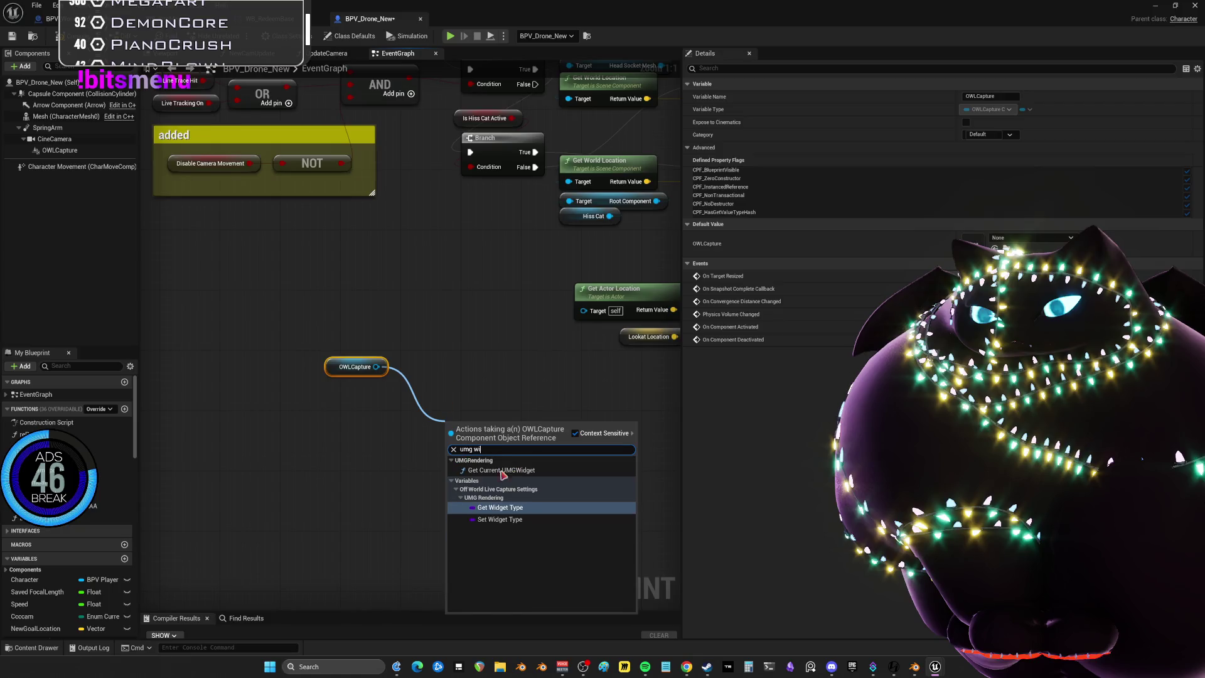
pyautogui.click(507, 519)
pyautogui.moveTo(478, 461); pyautogui.dragTo(464, 414)
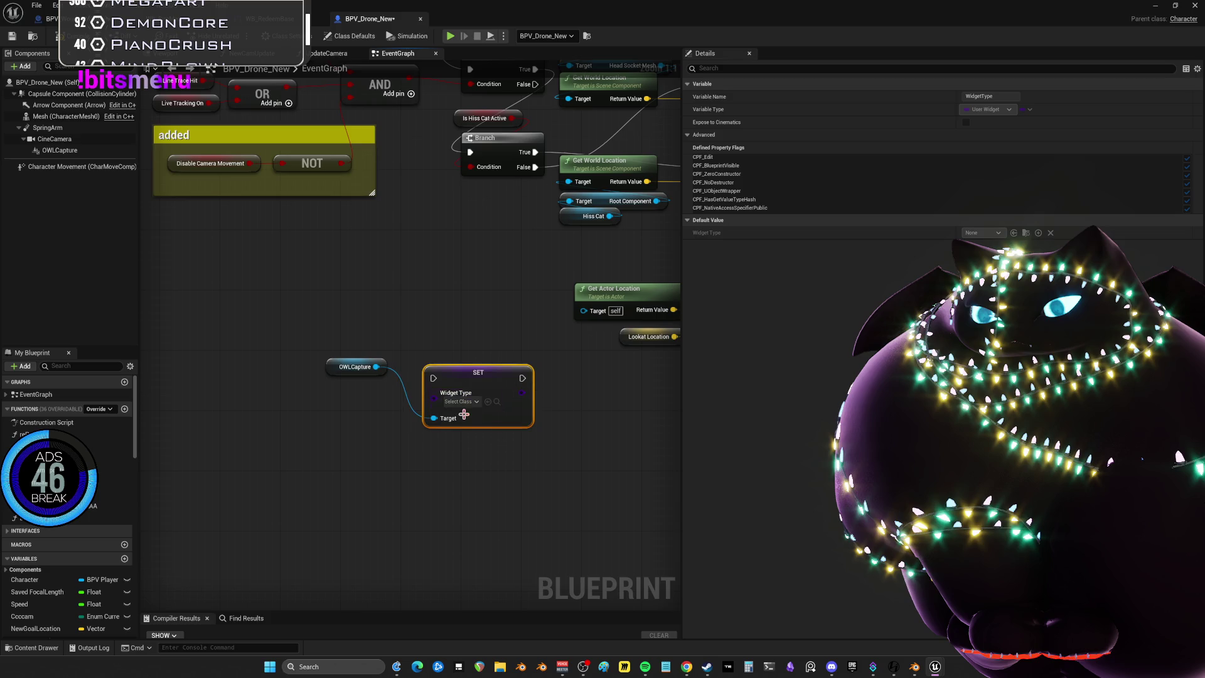
pyautogui.click(474, 401)
pyautogui.click(467, 433)
pyautogui.moveTo(481, 373); pyautogui.dragTo(450, 350)
pyautogui.moveTo(342, 371); pyautogui.dragTo(326, 394)
pyautogui.moveTo(379, 446); pyautogui.dragTo(309, 350)
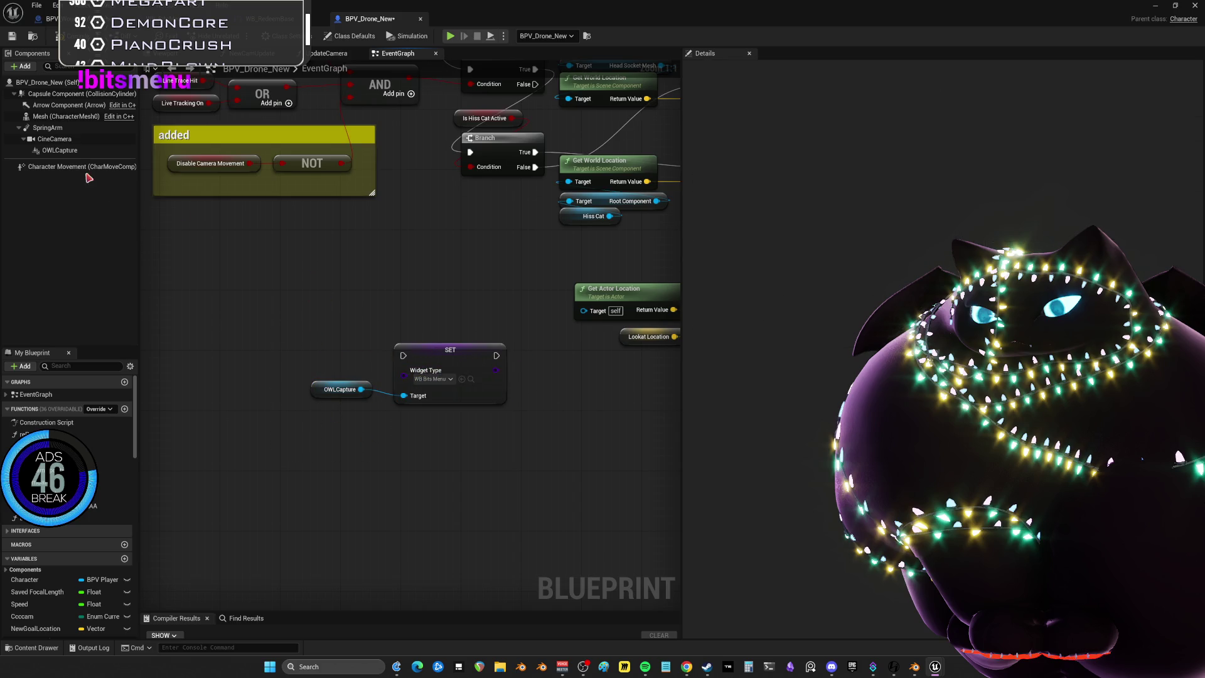
pyautogui.click(69, 151)
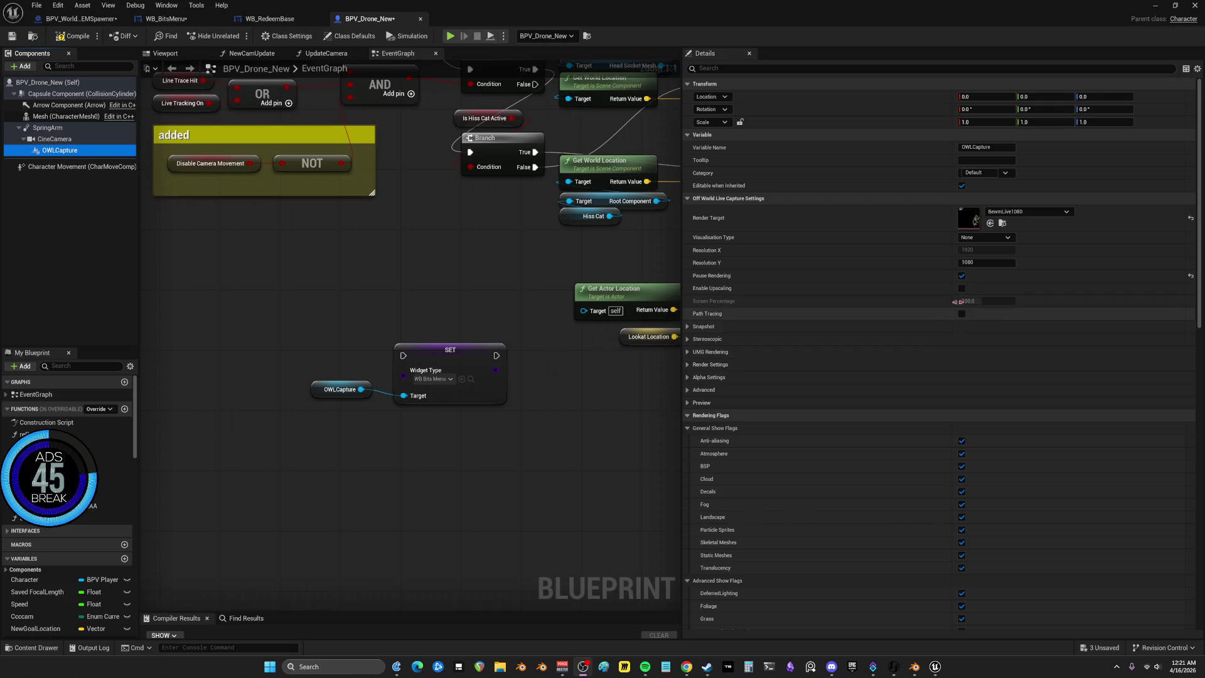
# Expand OWLCapture's UMG Rendering, Render and Alpha settings and keep Widget Type as WB_BitsMenu
pyautogui.click(688, 352)
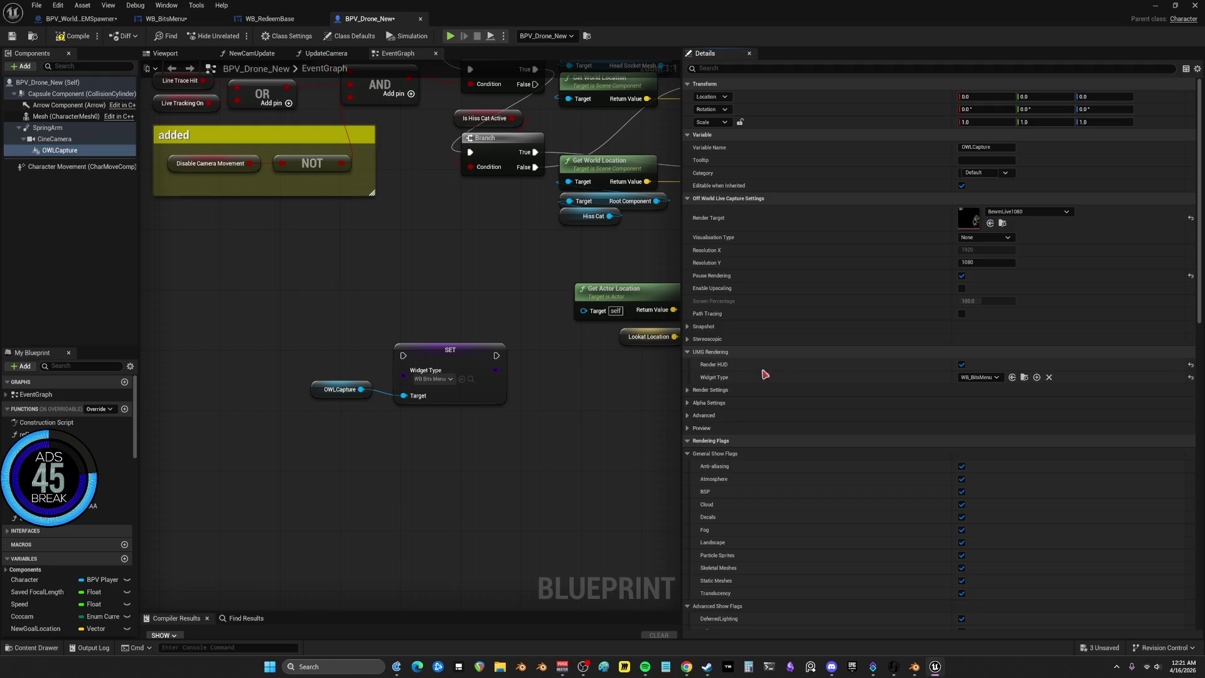
pyautogui.click(688, 390)
pyautogui.click(689, 415)
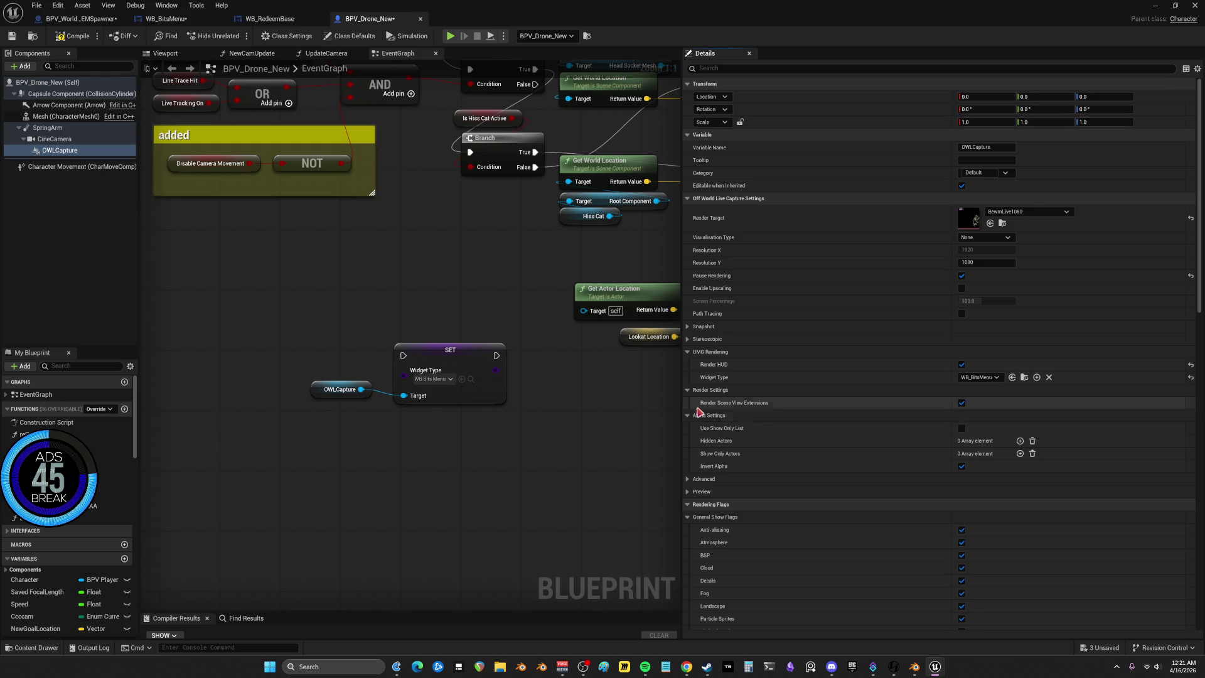
pyautogui.click(992, 378)
pyautogui.click(992, 379)
# Remove the OWLCapture and SET Widget Type graph nodes and switch to WB_BitsMenu's event graph
pyautogui.moveTo(358, 390); pyautogui.dragTo(422, 502)
pyautogui.write('widget')
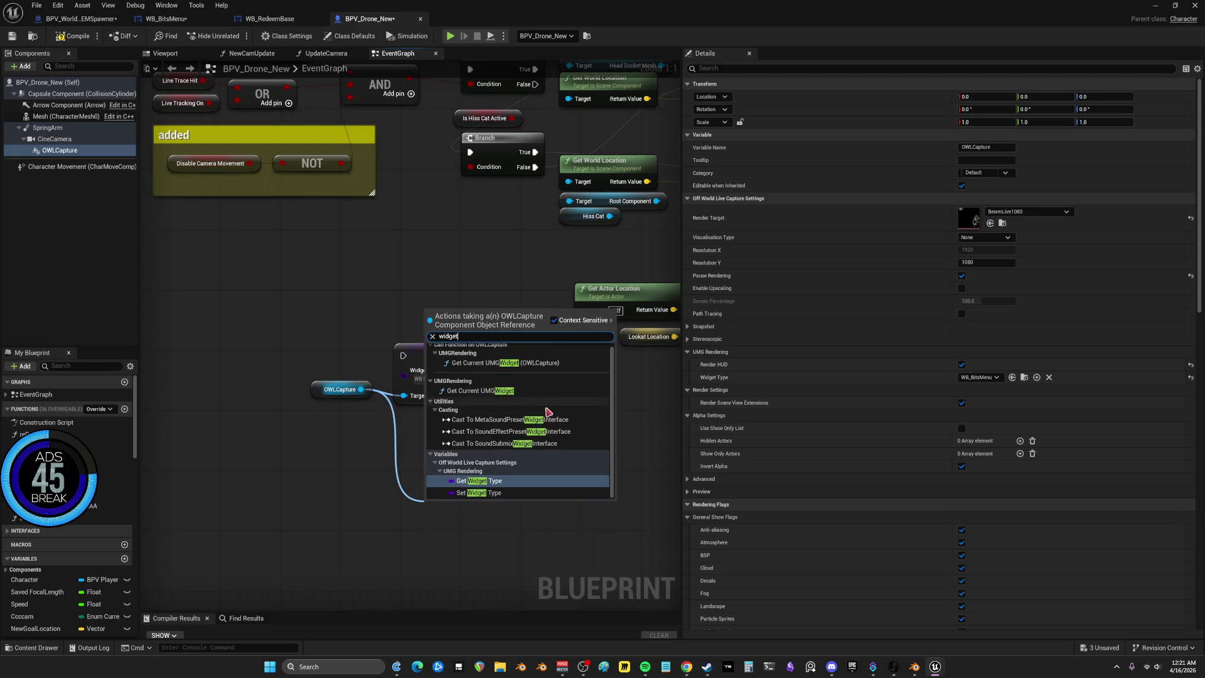
pyautogui.scroll(1, 508, 415)
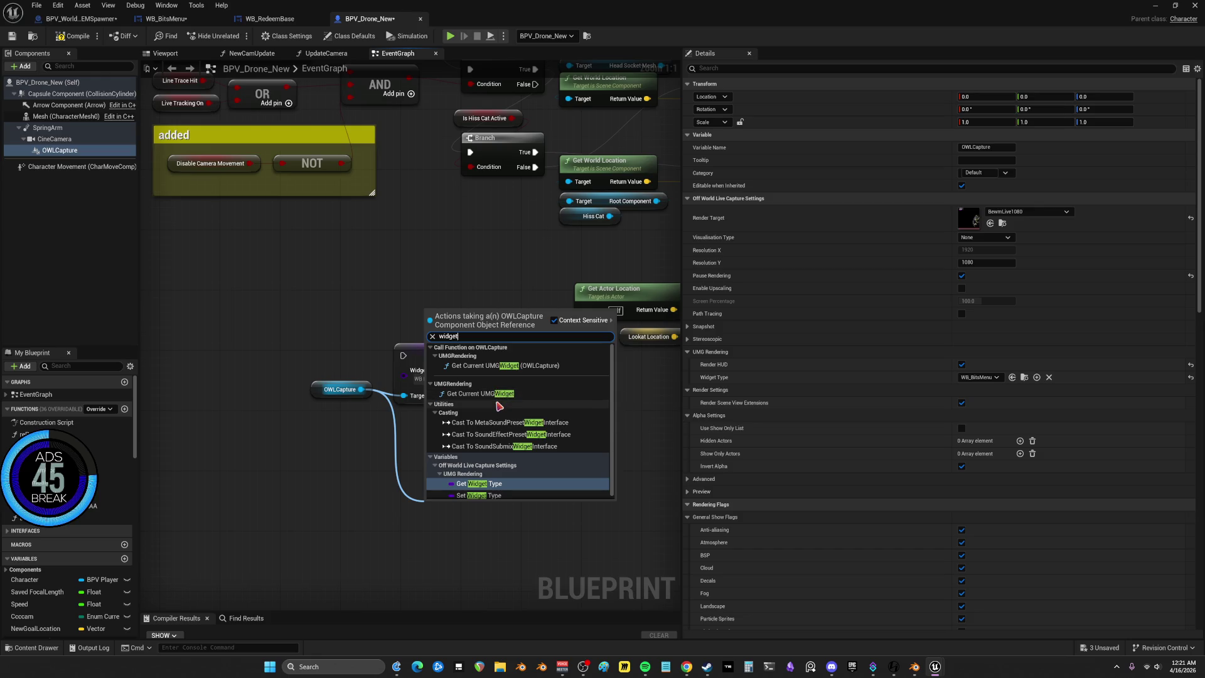
pyautogui.click(349, 504)
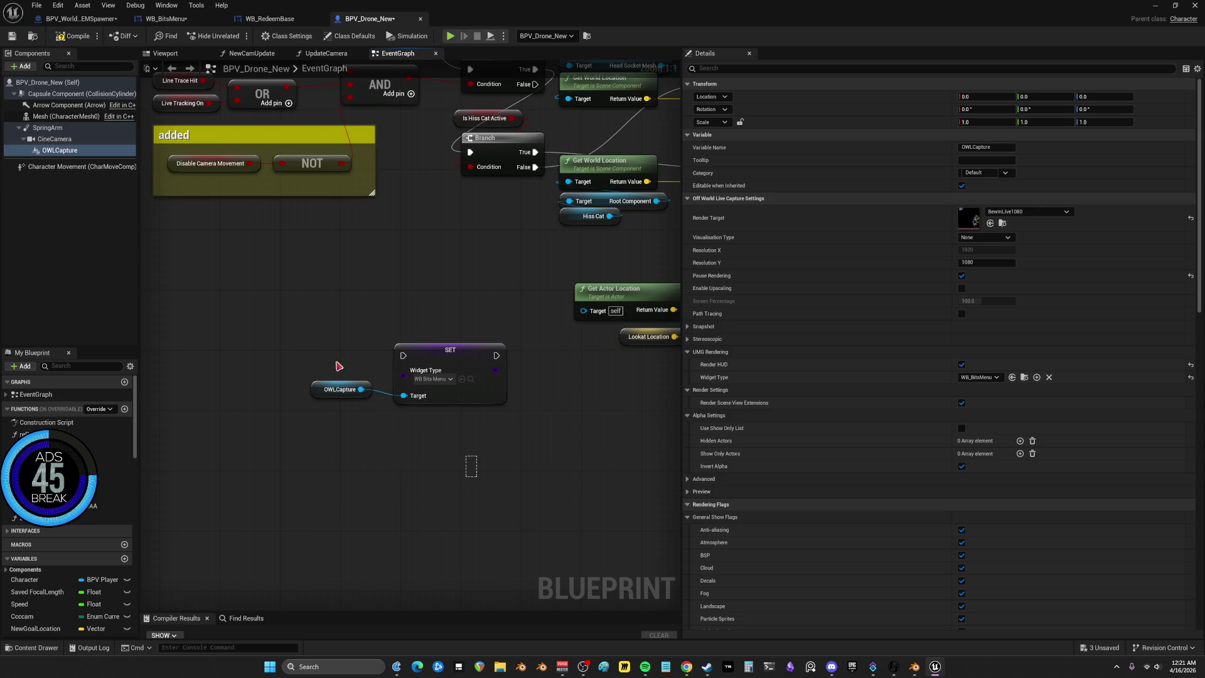
pyautogui.hotkey('ctrl', 'z')
pyautogui.hotkey('ctrl', 'z')
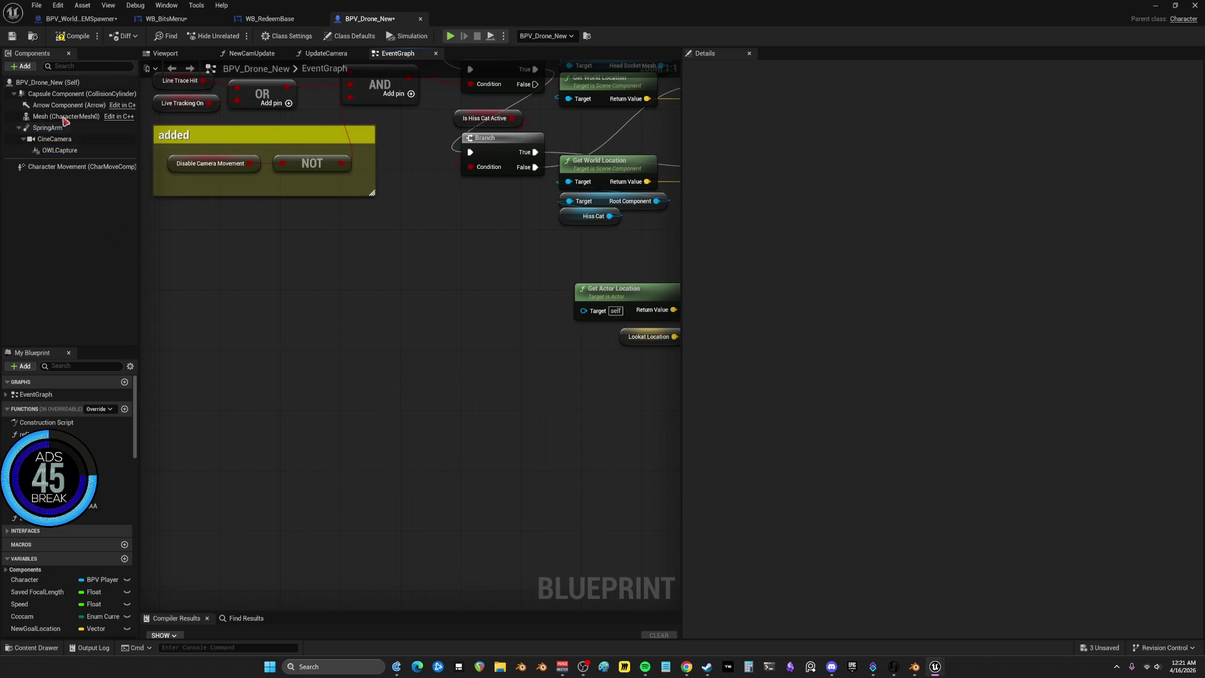
pyautogui.click(58, 151)
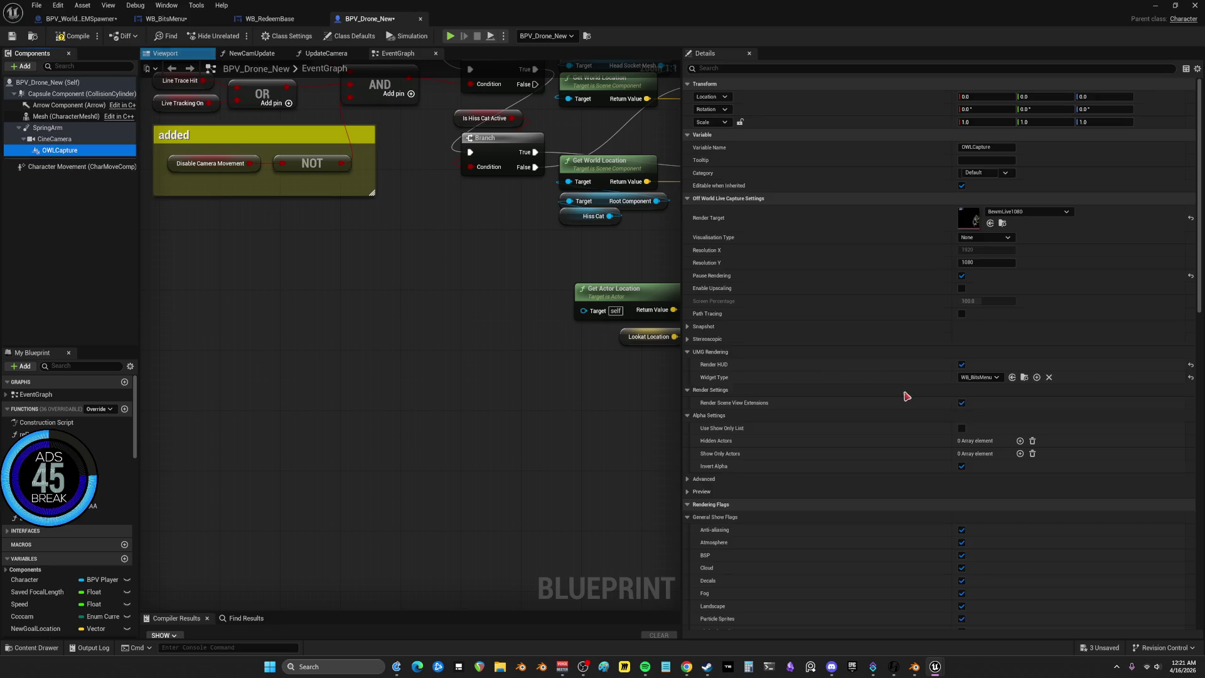
pyautogui.click(75, 39)
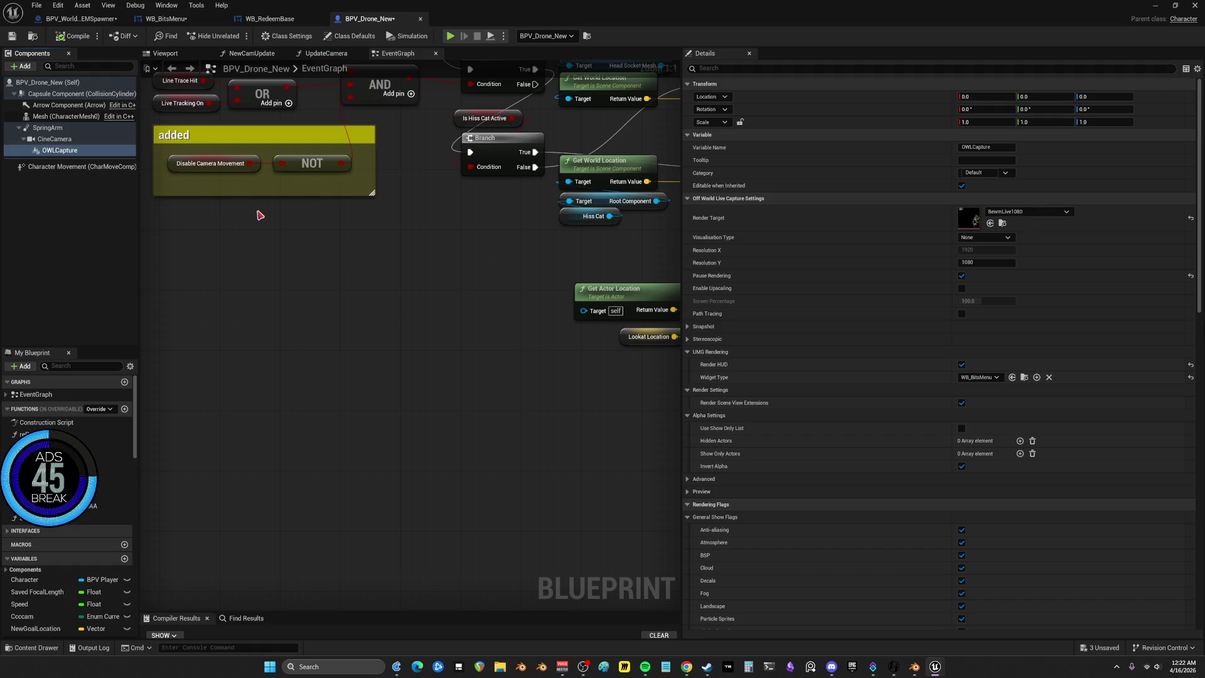
pyautogui.click(166, 18)
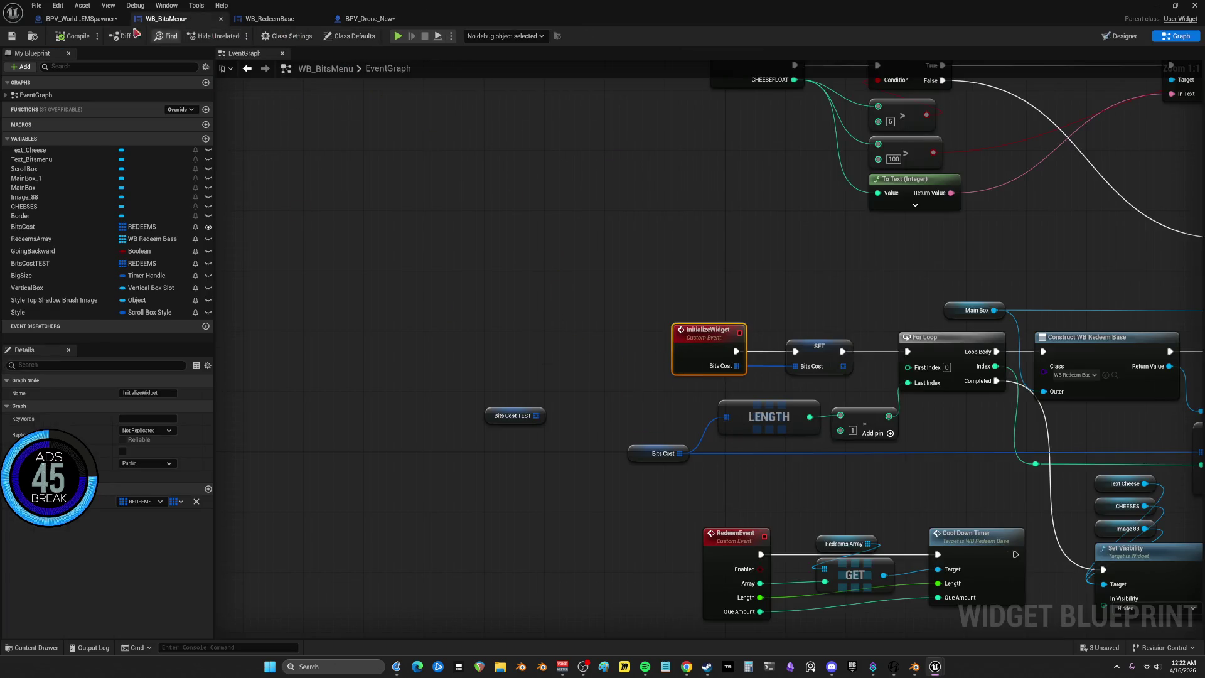
# Delete the empty Construct NONE node in CamSwitcher and shift SET Current Widget down-right
pyautogui.click(78, 18)
pyautogui.click(614, 331)
pyautogui.press('Delete')
pyautogui.moveTo(529, 393); pyautogui.dragTo(578, 396)
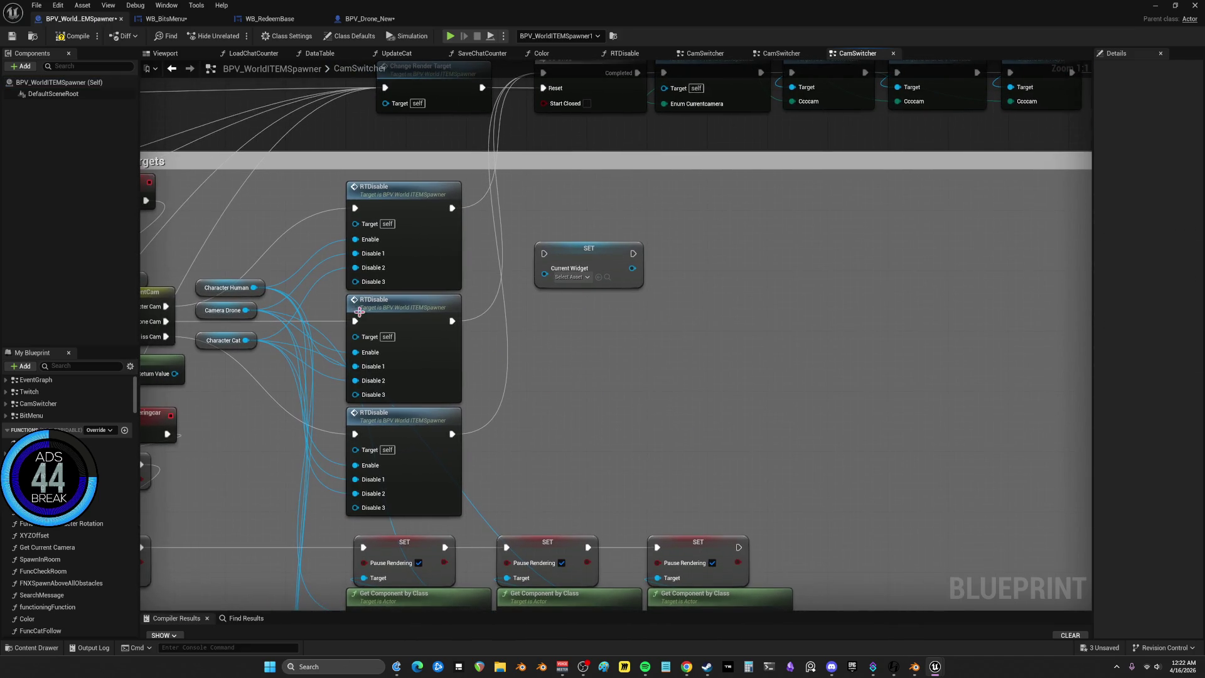
pyautogui.moveTo(575, 277); pyautogui.dragTo(726, 321)
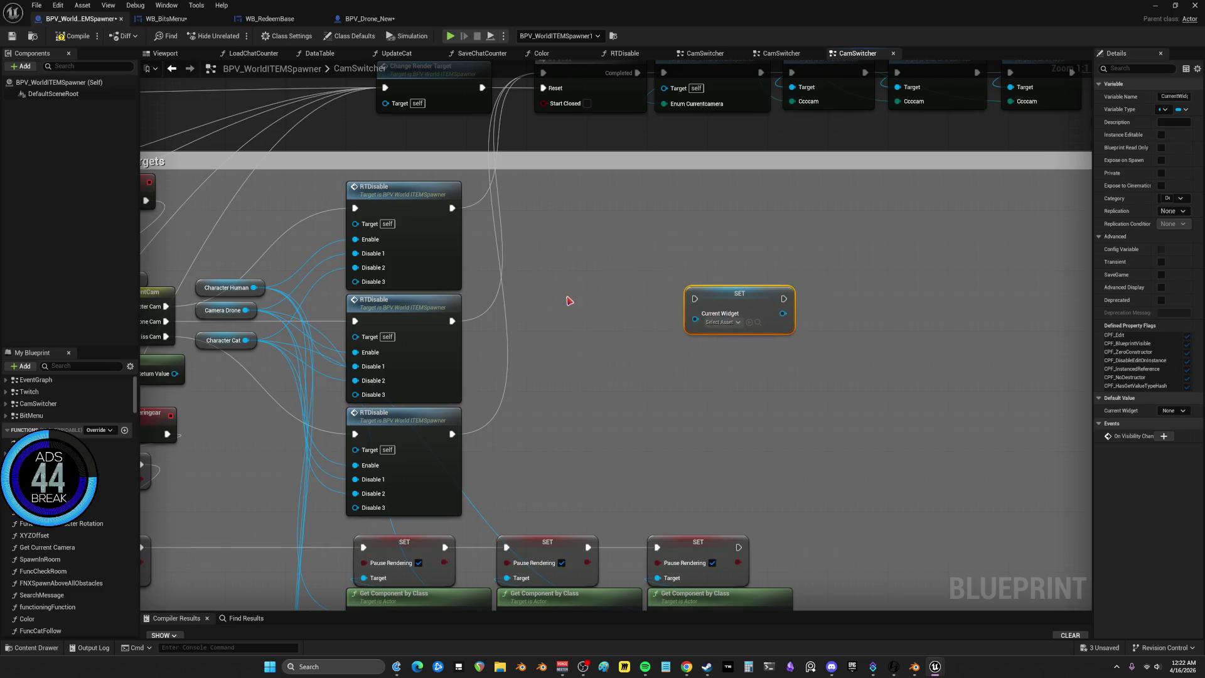
pyautogui.moveTo(250, 311); pyautogui.dragTo(574, 317)
# Place SET Current Widget beside Do Once, reroute the RTDisable execution wires into it, and open RTDisable
pyautogui.click(408, 201)
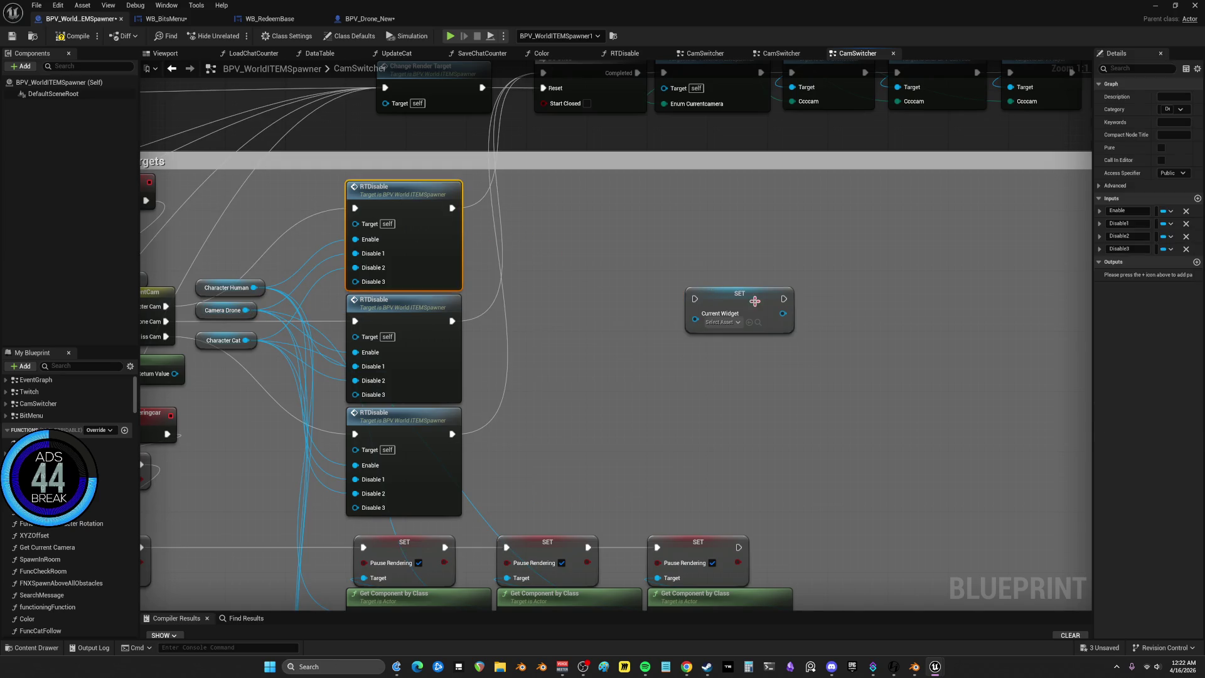
pyautogui.moveTo(743, 297); pyautogui.dragTo(678, 260)
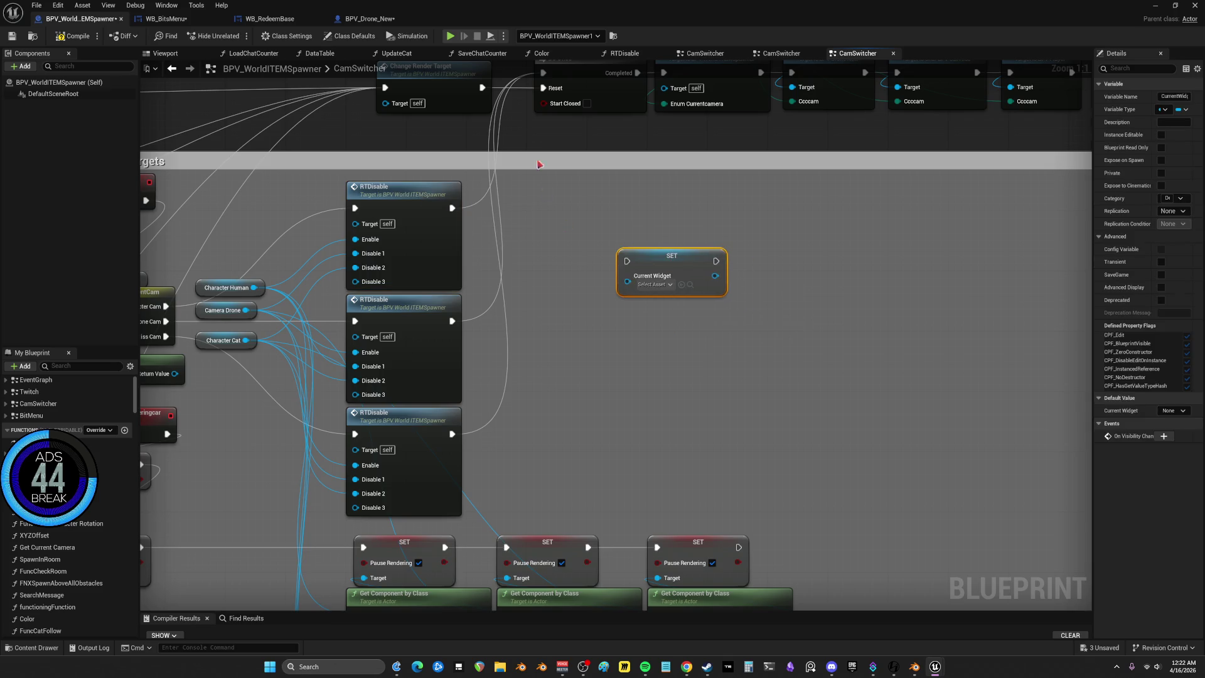
pyautogui.moveTo(617, 209); pyautogui.dragTo(671, 306)
pyautogui.moveTo(703, 348); pyautogui.dragTo(598, 319)
pyautogui.moveTo(597, 169)
pyautogui.mouseDown()
pyautogui.moveTo(578, 327)
pyautogui.moveTo(628, 308)
pyautogui.moveTo(597, 169)
pyautogui.mouseUp()
pyautogui.moveTo(727, 337); pyautogui.dragTo(711, 306)
pyautogui.moveTo(618, 276); pyautogui.dragTo(656, 269)
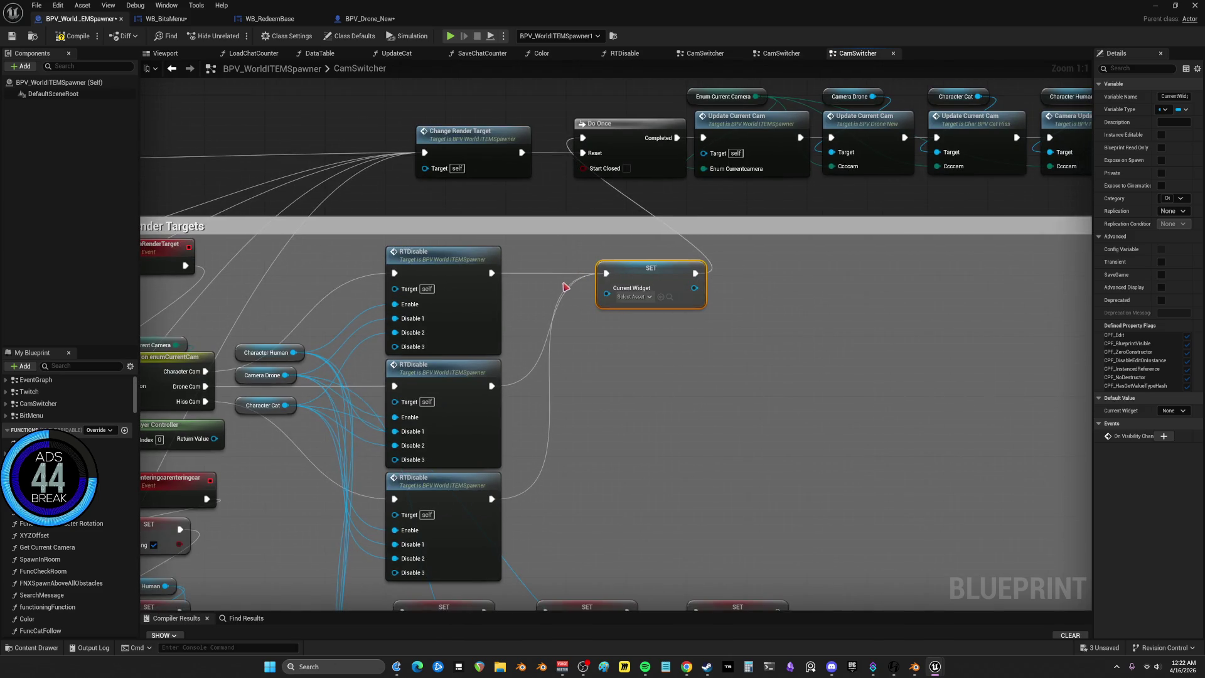
pyautogui.doubleClick(474, 292)
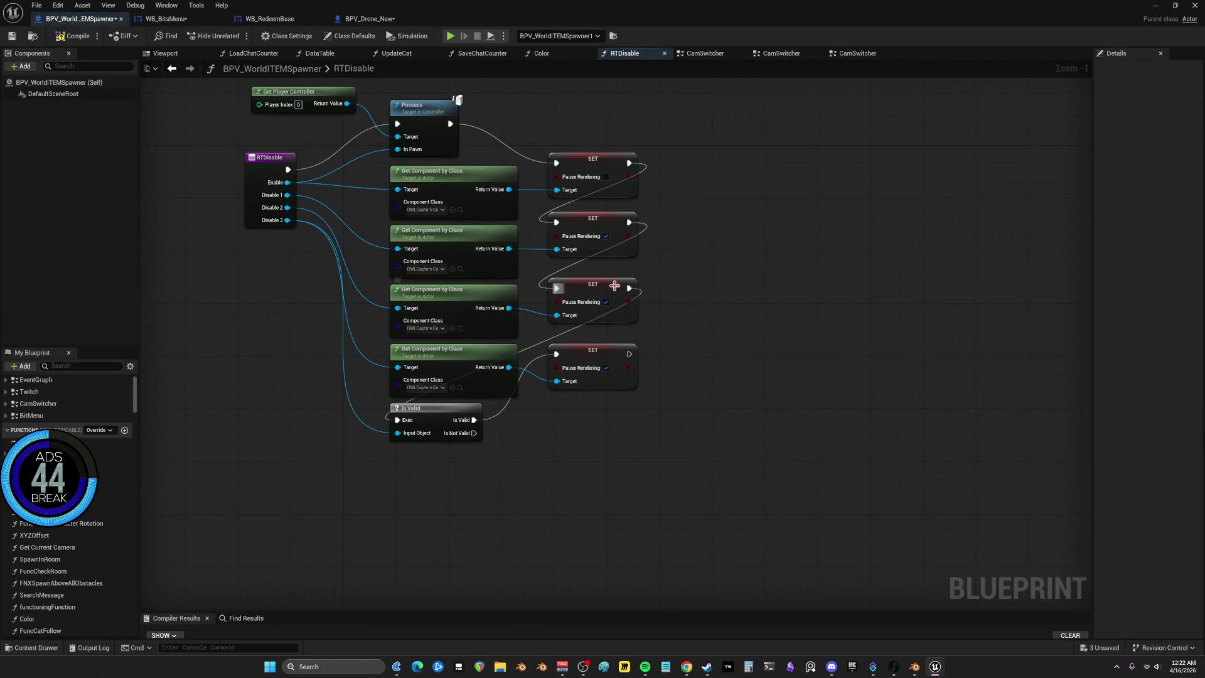
# Add a Get Current UMGWidget node fed by the first Get Component by Class output, then return to CamSwitcher
pyautogui.scroll(2, 503, 161)
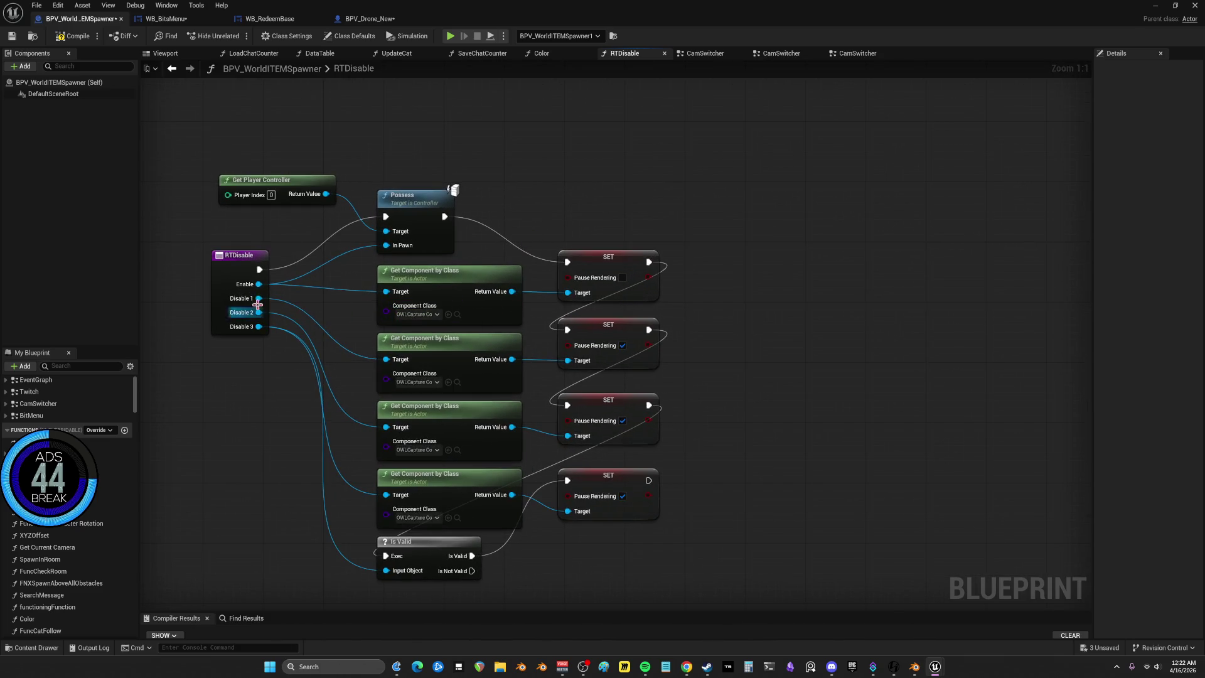
pyautogui.moveTo(466, 286)
pyautogui.mouseDown()
pyautogui.moveTo(672, 195)
pyautogui.moveTo(657, 192)
pyautogui.mouseUp()
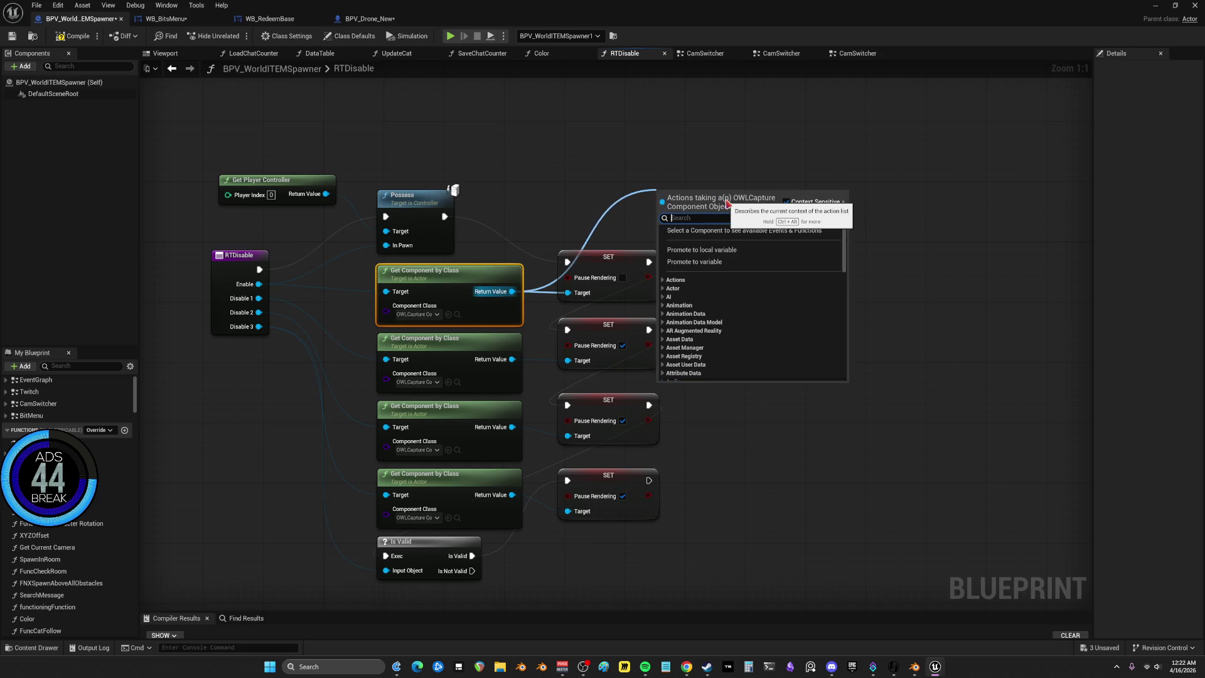
pyautogui.write('umg')
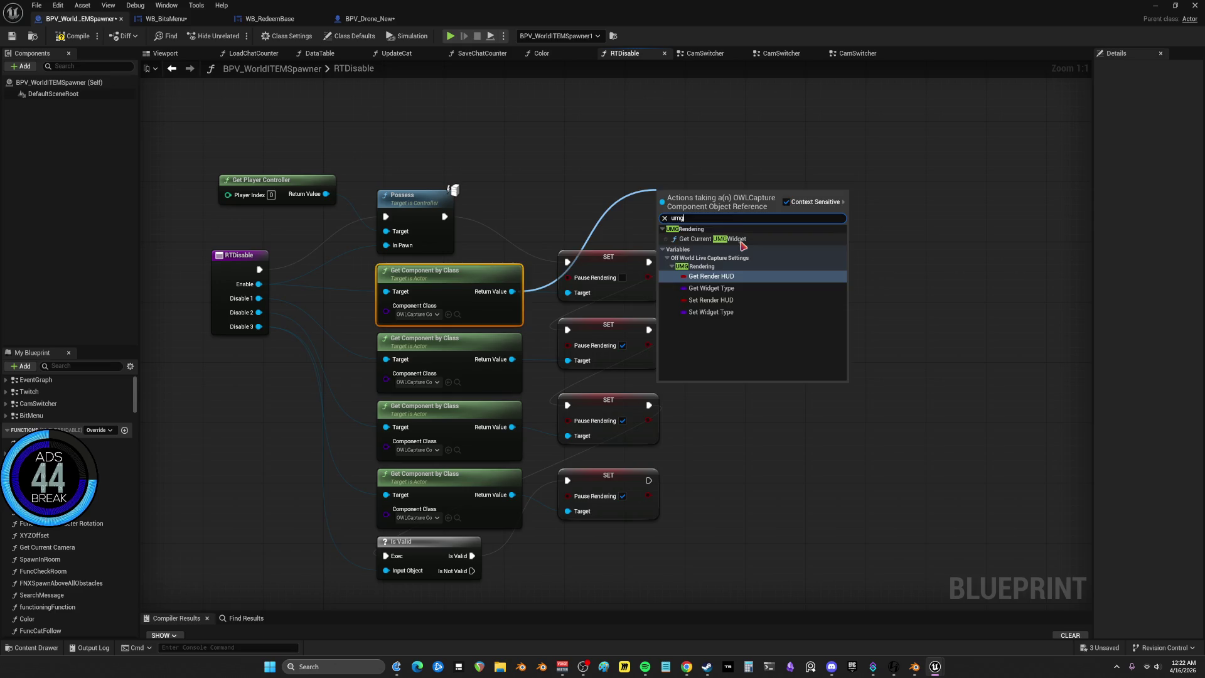
pyautogui.click(711, 239)
pyautogui.moveTo(718, 204)
pyautogui.mouseDown()
pyautogui.moveTo(645, 151)
pyautogui.moveTo(613, 171)
pyautogui.moveTo(620, 183)
pyautogui.mouseUp()
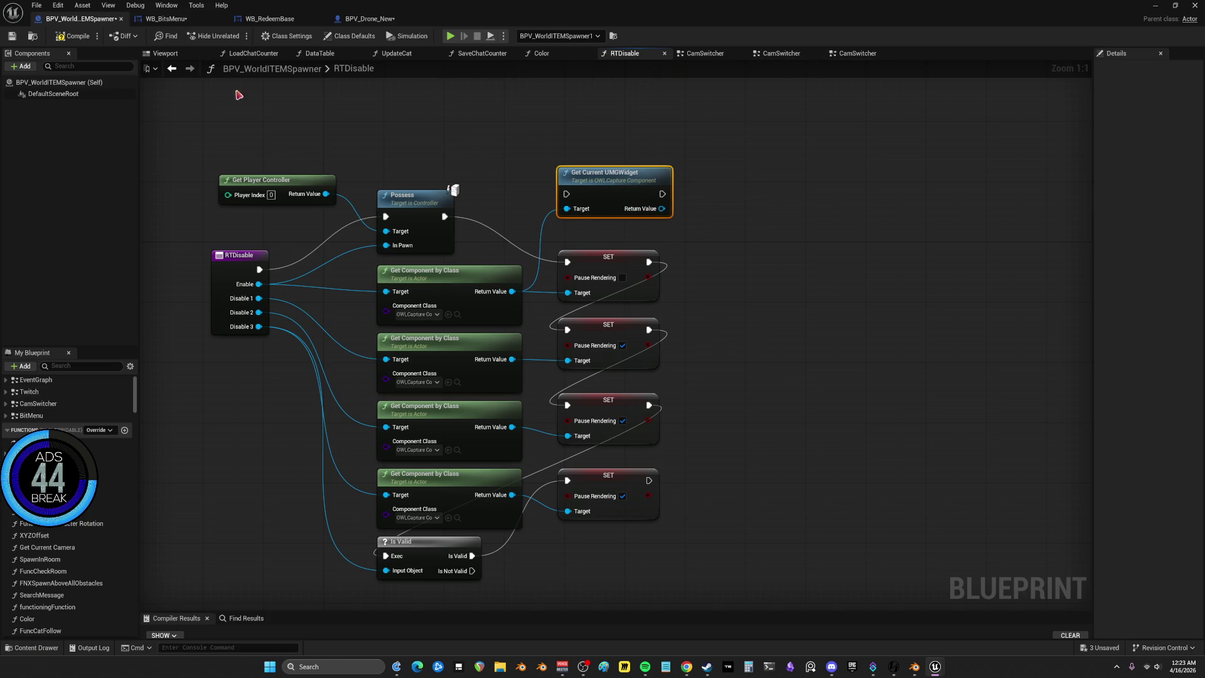
pyautogui.click(171, 68)
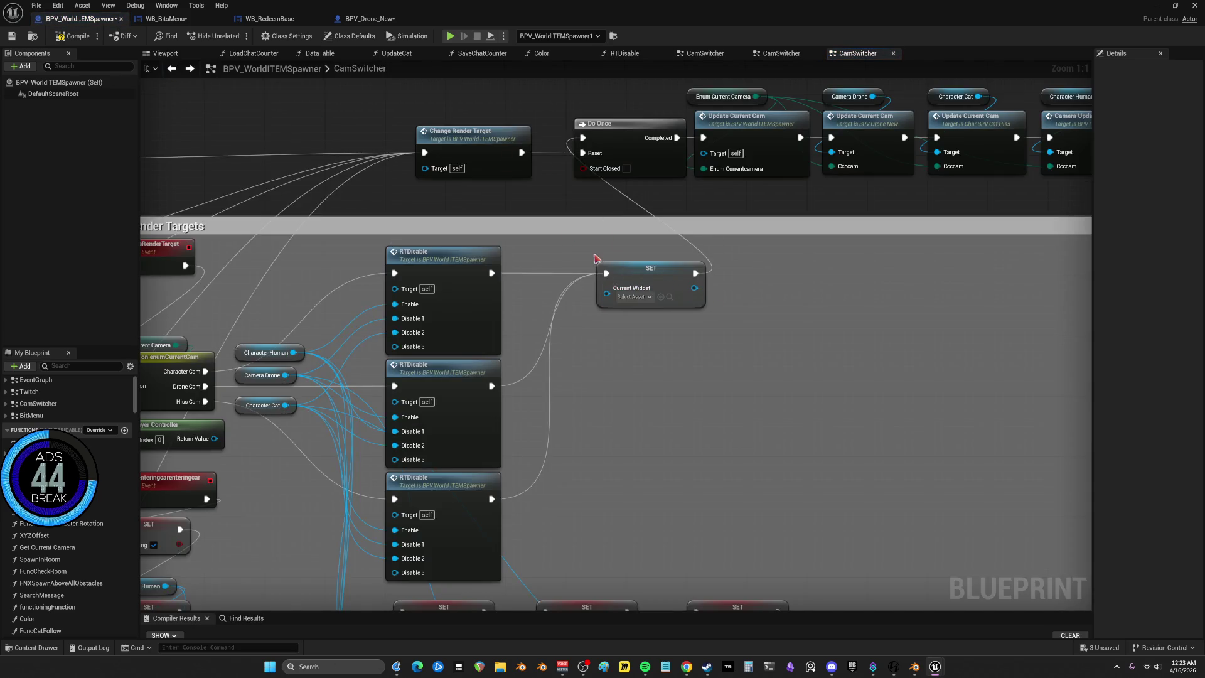
# Reconnect the RTDisable calls straight into Do Once and cut Set Current Widget from CamSwitcher
pyautogui.moveTo(606, 273); pyautogui.dragTo(582, 138)
pyautogui.press('Delete')
pyautogui.doubleClick(460, 258)
# In RTDisable, try wiring Get Current UMGWidget's result into Current Widget, then reposition the SET node
pyautogui.moveTo(662, 208)
pyautogui.mouseDown()
pyautogui.moveTo(709, 254)
pyautogui.moveTo(720, 248)
pyautogui.mouseUp()
pyautogui.click(666, 209)
pyautogui.moveTo(667, 209); pyautogui.dragTo(733, 251)
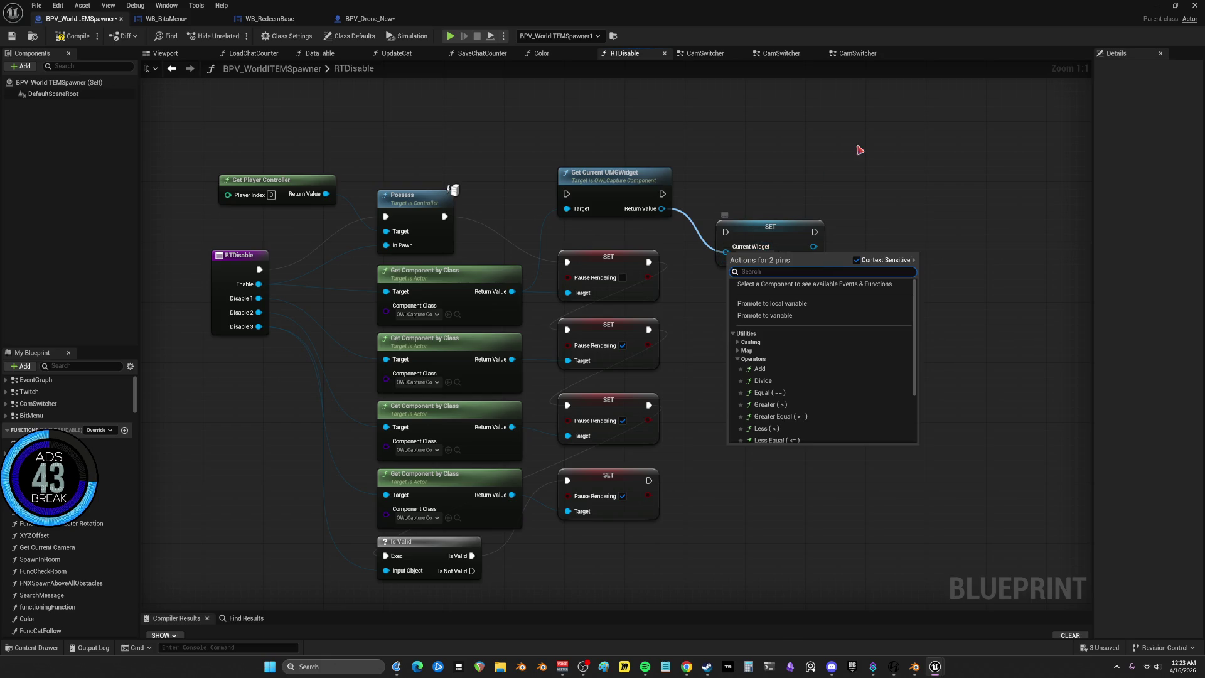
pyautogui.click(795, 185)
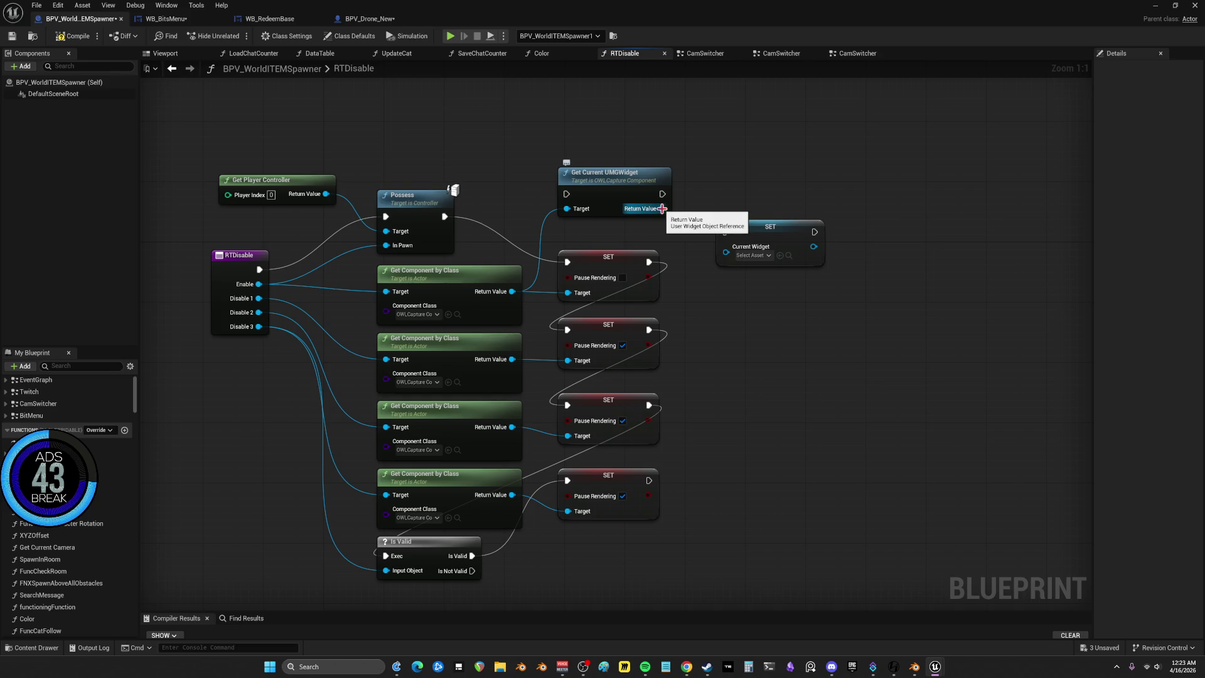
pyautogui.moveTo(770, 229); pyautogui.dragTo(830, 274)
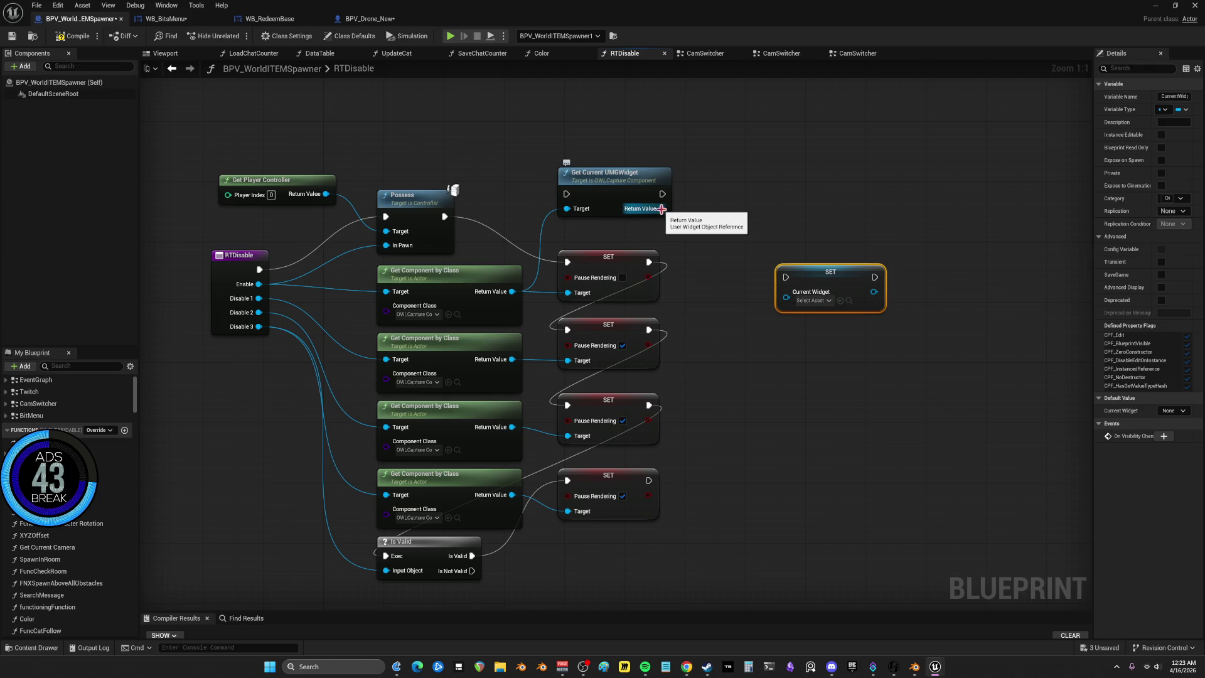
# Promote the widget return value to a variable, then delete the unwanted New Var setter
pyautogui.rightClick(661, 209)
pyautogui.click(716, 245)
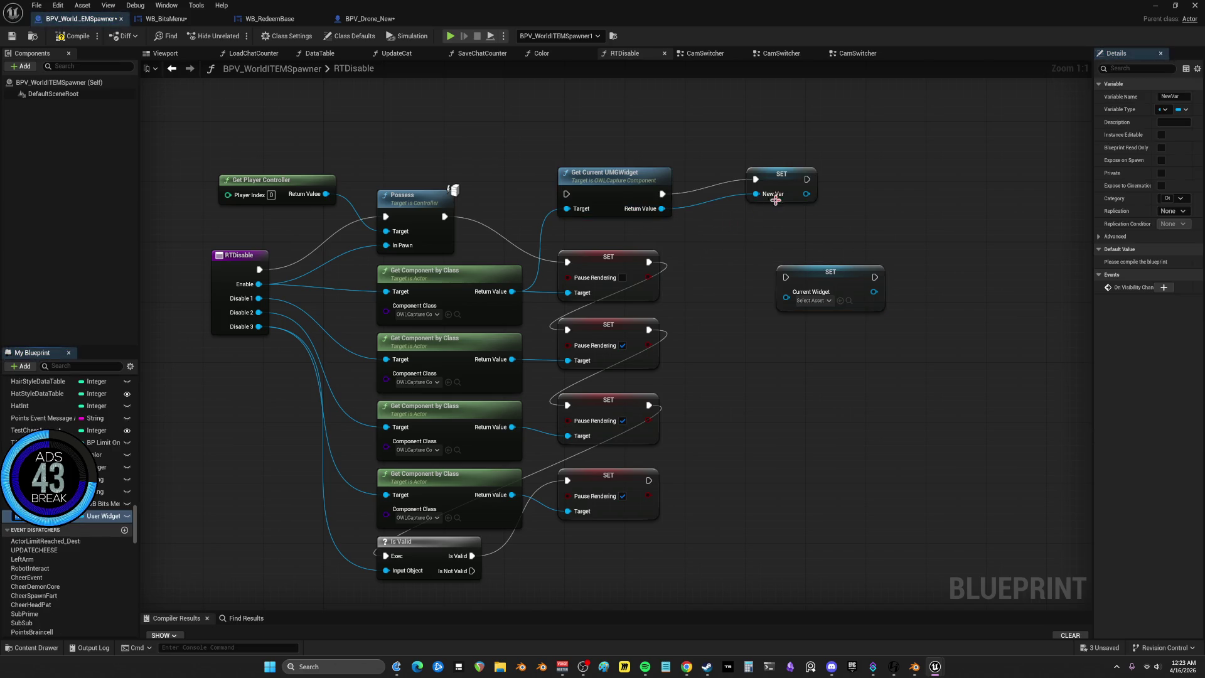
pyautogui.moveTo(728, 202)
pyautogui.mouseDown()
pyautogui.moveTo(706, 194)
pyautogui.moveTo(672, 216)
pyautogui.moveTo(714, 263)
pyautogui.moveTo(794, 296)
pyautogui.moveTo(593, 187)
pyautogui.mouseUp()
pyautogui.press('Delete')
# Add a Cast To WB_BitsMenu node from Get Current UMGWidget's Return Value via 'cast to bits'
pyautogui.click(593, 187)
pyautogui.moveTo(662, 209); pyautogui.dragTo(727, 235)
pyautogui.write('cast to bits')
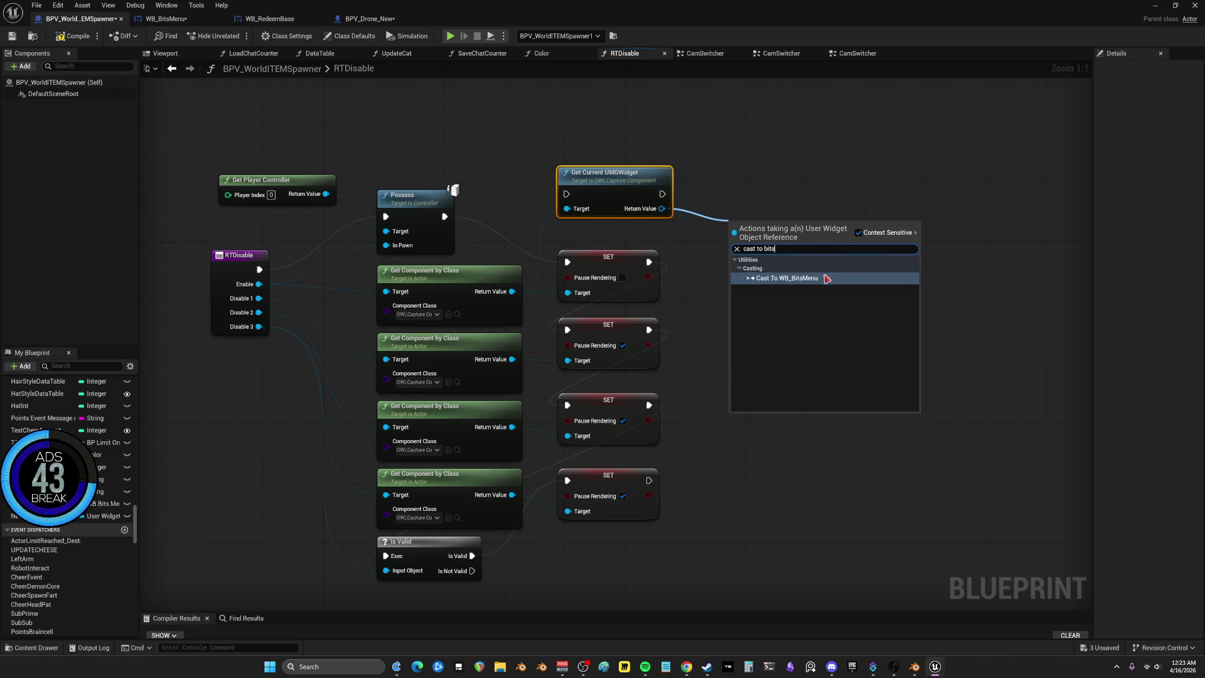
pyautogui.click(850, 278)
pyautogui.moveTo(815, 270)
pyautogui.mouseDown()
pyautogui.moveTo(814, 224)
pyautogui.moveTo(787, 298)
pyautogui.mouseUp()
# Feed As WB Bits Menu and the cast's exec into SET Current Widget, arranging the nodes
pyautogui.moveTo(830, 272); pyautogui.dragTo(895, 241)
pyautogui.moveTo(811, 186); pyautogui.dragTo(874, 259)
pyautogui.moveTo(899, 252); pyautogui.dragTo(898, 238)
pyautogui.moveTo(812, 186)
pyautogui.mouseDown()
pyautogui.moveTo(871, 239)
pyautogui.moveTo(847, 193)
pyautogui.moveTo(742, 196)
pyautogui.mouseUp()
pyautogui.keyDown('ctrl'); pyautogui.click(793, 186); pyautogui.keyUp('ctrl')
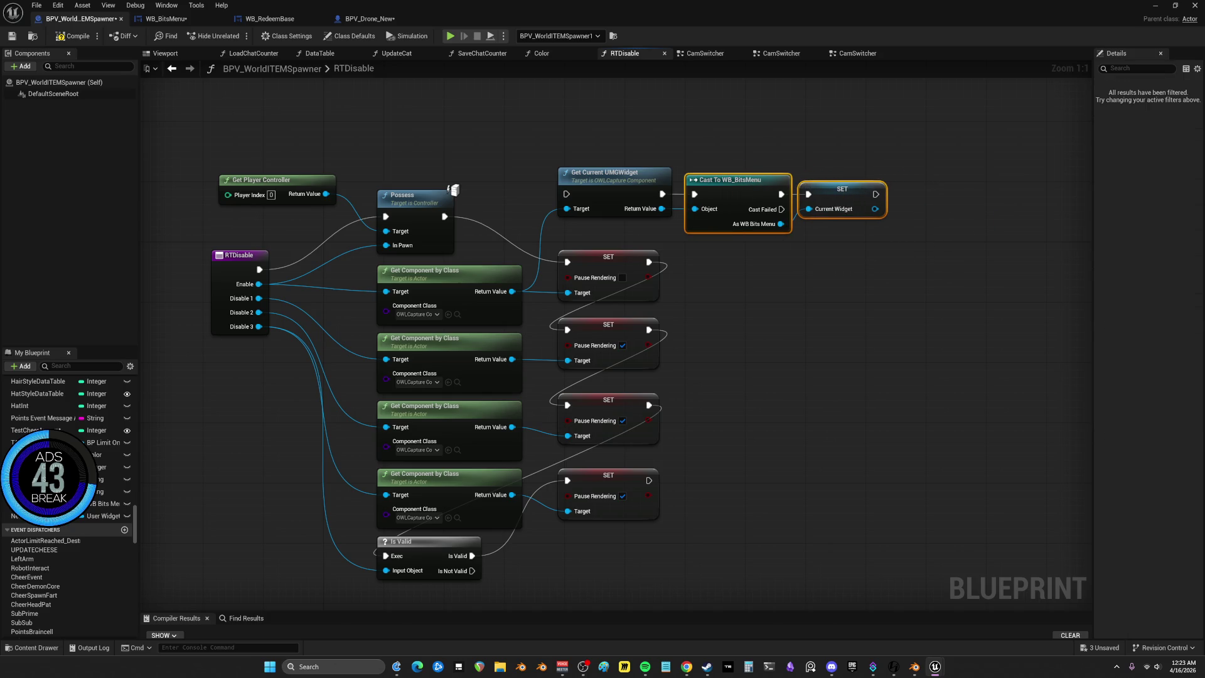
pyautogui.hotkey('alt', 'Tab')
# Move the Get Current UMGWidget, Cast and SET group and wire it after the last SET
pyautogui.keyDown('ctrl'); pyautogui.click(596, 182); pyautogui.keyUp('ctrl')
pyautogui.moveTo(596, 182); pyautogui.dragTo(752, 469)
pyautogui.moveTo(649, 480)
pyautogui.mouseDown()
pyautogui.moveTo(751, 485)
pyautogui.moveTo(736, 267)
pyautogui.mouseUp()
pyautogui.moveTo(649, 262)
pyautogui.mouseDown()
pyautogui.moveTo(809, 405)
pyautogui.moveTo(955, 417)
pyautogui.moveTo(686, 269)
pyautogui.moveTo(649, 262)
pyautogui.mouseUp()
pyautogui.moveTo(709, 209); pyautogui.dragTo(1030, 349)
pyautogui.moveTo(734, 264)
pyautogui.mouseDown()
pyautogui.moveTo(780, 271)
pyautogui.moveTo(787, 317)
pyautogui.moveTo(775, 264)
pyautogui.moveTo(745, 274)
pyautogui.mouseUp()
pyautogui.click(421, 174)
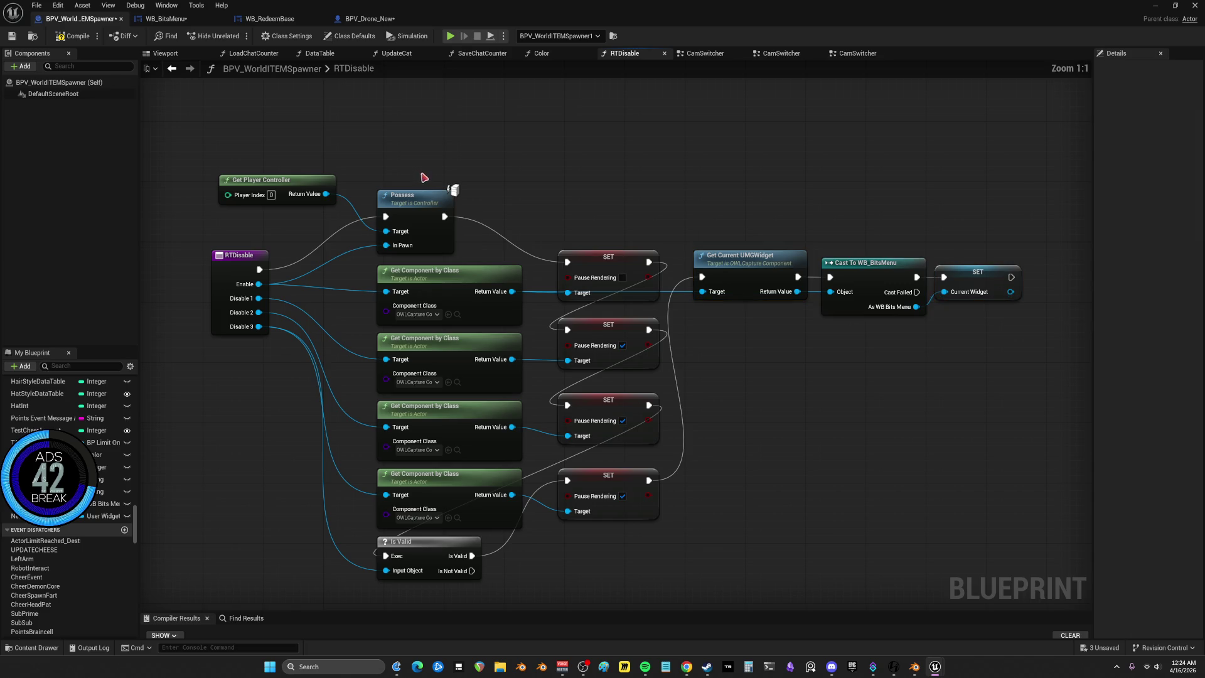
pyautogui.moveTo(415, 219); pyautogui.dragTo(432, 251)
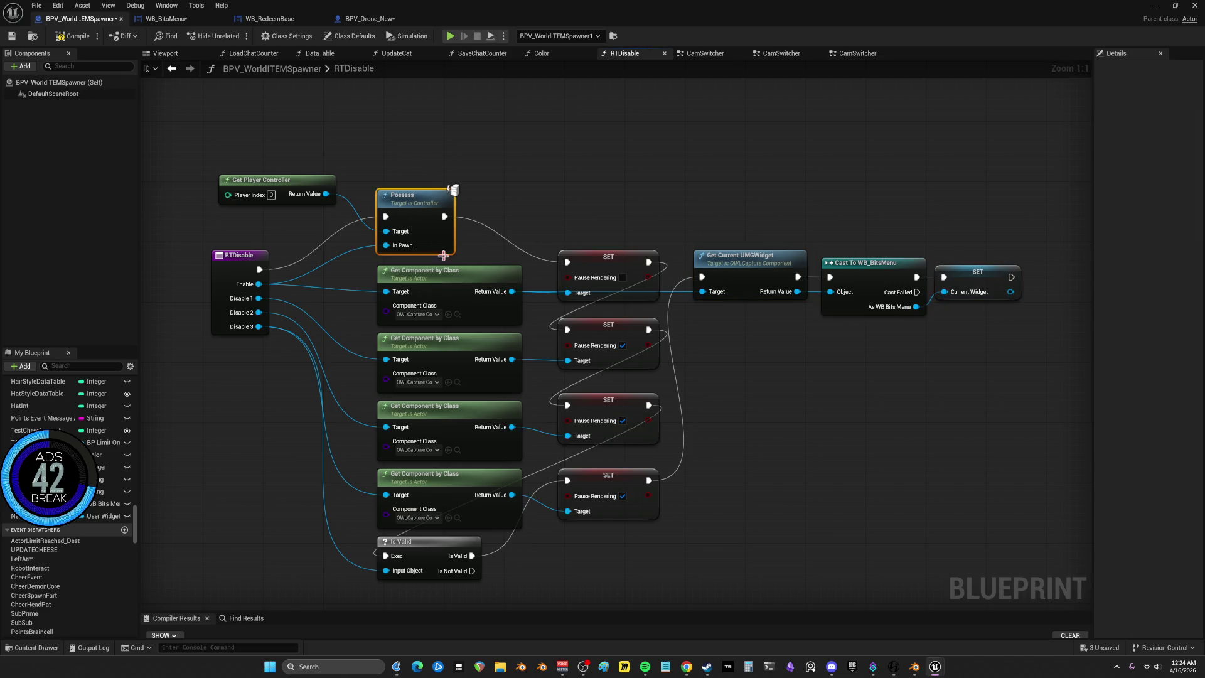
pyautogui.moveTo(715, 151)
pyautogui.mouseDown()
pyautogui.moveTo(748, 359)
pyautogui.moveTo(1037, 370)
pyautogui.moveTo(649, 242)
pyautogui.moveTo(1071, 302)
pyautogui.moveTo(705, 264)
pyautogui.moveTo(922, 349)
pyautogui.moveTo(977, 384)
pyautogui.moveTo(659, 202)
pyautogui.moveTo(675, 197)
pyautogui.mouseUp()
pyautogui.click(922, 395)
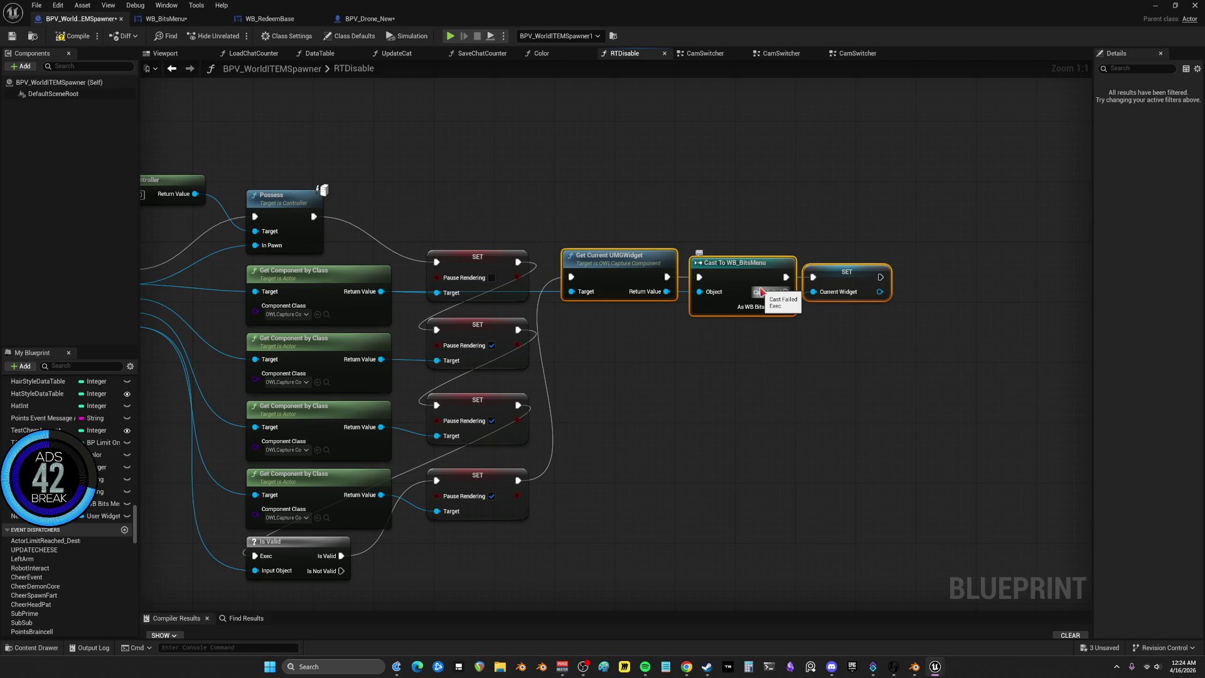
# Settle the widget chain beneath the last Pause Rendering SET, then return to CamSwitcher
pyautogui.moveTo(184, 283); pyautogui.dragTo(443, 315)
pyautogui.moveTo(422, 216); pyautogui.dragTo(413, 256)
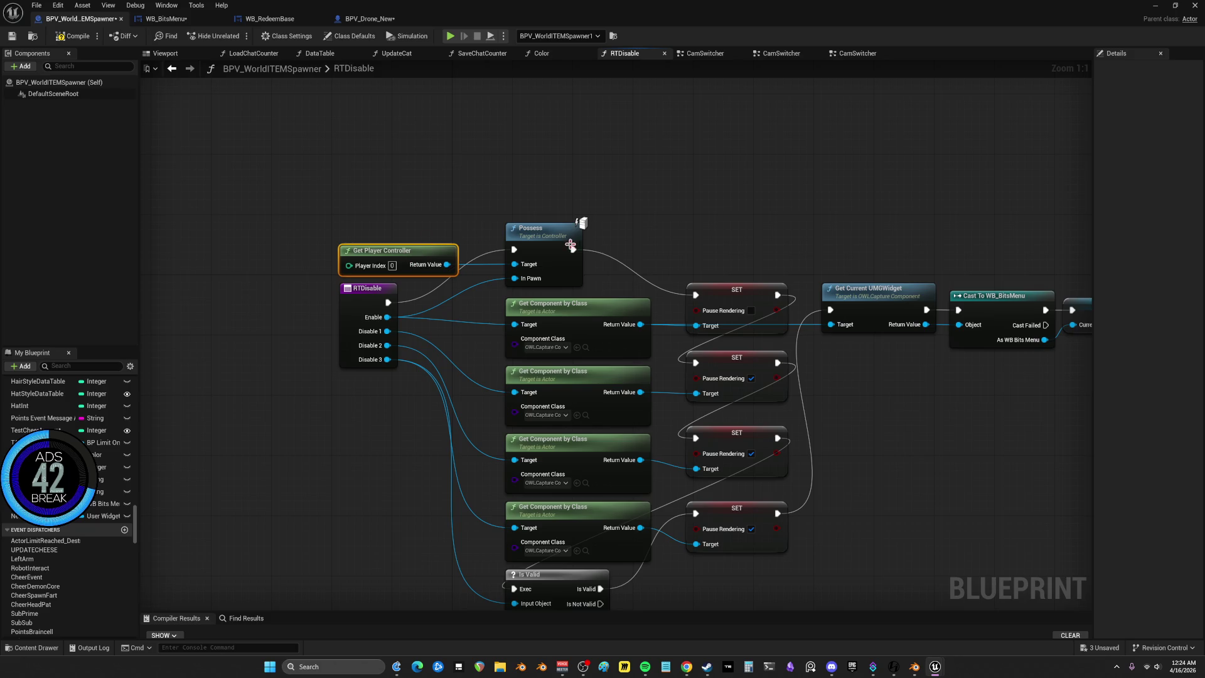
pyautogui.scroll(-2, 571, 245)
pyautogui.moveTo(646, 455)
pyautogui.mouseDown()
pyautogui.moveTo(446, 245)
pyautogui.moveTo(446, 200)
pyautogui.mouseUp()
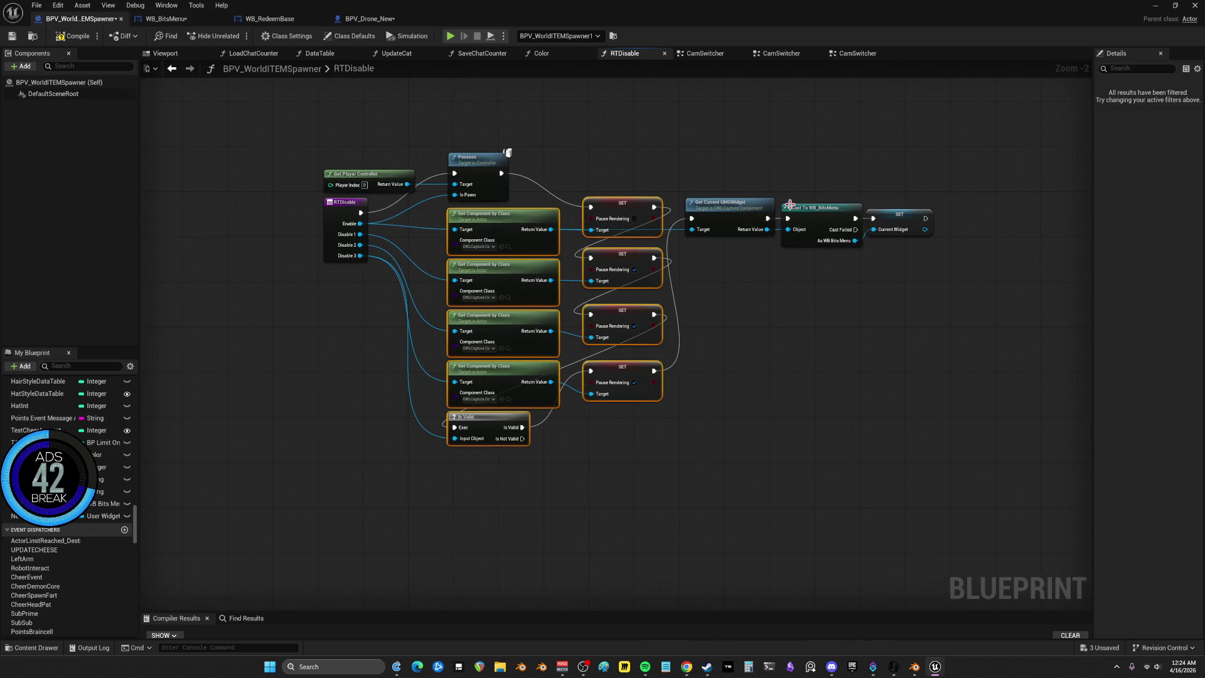
pyautogui.scroll(2, 901, 291)
pyautogui.moveTo(901, 291)
pyautogui.mouseDown()
pyautogui.moveTo(634, 188)
pyautogui.moveTo(720, 415)
pyautogui.moveTo(632, 390)
pyautogui.moveTo(625, 375)
pyautogui.mouseUp()
pyautogui.click(741, 277)
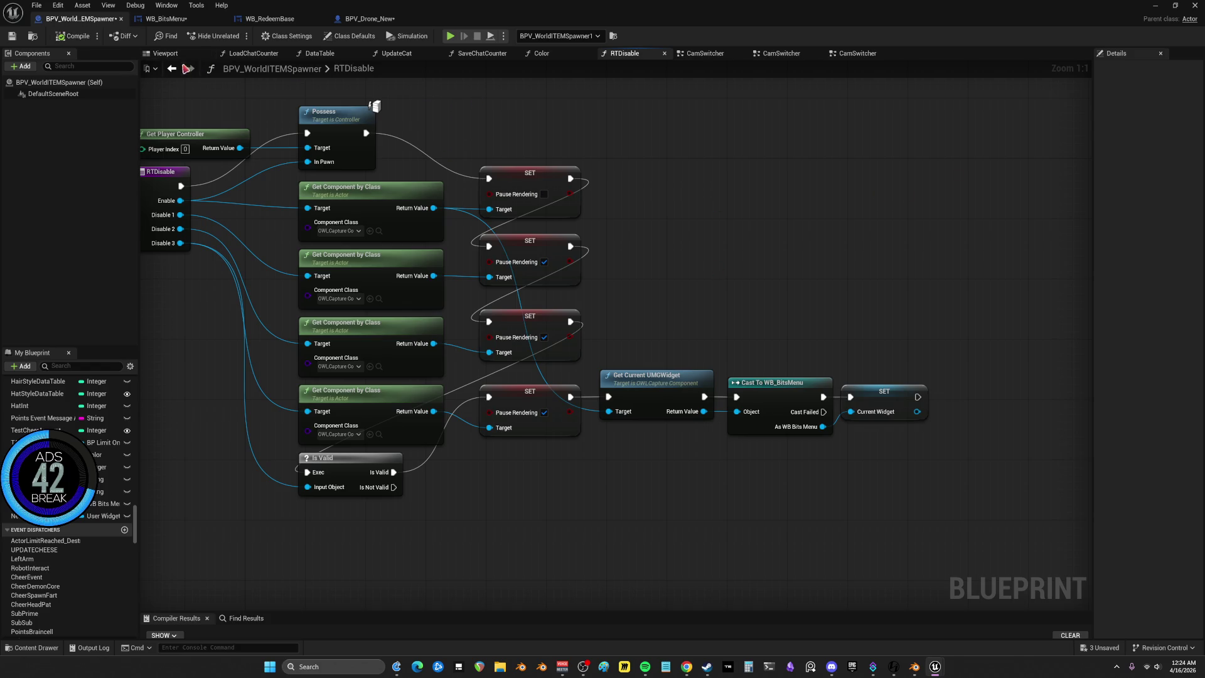
pyautogui.click(172, 69)
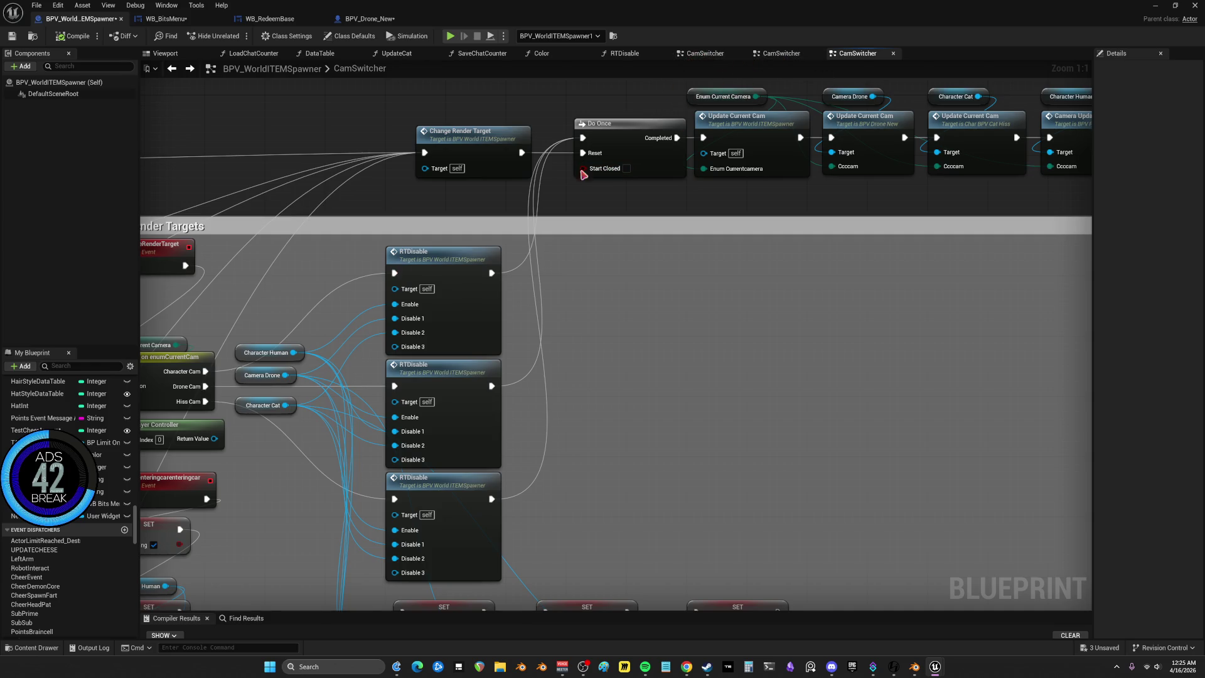
# Open the BitMenu graph and inspect the InitializeBitMenu event
pyautogui.scroll(10, 101, 392)
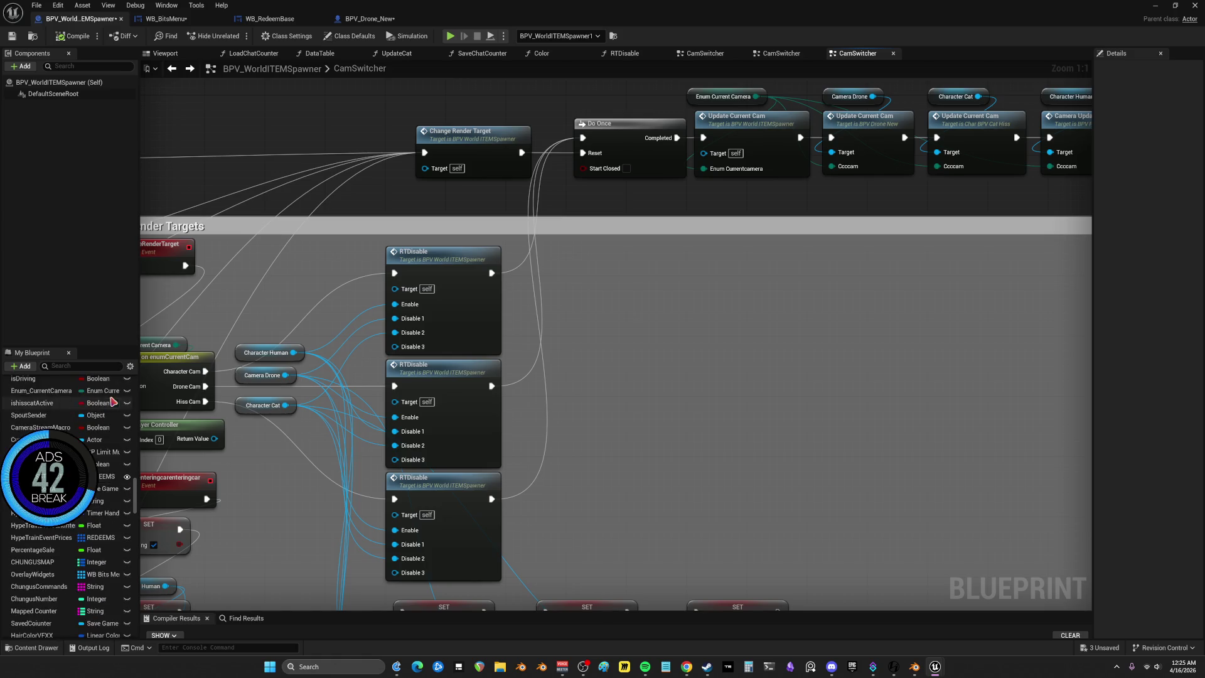
pyautogui.scroll(10, 97, 402)
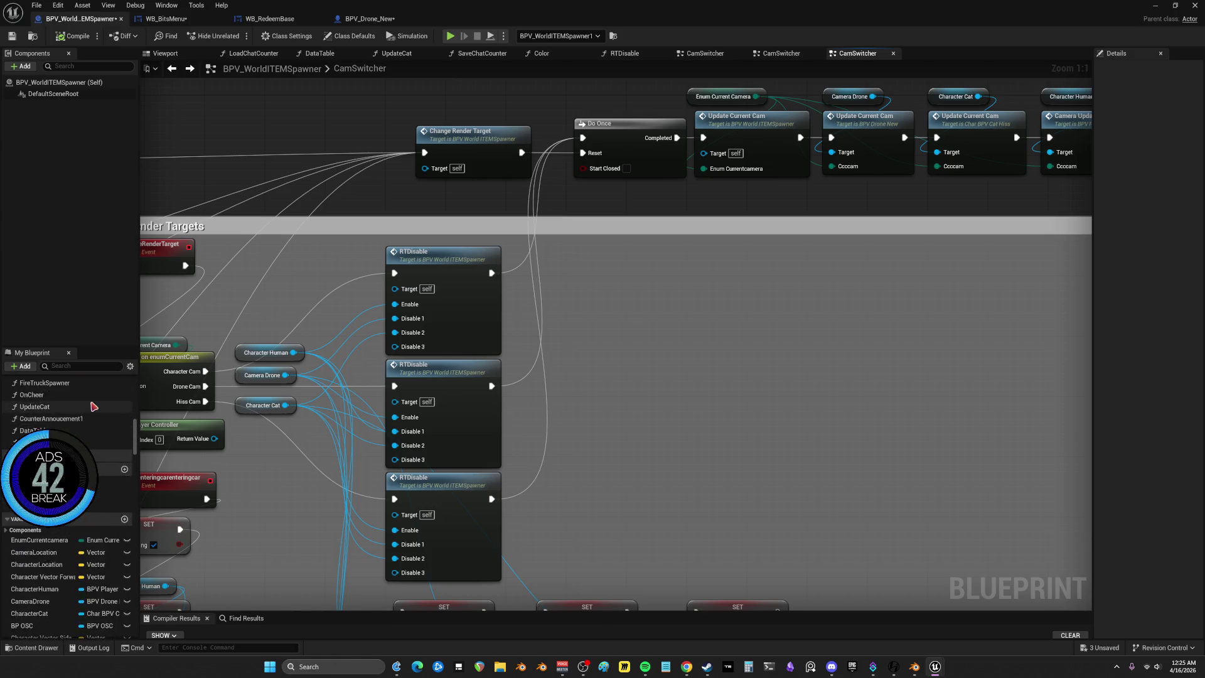
pyautogui.scroll(10, 93, 414)
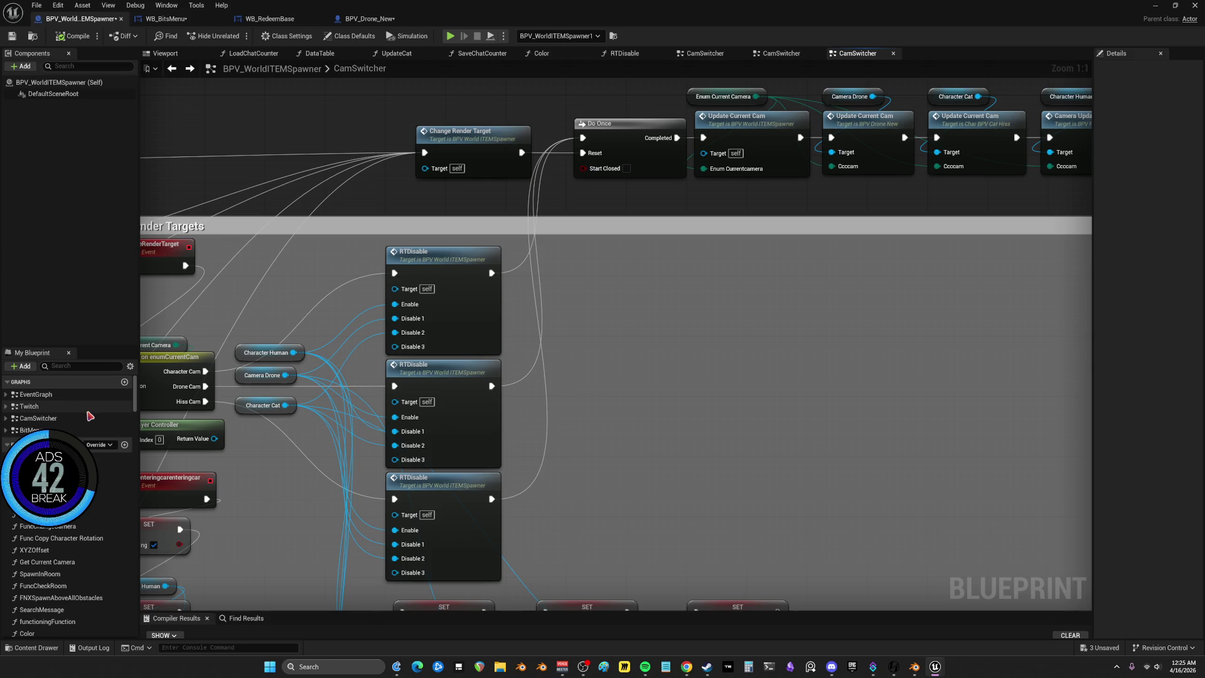
pyautogui.doubleClick(88, 430)
pyautogui.scroll(7, 527, 375)
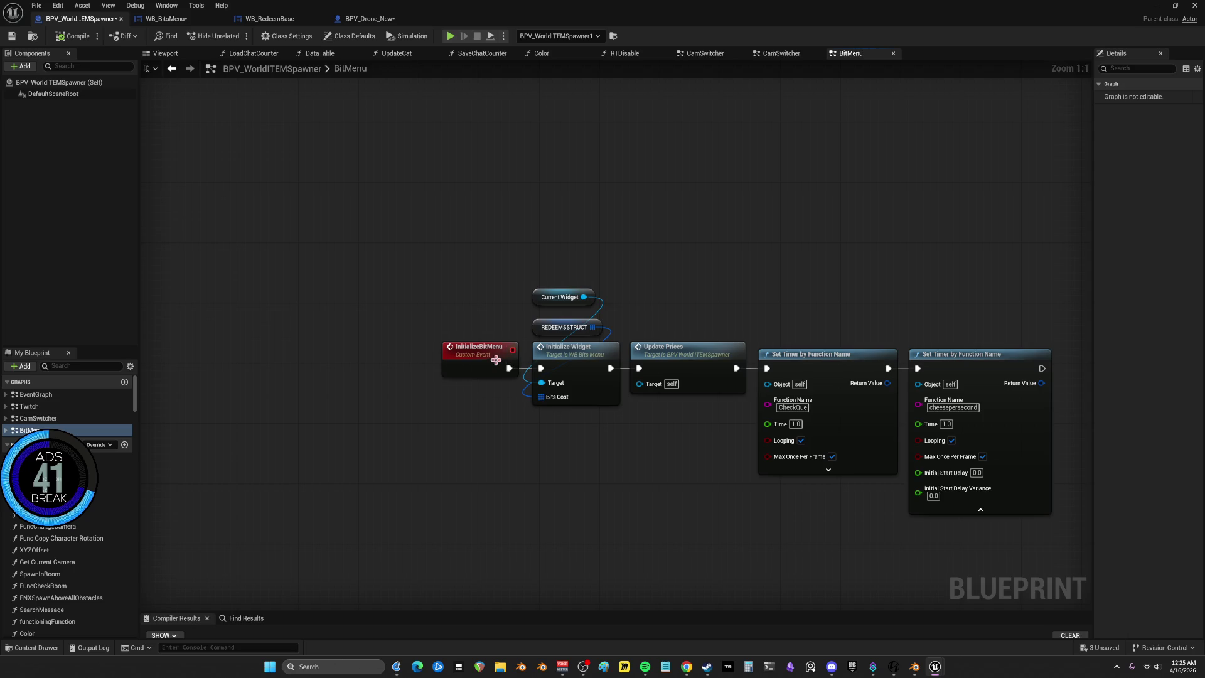
pyautogui.click(496, 360)
pyautogui.press('F2')
pyautogui.click(814, 247)
pyautogui.moveTo(815, 247); pyautogui.dragTo(642, 198)
pyautogui.moveTo(626, 257)
pyautogui.mouseDown()
pyautogui.moveTo(670, 256)
pyautogui.moveTo(649, 253)
pyautogui.mouseUp()
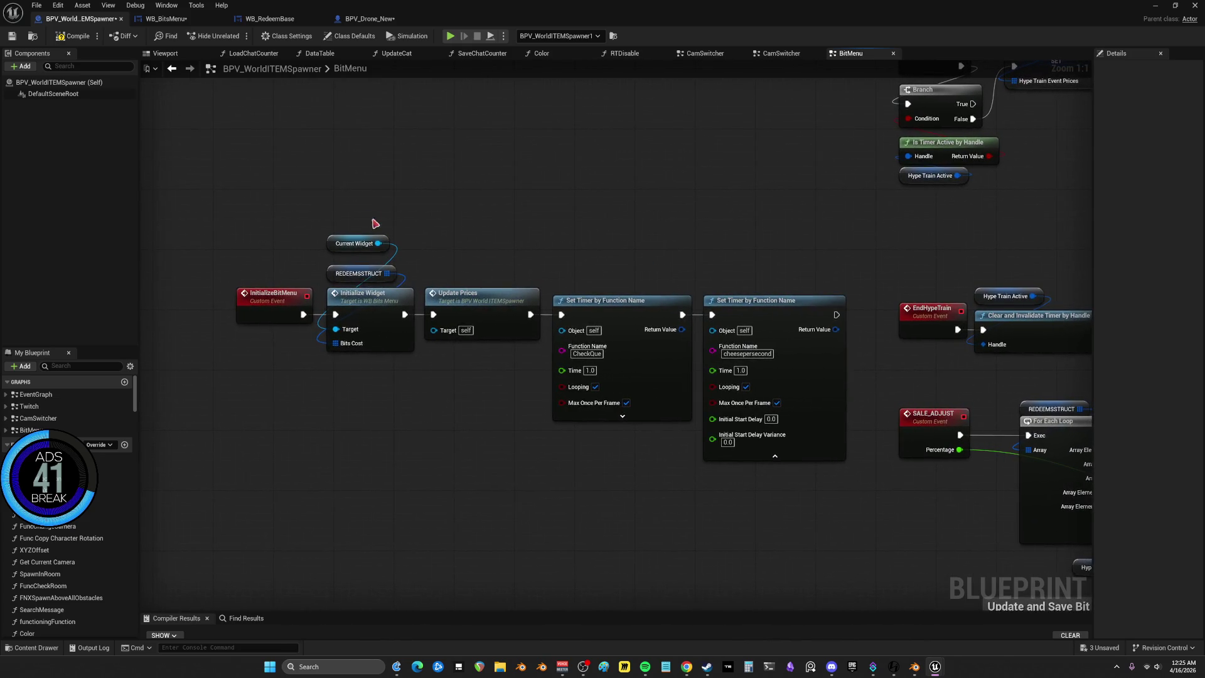
# Check the Initialize Widget, REDEEMSSTRUCT and Update Prices nodes, then reopen RTDisable from CamSwitcher
pyautogui.click(373, 299)
pyautogui.click(342, 274)
pyautogui.moveTo(475, 207); pyautogui.dragTo(486, 411)
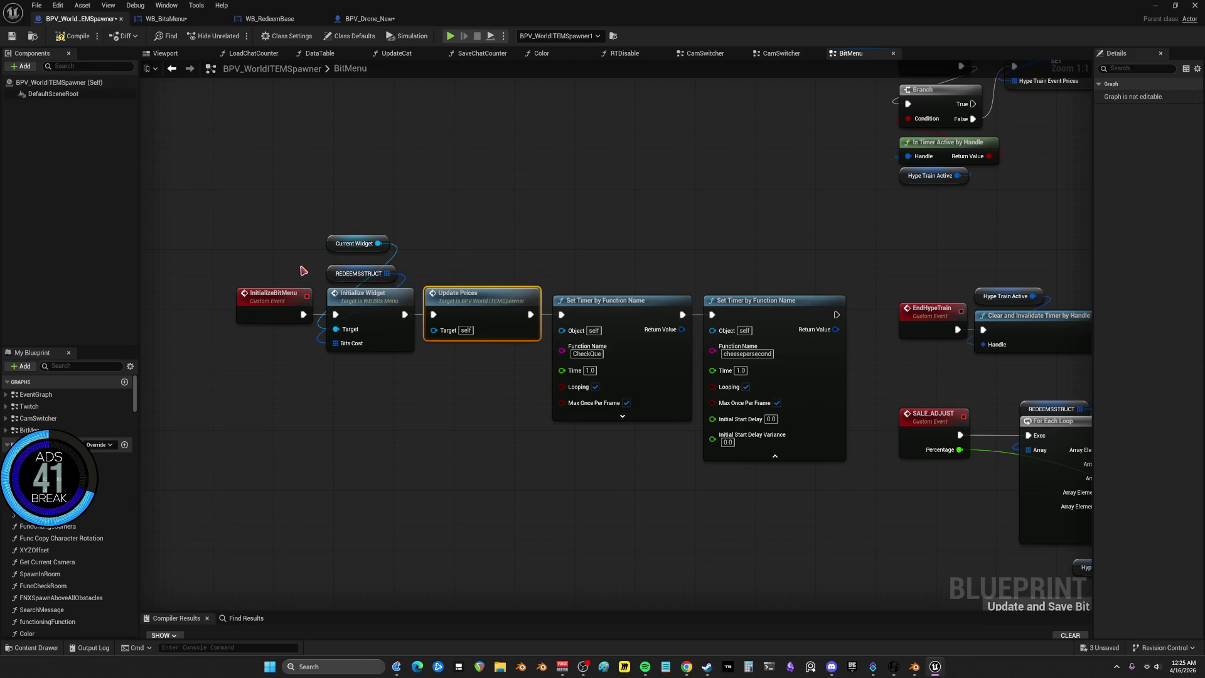
pyautogui.doubleClick(484, 303)
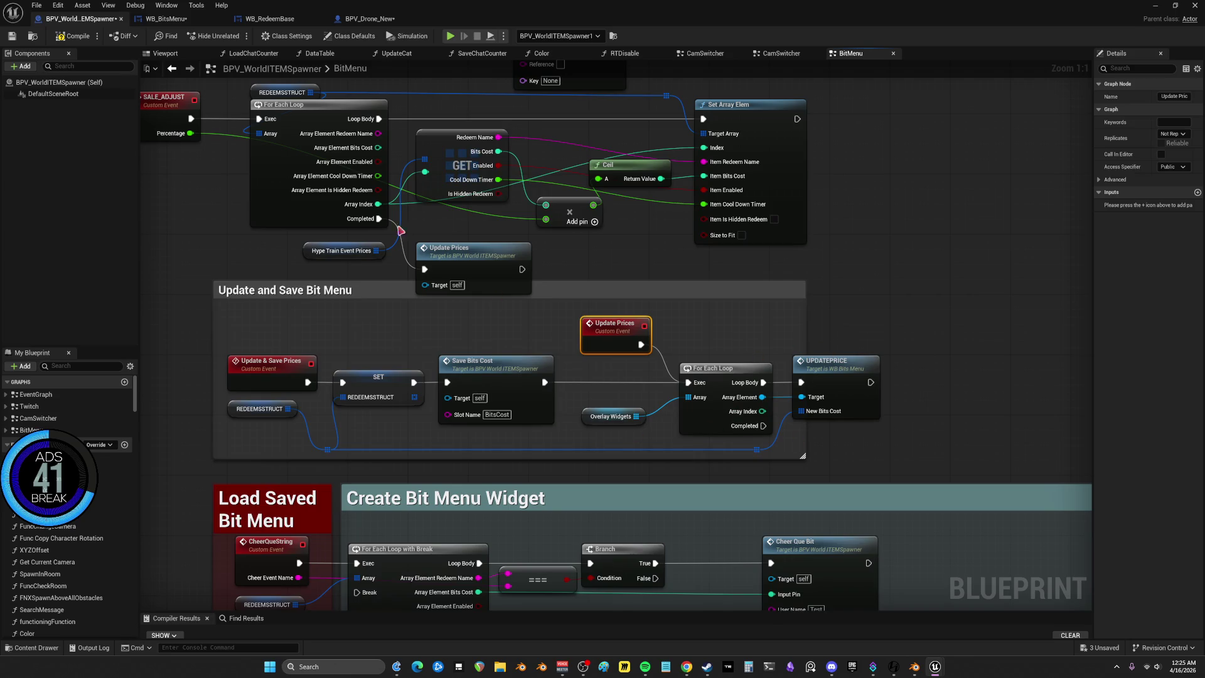
pyautogui.click(172, 71)
pyautogui.doubleClick(276, 294)
pyautogui.click(458, 234)
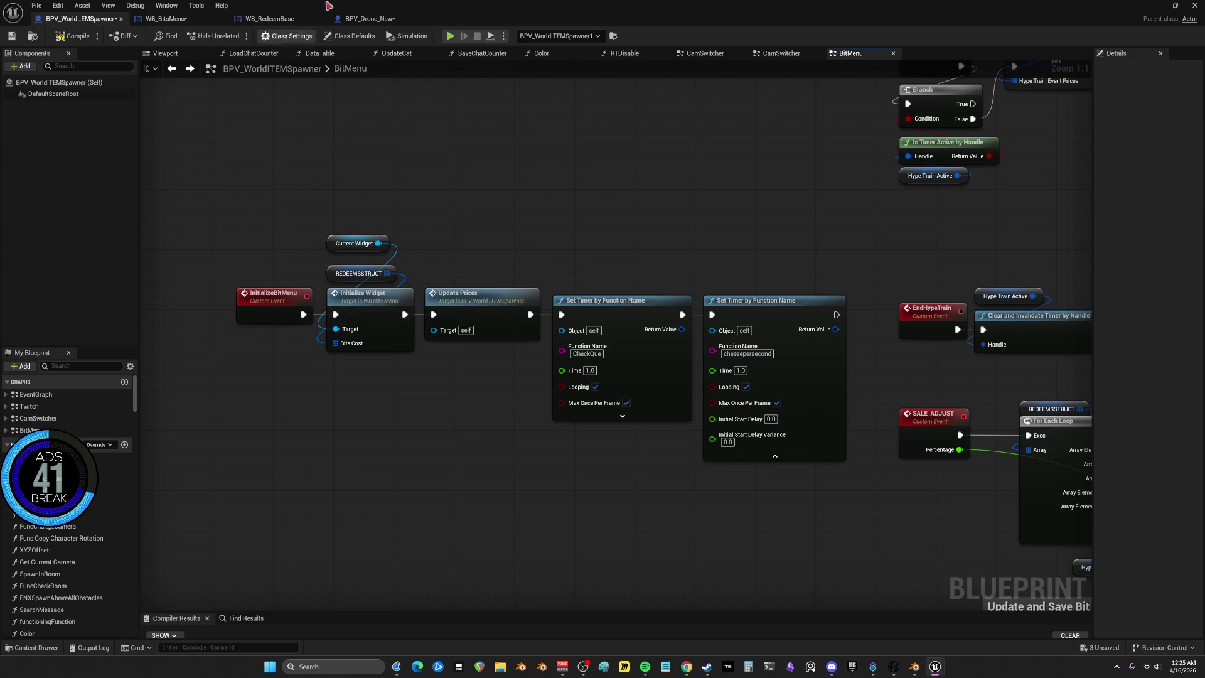
pyautogui.click(767, 56)
pyautogui.doubleClick(627, 119)
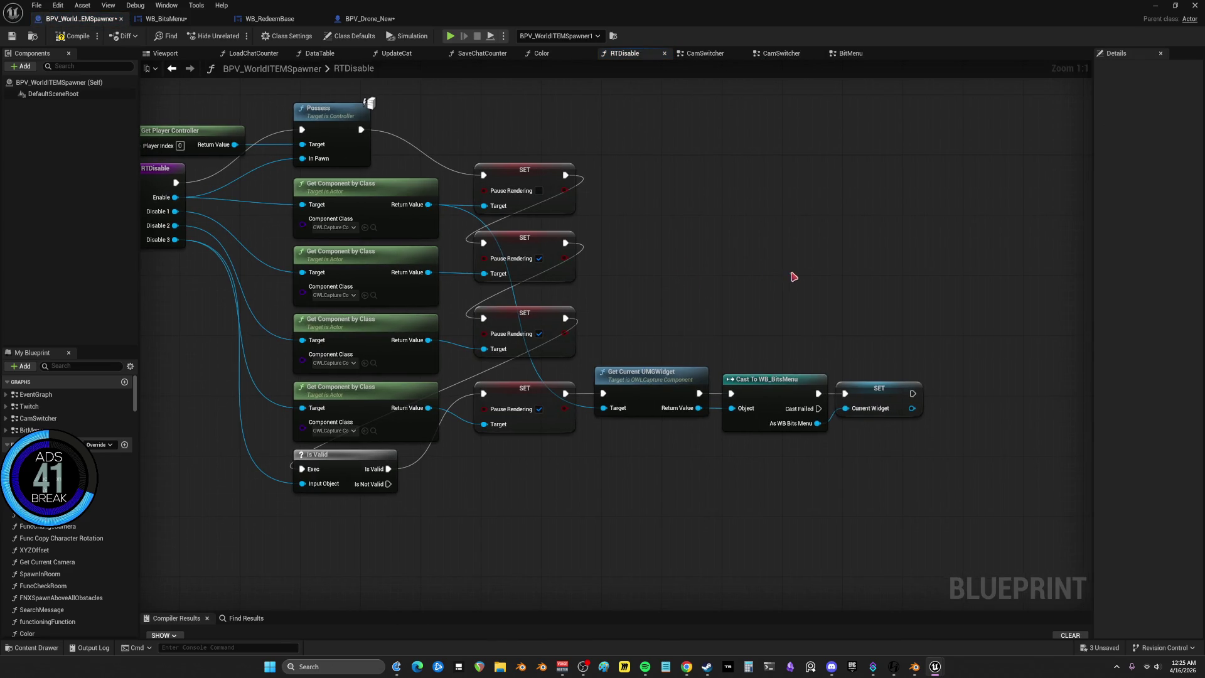
# Call InitializeBitMenu in RTDisable right after SET Current Widget, then jump to its event
pyautogui.rightClick(634, 255)
pyautogui.write('InitializeBitMenu')
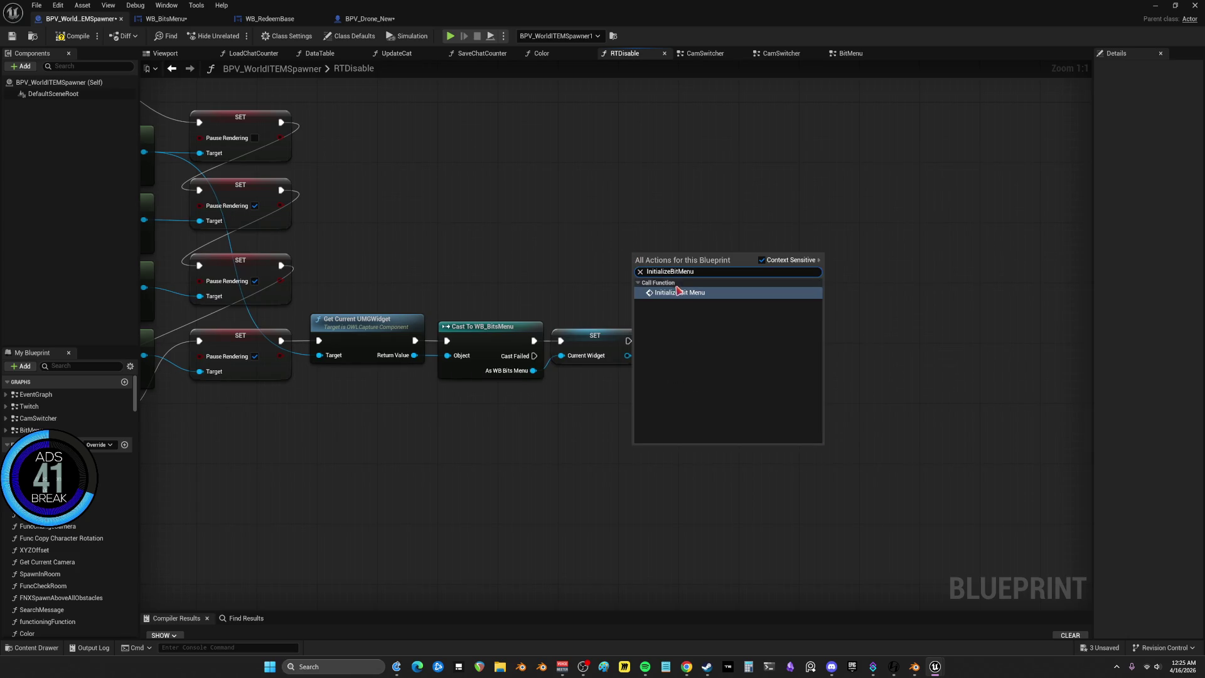
pyautogui.click(677, 300)
pyautogui.moveTo(728, 307); pyautogui.dragTo(807, 380)
pyautogui.moveTo(629, 341)
pyautogui.mouseDown()
pyautogui.moveTo(726, 356)
pyautogui.moveTo(691, 337)
pyautogui.mouseUp()
pyautogui.doubleClick(691, 337)
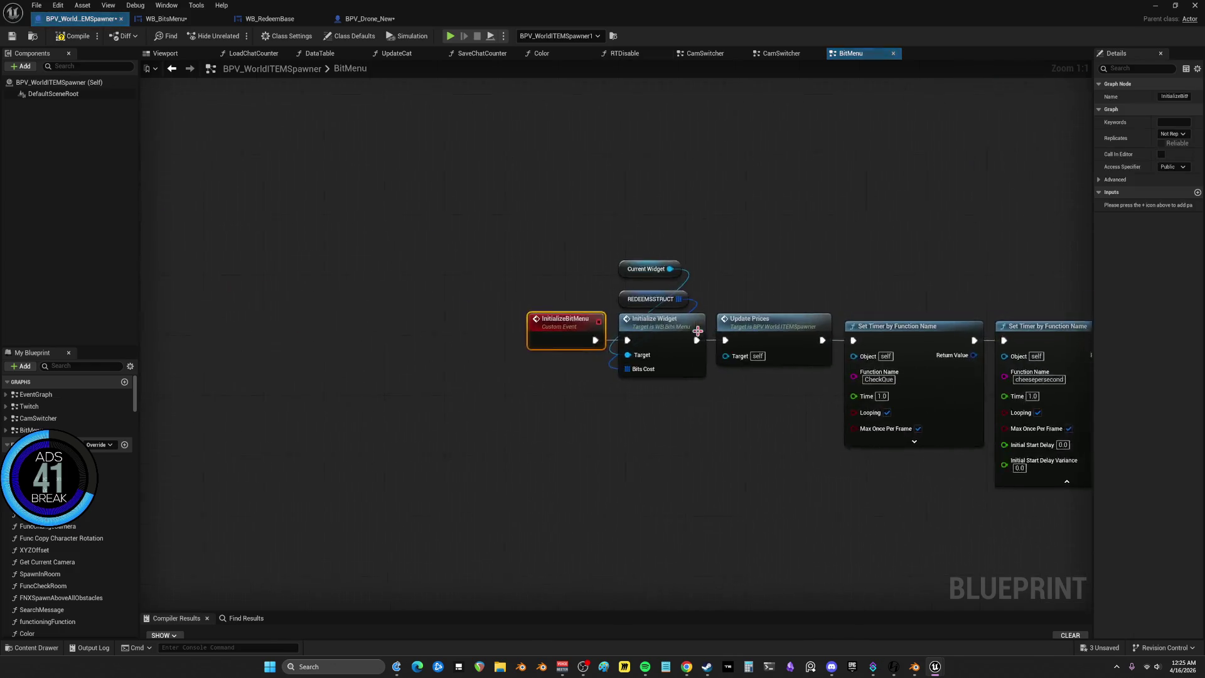
# Paste a Current Widget getter into the Update and Save Bit Menu section
pyautogui.moveTo(761, 256); pyautogui.dragTo(404, 210)
pyautogui.moveTo(576, 242); pyautogui.dragTo(327, 221)
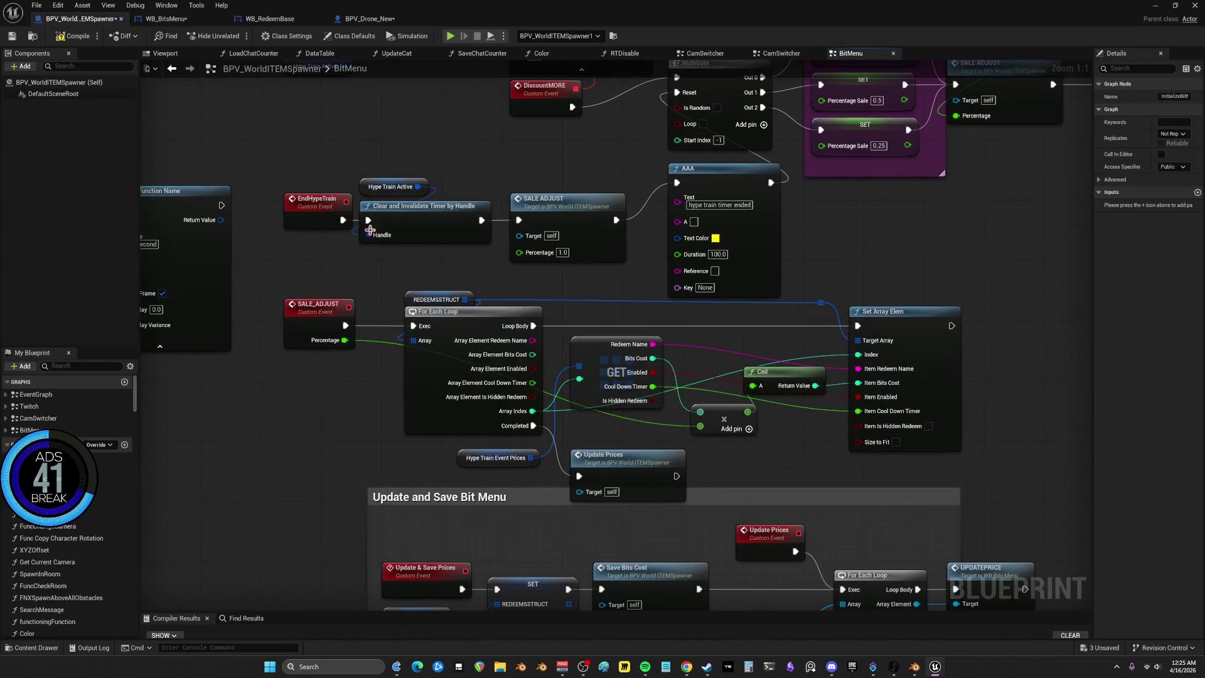
pyautogui.moveTo(467, 302); pyautogui.dragTo(932, 373)
pyautogui.moveTo(333, 245); pyautogui.dragTo(522, 253)
pyautogui.click(390, 218)
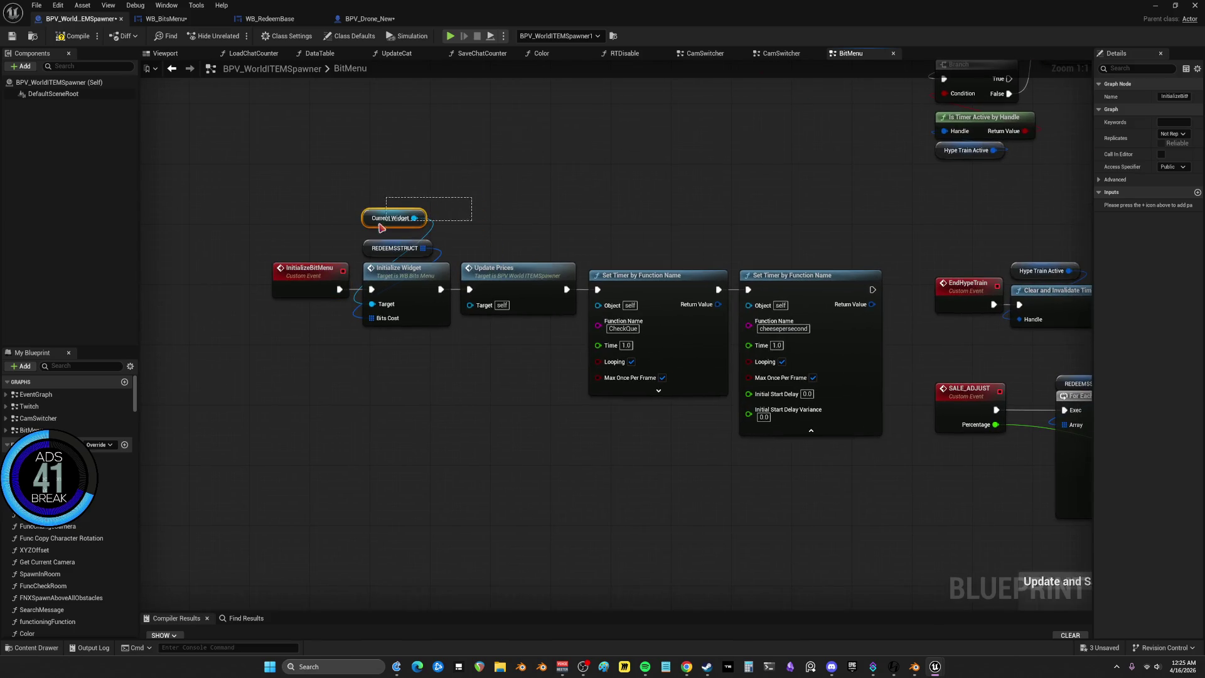
pyautogui.moveTo(854, 273); pyautogui.dragTo(316, 179)
pyautogui.moveTo(891, 417); pyautogui.dragTo(723, 340)
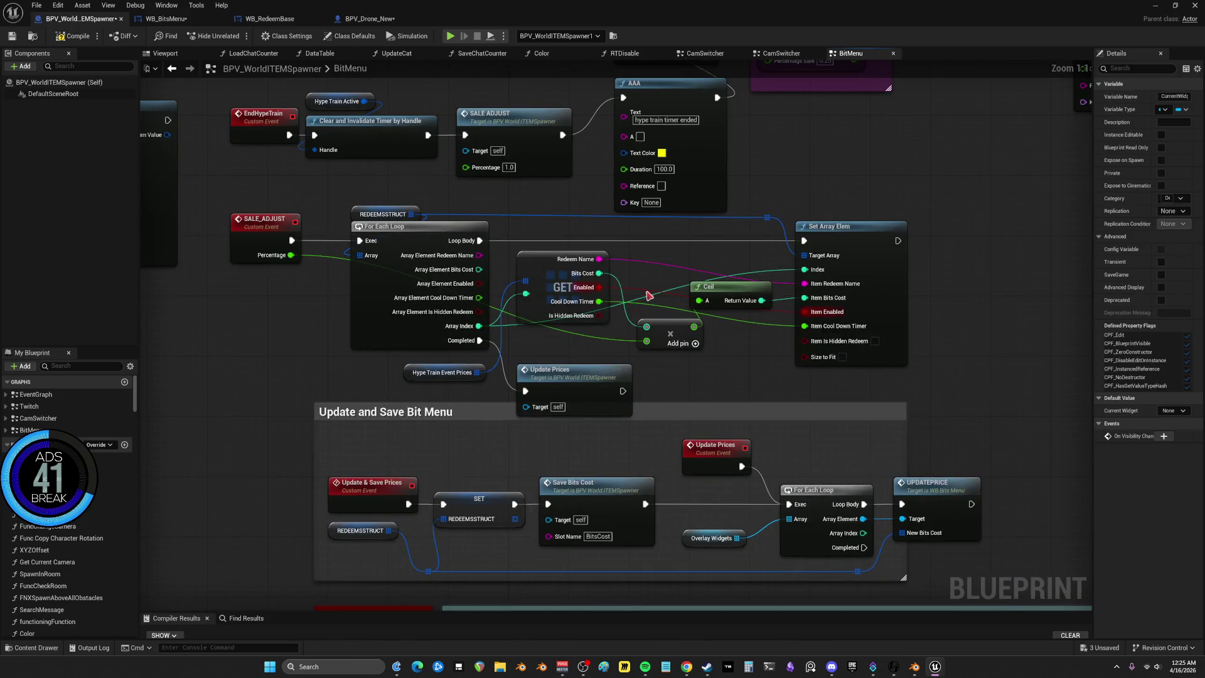
pyautogui.moveTo(710, 462); pyautogui.dragTo(646, 277)
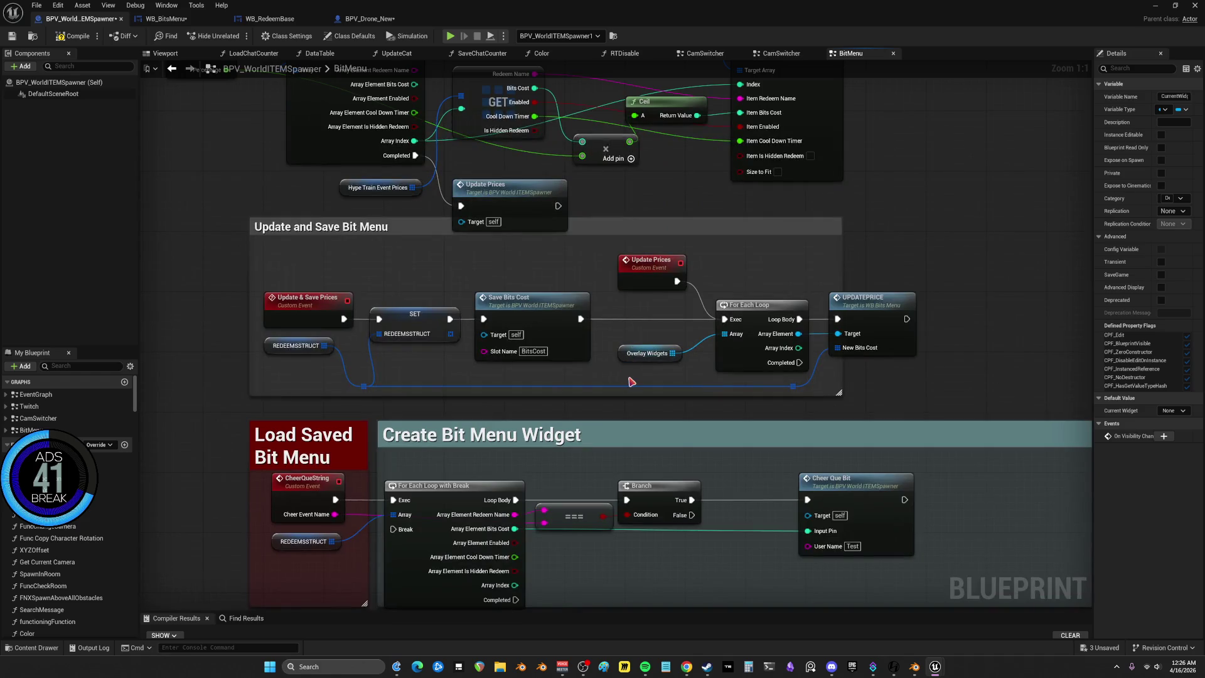
pyautogui.hotkey('ctrl', 'v')
pyautogui.moveTo(642, 372); pyautogui.dragTo(724, 274)
# Replace the Overlay Widgets loop with Current Widget as UPDATEPRICE's Target, fed by Update Prices and Save Bits Cost
pyautogui.click(784, 314)
pyautogui.moveTo(665, 377); pyautogui.dragTo(719, 344)
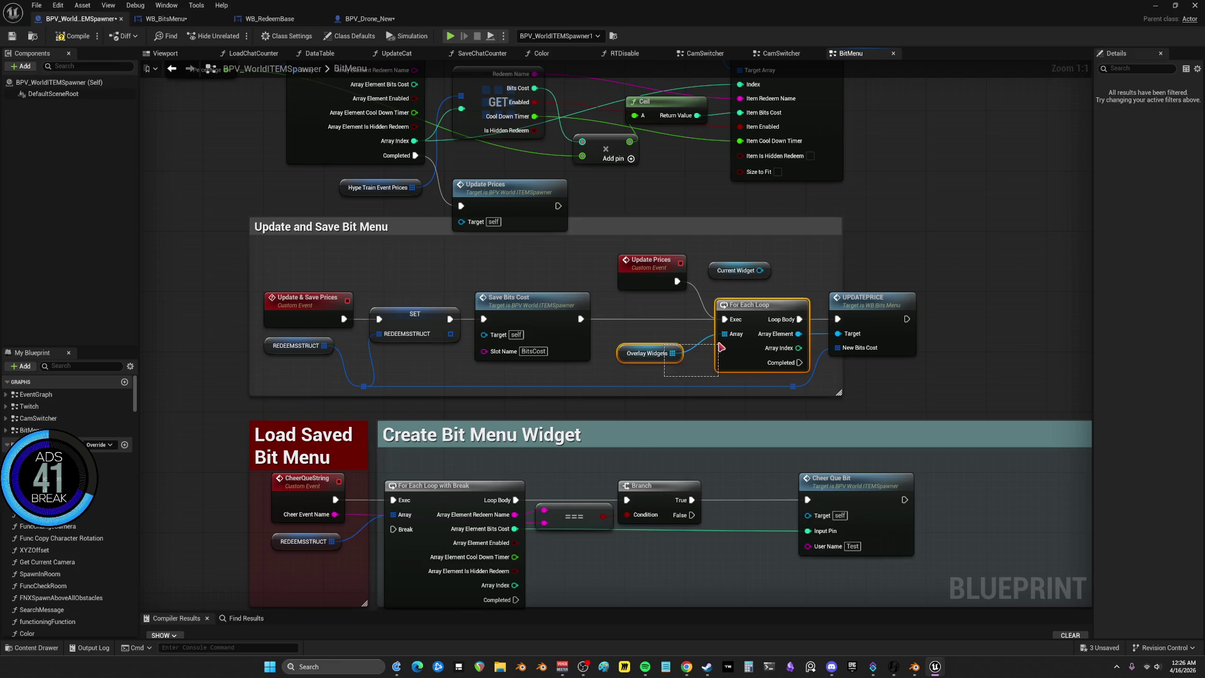
pyautogui.press('Delete')
pyautogui.moveTo(759, 270); pyautogui.dragTo(819, 326)
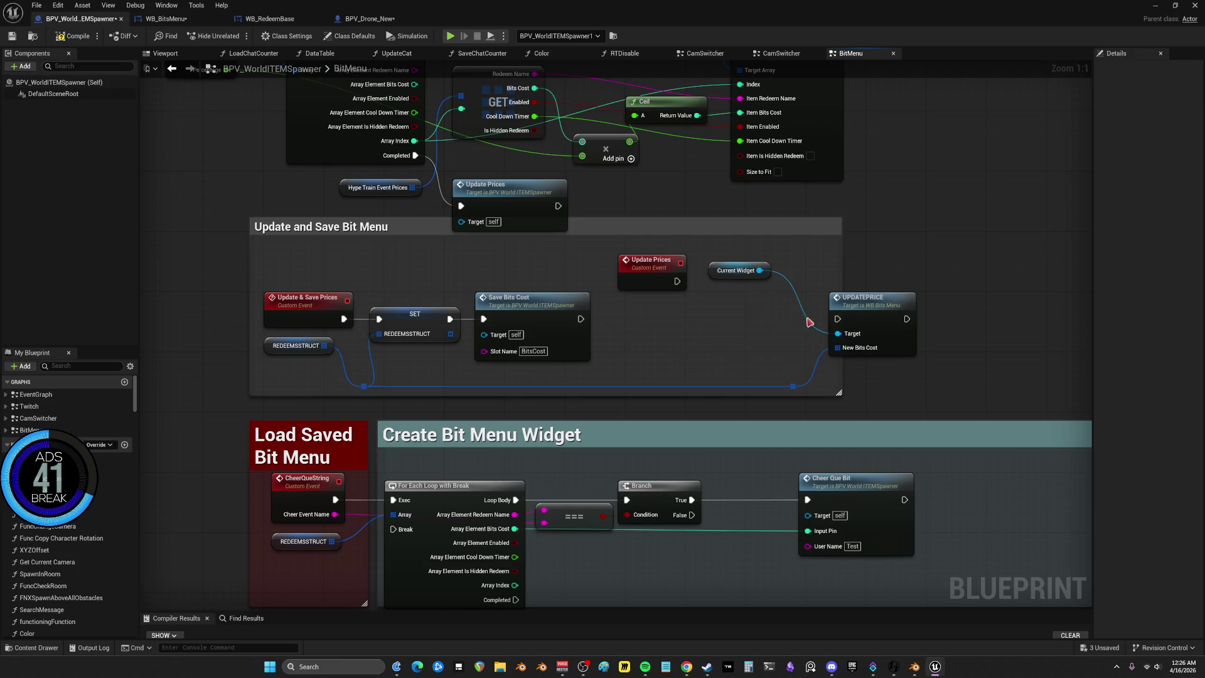
pyautogui.moveTo(676, 281); pyautogui.dragTo(837, 319)
pyautogui.moveTo(578, 321); pyautogui.dragTo(837, 319)
pyautogui.scroll(-5, 633, 450)
pyautogui.scroll(5, 584, 431)
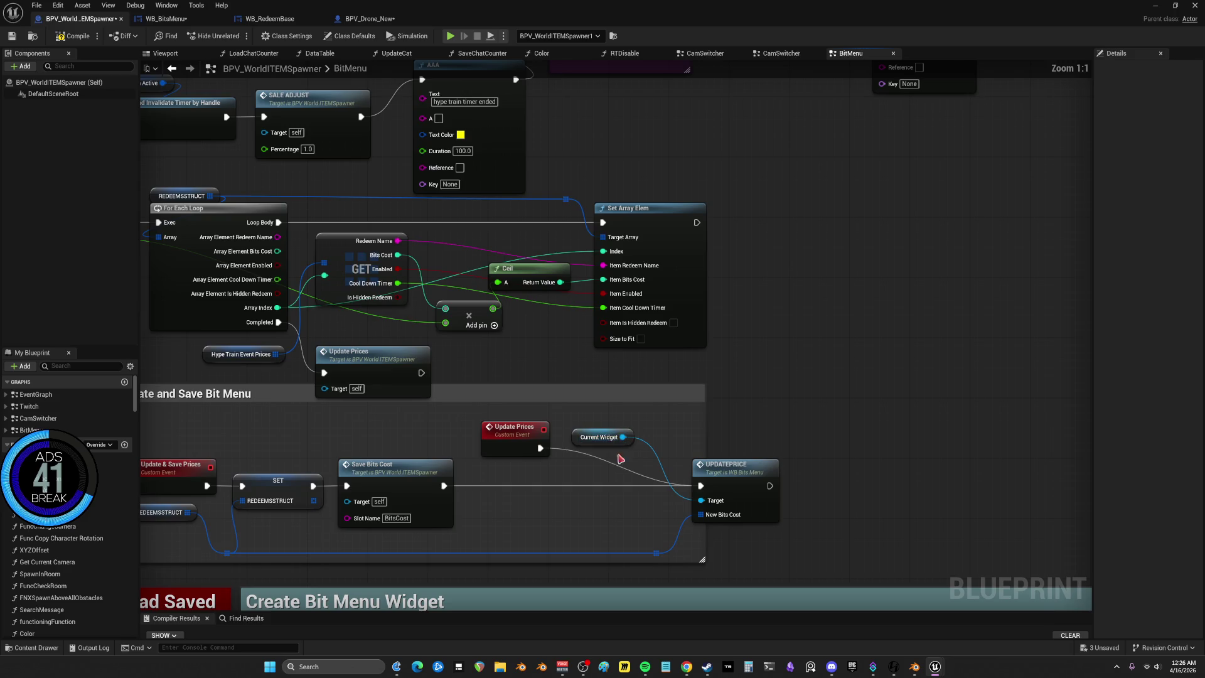
pyautogui.click(601, 438)
pyautogui.moveTo(381, 363)
pyautogui.mouseDown()
pyautogui.moveTo(409, 356)
pyautogui.moveTo(708, 398)
pyautogui.moveTo(684, 440)
pyautogui.moveTo(812, 374)
pyautogui.moveTo(480, 326)
pyautogui.moveTo(583, 317)
pyautogui.mouseUp()
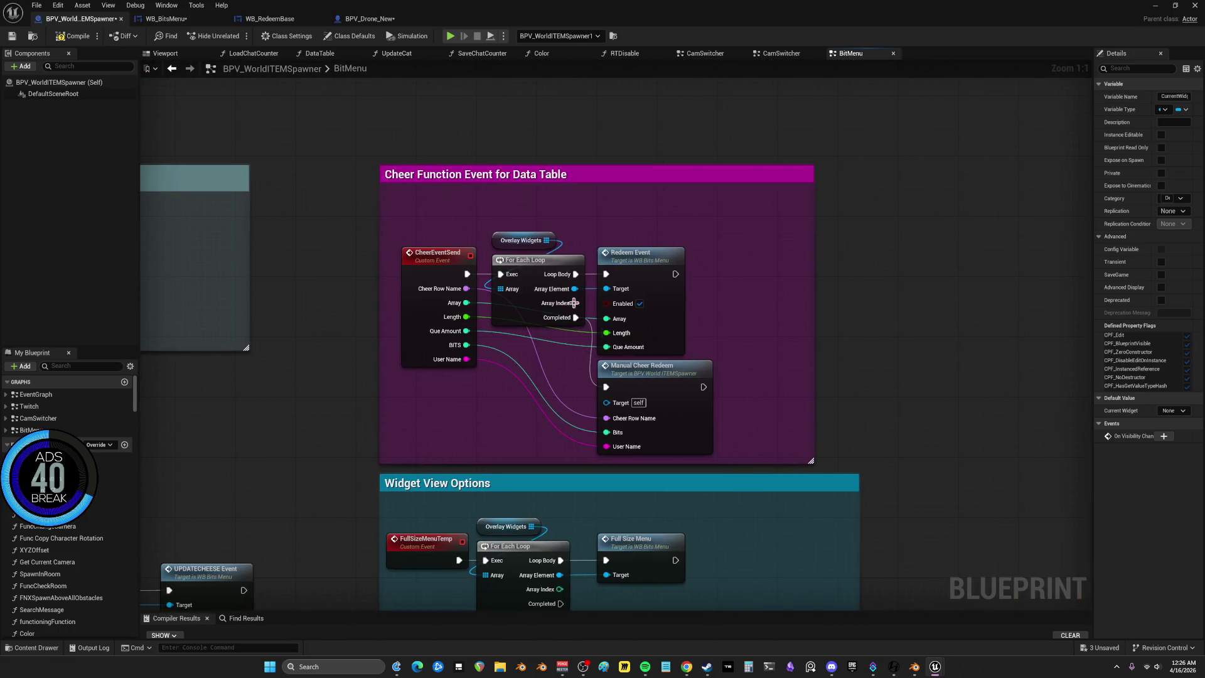
# Paste Current Widget and delete the cheer loop, then undo back to the original nodes
pyautogui.hotkey('ctrl', 'v')
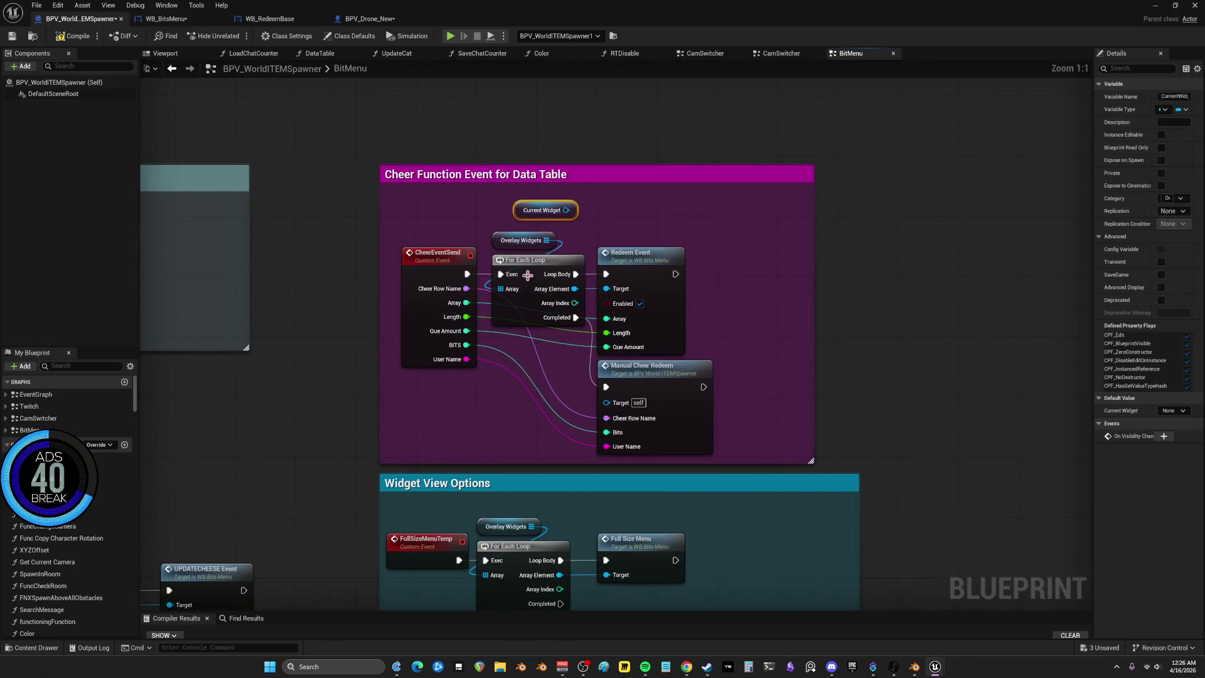
pyautogui.click(522, 290)
pyautogui.keyDown('ctrl'); pyautogui.click(521, 241); pyautogui.keyUp('ctrl')
pyautogui.press('Delete')
pyautogui.moveTo(534, 215)
pyautogui.mouseDown()
pyautogui.moveTo(539, 276)
pyautogui.moveTo(597, 291)
pyautogui.moveTo(603, 402)
pyautogui.moveTo(541, 377)
pyautogui.mouseUp()
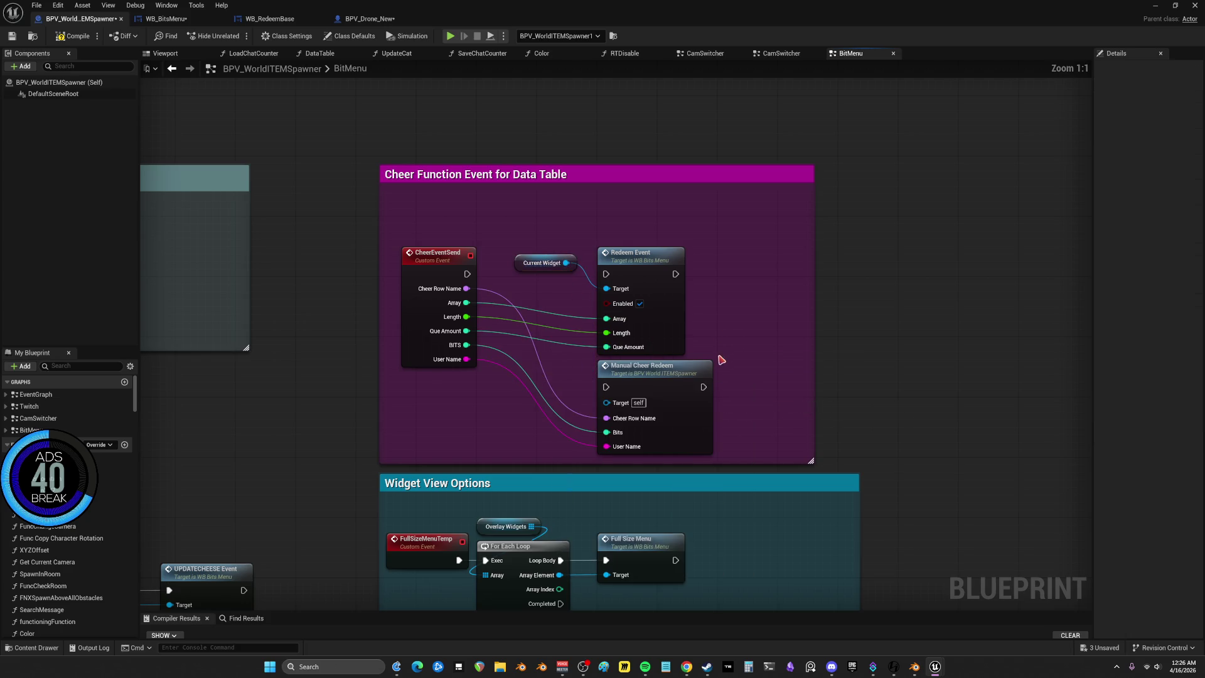
pyautogui.hotkey('ctrl', 'z')
pyautogui.hotkey('ctrl', 'z')
pyautogui.hotkey('ctrl', 'z')
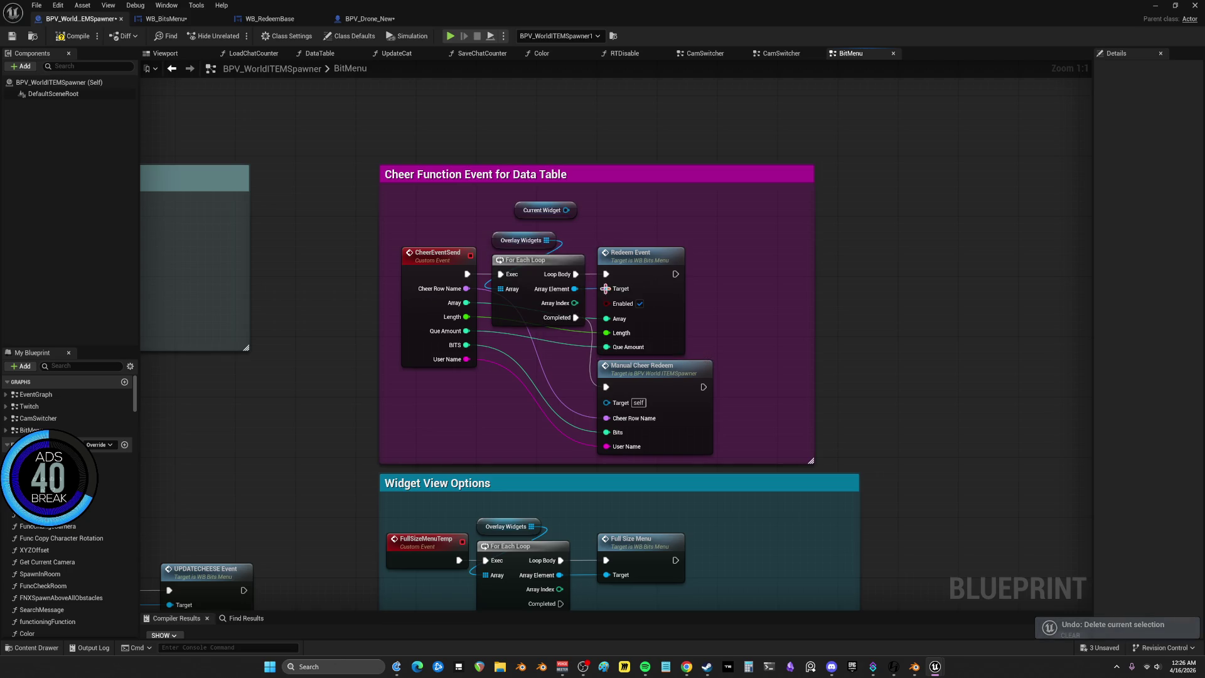
pyautogui.hotkey('ctrl', 'z')
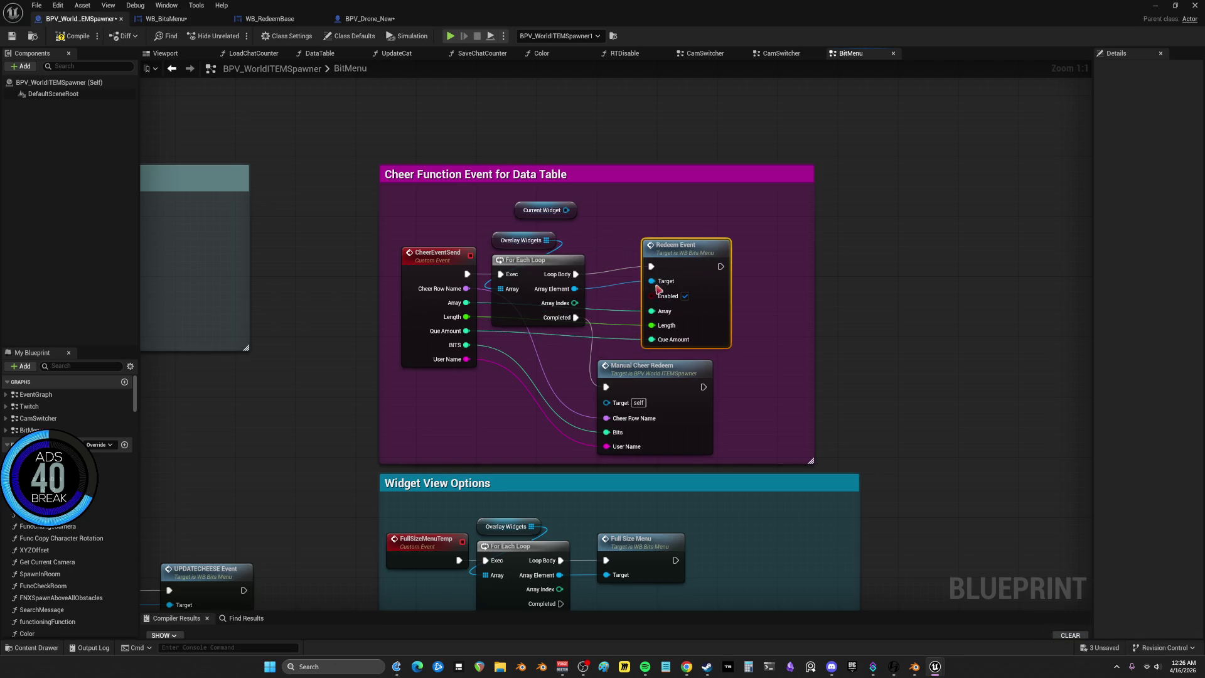
# Remove the loop again and wire CheerEventSend and Current Widget into Redeem Event
pyautogui.moveTo(656, 375); pyautogui.dragTo(709, 391)
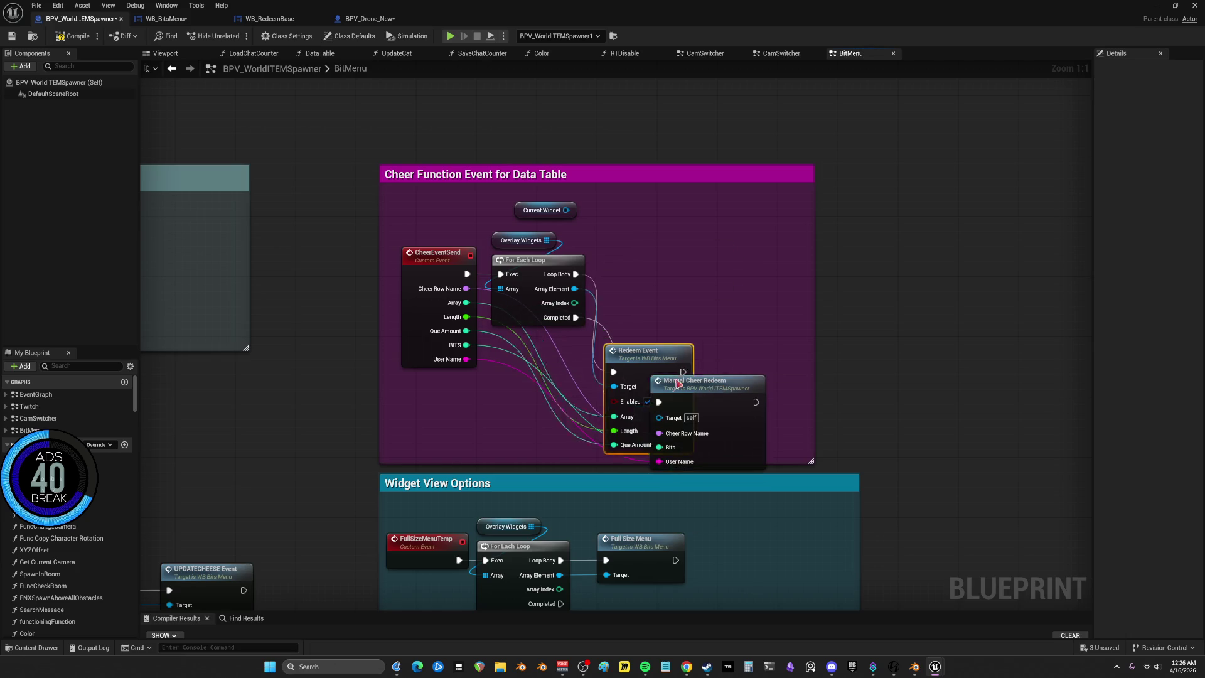
pyautogui.moveTo(526, 307)
pyautogui.mouseDown()
pyautogui.moveTo(507, 337)
pyautogui.moveTo(499, 414)
pyautogui.moveTo(531, 346)
pyautogui.moveTo(568, 342)
pyautogui.moveTo(522, 356)
pyautogui.mouseUp()
pyautogui.press('Delete')
pyautogui.click(521, 241)
pyautogui.press('Delete')
pyautogui.moveTo(467, 274); pyautogui.dragTo(653, 267)
pyautogui.moveTo(566, 210)
pyautogui.mouseDown()
pyautogui.moveTo(651, 282)
pyautogui.moveTo(681, 251)
pyautogui.moveTo(619, 257)
pyautogui.mouseUp()
pyautogui.moveTo(694, 381); pyautogui.dragTo(618, 365)
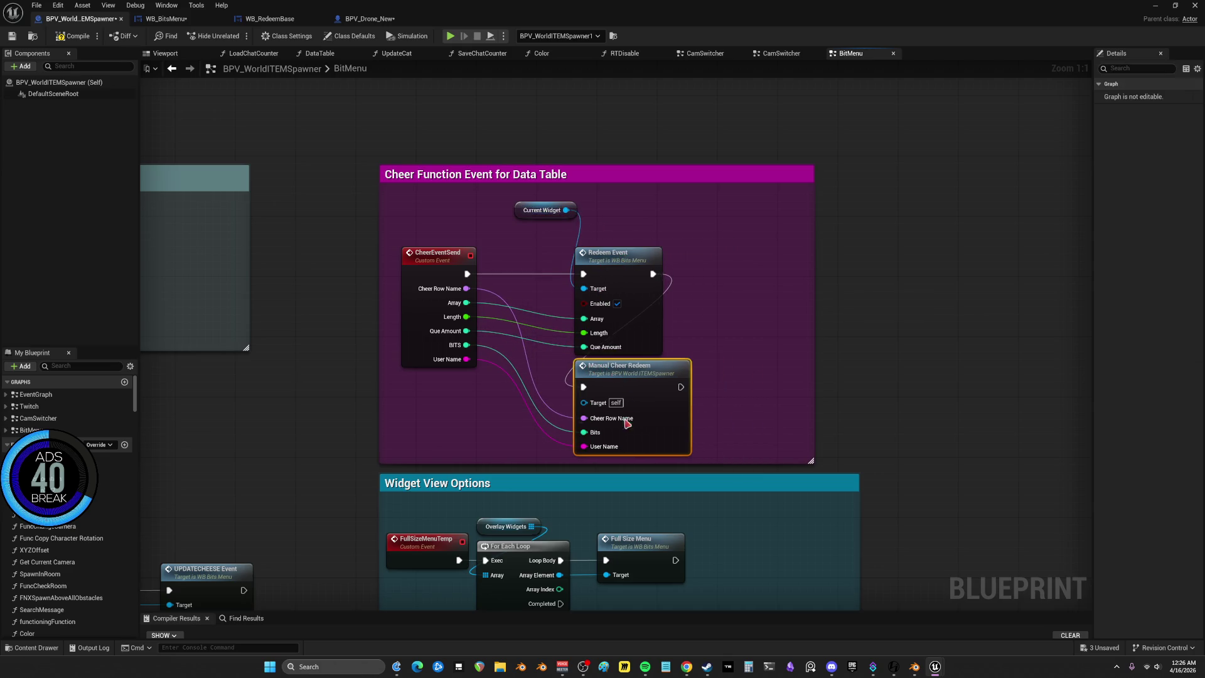
pyautogui.scroll(-3, 598, 531)
pyautogui.hotkey('ctrl', 'v')
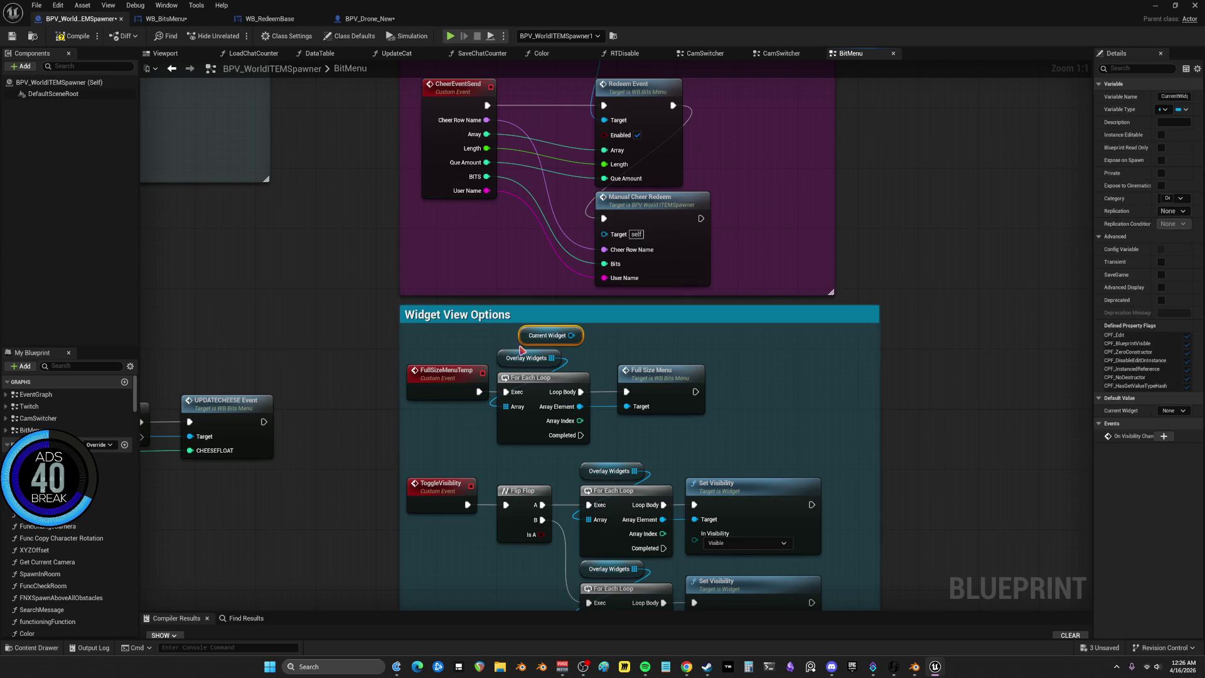
# Make Current Widget the Target of Full Size Menu and delete its loop
pyautogui.moveTo(530, 337)
pyautogui.mouseDown()
pyautogui.moveTo(506, 337)
pyautogui.moveTo(626, 406)
pyautogui.mouseUp()
pyautogui.moveTo(545, 456)
pyautogui.mouseDown()
pyautogui.moveTo(538, 369)
pyautogui.moveTo(626, 392)
pyautogui.mouseUp()
pyautogui.press('Delete')
pyautogui.moveTo(527, 336); pyautogui.dragTo(532, 412)
pyautogui.click(565, 337)
# Target both Set Visibility nodes with Current Widget, dropping loops and wiring Flip Flop A/B
pyautogui.hotkey('ctrl', 'v')
pyautogui.moveTo(573, 304)
pyautogui.mouseDown()
pyautogui.moveTo(605, 382)
pyautogui.moveTo(601, 326)
pyautogui.moveTo(605, 384)
pyautogui.moveTo(624, 377)
pyautogui.mouseUp()
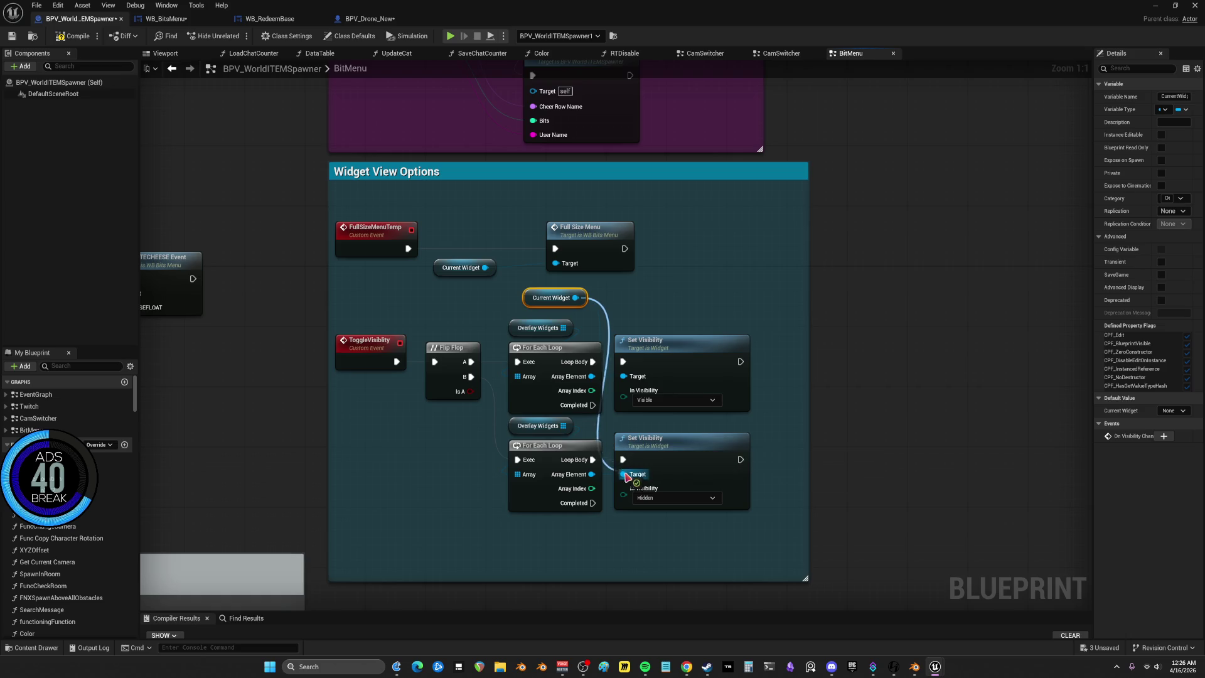
pyautogui.moveTo(557, 468)
pyautogui.mouseDown()
pyautogui.moveTo(538, 354)
pyautogui.moveTo(537, 389)
pyautogui.moveTo(539, 315)
pyautogui.mouseUp()
pyautogui.press('Delete')
pyautogui.moveTo(471, 362)
pyautogui.mouseDown()
pyautogui.moveTo(612, 377)
pyautogui.moveTo(623, 362)
pyautogui.mouseUp()
pyautogui.moveTo(473, 377); pyautogui.dragTo(623, 459)
# Target UPDATECHEESE Event with Current Widget, delete the loop and Is Valid, and wire SET into it
pyautogui.scroll(-4, 395, 430)
pyautogui.scroll(3, 602, 317)
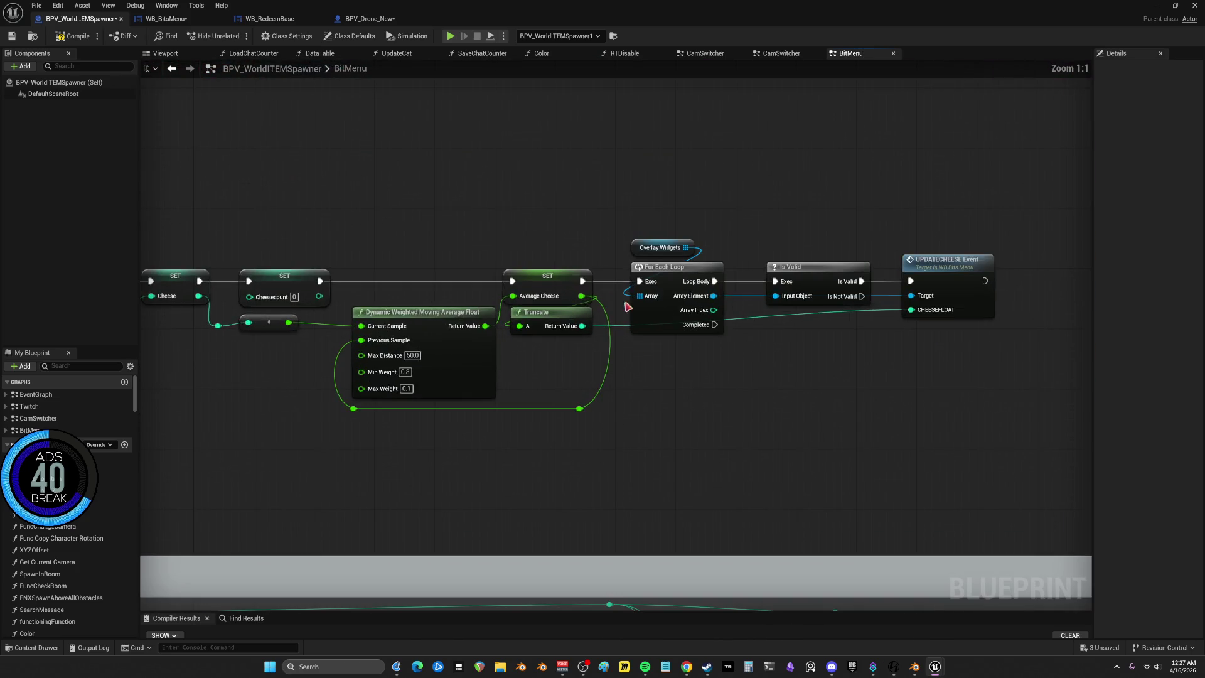
pyautogui.hotkey('ctrl', 'v')
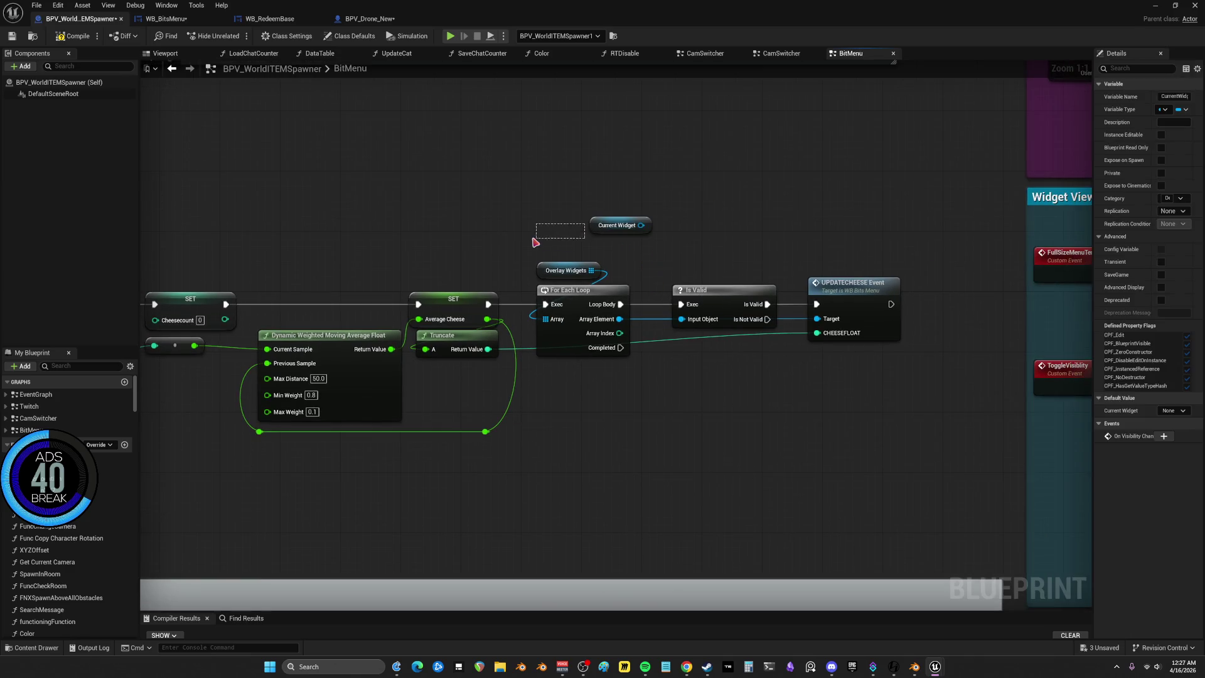
pyautogui.moveTo(609, 226)
pyautogui.mouseDown()
pyautogui.moveTo(556, 233)
pyautogui.moveTo(817, 319)
pyautogui.mouseUp()
pyautogui.moveTo(728, 393)
pyautogui.mouseDown()
pyautogui.moveTo(552, 282)
pyautogui.moveTo(534, 257)
pyautogui.mouseUp()
pyautogui.press('Delete')
pyautogui.moveTo(489, 304); pyautogui.dragTo(813, 308)
pyautogui.click(707, 308)
pyautogui.moveTo(489, 305)
pyautogui.mouseDown()
pyautogui.moveTo(816, 305)
pyautogui.moveTo(600, 298)
pyautogui.mouseUp()
pyautogui.scroll(-4, 640, 334)
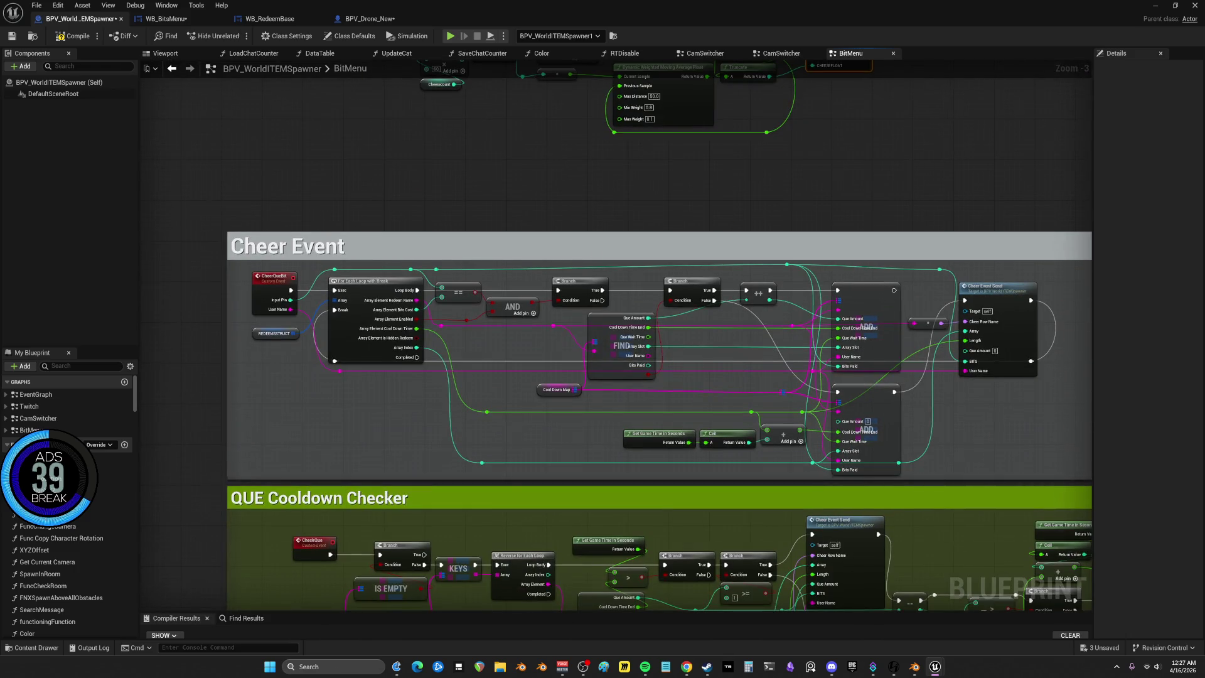
# Add a Current Widget getter and wire it into Redeem Event's Target in place of Array Element
pyautogui.scroll(4, 629, 223)
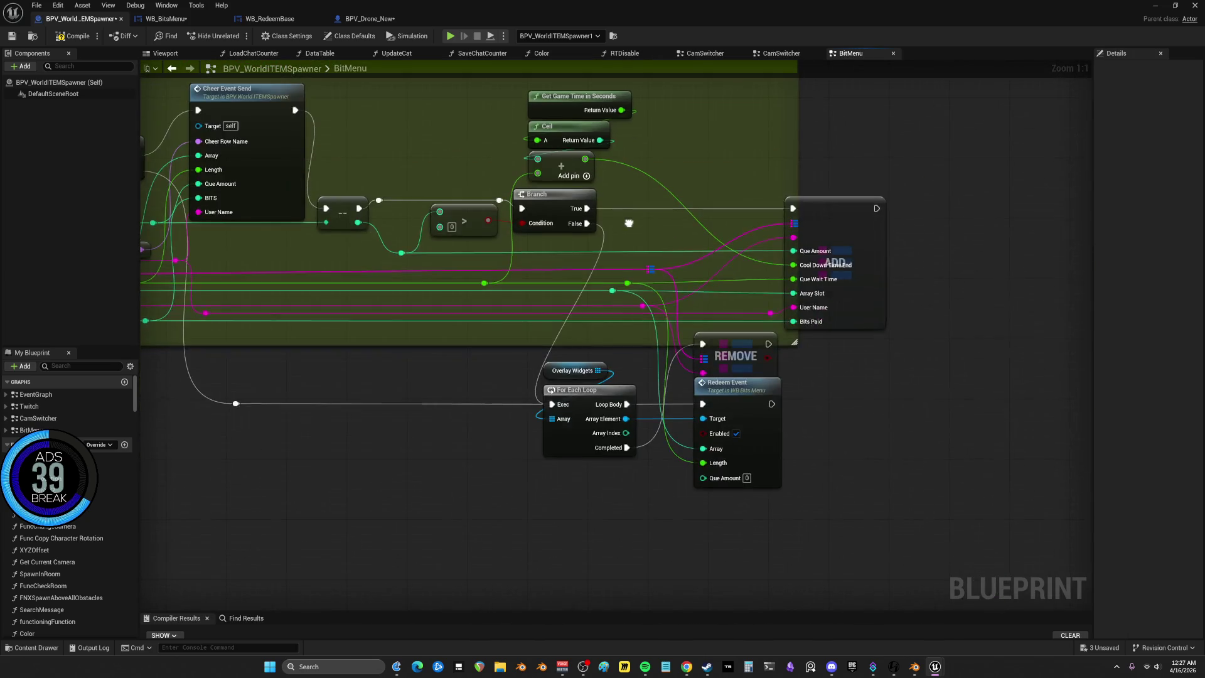
pyautogui.hotkey('ctrl', 'v')
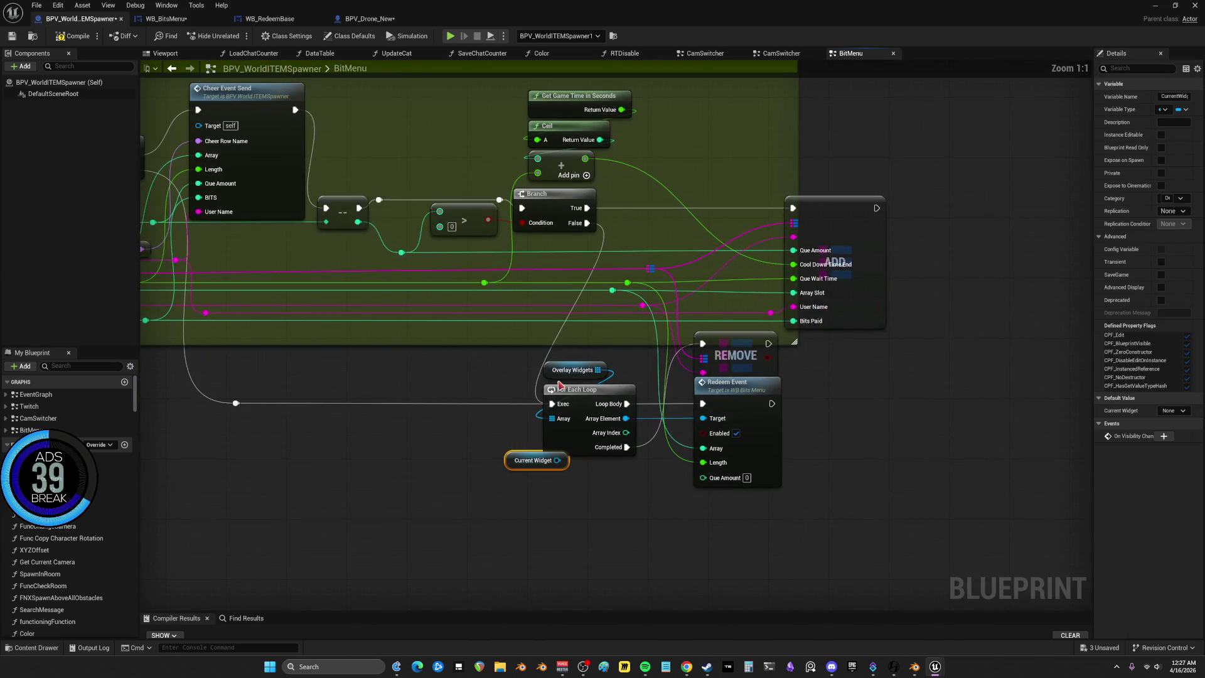
pyautogui.moveTo(551, 404); pyautogui.dragTo(702, 403)
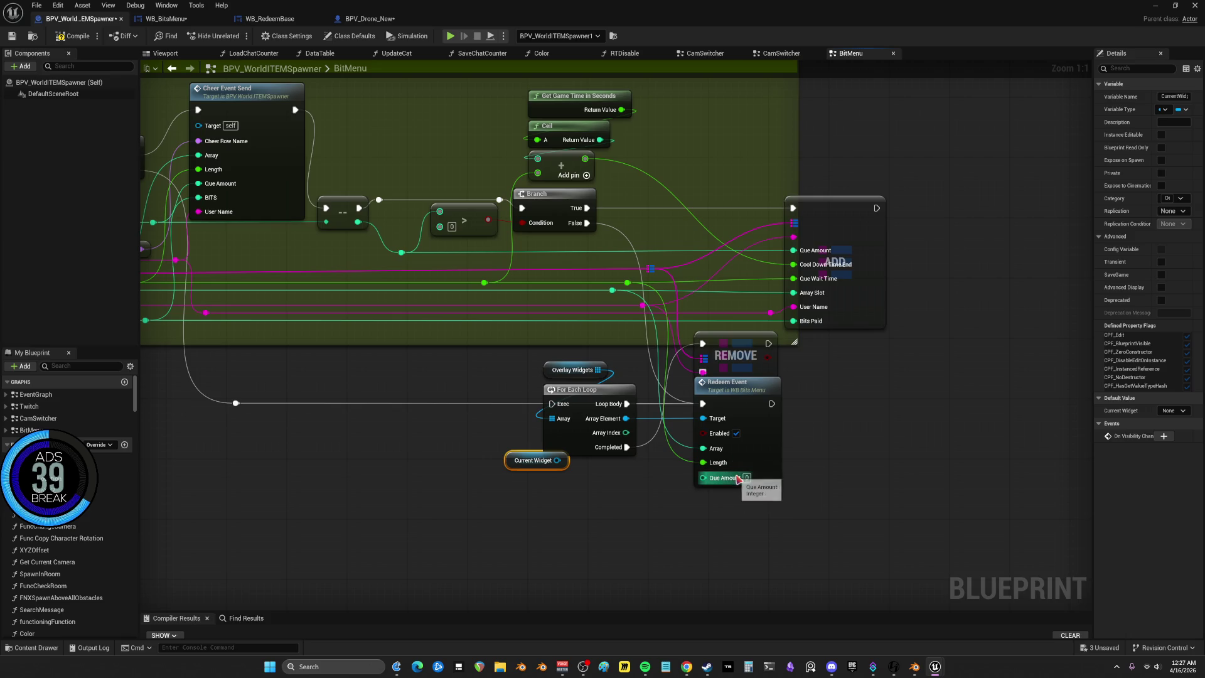
pyautogui.hotkey('ctrl', 'z')
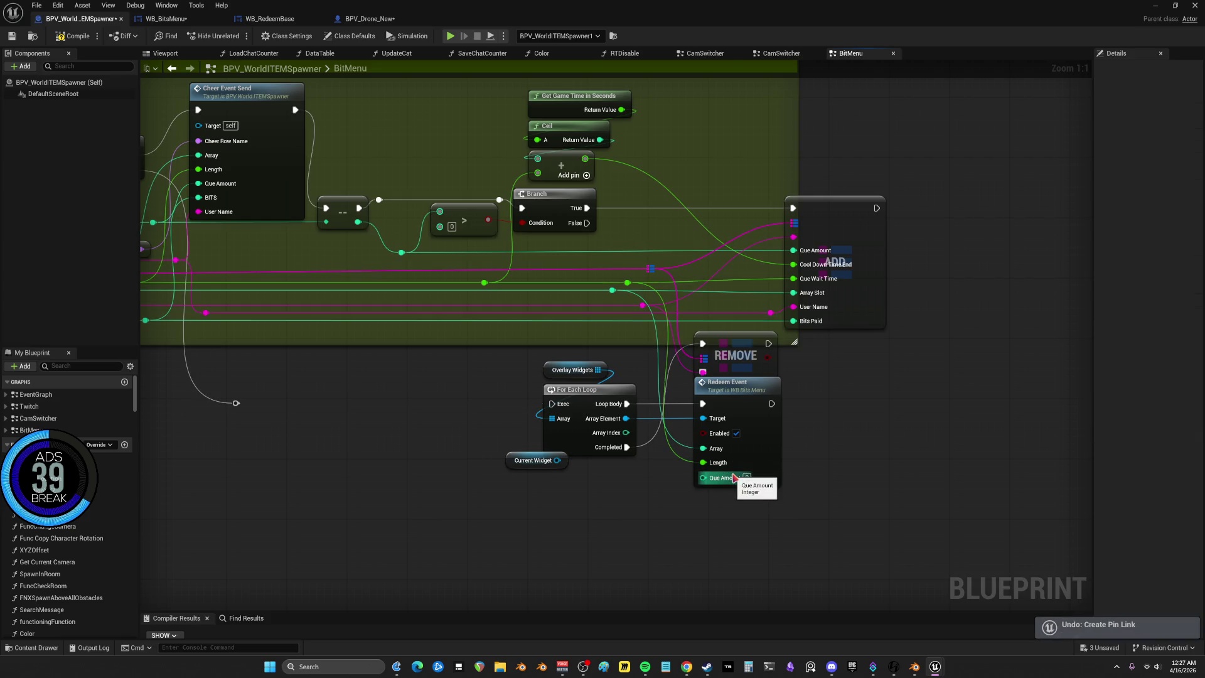
pyautogui.hotkey('ctrl', 'z')
pyautogui.moveTo(735, 402)
pyautogui.mouseDown()
pyautogui.moveTo(763, 443)
pyautogui.moveTo(794, 425)
pyautogui.mouseUp()
pyautogui.moveTo(520, 468); pyautogui.dragTo(543, 543)
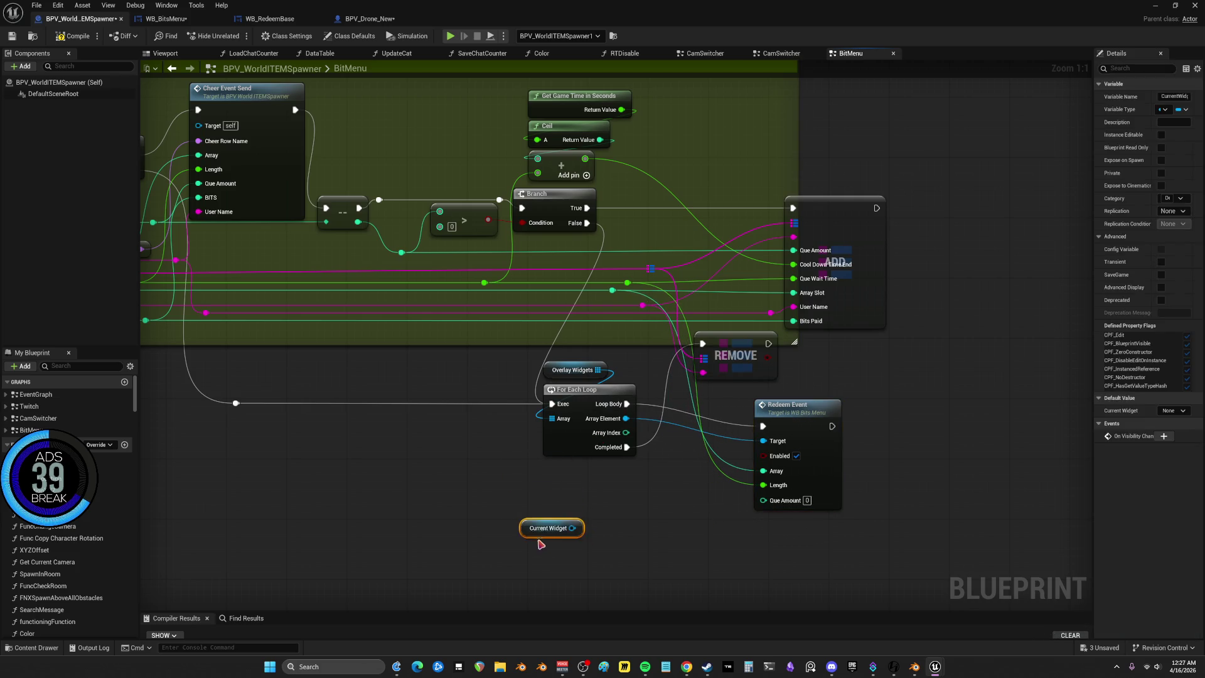
pyautogui.moveTo(802, 418)
pyautogui.mouseDown()
pyautogui.moveTo(792, 405)
pyautogui.moveTo(822, 436)
pyautogui.moveTo(816, 417)
pyautogui.moveTo(733, 441)
pyautogui.moveTo(786, 432)
pyautogui.mouseUp()
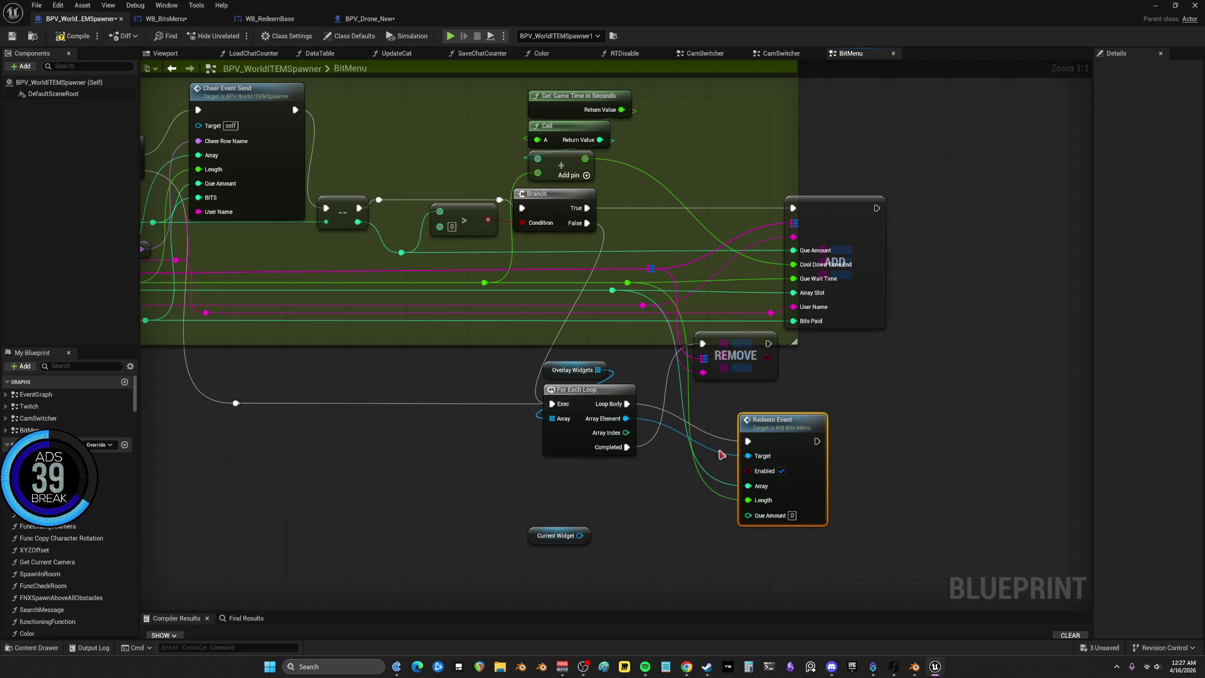
pyautogui.keyDown('alt'); pyautogui.click(755, 460); pyautogui.keyUp('alt')
pyautogui.moveTo(579, 535); pyautogui.dragTo(748, 456)
pyautogui.moveTo(541, 538); pyautogui.dragTo(758, 403)
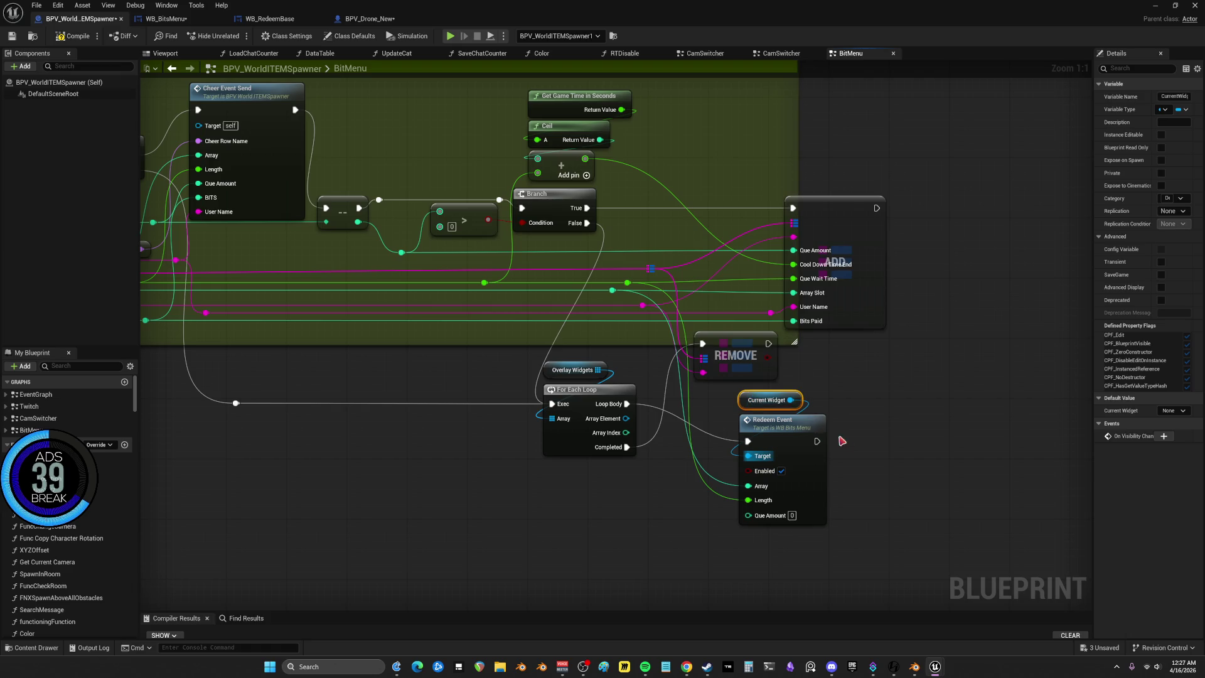
pyautogui.keyDown('ctrl'); pyautogui.click(819, 427); pyautogui.keyUp('ctrl')
pyautogui.moveTo(819, 427); pyautogui.dragTo(773, 425)
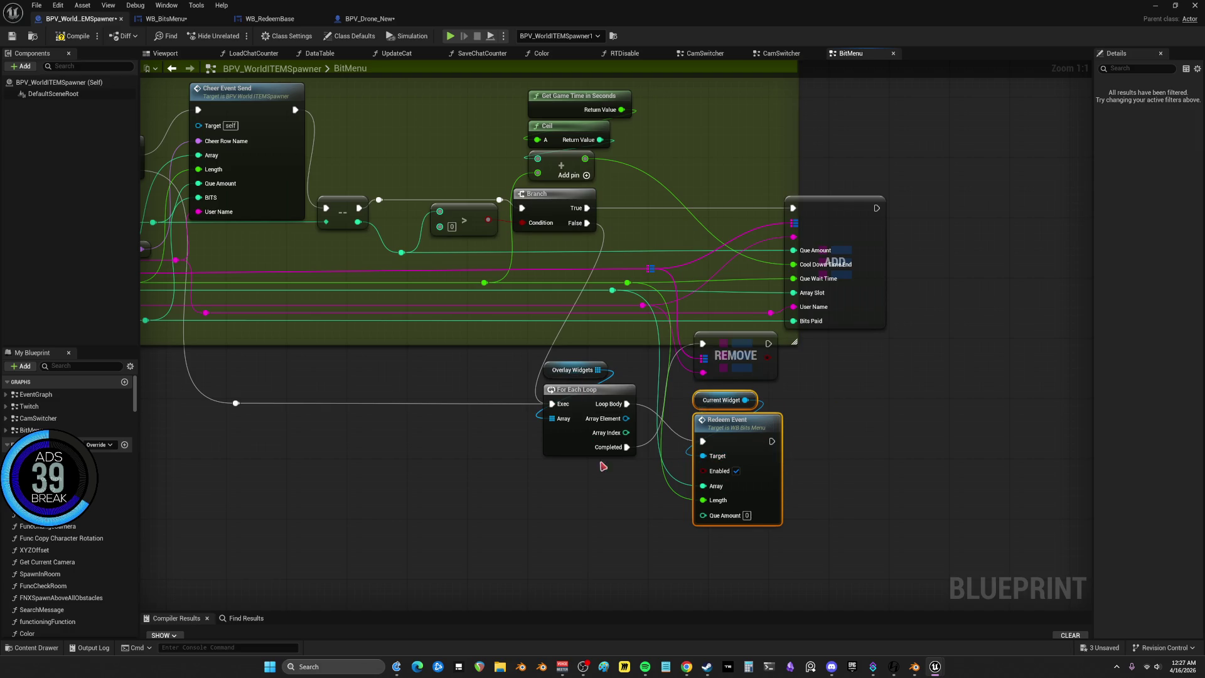
# Move Branch False's exec wire onto Redeem Event and delete the For Each Loop and Overlay Widgets
pyautogui.moveTo(555, 412)
pyautogui.mouseDown()
pyautogui.moveTo(626, 372)
pyautogui.moveTo(534, 344)
pyautogui.moveTo(524, 288)
pyautogui.mouseUp()
pyautogui.moveTo(518, 307)
pyautogui.mouseDown()
pyautogui.moveTo(548, 380)
pyautogui.moveTo(606, 339)
pyautogui.moveTo(502, 339)
pyautogui.moveTo(730, 444)
pyautogui.mouseUp()
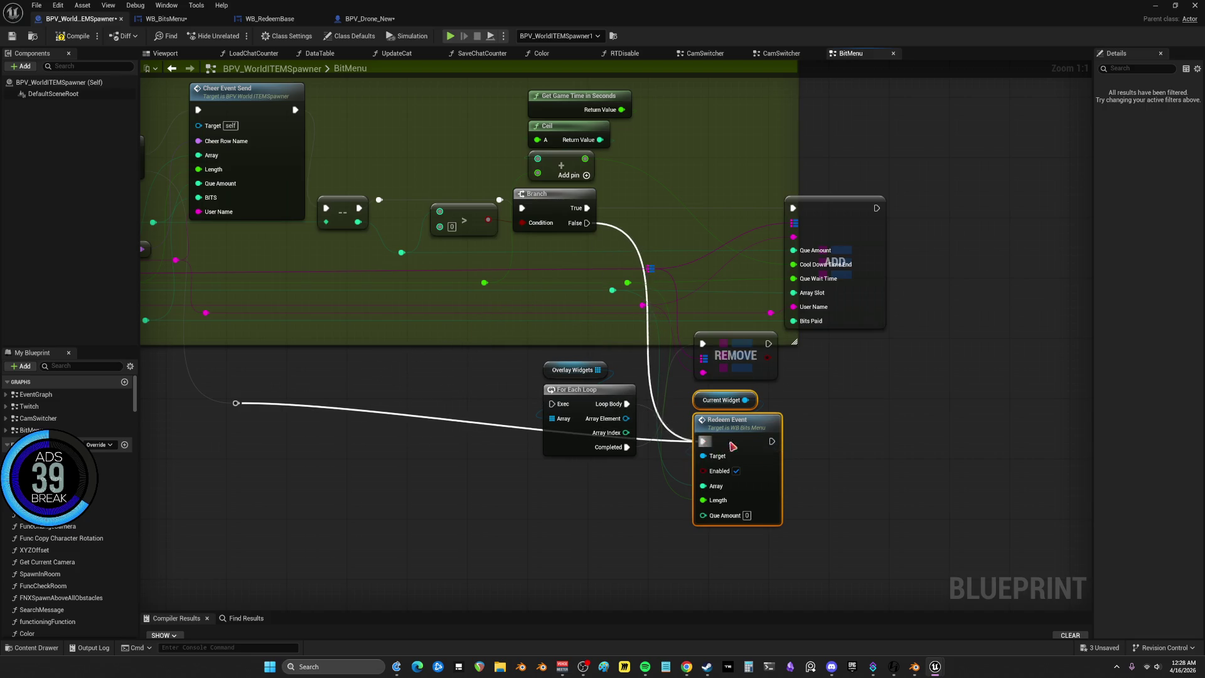
pyautogui.moveTo(612, 509); pyautogui.dragTo(540, 361)
pyautogui.press('Delete')
pyautogui.moveTo(819, 461); pyautogui.dragTo(690, 386)
pyautogui.moveTo(746, 423)
pyautogui.mouseDown()
pyautogui.moveTo(602, 386)
pyautogui.moveTo(610, 393)
pyautogui.mouseUp()
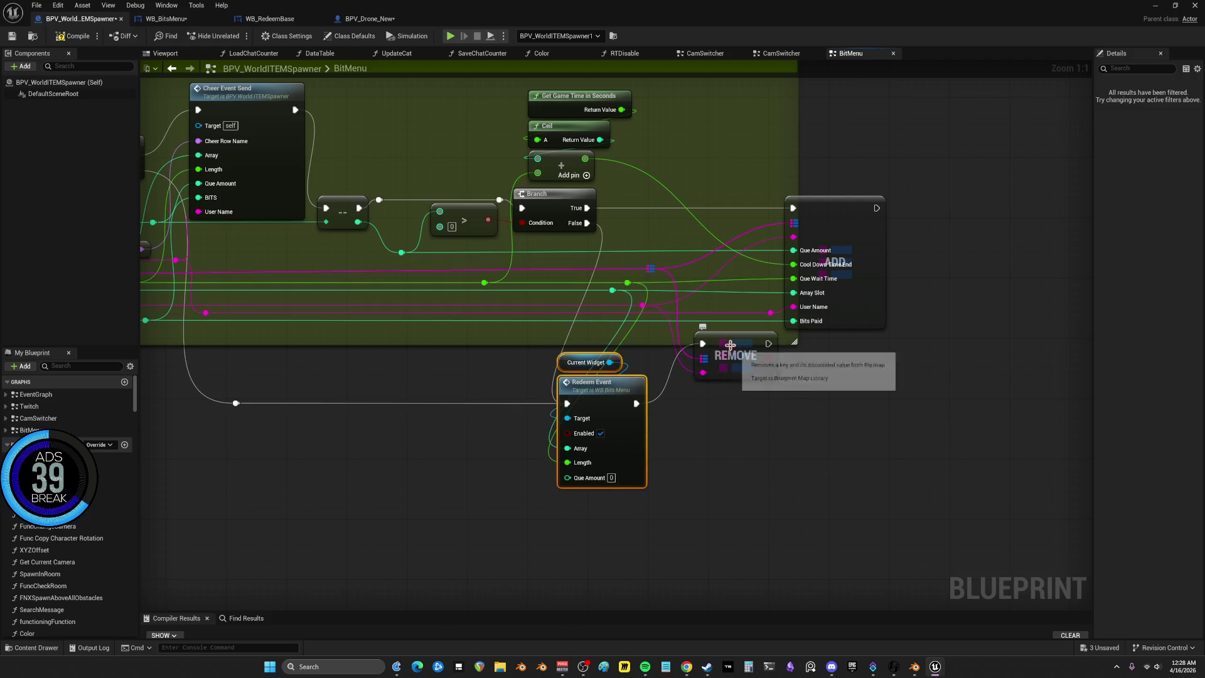
# Pan past Widget View Options, UPDATECHEESE and Update and Save Bit Menu to the HypeTrain nodes
pyautogui.scroll(-3, 730, 356)
pyautogui.moveTo(314, 326)
pyautogui.mouseDown()
pyautogui.moveTo(535, 275)
pyautogui.moveTo(567, 501)
pyautogui.mouseUp()
pyautogui.moveTo(740, 256)
pyautogui.mouseDown()
pyautogui.moveTo(398, 274)
pyautogui.moveTo(190, 479)
pyautogui.mouseUp()
pyautogui.moveTo(544, 282); pyautogui.dragTo(664, 319)
pyautogui.moveTo(473, 265)
pyautogui.mouseDown()
pyautogui.moveTo(775, 355)
pyautogui.moveTo(682, 314)
pyautogui.mouseUp()
pyautogui.moveTo(667, 263); pyautogui.dragTo(645, 580)
# Look over the SALE ADJUST and hype train timer nodes, then jump to the Update Prices custom event
pyautogui.click(832, 269)
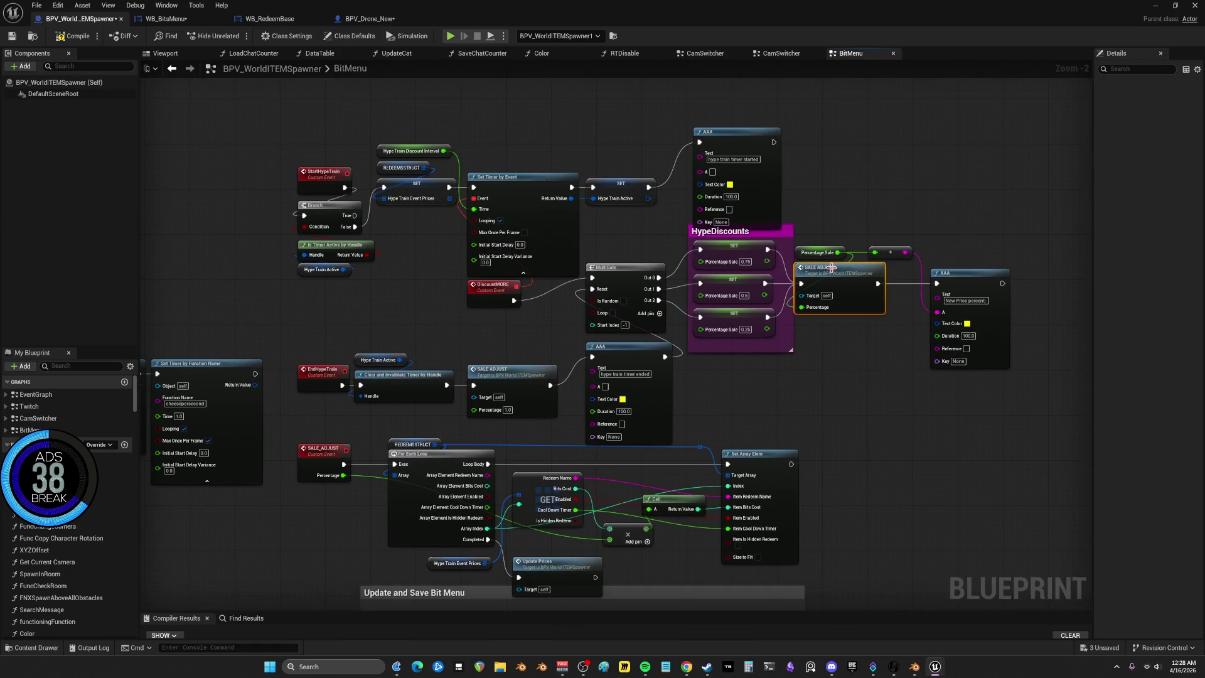
pyautogui.click(628, 377)
pyautogui.moveTo(244, 179); pyautogui.dragTo(527, 295)
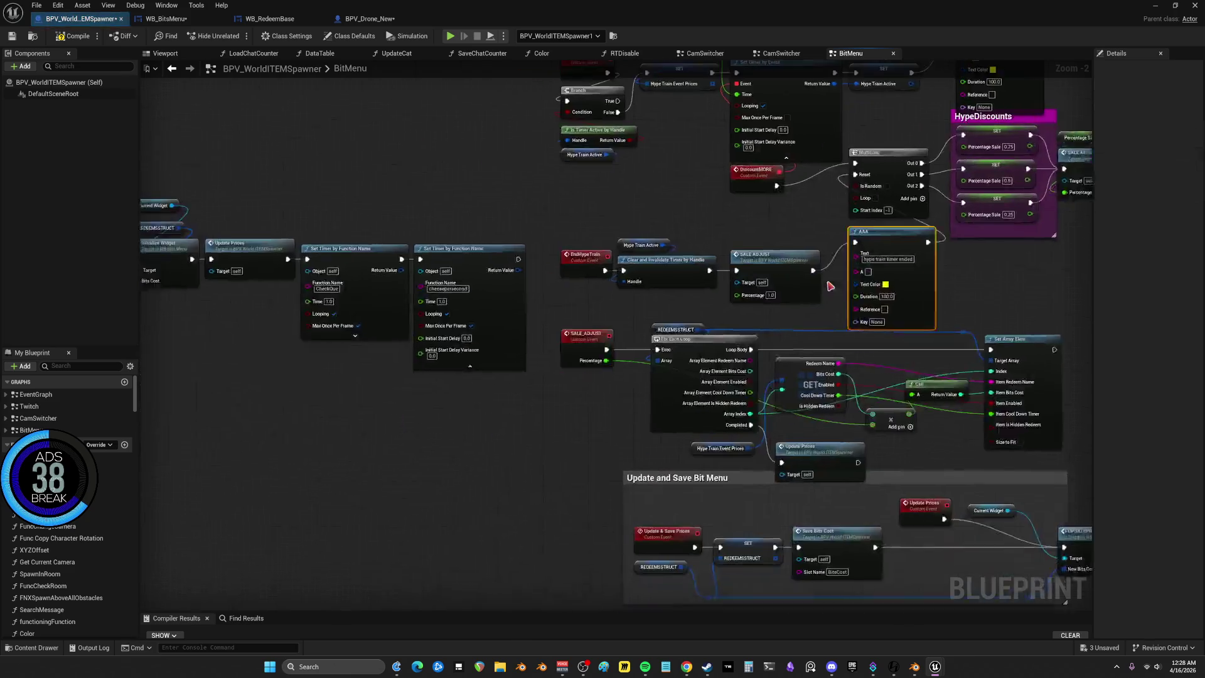
pyautogui.scroll(2, 527, 295)
pyautogui.moveTo(916, 516)
pyautogui.mouseDown()
pyautogui.moveTo(622, 409)
pyautogui.moveTo(241, 308)
pyautogui.mouseUp()
pyautogui.doubleClick(621, 409)
pyautogui.scroll(-4, 627, 376)
pyautogui.scroll(2, 538, 445)
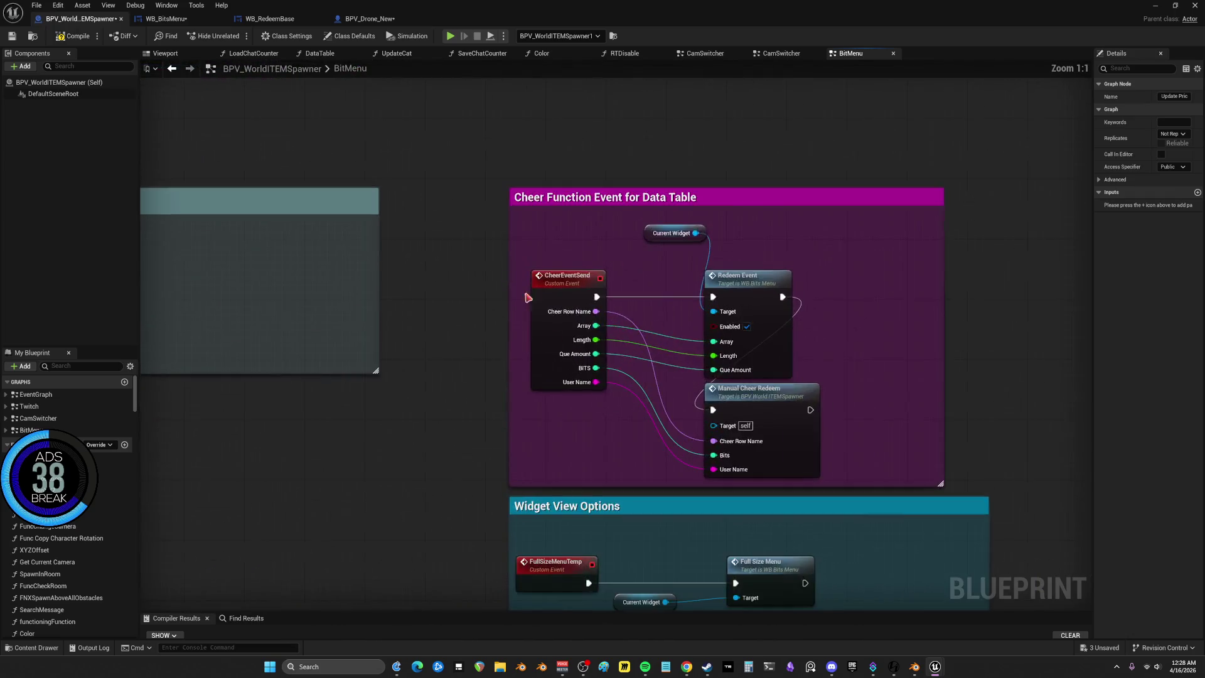
pyautogui.scroll(-5, 782, 457)
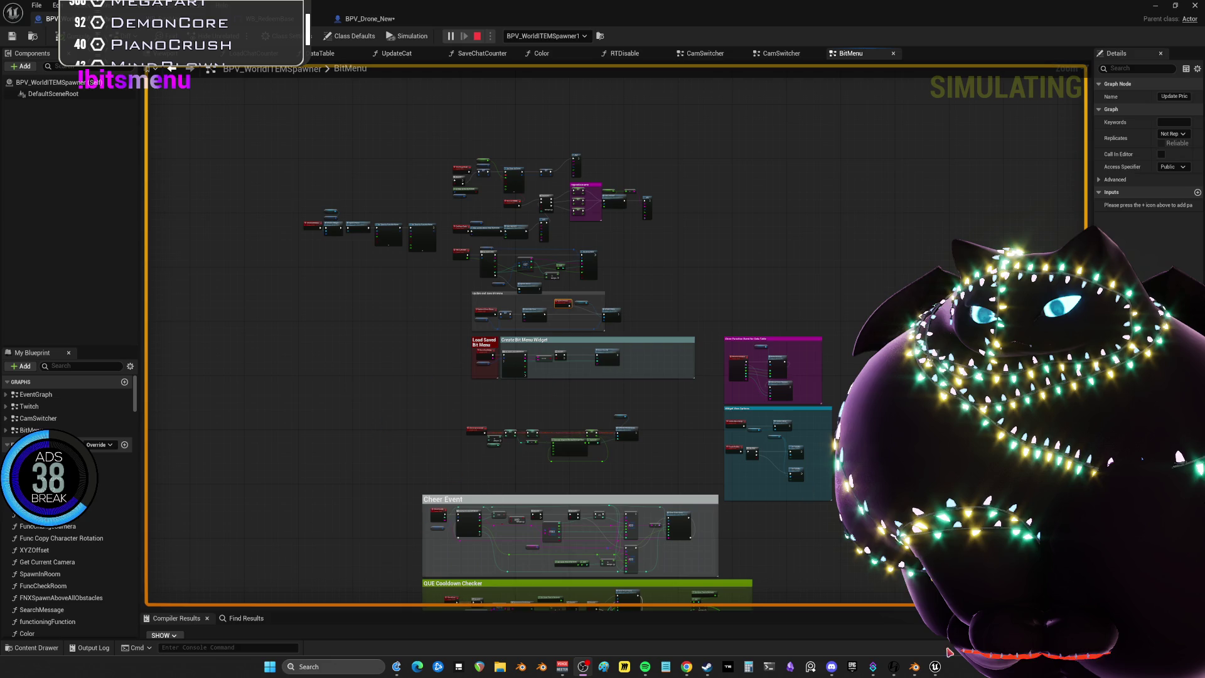
# Stop the simulation and follow the runtime error to the Current Widget getter
pyautogui.moveTo(936, 669)
pyautogui.press('Escape')
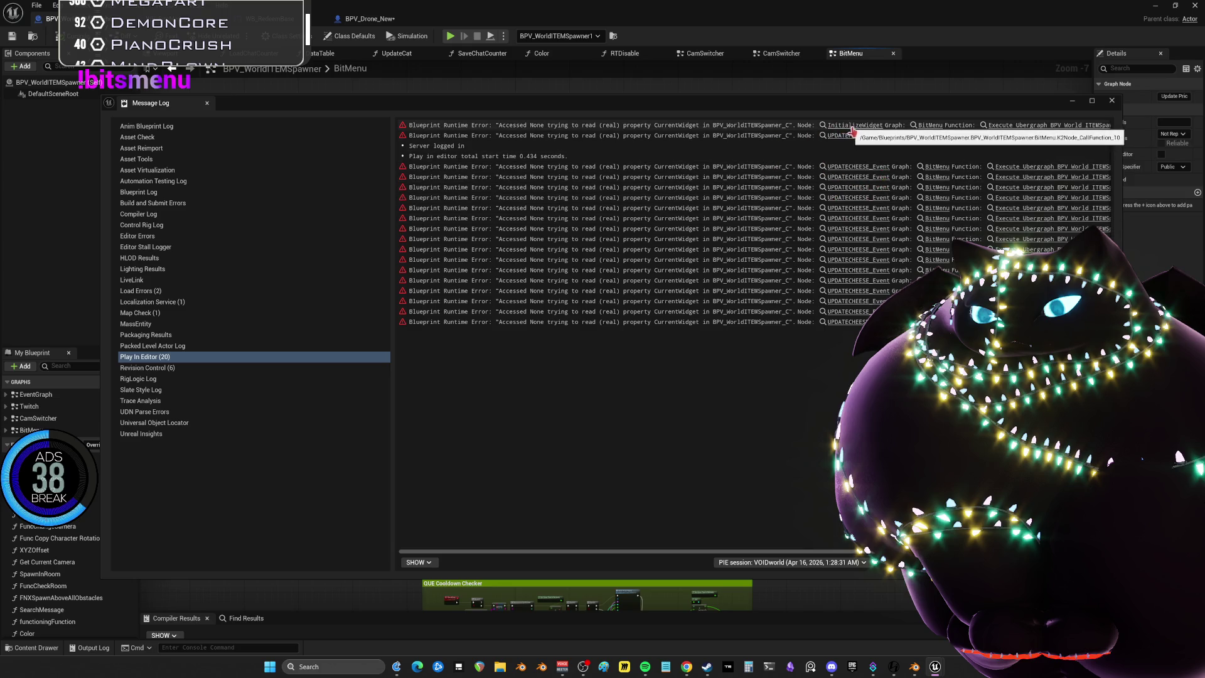
pyautogui.click(877, 126)
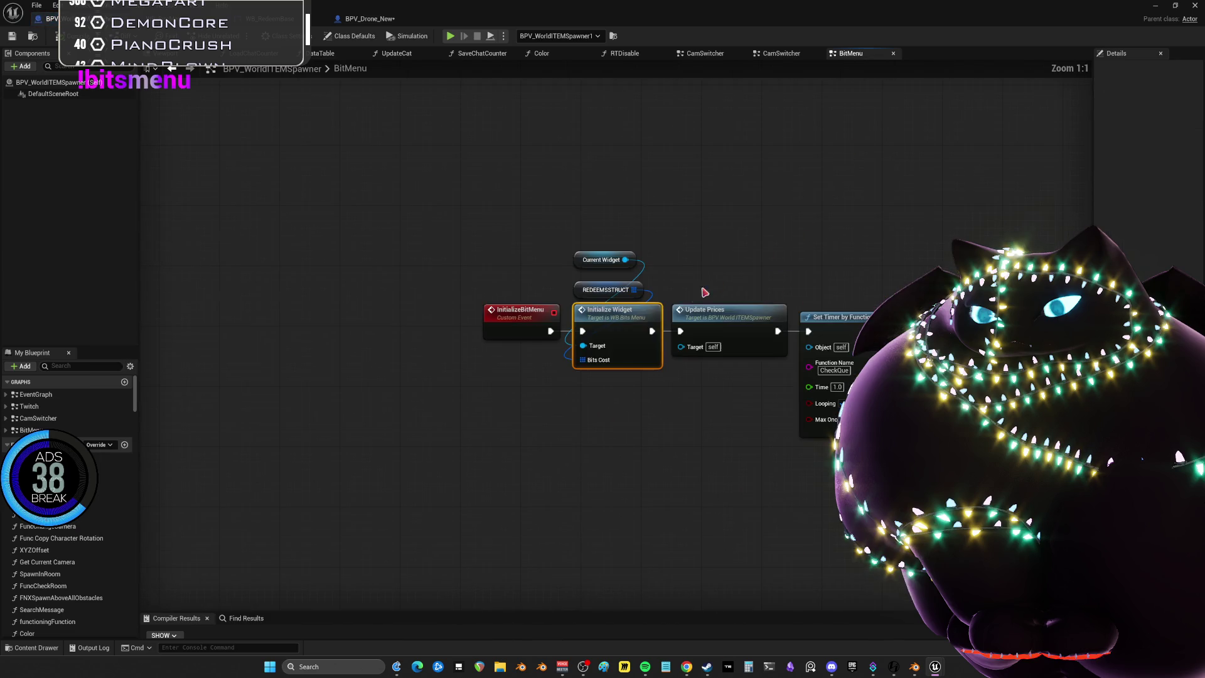
pyautogui.moveTo(586, 261); pyautogui.dragTo(583, 264)
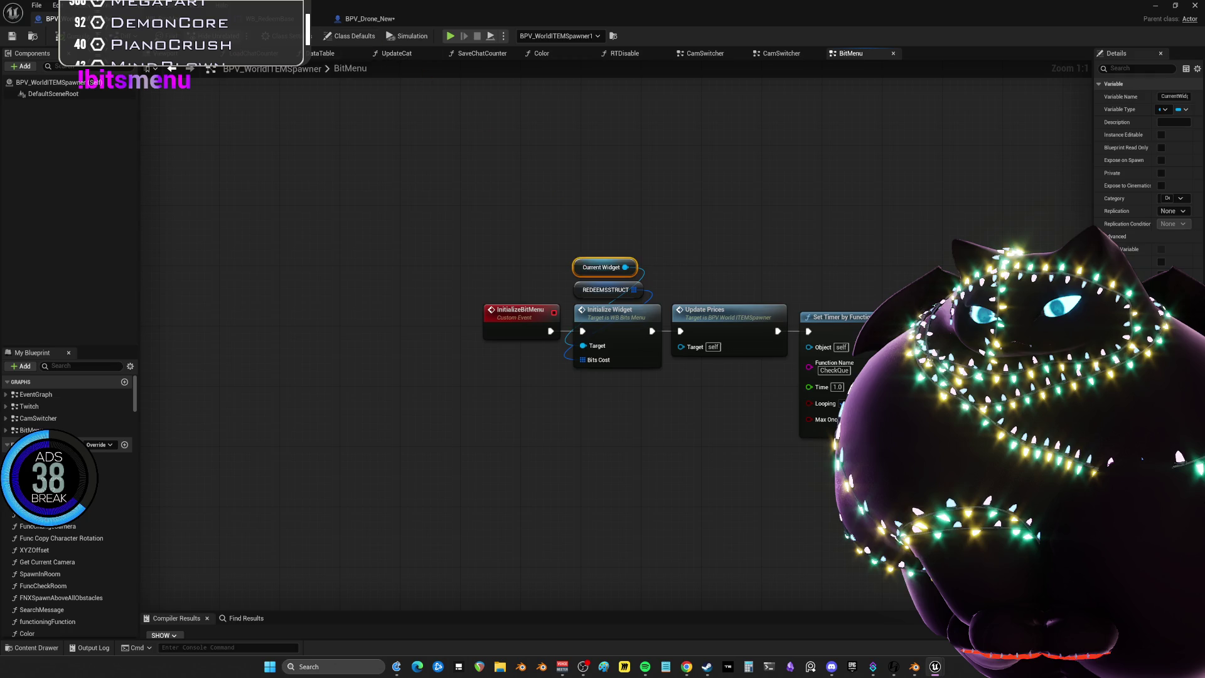
# Re-run the simulation and inspect the WB_BitsMenu, WB_RedeemBase and BPV_Drone_New debug graphs
pyautogui.click(452, 36)
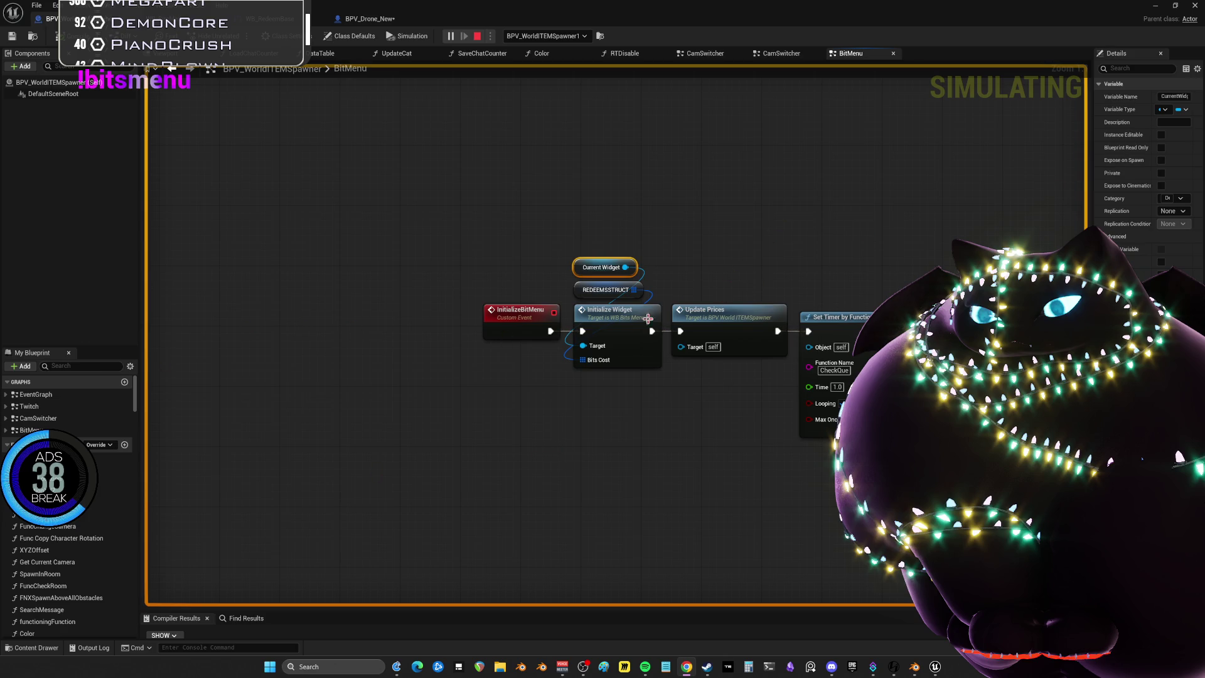
pyautogui.click(546, 38)
pyautogui.click(522, 59)
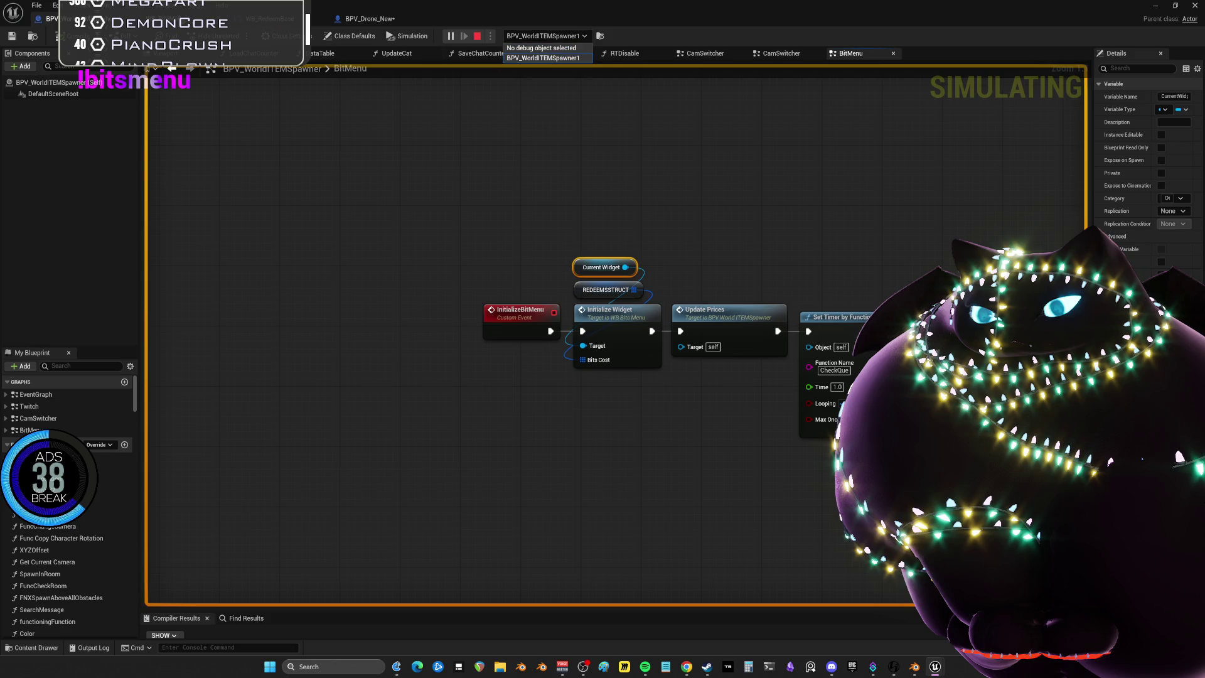
pyautogui.click(495, 38)
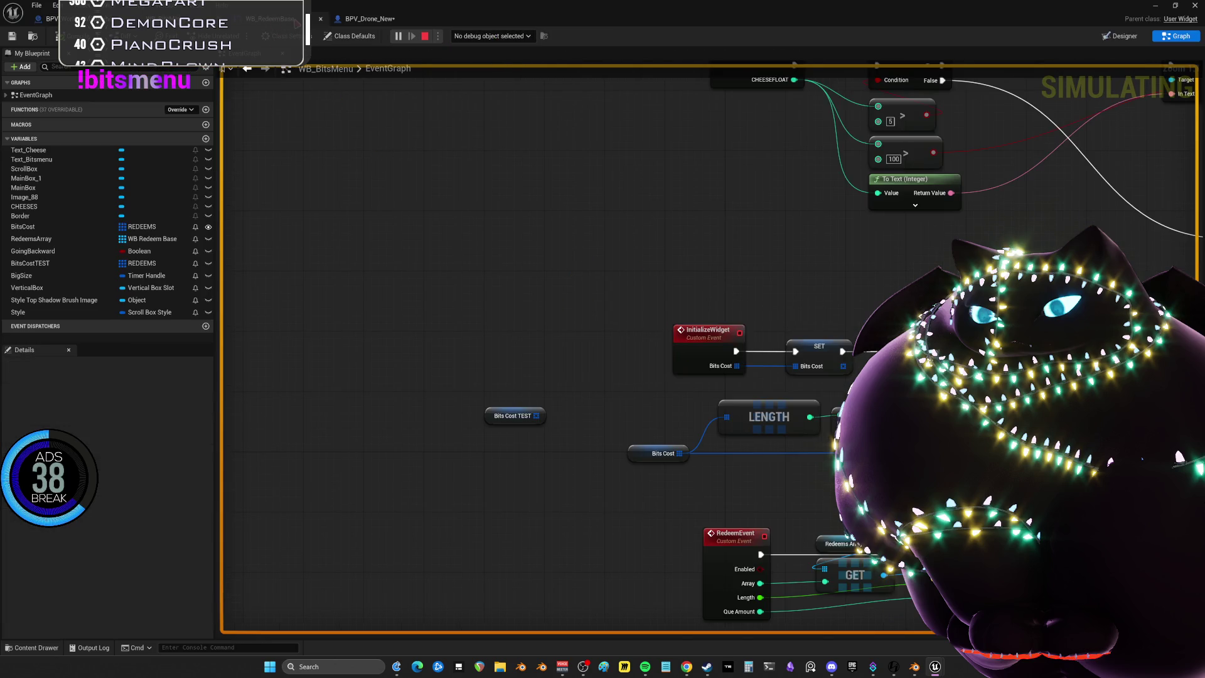
pyautogui.click(295, 19)
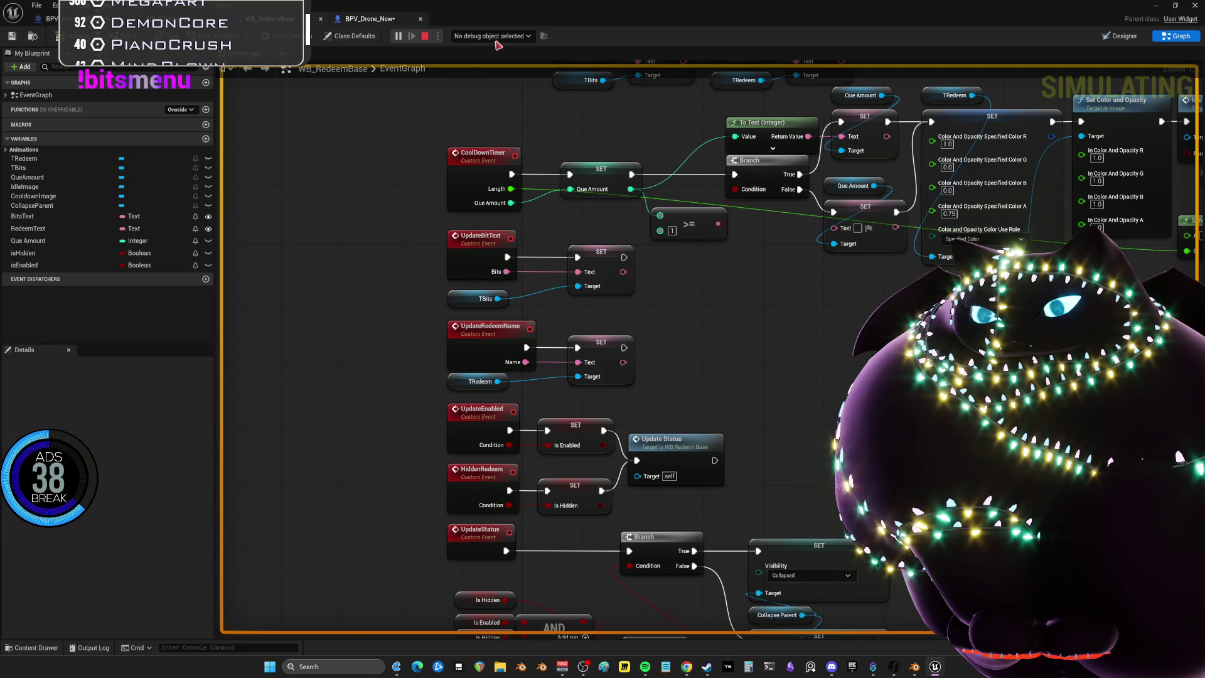
pyautogui.click(379, 20)
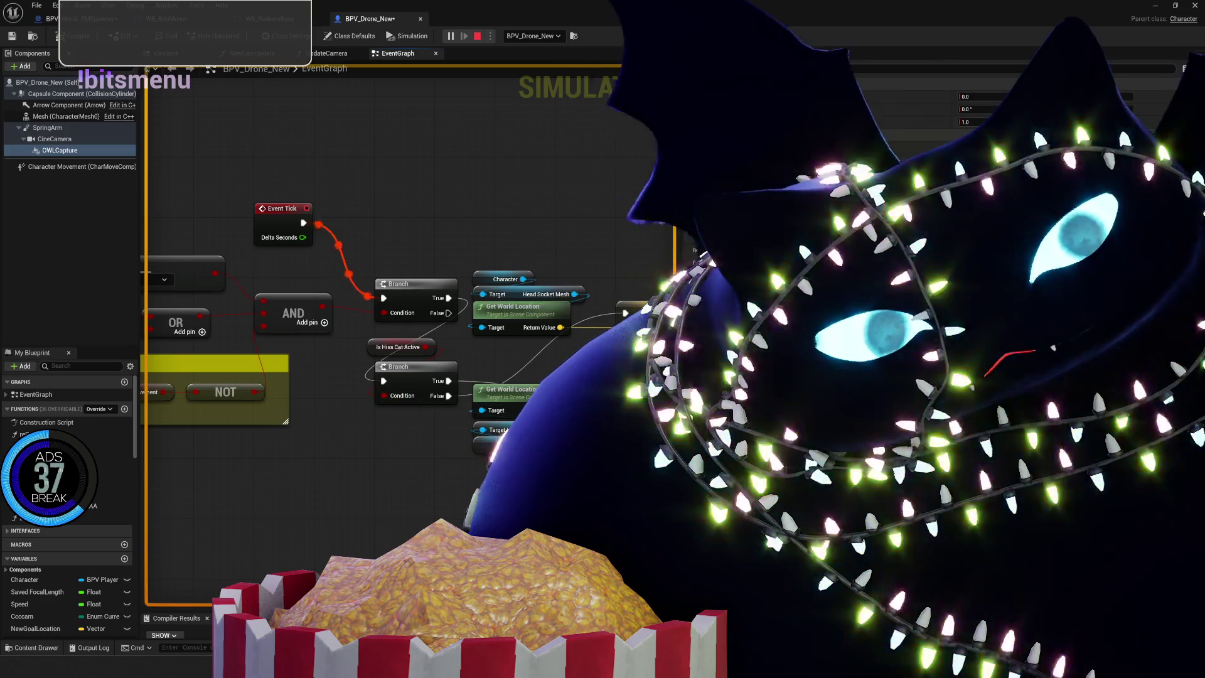
pyautogui.moveTo(680, 376); pyautogui.dragTo(1136, 377)
pyautogui.hotkey('ctrl', 'Tab')
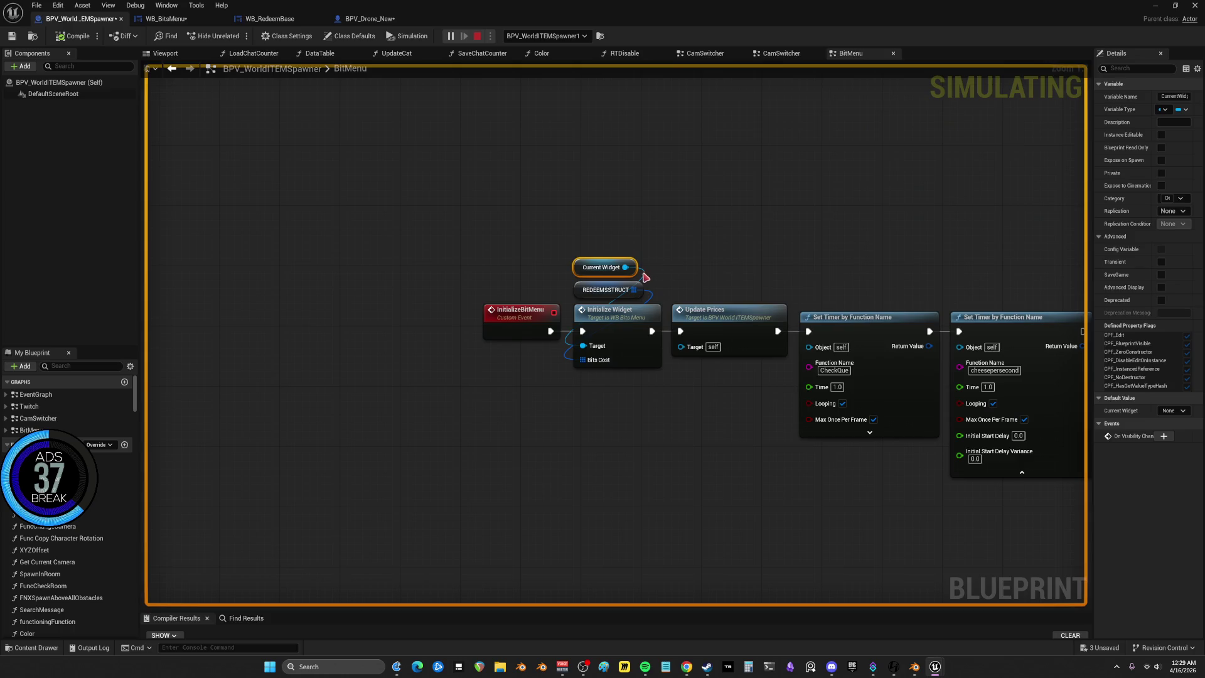
# Stop simulating, return to the BitMenu graph from the error log, and select InitializeBitMenu
pyautogui.click(477, 37)
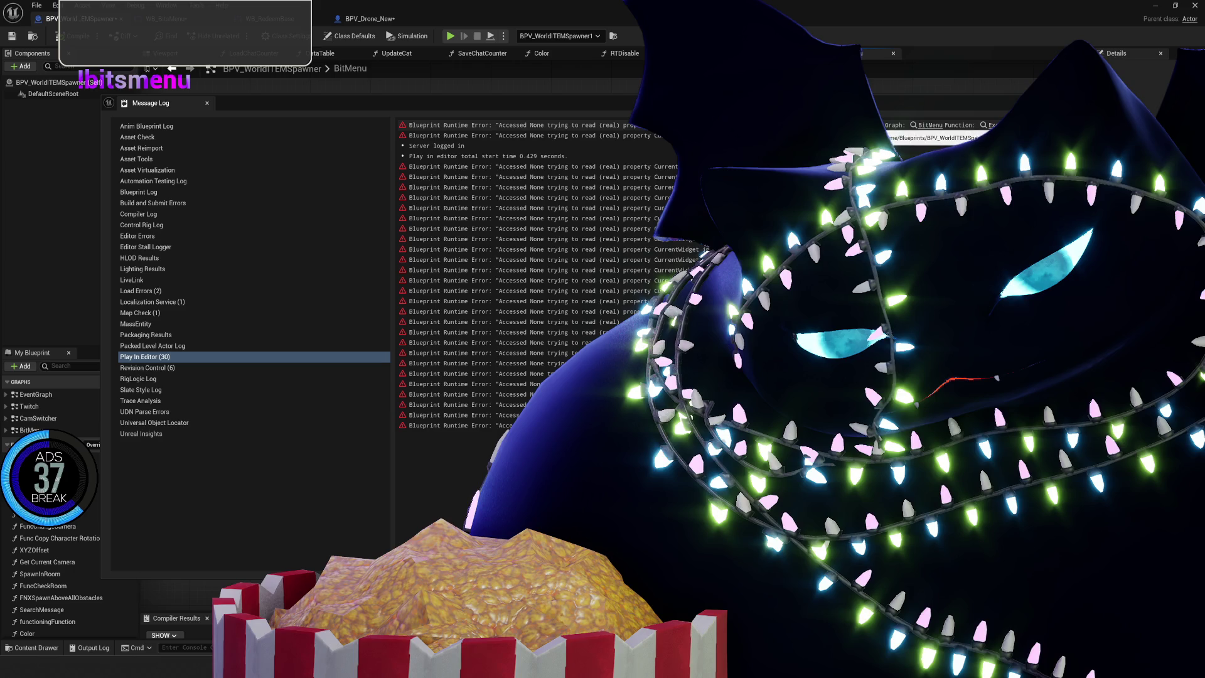
pyautogui.click(931, 136)
pyautogui.click(599, 267)
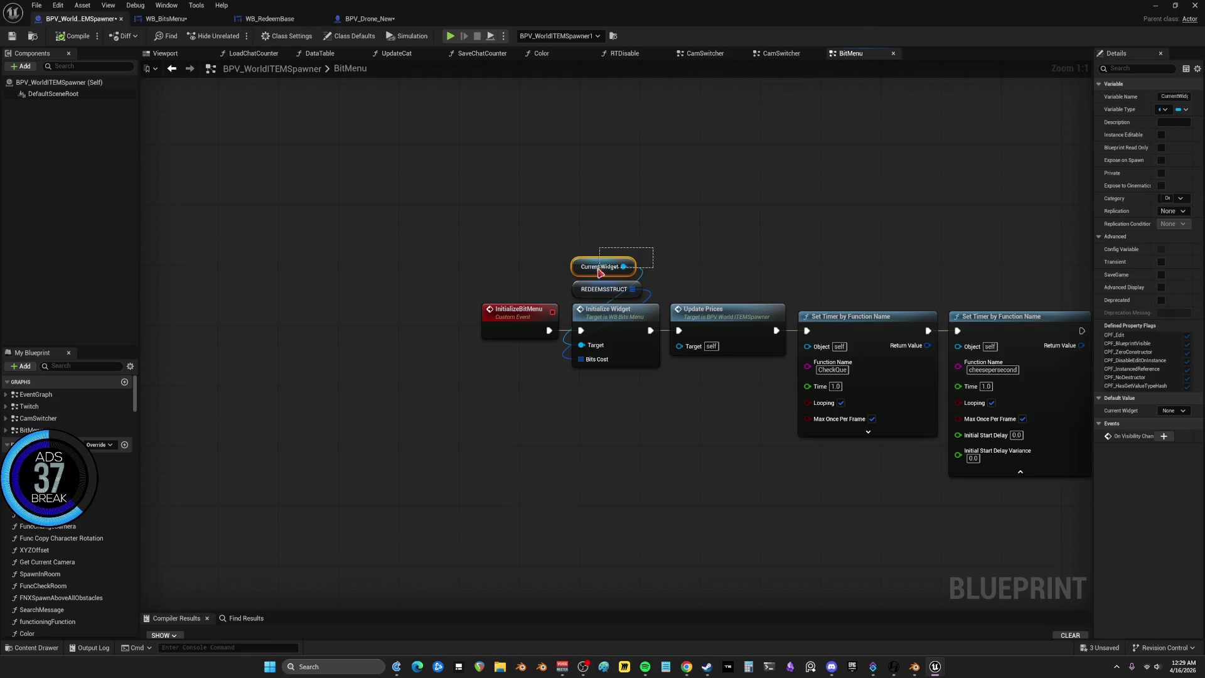
pyautogui.click(508, 322)
# Find references to InitializeBitMenu and jump to its call in EventGraph
pyautogui.rightClick(507, 321)
pyautogui.moveTo(553, 419)
pyautogui.click(614, 449)
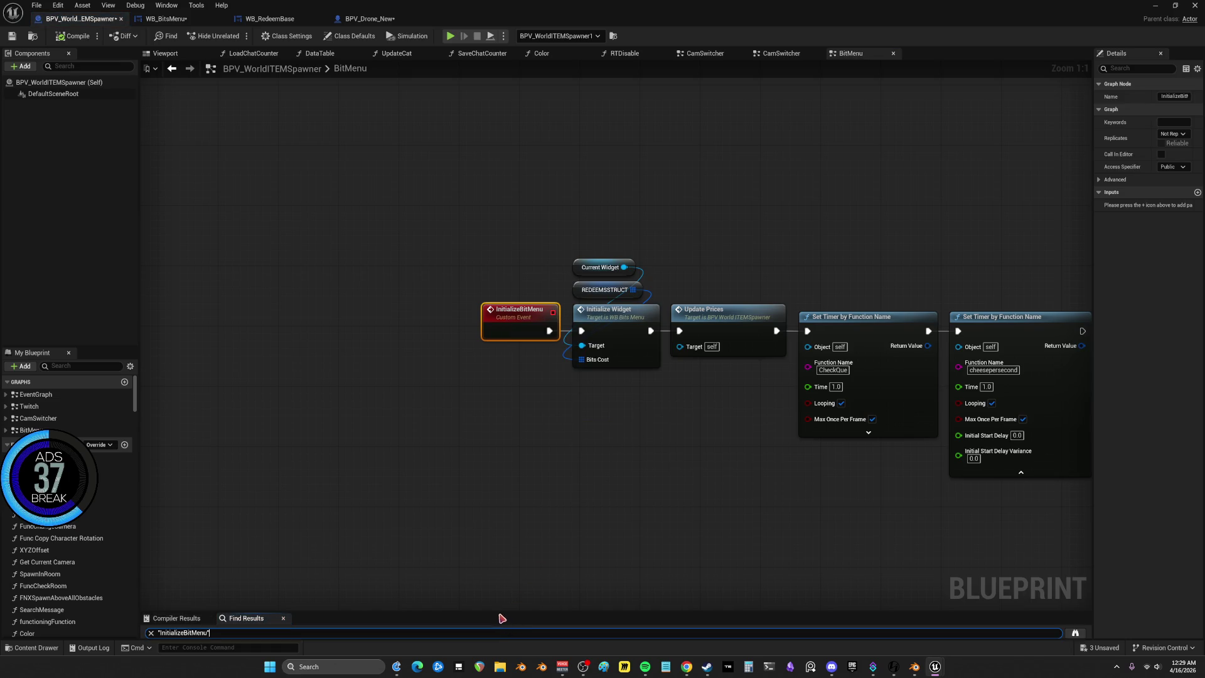
pyautogui.click(212, 460)
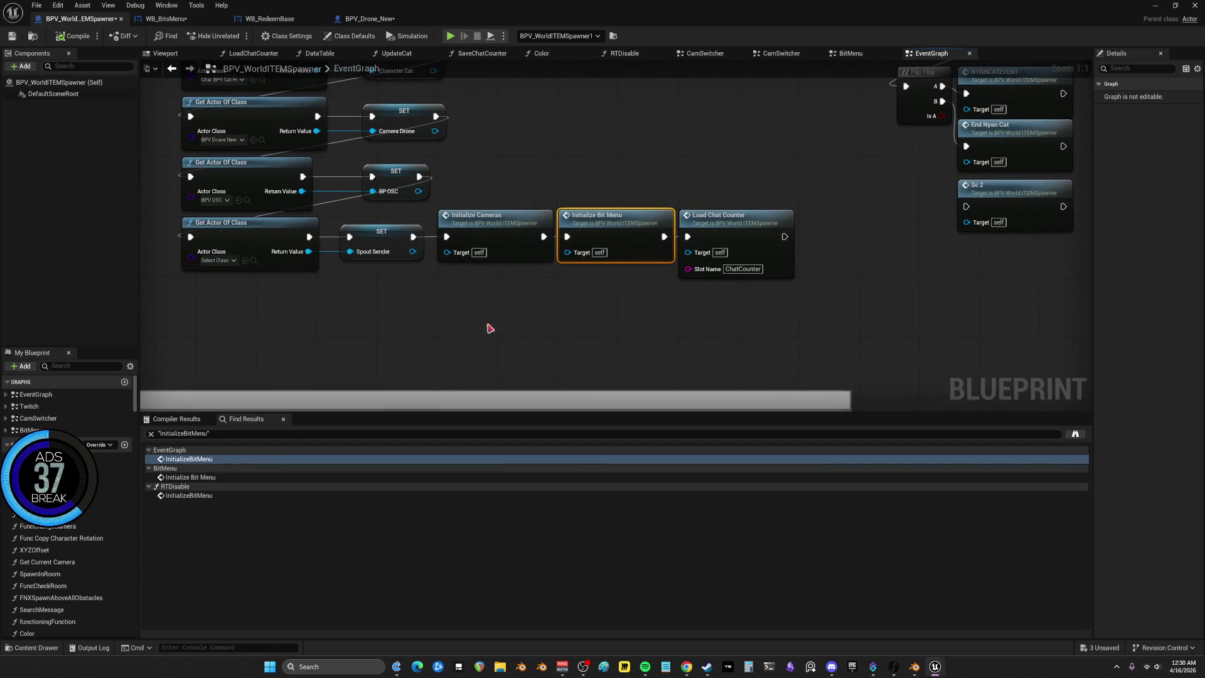
# Connect Initialize Cameras directly to Load Chat Counter and delete the Initialize Bit Menu call
pyautogui.moveTo(529, 184)
pyautogui.mouseDown()
pyautogui.moveTo(703, 292)
pyautogui.moveTo(760, 369)
pyautogui.moveTo(914, 404)
pyautogui.moveTo(557, 186)
pyautogui.mouseUp()
pyautogui.moveTo(637, 220); pyautogui.dragTo(639, 325)
pyautogui.moveTo(575, 234); pyautogui.dragTo(708, 230)
pyautogui.moveTo(716, 349); pyautogui.dragTo(625, 308)
pyautogui.press('Delete')
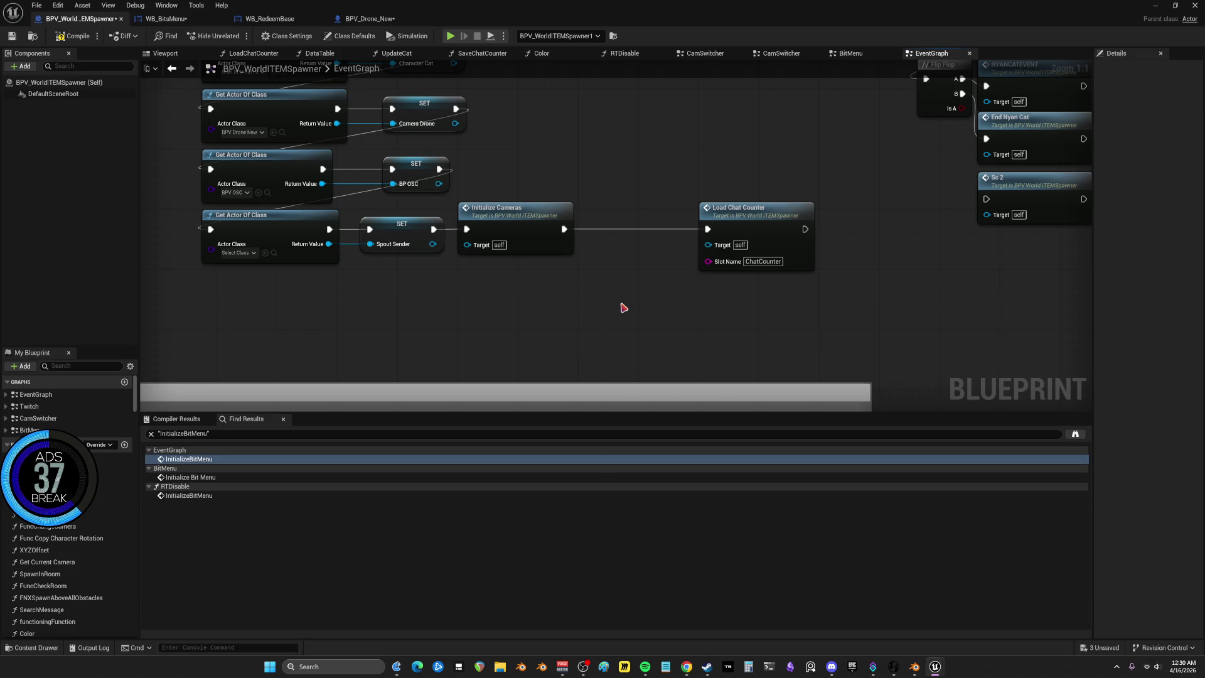
pyautogui.moveTo(738, 222); pyautogui.dragTo(629, 222)
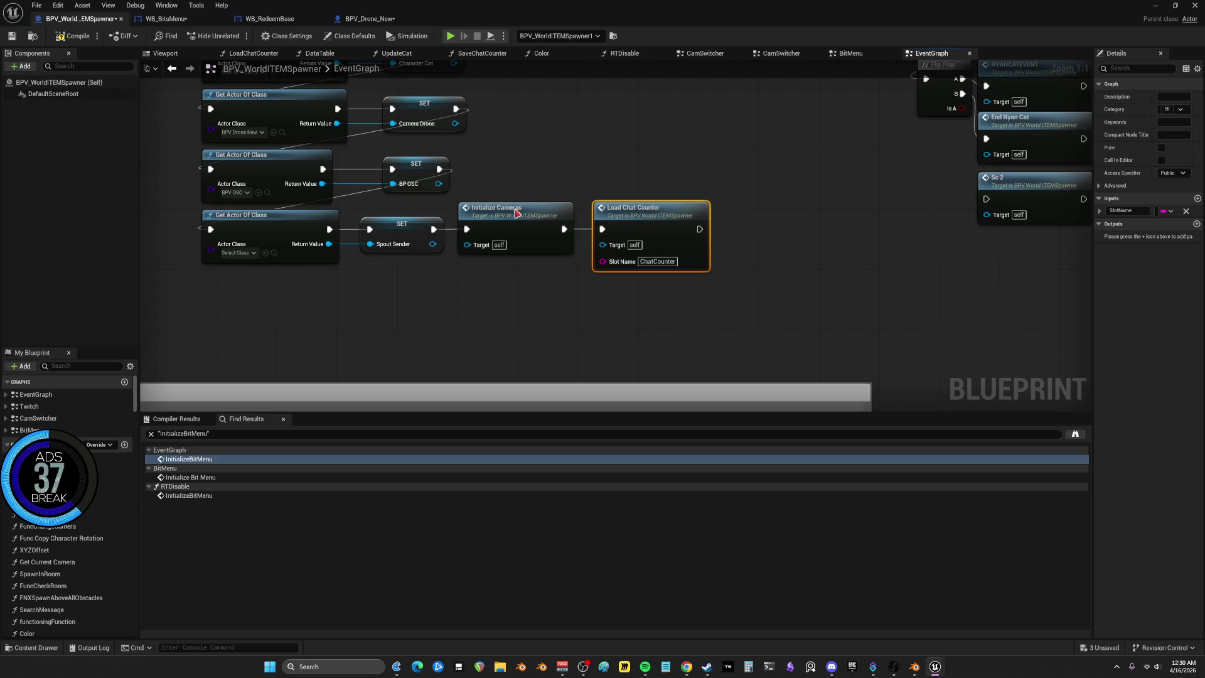
# Go to InitializeCameras in CamSwitcher, review Toggle Render Targets, and open the RTDisable function graph
pyautogui.doubleClick(516, 211)
pyautogui.moveTo(858, 213)
pyautogui.mouseDown()
pyautogui.moveTo(760, 193)
pyautogui.moveTo(753, 223)
pyautogui.moveTo(697, 215)
pyautogui.moveTo(1186, 259)
pyautogui.moveTo(837, 255)
pyautogui.mouseUp()
pyautogui.click(670, 243)
pyautogui.moveTo(670, 243); pyautogui.dragTo(1199, 290)
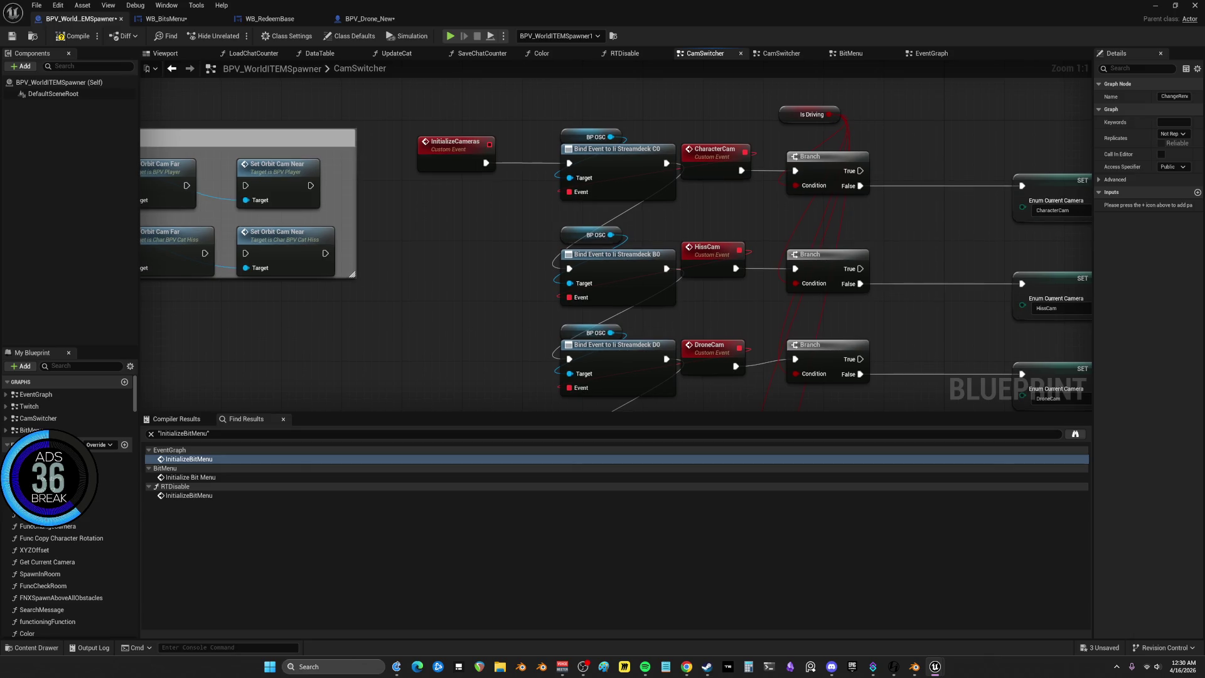
pyautogui.moveTo(177, 344)
pyautogui.mouseDown()
pyautogui.moveTo(300, 398)
pyautogui.moveTo(583, 401)
pyautogui.moveTo(177, 344)
pyautogui.mouseUp()
pyautogui.moveTo(664, 273)
pyautogui.mouseDown()
pyautogui.moveTo(642, 151)
pyautogui.moveTo(612, 230)
pyautogui.mouseUp()
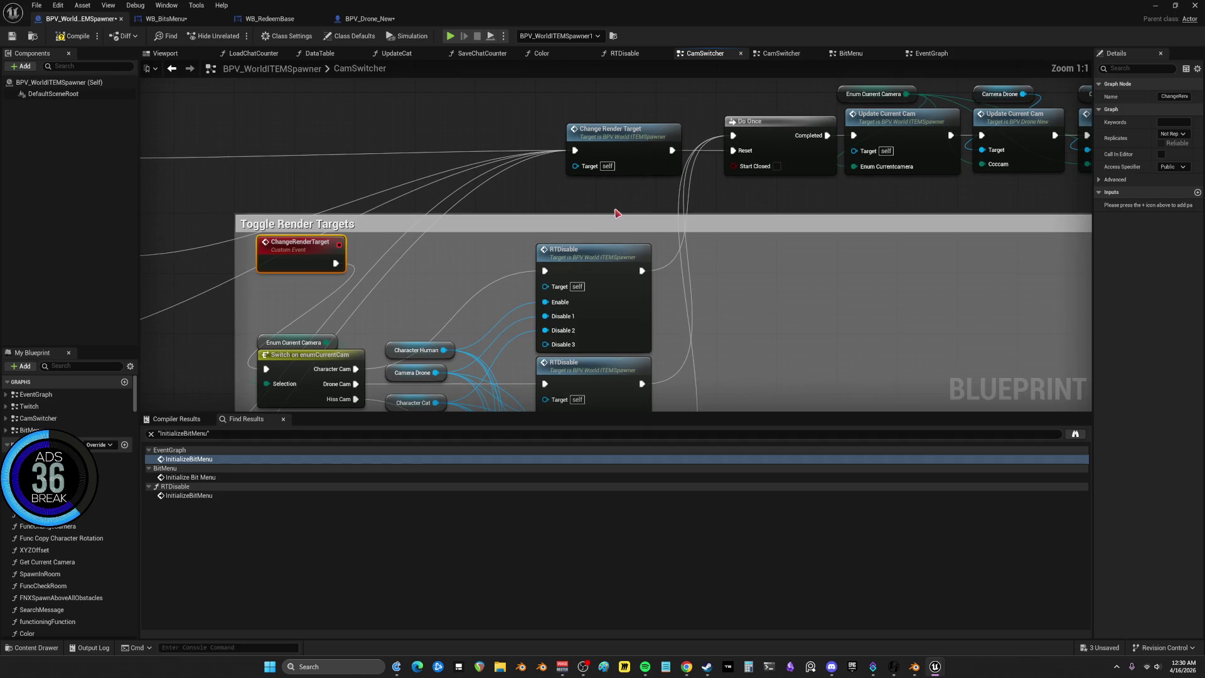
pyautogui.moveTo(663, 170)
pyautogui.mouseDown()
pyautogui.moveTo(439, 157)
pyautogui.moveTo(606, 128)
pyautogui.moveTo(592, 157)
pyautogui.moveTo(579, 143)
pyautogui.mouseUp()
pyautogui.moveTo(443, 149)
pyautogui.mouseDown()
pyautogui.moveTo(467, 151)
pyautogui.moveTo(475, 19)
pyautogui.moveTo(493, 3)
pyautogui.mouseUp()
pyautogui.moveTo(822, 125); pyautogui.dragTo(654, 151)
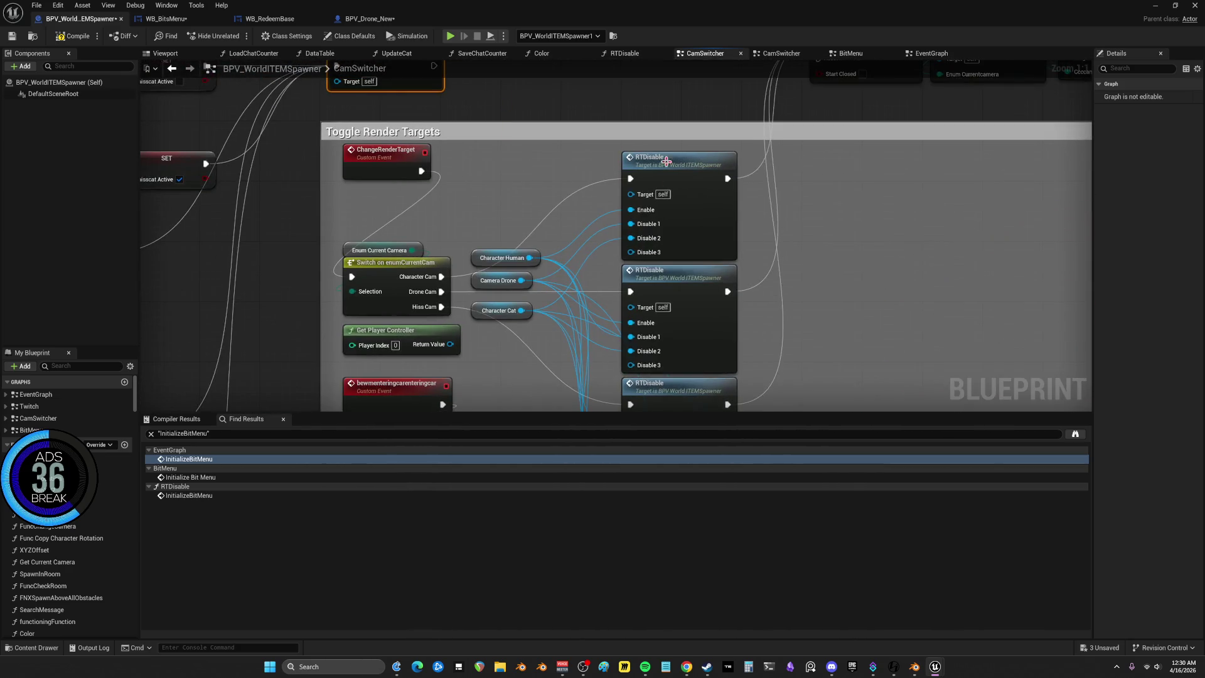
pyautogui.moveTo(659, 351)
pyautogui.mouseDown()
pyautogui.moveTo(632, 452)
pyautogui.moveTo(572, 225)
pyautogui.mouseUp()
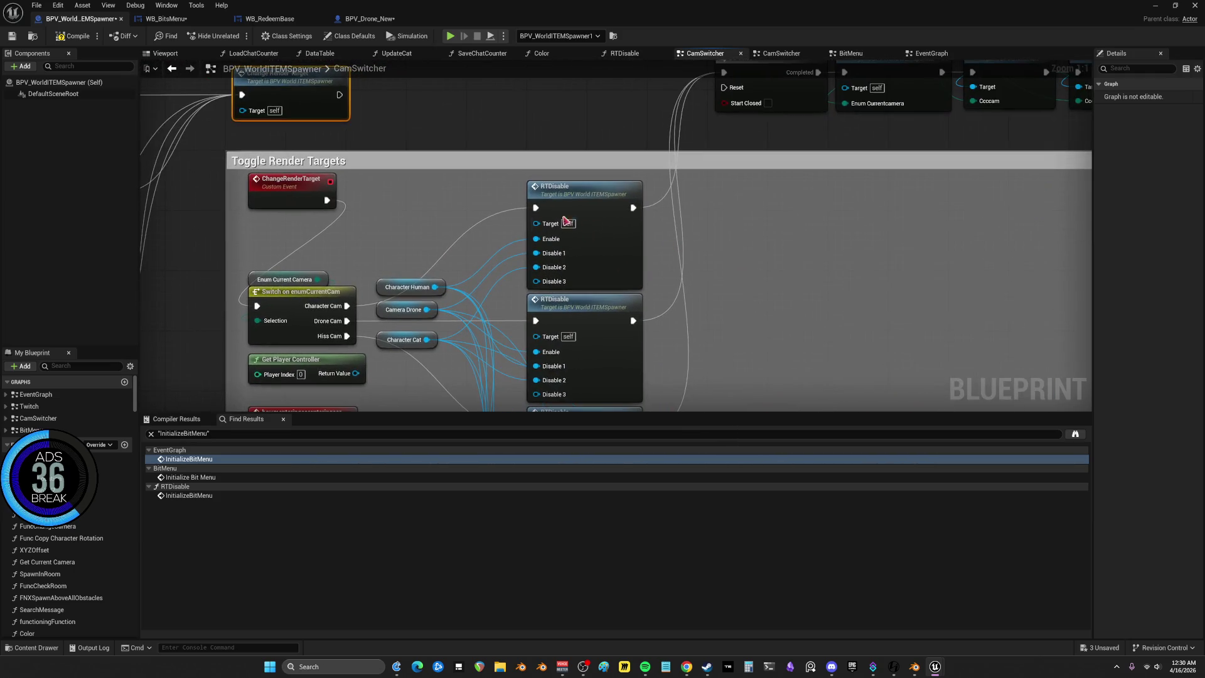
pyautogui.doubleClick(577, 199)
pyautogui.moveTo(782, 198)
pyautogui.mouseDown()
pyautogui.moveTo(596, 398)
pyautogui.moveTo(667, 270)
pyautogui.mouseUp()
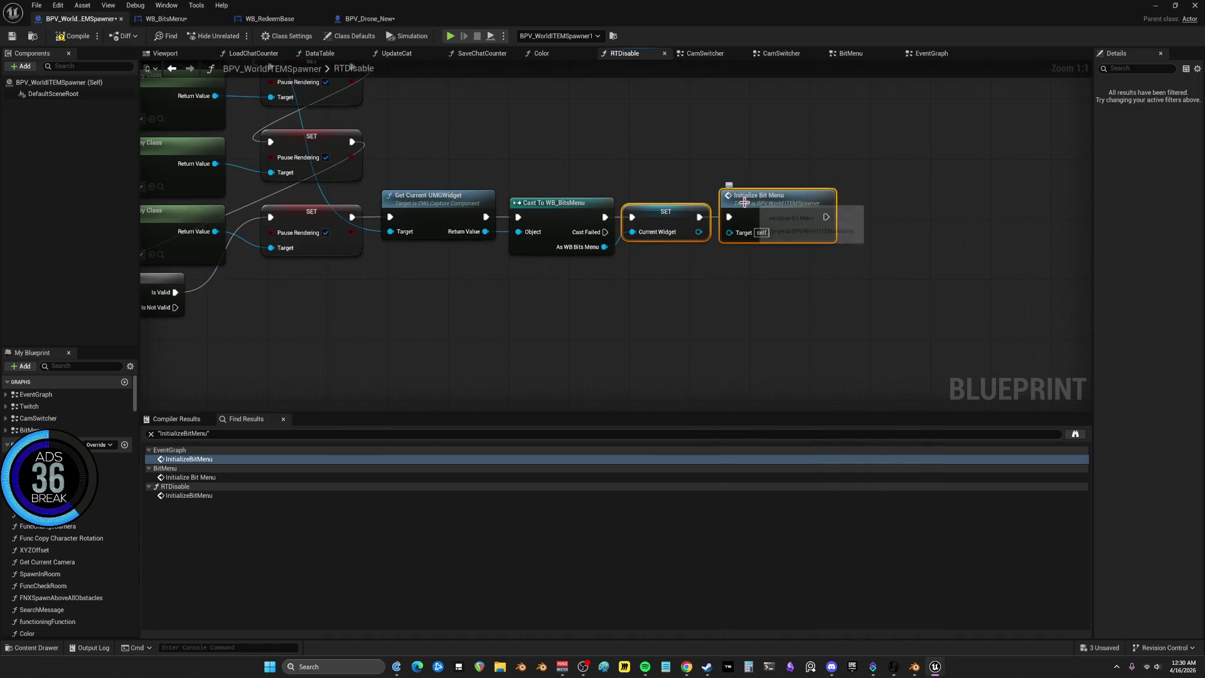
# Add breakpoints to the selected SET and Initialize Bit Menu nodes, then stop the simulation
pyautogui.moveTo(628, 194)
pyautogui.mouseDown()
pyautogui.moveTo(691, 211)
pyautogui.moveTo(547, 198)
pyautogui.mouseUp()
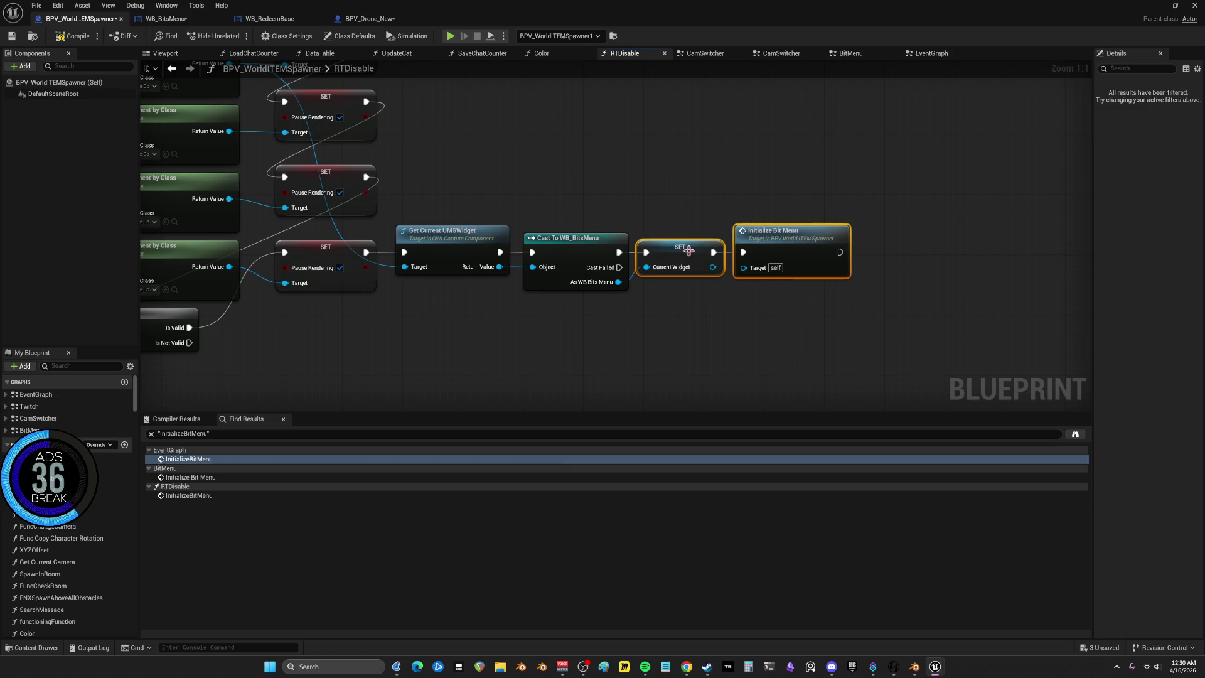
pyautogui.rightClick(689, 251)
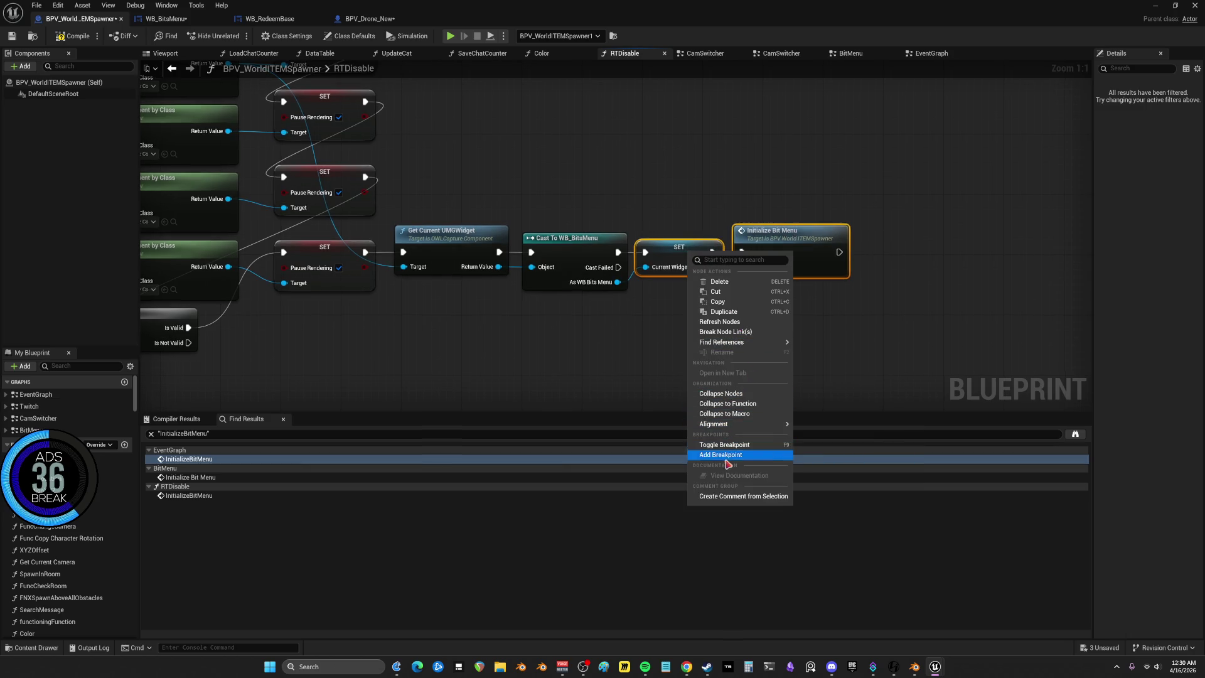
pyautogui.click(726, 457)
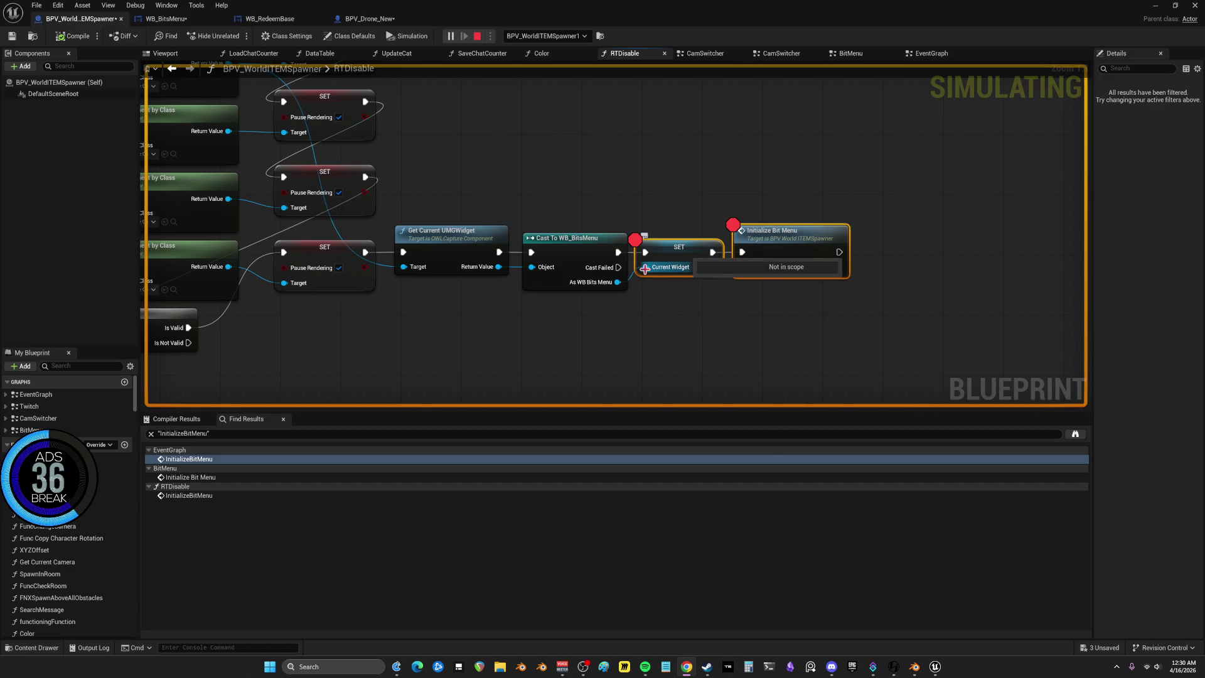
pyautogui.moveTo(662, 271)
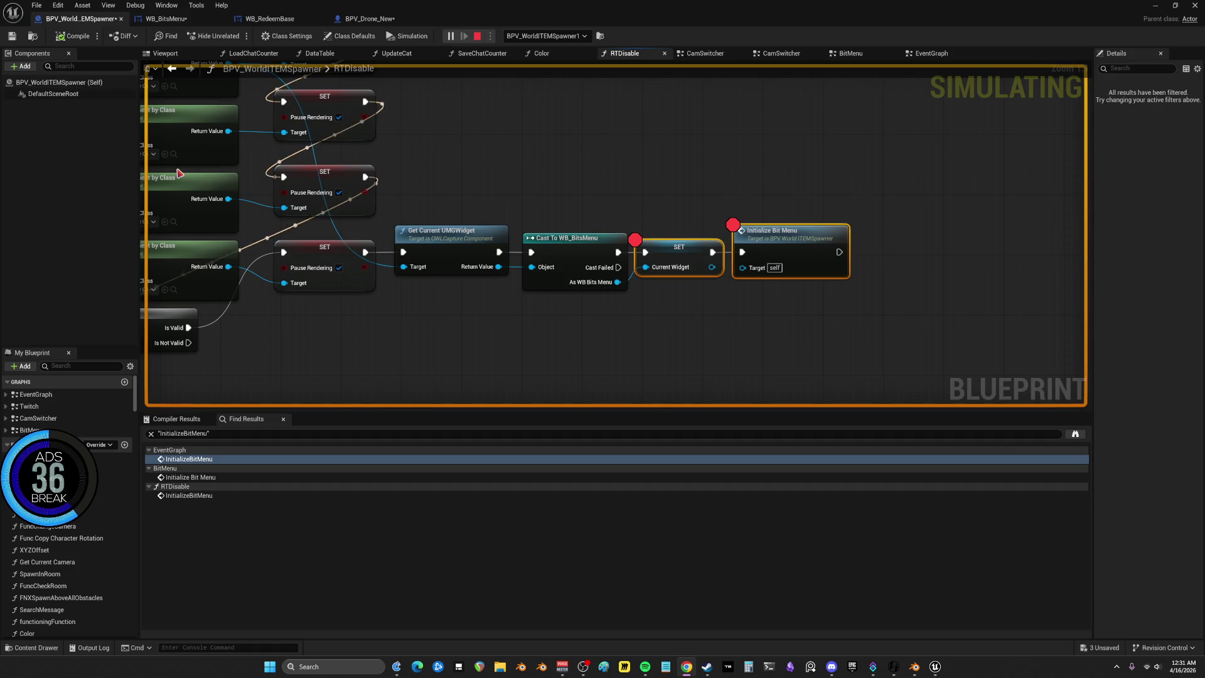
pyautogui.scroll(-2, 452, 216)
pyautogui.moveTo(452, 216); pyautogui.dragTo(504, 215)
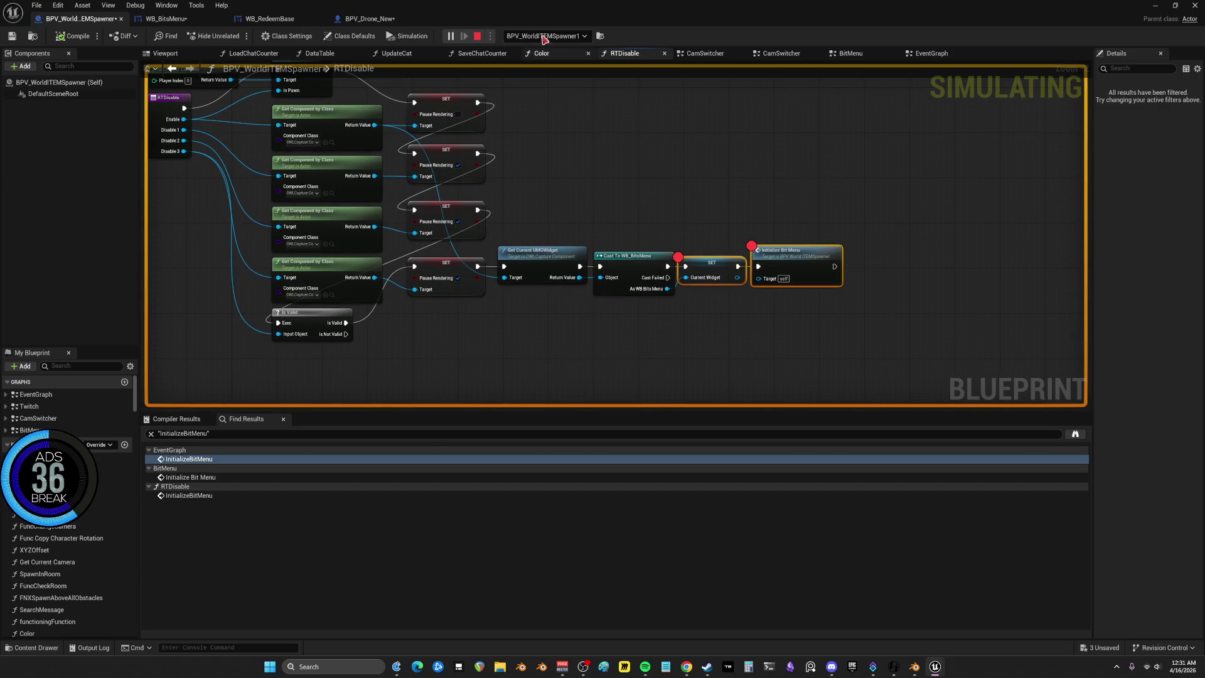
pyautogui.press('Escape')
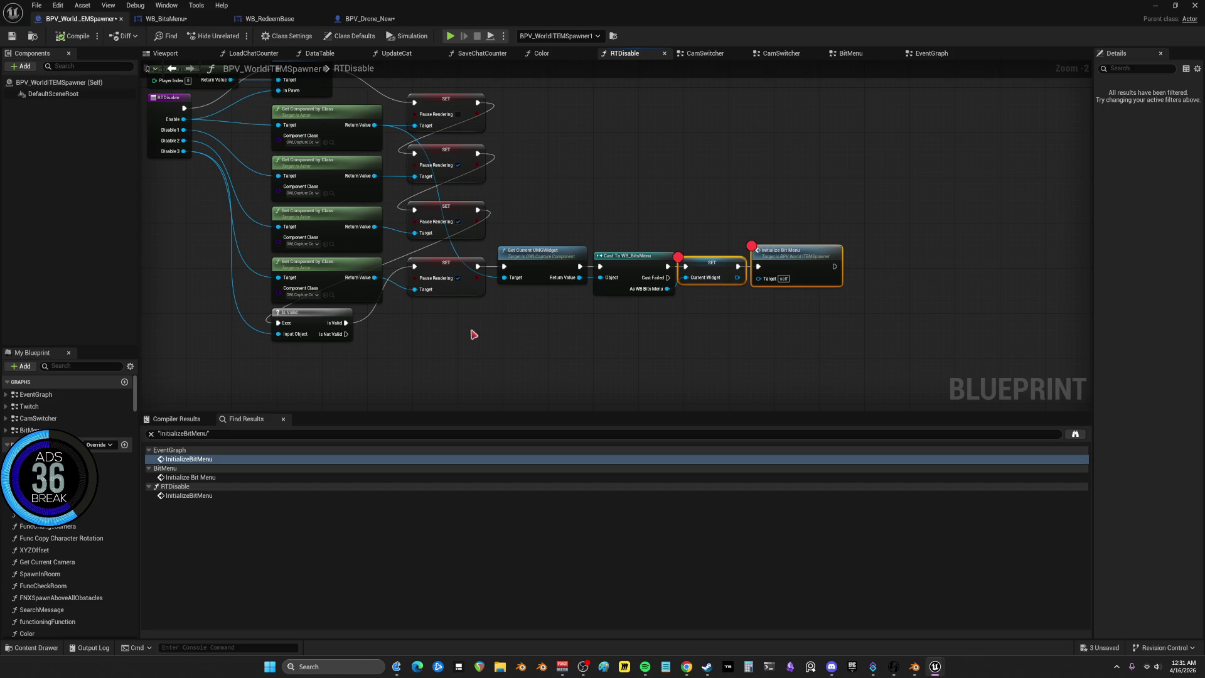
# Move the Cast To WB_BitsMenu chain up and link SET's execution to Get Current UMGWidget
pyautogui.scroll(2, 502, 327)
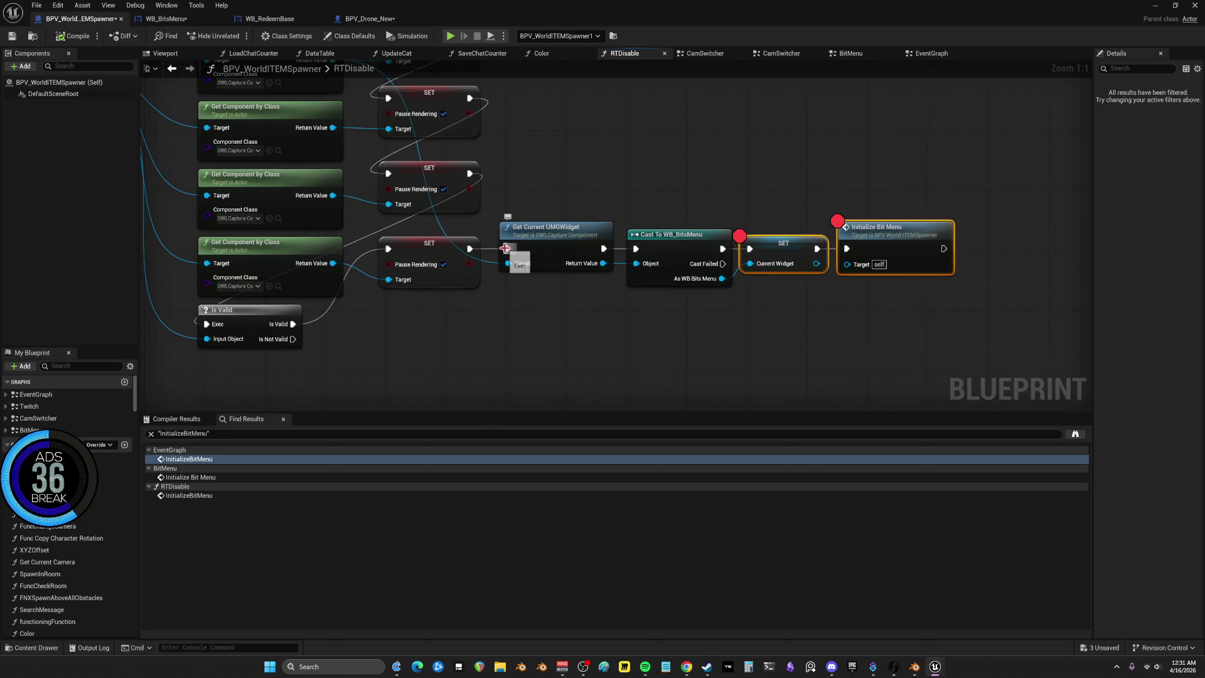
pyautogui.moveTo(974, 271)
pyautogui.mouseDown()
pyautogui.moveTo(679, 373)
pyautogui.moveTo(628, 373)
pyautogui.mouseUp()
pyautogui.moveTo(584, 317)
pyautogui.mouseDown()
pyautogui.moveTo(599, 132)
pyautogui.moveTo(584, 129)
pyautogui.mouseUp()
pyautogui.moveTo(714, 155); pyautogui.dragTo(994, 145)
pyautogui.moveTo(496, 115)
pyautogui.mouseDown()
pyautogui.moveTo(558, 145)
pyautogui.moveTo(544, 158)
pyautogui.mouseUp()
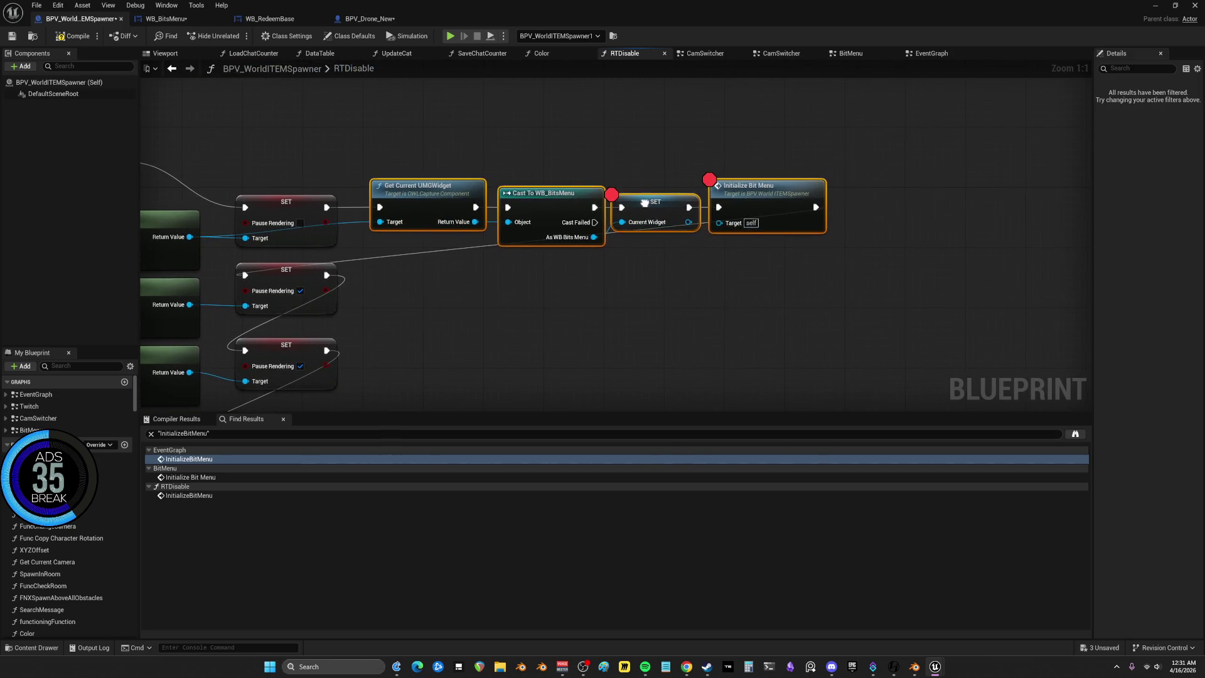
# Remove the Initialize Bit Menu breakpoint, stop the simulation, and return to CamSwitcher
pyautogui.rightClick(637, 206)
pyautogui.click(468, 154)
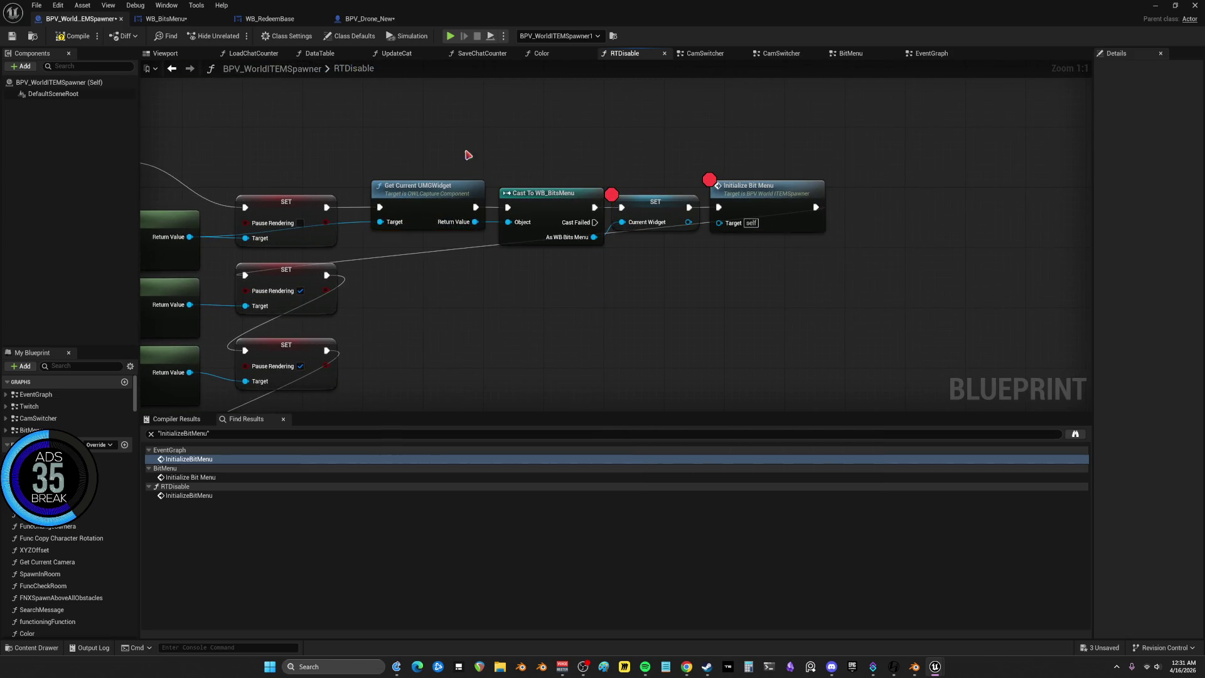
pyautogui.rightClick(774, 195)
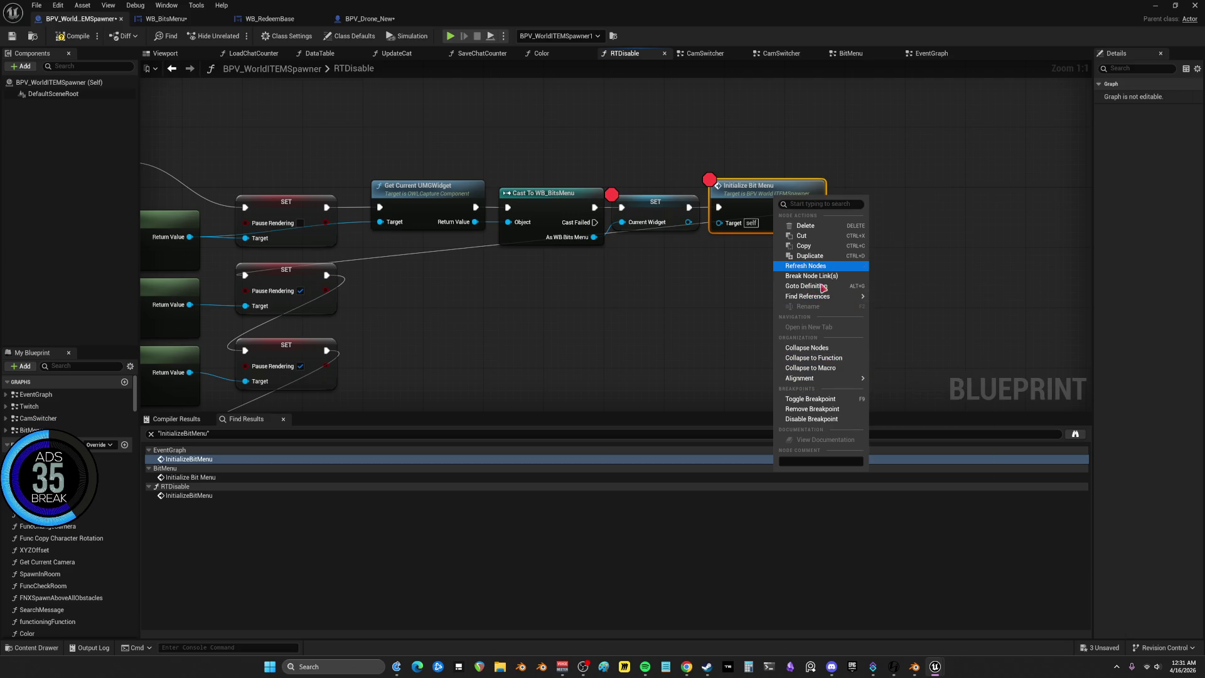
pyautogui.click(816, 409)
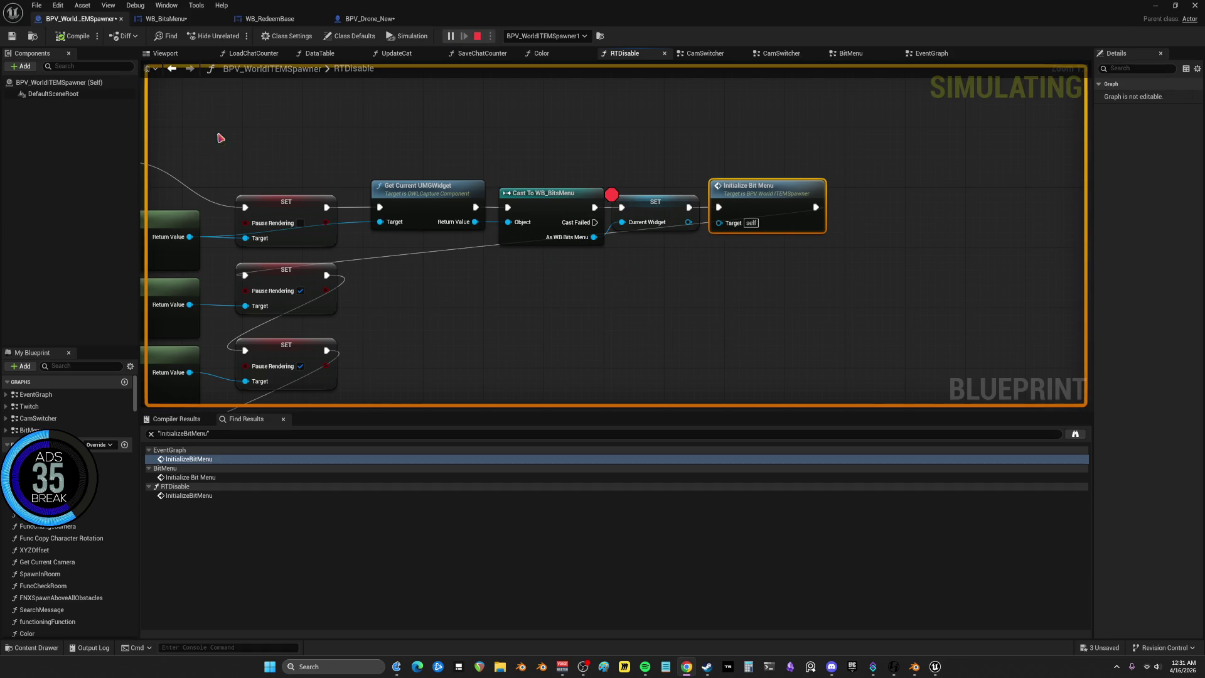
pyautogui.press('Escape')
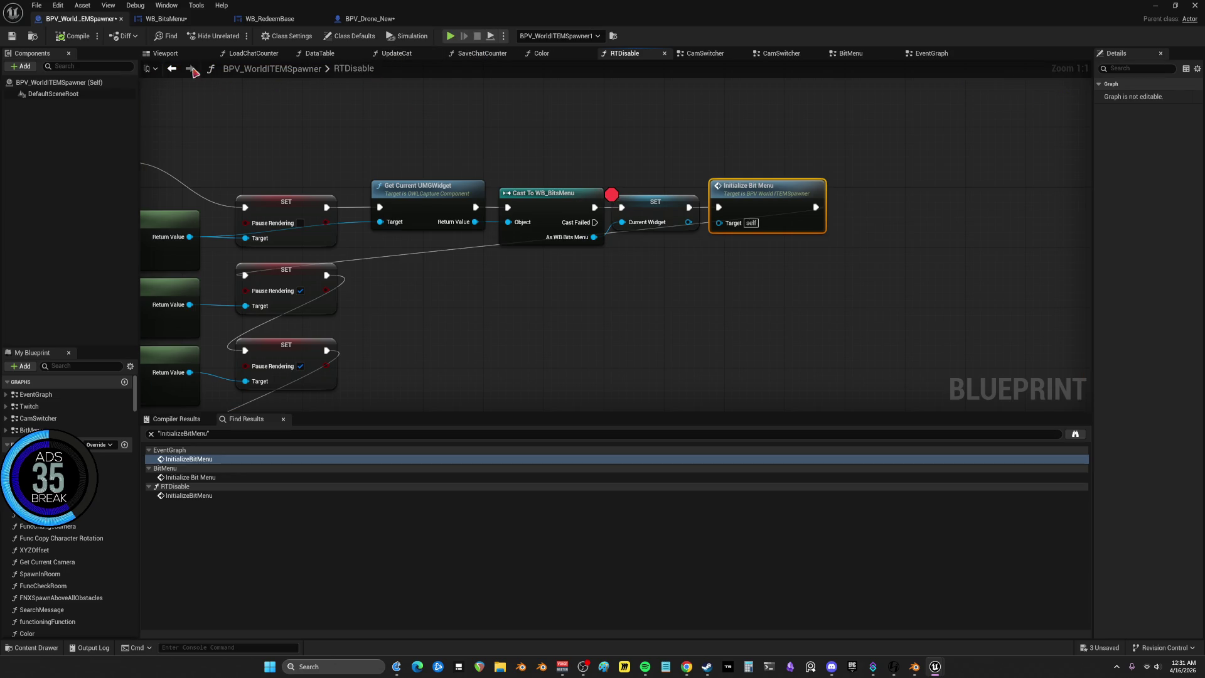
pyautogui.hotkey('alt', 'Left')
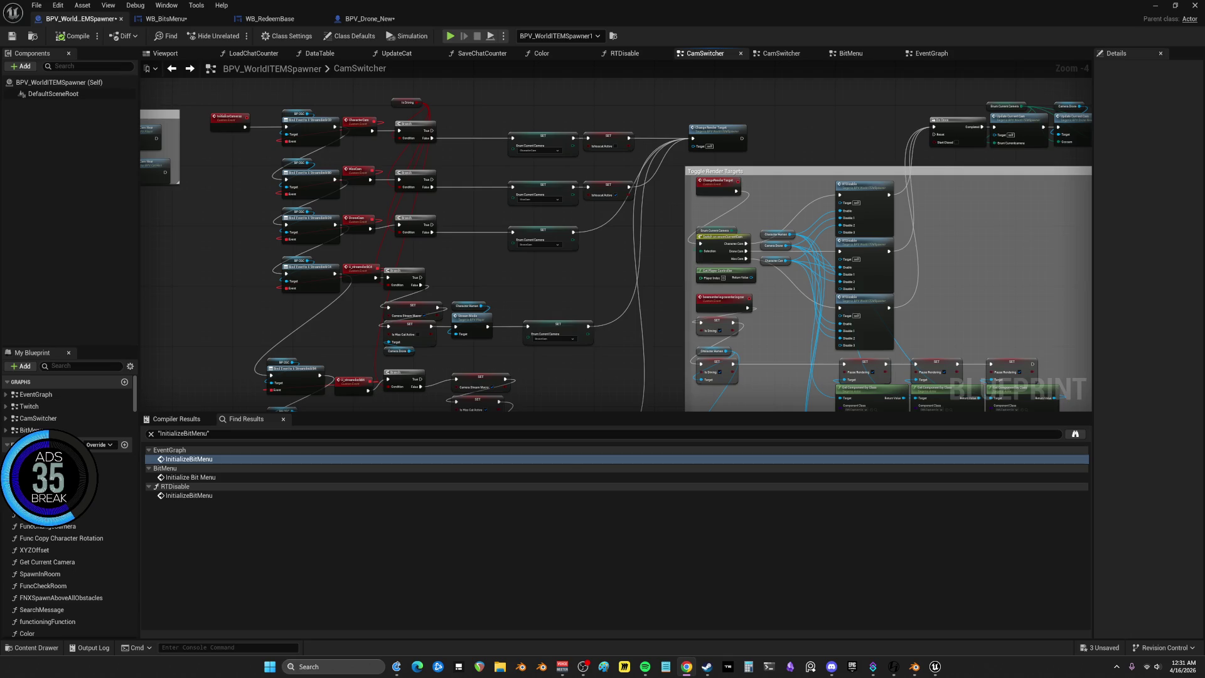
# Pan and zoom CamSwitcher to the InitializeCameras event, BP OSC bind and Branch nodes
pyautogui.moveTo(402, 212)
pyautogui.mouseDown()
pyautogui.moveTo(571, 157)
pyautogui.moveTo(536, 126)
pyautogui.moveTo(425, 259)
pyautogui.mouseUp()
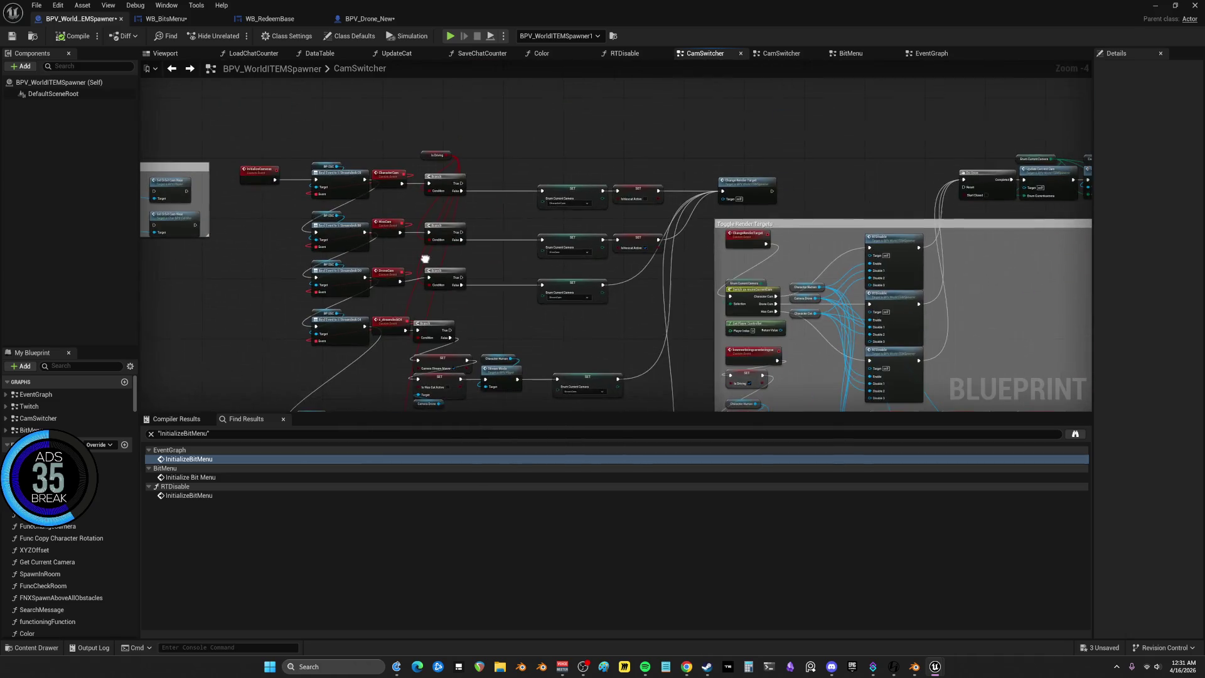
pyautogui.scroll(1, 839, 251)
pyautogui.scroll(1, 782, 243)
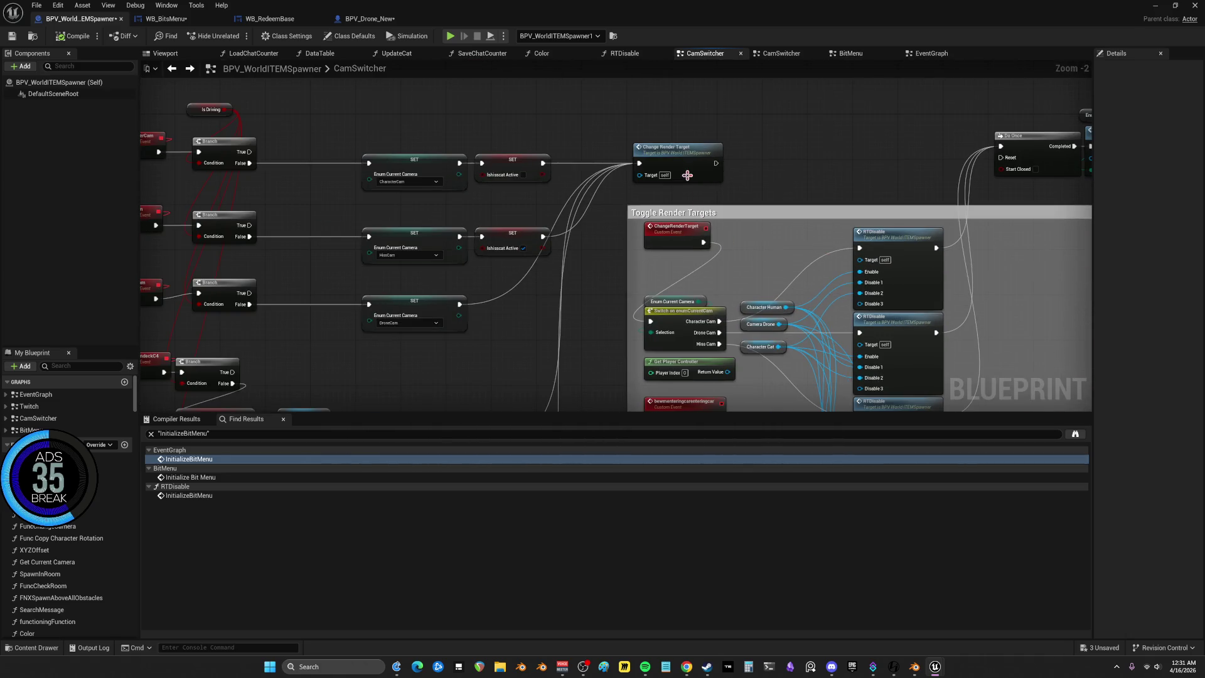
pyautogui.moveTo(690, 159); pyautogui.dragTo(898, 156)
pyautogui.scroll(1, 598, 213)
pyautogui.scroll(1, 507, 151)
pyautogui.click(507, 152)
pyautogui.moveTo(865, 204)
pyautogui.mouseDown()
pyautogui.moveTo(700, 206)
pyautogui.moveTo(659, 174)
pyautogui.moveTo(584, 38)
pyautogui.moveTo(546, 6)
pyautogui.mouseUp()
pyautogui.moveTo(565, 239)
pyautogui.mouseDown()
pyautogui.moveTo(550, 169)
pyautogui.moveTo(525, 253)
pyautogui.moveTo(482, 308)
pyautogui.moveTo(628, 188)
pyautogui.moveTo(746, 168)
pyautogui.moveTo(760, 86)
pyautogui.moveTo(836, 237)
pyautogui.mouseUp()
# Inspect ChangeRenderTarget and Toggle Render Targets, then bring up InitializeCameras' actions
pyautogui.click(794, 367)
pyautogui.moveTo(794, 367)
pyautogui.mouseDown()
pyautogui.moveTo(753, 293)
pyautogui.moveTo(717, 271)
pyautogui.mouseUp()
pyautogui.moveTo(718, 271)
pyautogui.mouseDown()
pyautogui.moveTo(698, 211)
pyautogui.moveTo(667, 188)
pyautogui.moveTo(635, 189)
pyautogui.moveTo(531, 276)
pyautogui.moveTo(753, 238)
pyautogui.moveTo(602, 251)
pyautogui.moveTo(562, 221)
pyautogui.mouseUp()
pyautogui.moveTo(744, 162)
pyautogui.mouseDown()
pyautogui.moveTo(627, 138)
pyautogui.moveTo(557, 107)
pyautogui.moveTo(506, 166)
pyautogui.mouseUp()
pyautogui.rightClick(381, 170)
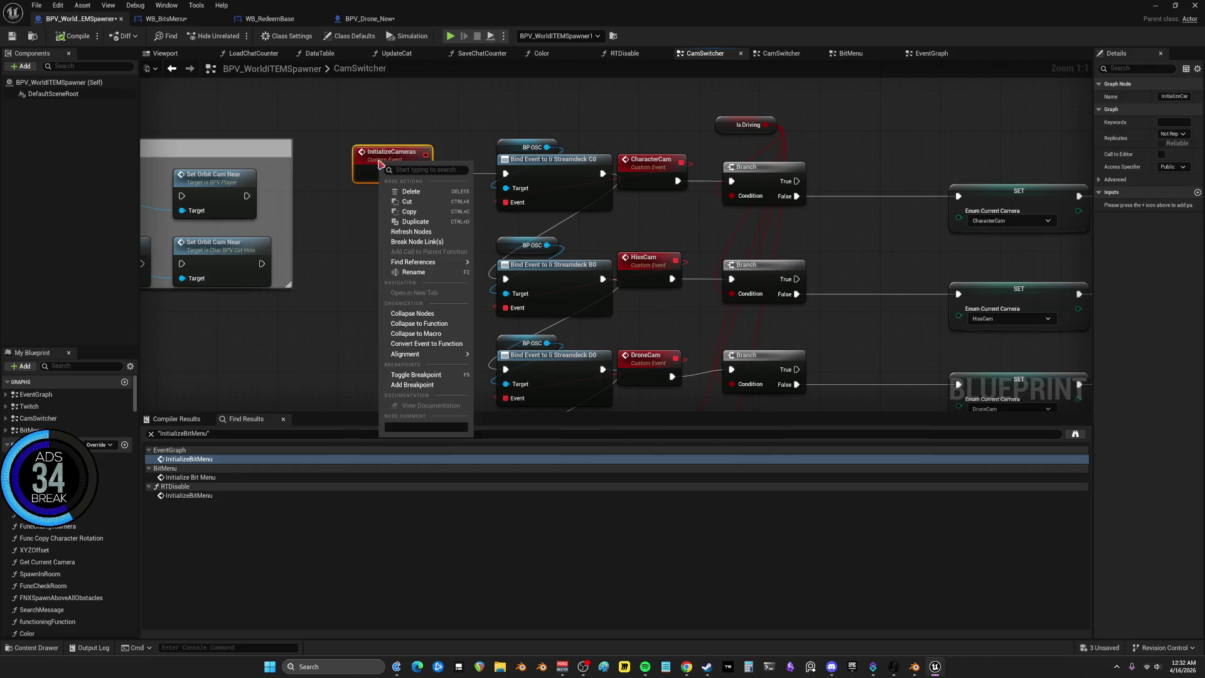
# Find InitializeCameras references, visit the EventGraph call and CamSwitcher event, then pan to streamdeck B4/B0
pyautogui.moveTo(427, 262)
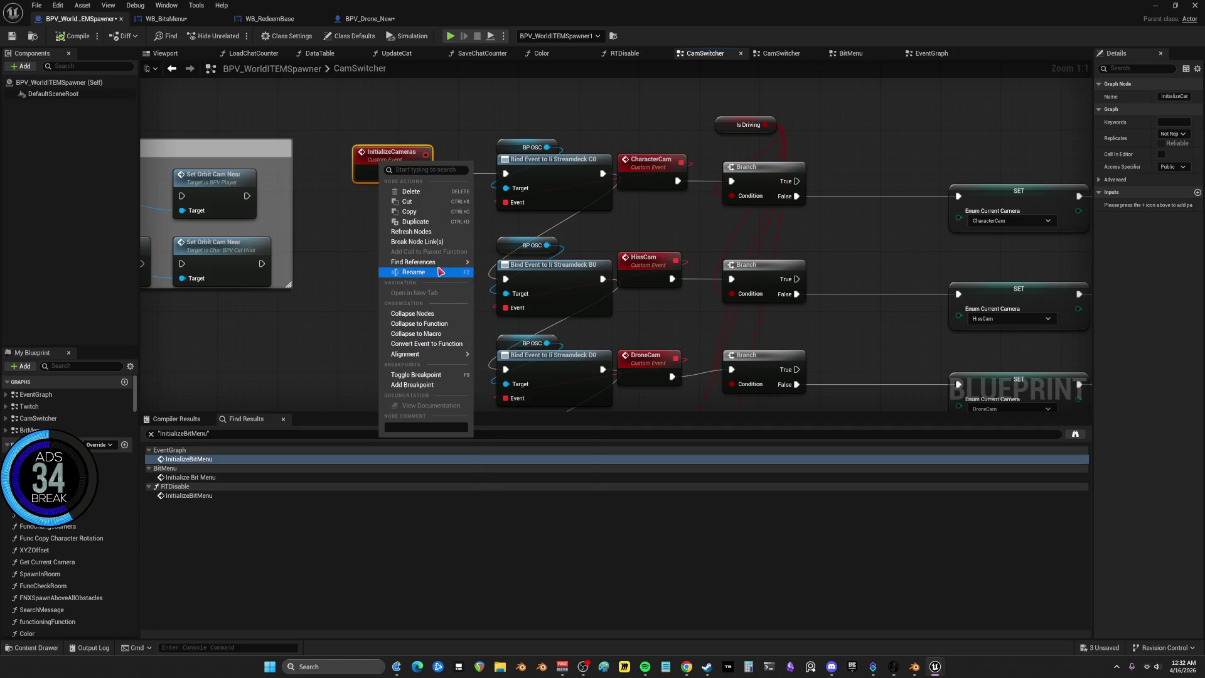
pyautogui.click(489, 266)
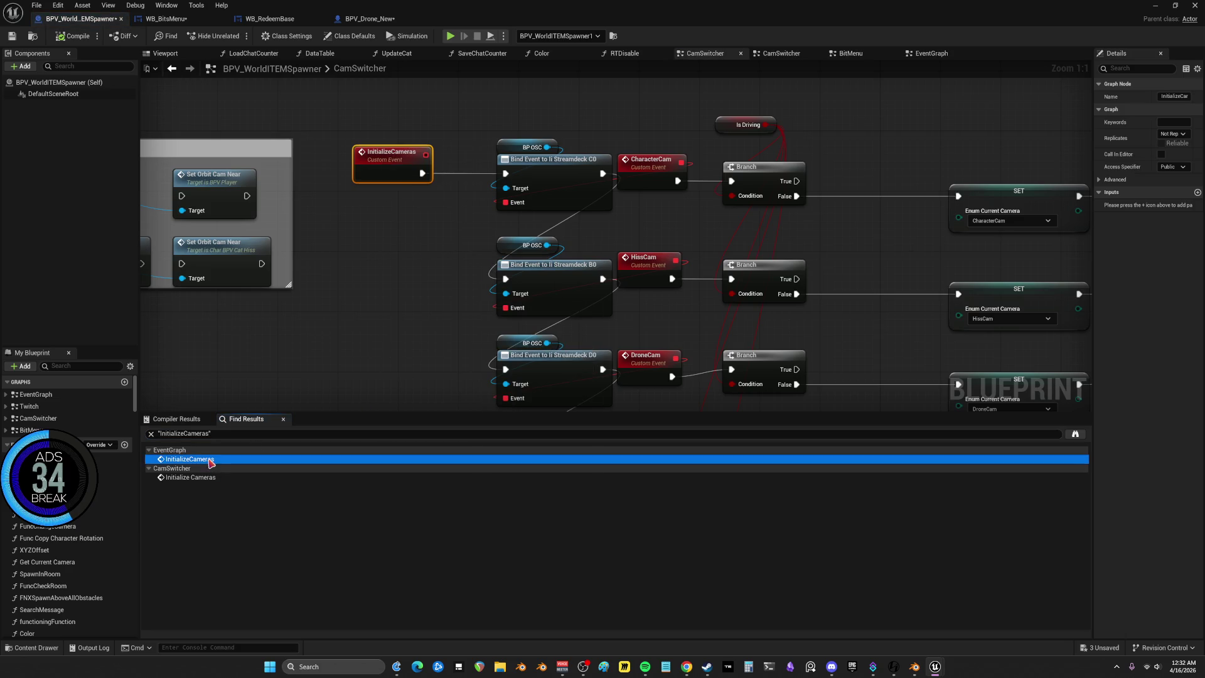
pyautogui.doubleClick(212, 479)
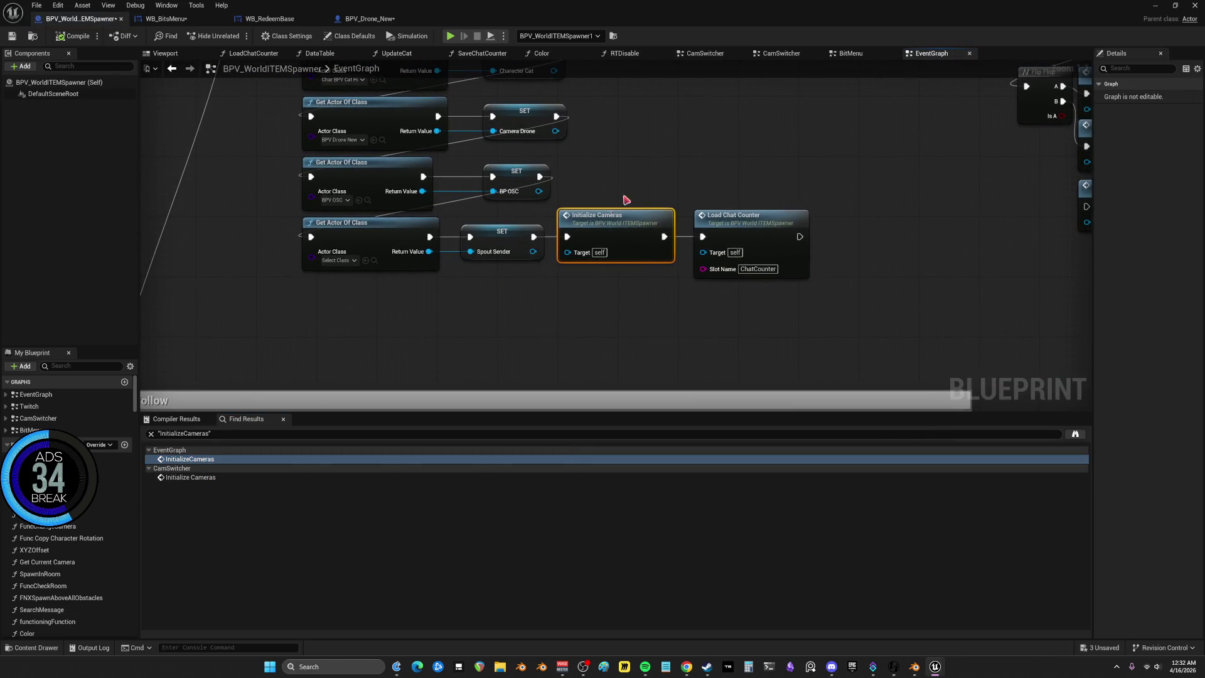
pyautogui.moveTo(639, 176)
pyautogui.mouseDown()
pyautogui.moveTo(603, 114)
pyautogui.moveTo(713, 269)
pyautogui.moveTo(677, 187)
pyautogui.moveTo(930, 340)
pyautogui.moveTo(857, 318)
pyautogui.moveTo(638, 205)
pyautogui.mouseUp()
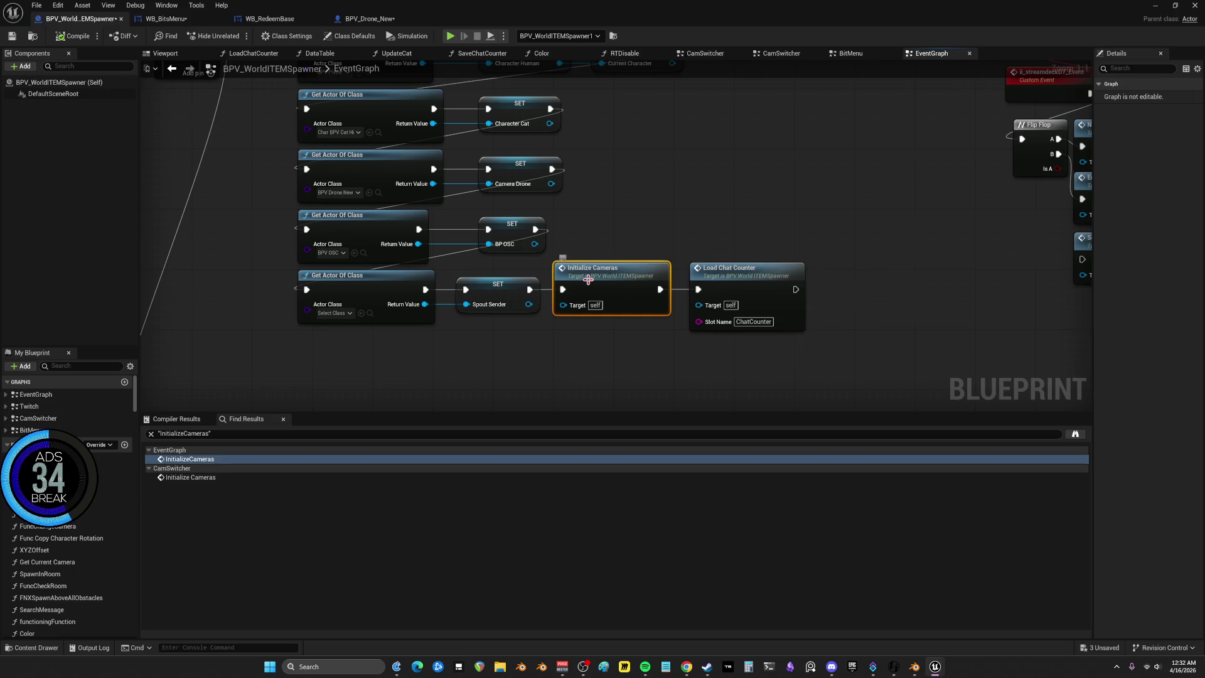
pyautogui.moveTo(630, 275); pyautogui.dragTo(596, 375)
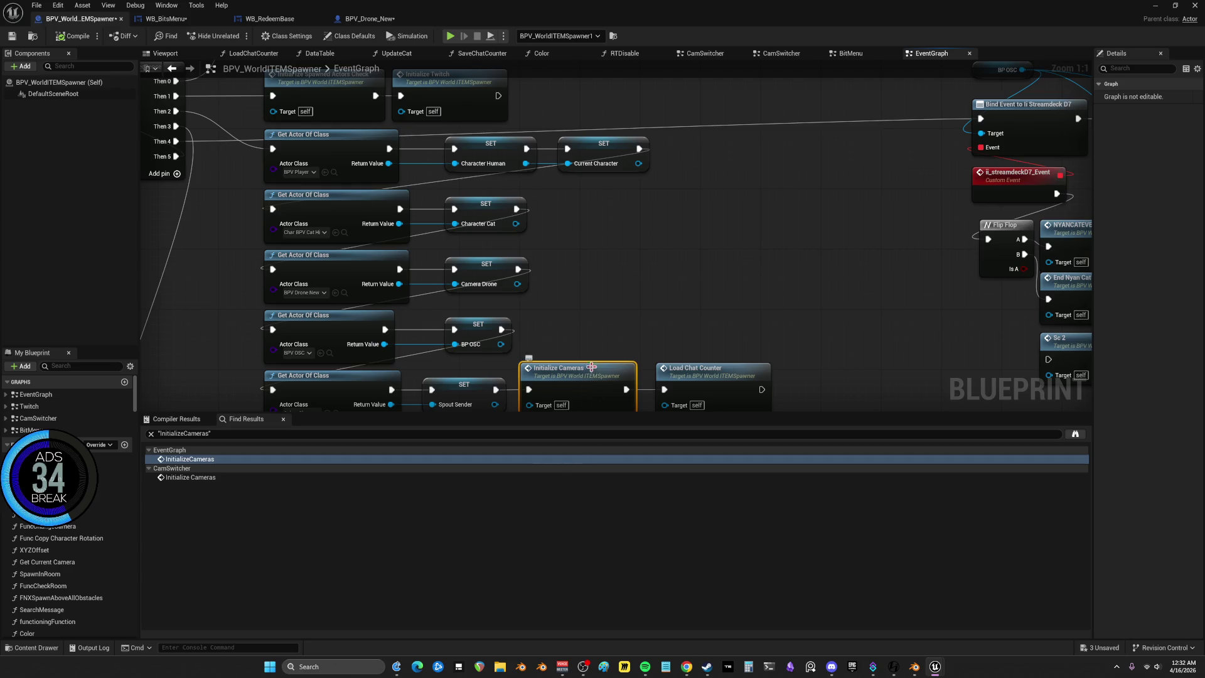
pyautogui.doubleClick(592, 366)
pyautogui.moveTo(992, 224); pyautogui.dragTo(850, 68)
pyautogui.moveTo(815, 351); pyautogui.dragTo(756, 79)
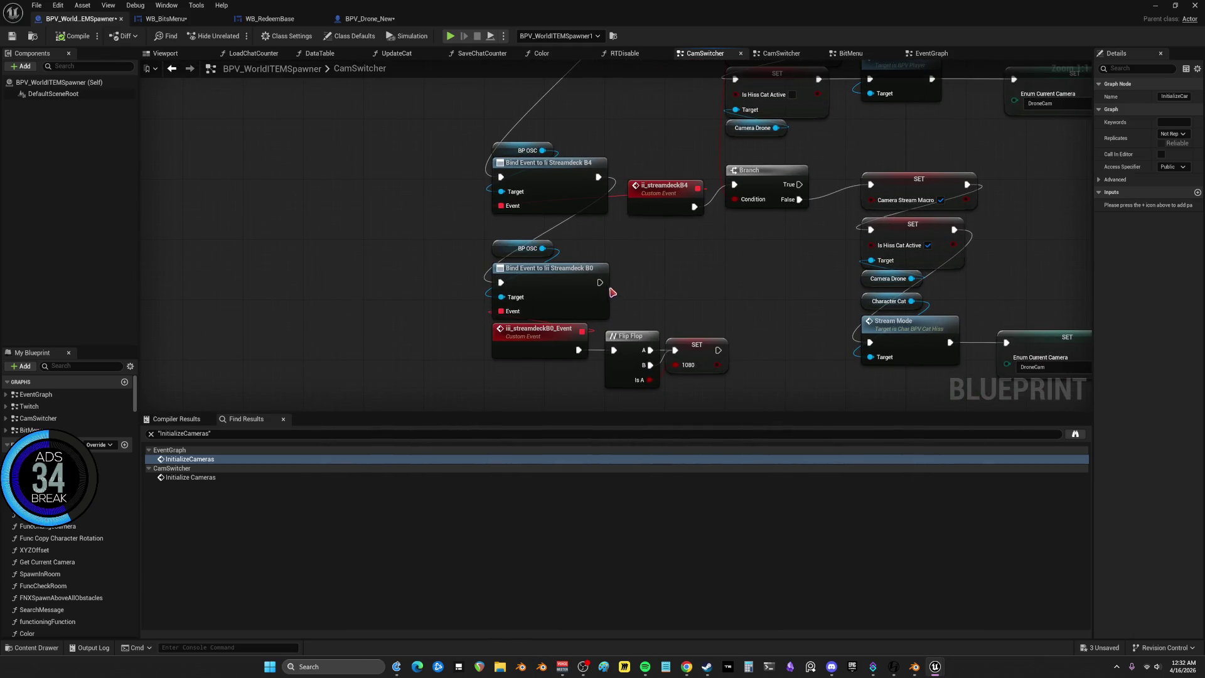
# Try dragging a wire from the B0 bind event's exec output
pyautogui.moveTo(600, 282)
pyautogui.mouseDown()
pyautogui.moveTo(739, 312)
pyautogui.moveTo(728, 242)
pyautogui.mouseUp()
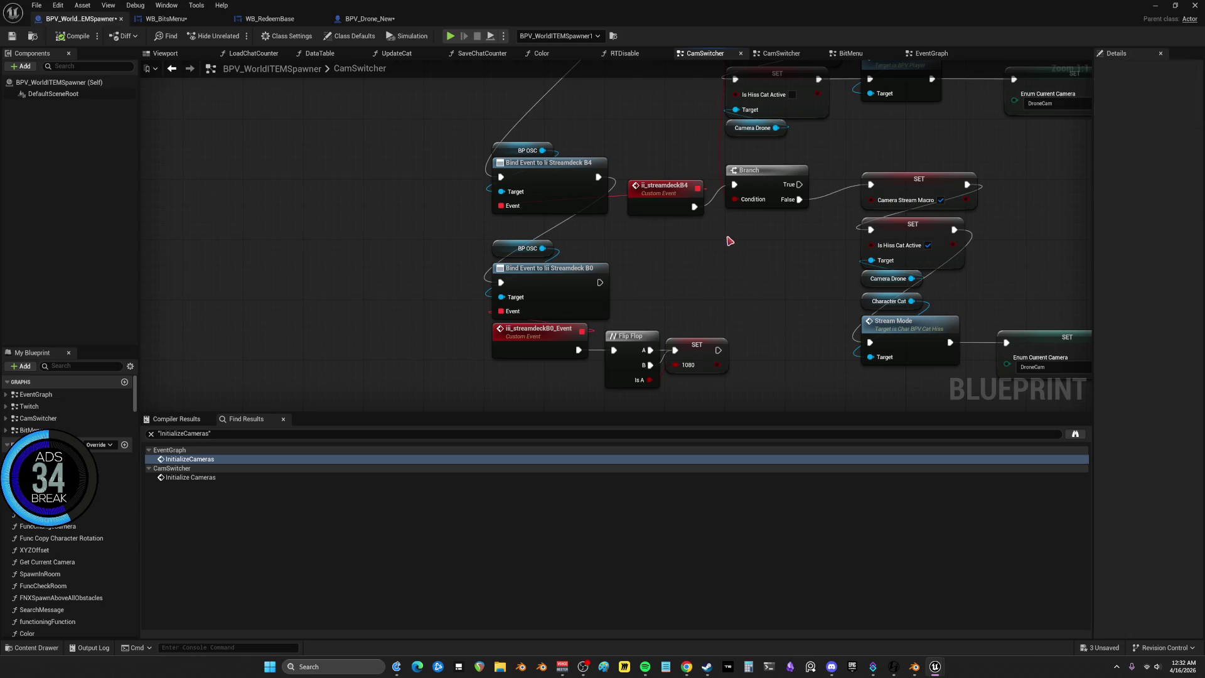
pyautogui.scroll(-3, 728, 242)
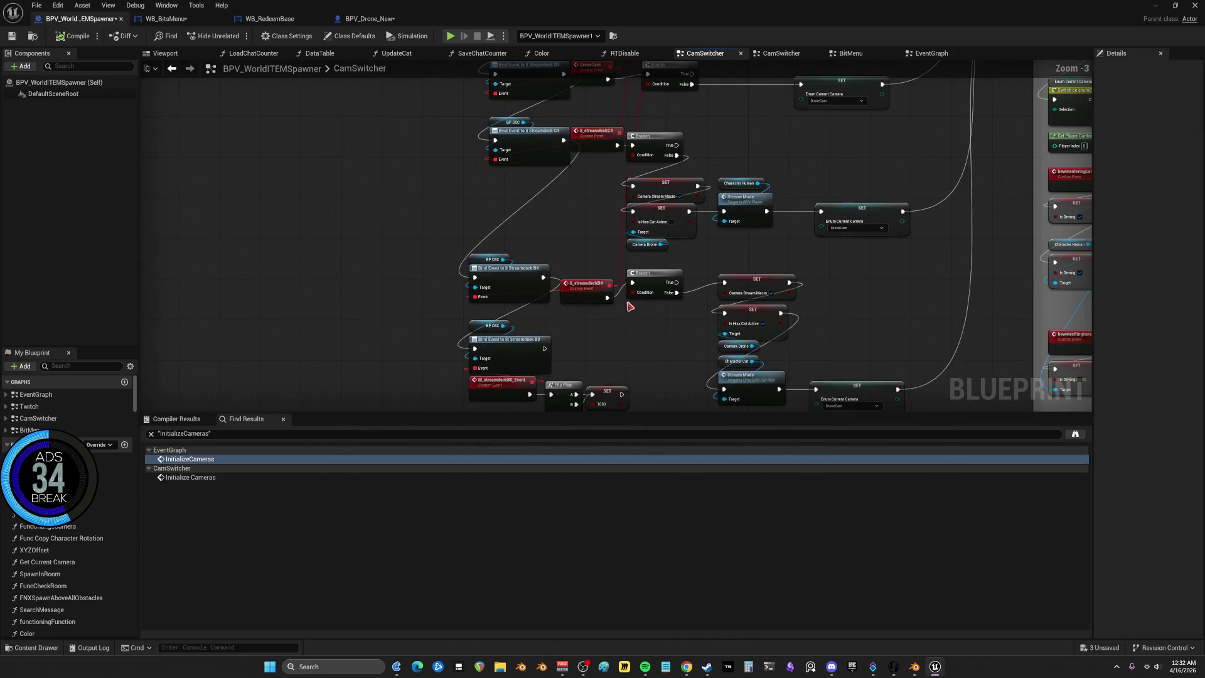
pyautogui.scroll(3, 630, 308)
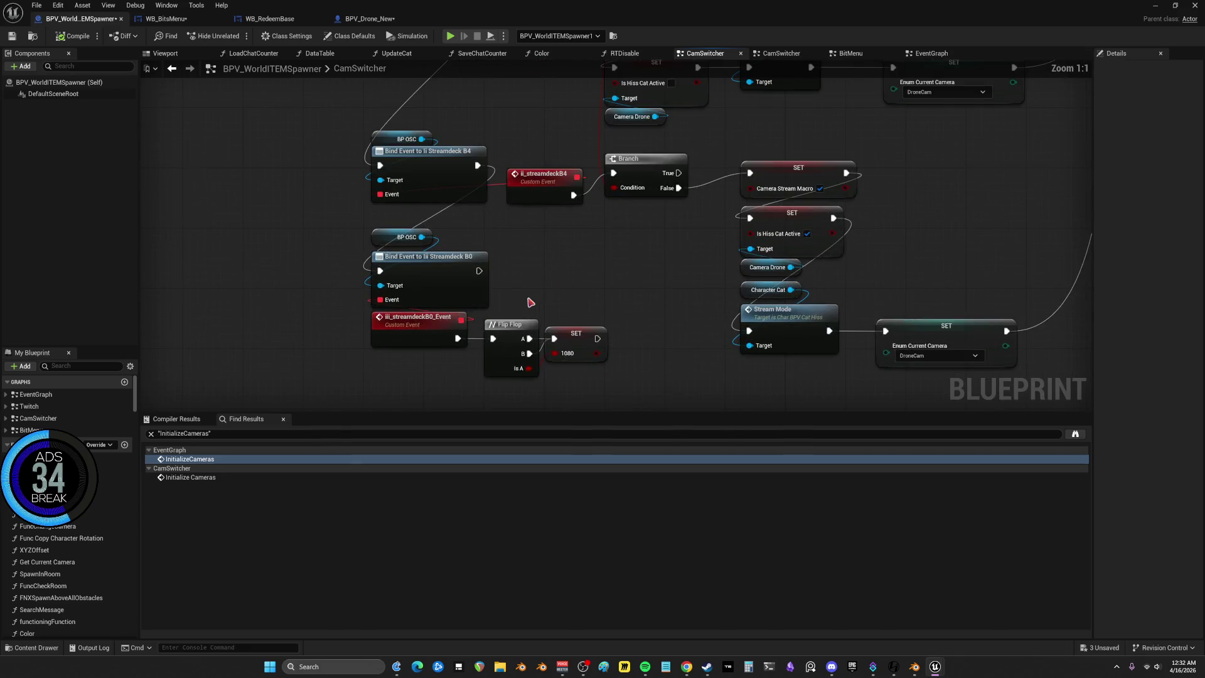
pyautogui.moveTo(480, 274)
pyautogui.mouseDown()
pyautogui.moveTo(932, 292)
pyautogui.moveTo(1145, 327)
pyautogui.moveTo(784, 5)
pyautogui.moveTo(733, 94)
pyautogui.moveTo(734, 129)
pyautogui.moveTo(722, 125)
pyautogui.moveTo(762, 549)
pyautogui.moveTo(722, 392)
pyautogui.moveTo(740, 389)
pyautogui.moveTo(732, 351)
pyautogui.moveTo(799, 236)
pyautogui.moveTo(694, 235)
pyautogui.moveTo(699, 12)
pyautogui.moveTo(585, 361)
pyautogui.moveTo(442, 376)
pyautogui.moveTo(370, 361)
pyautogui.moveTo(349, 333)
pyautogui.moveTo(345, 82)
pyautogui.moveTo(335, 202)
pyautogui.moveTo(344, 398)
pyautogui.moveTo(395, 269)
pyautogui.moveTo(481, 227)
pyautogui.moveTo(427, 311)
pyautogui.moveTo(386, 304)
pyautogui.moveTo(456, 150)
pyautogui.mouseUp()
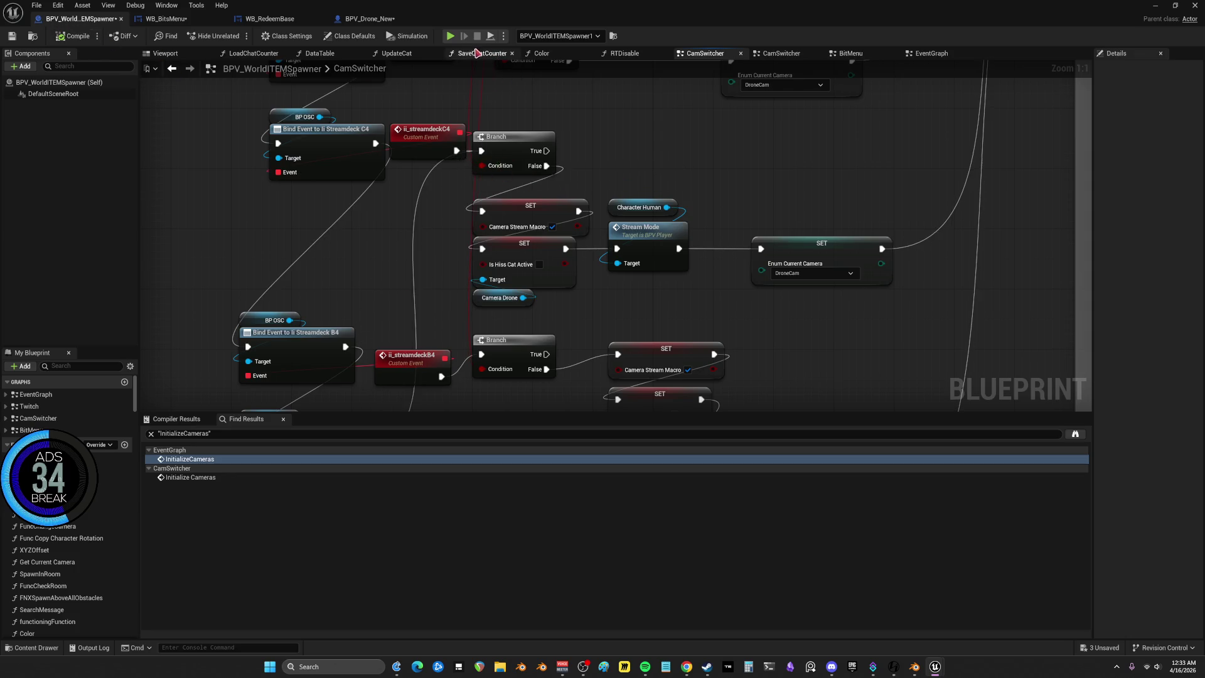
# Run and restart the test simulation, open the RTDisable function graph, then stop simulating
pyautogui.hotkey('alt', 's')
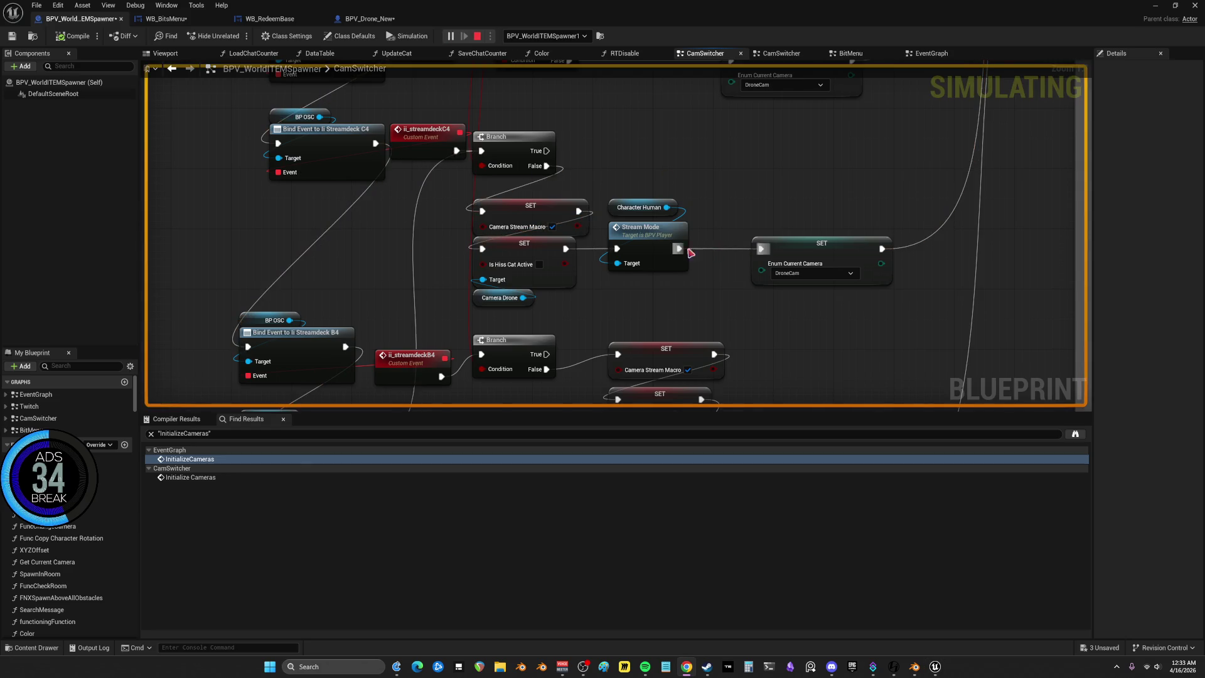
pyautogui.scroll(-4, 509, 378)
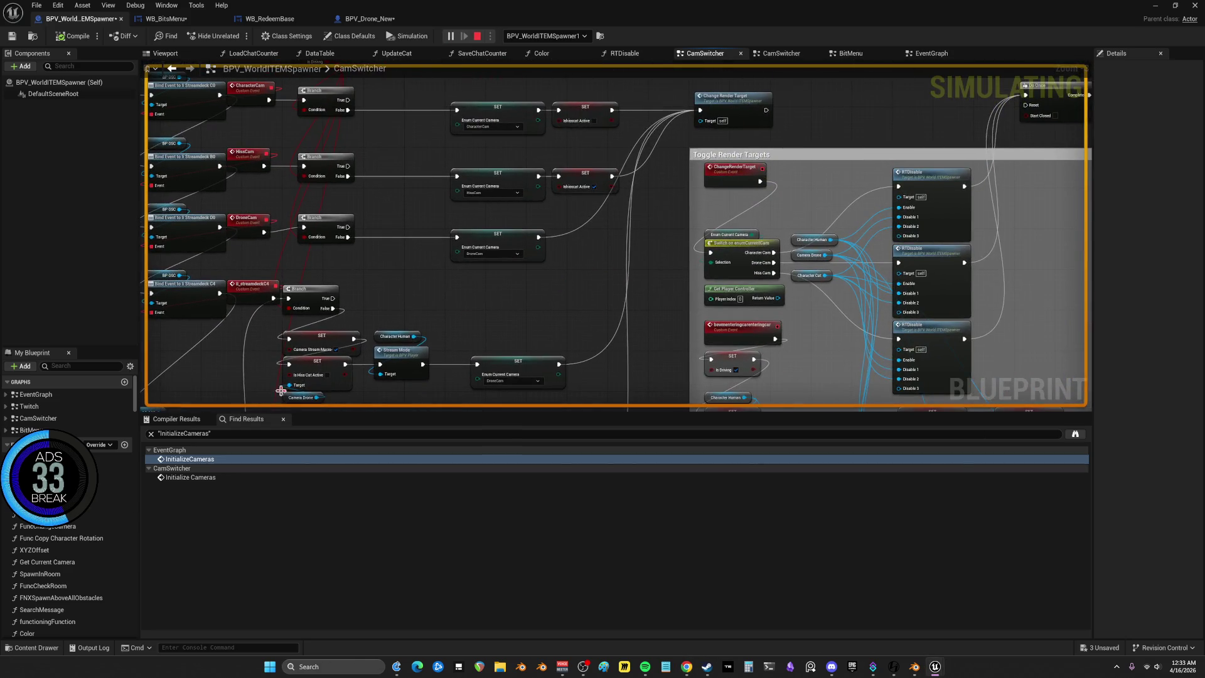
pyautogui.click(475, 36)
pyautogui.scroll(-3, 545, 157)
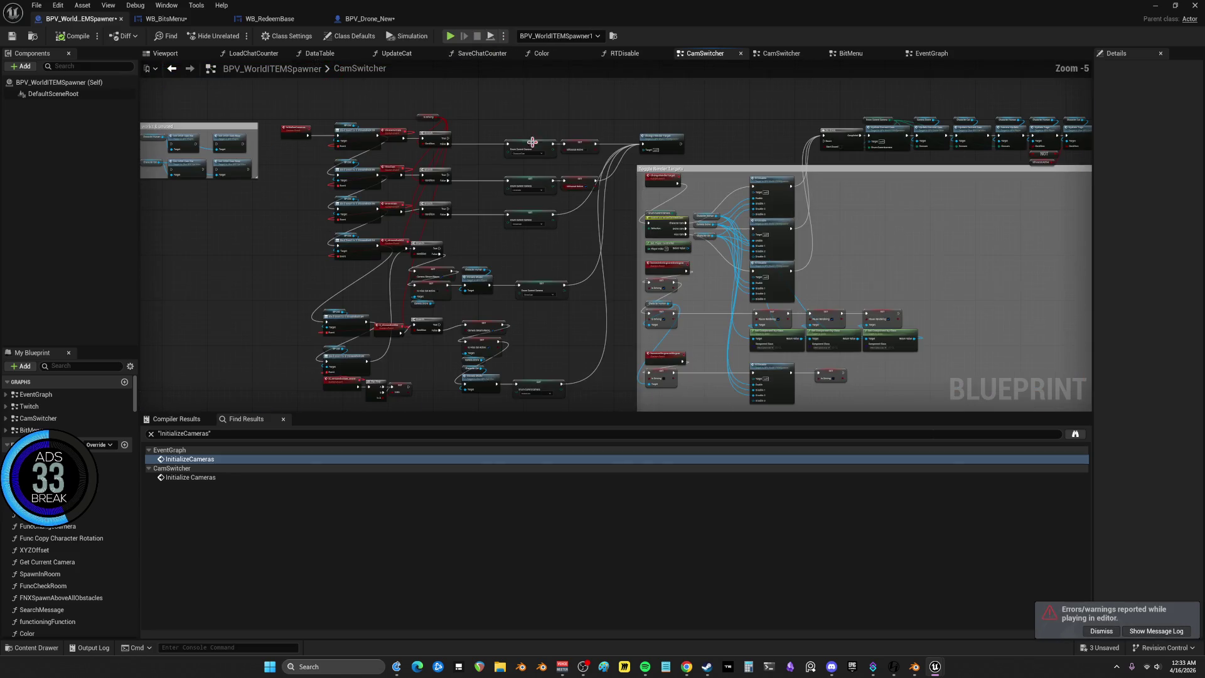
pyautogui.click(451, 38)
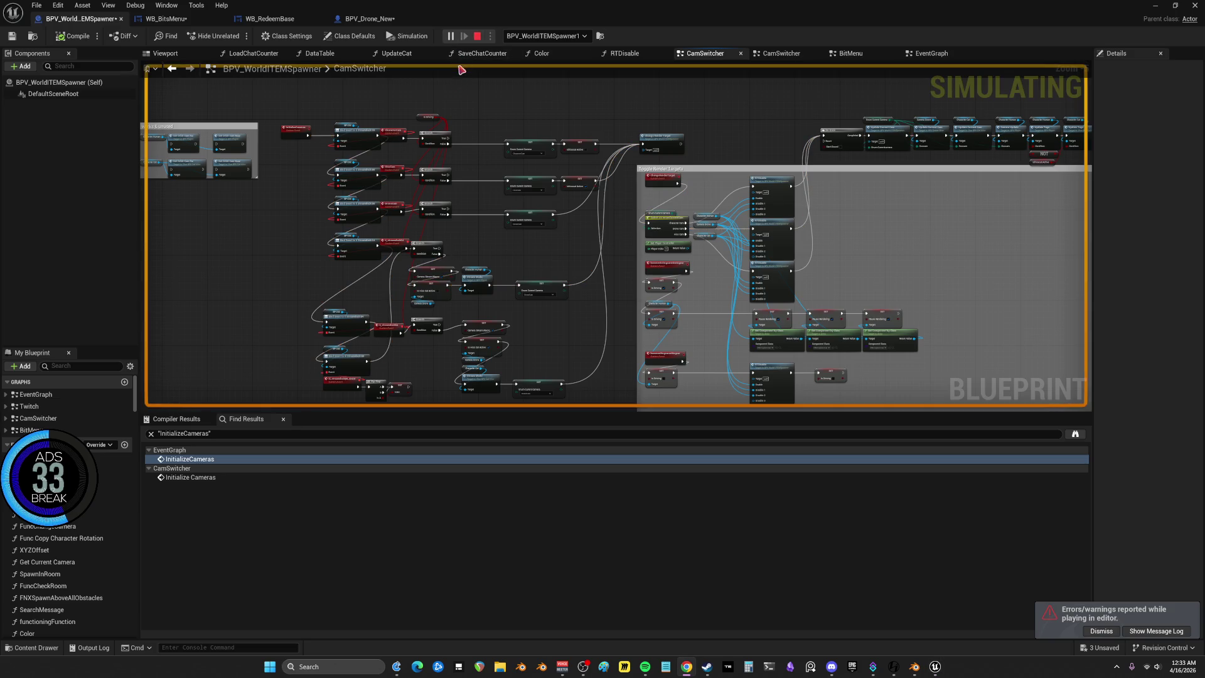
pyautogui.scroll(5, 775, 239)
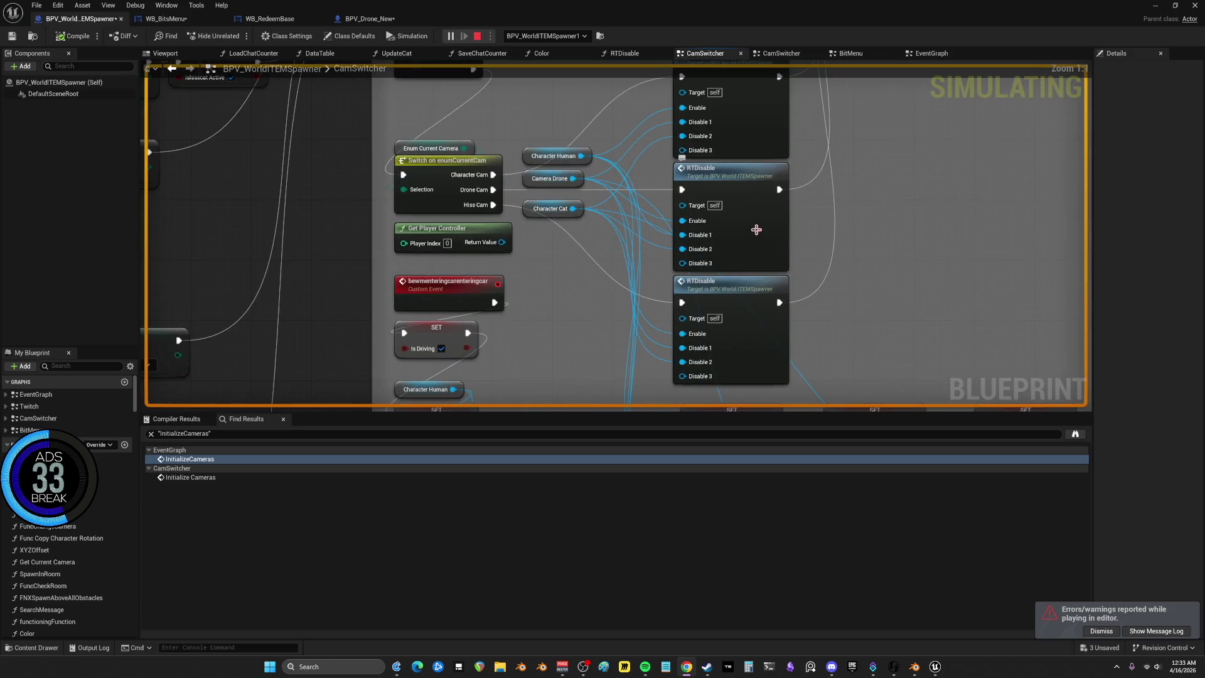
pyautogui.doubleClick(756, 227)
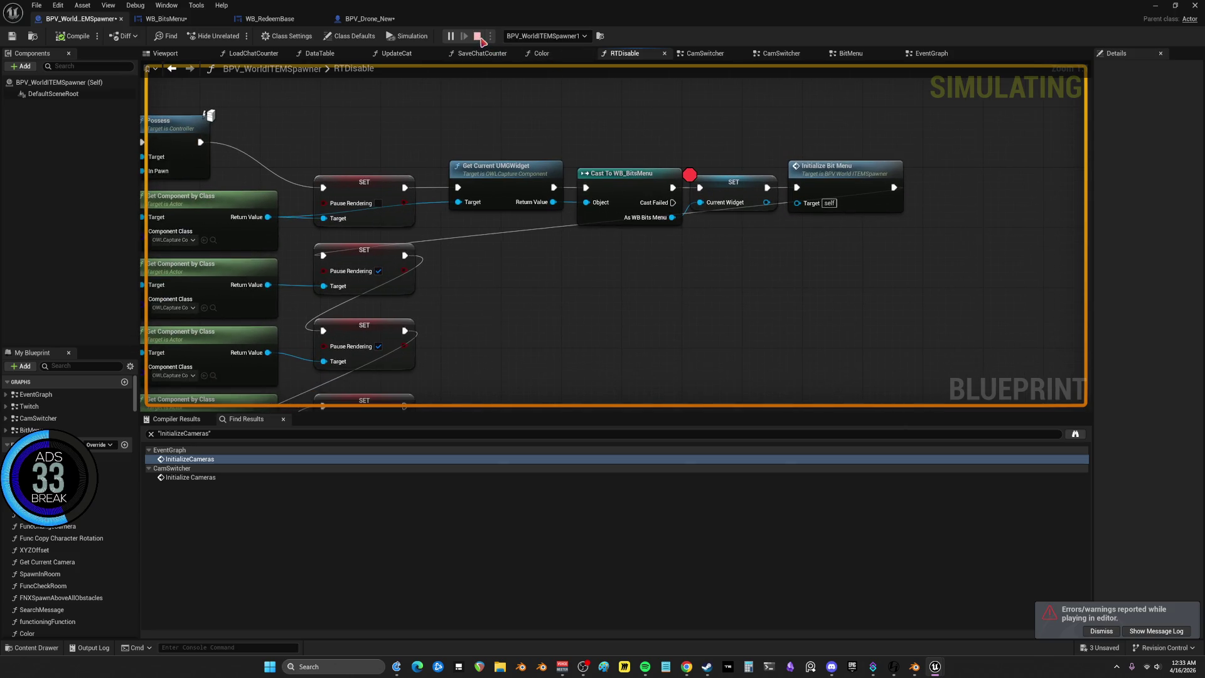
pyautogui.press('Escape')
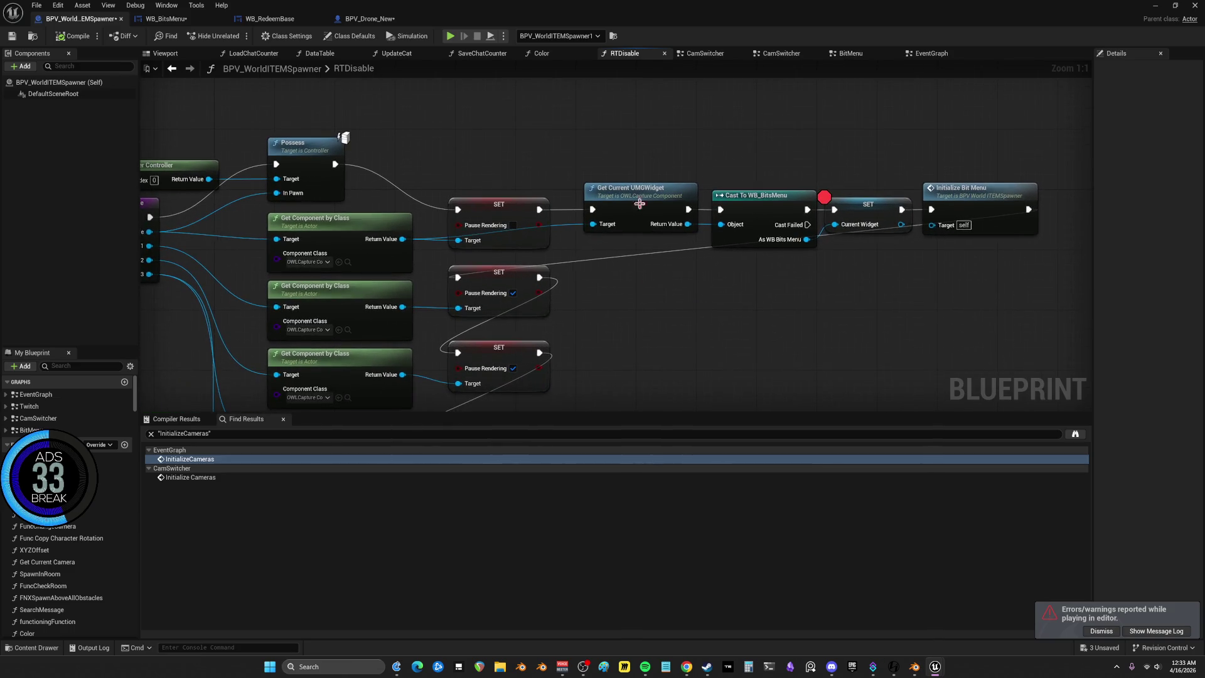
# Add an AAA function node on Cast To WB_BitsMenu's Cast Failed output with a breakpoint
pyautogui.rightClick(751, 210)
pyautogui.click(767, 140)
pyautogui.click(788, 292)
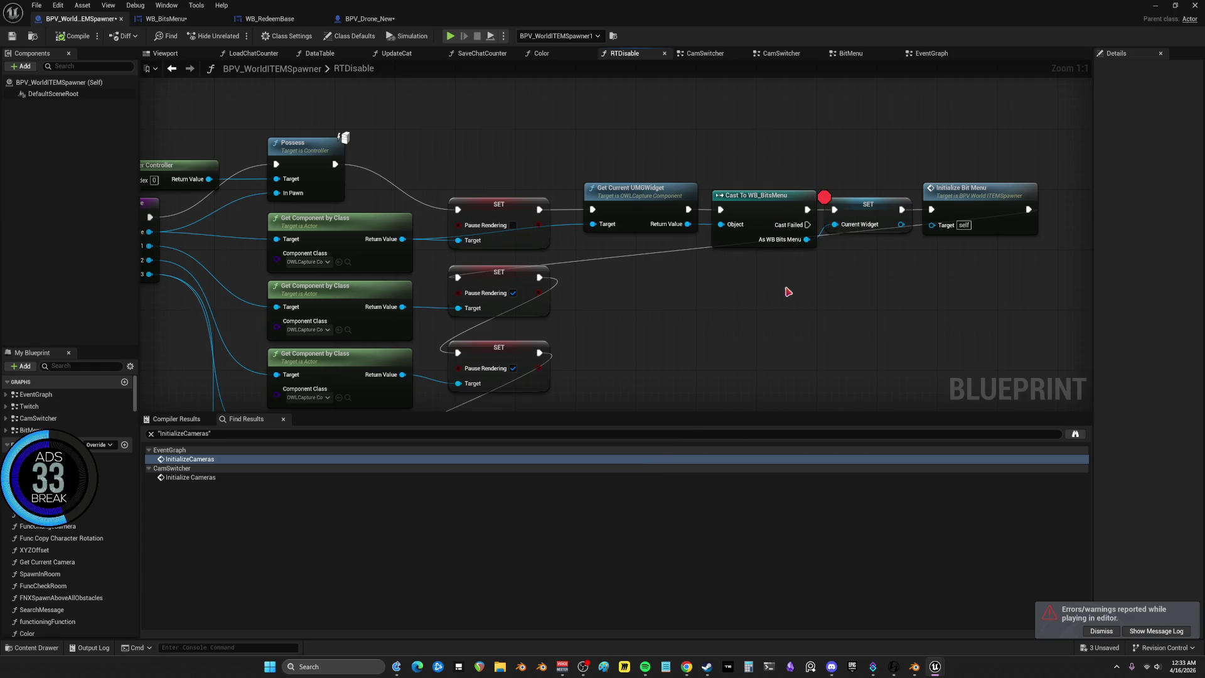
pyautogui.rightClick(849, 304)
pyautogui.write('aaa')
pyautogui.click(882, 340)
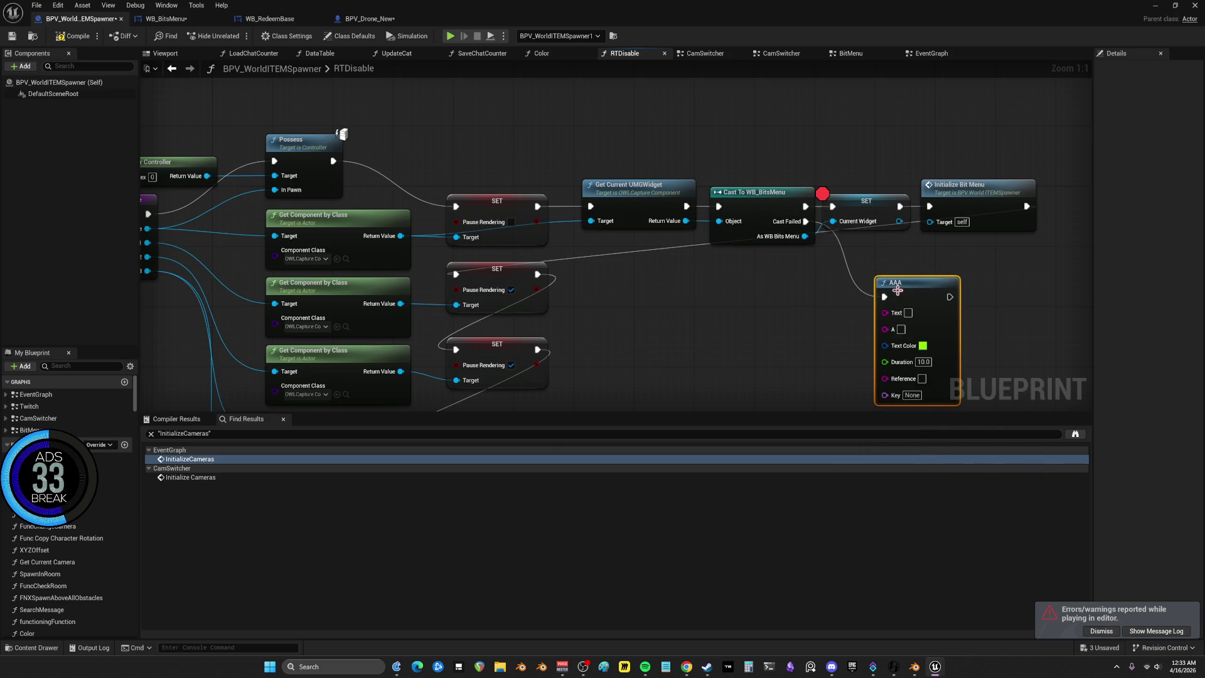
pyautogui.rightClick(896, 295)
pyautogui.click(949, 517)
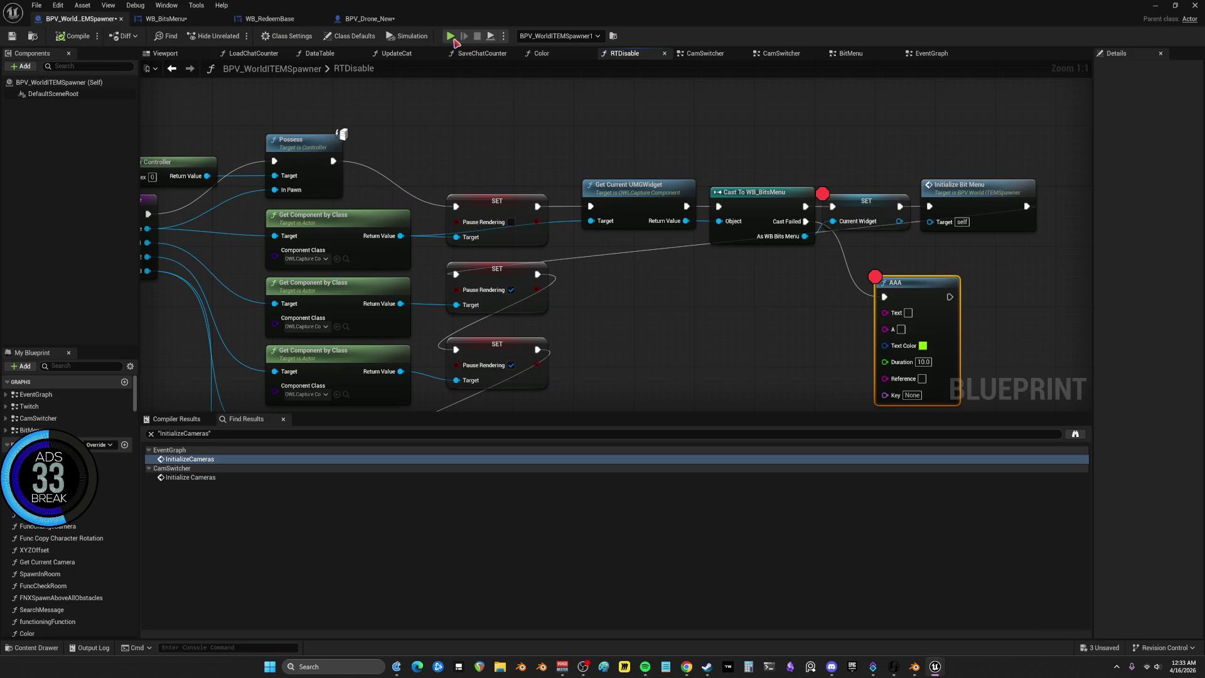
# Simulate until the AAA breakpoint is hit, inspect the cast chain, then stop
pyautogui.hotkey('alt', 's')
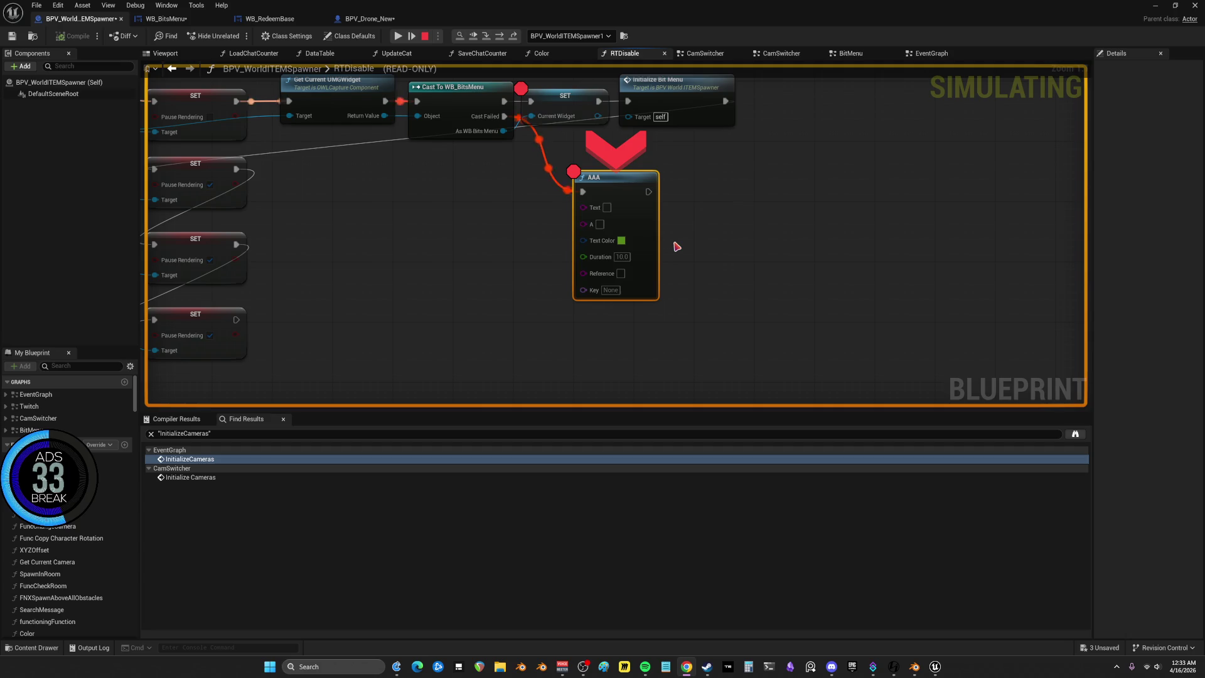
pyautogui.moveTo(510, 136)
pyautogui.moveTo(385, 113)
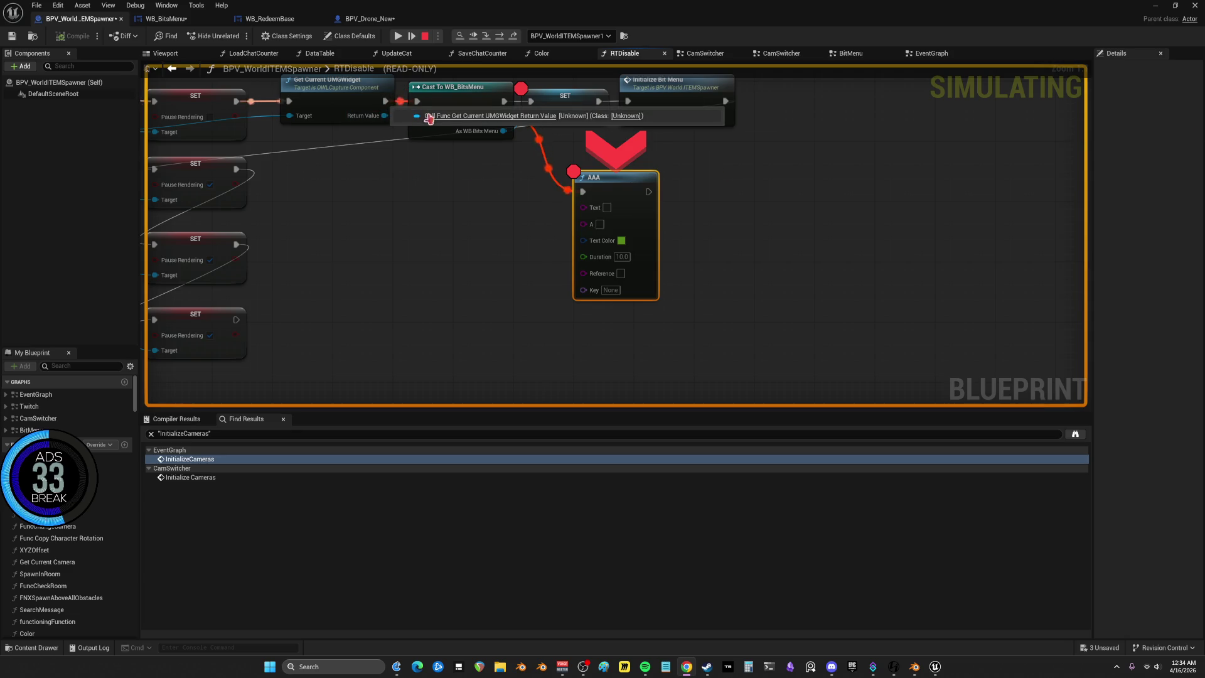
pyautogui.moveTo(347, 199); pyautogui.dragTo(485, 259)
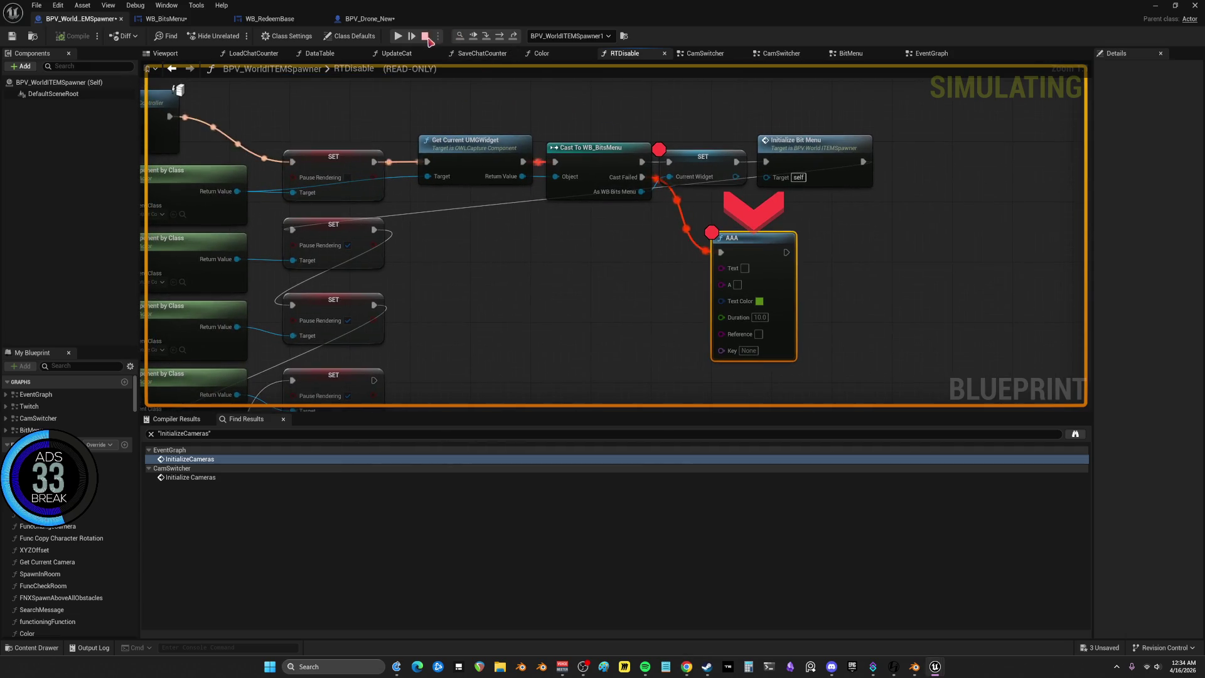
pyautogui.click(425, 36)
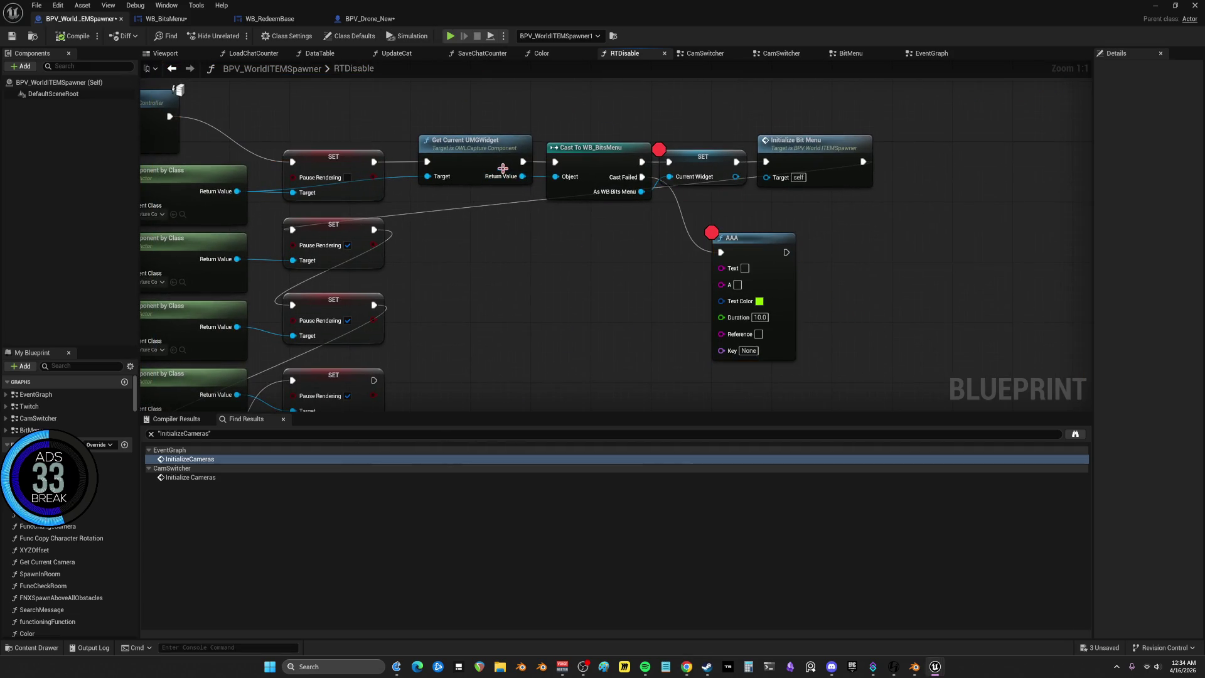
# Chain the first SET node into the second and delete the Bit Menu widget nodes from RTDisable
pyautogui.moveTo(372, 161)
pyautogui.mouseDown()
pyautogui.moveTo(308, 231)
pyautogui.moveTo(339, 227)
pyautogui.mouseUp()
pyautogui.moveTo(942, 309)
pyautogui.mouseDown()
pyautogui.moveTo(457, 188)
pyautogui.moveTo(664, 161)
pyautogui.mouseUp()
pyautogui.press('Delete')
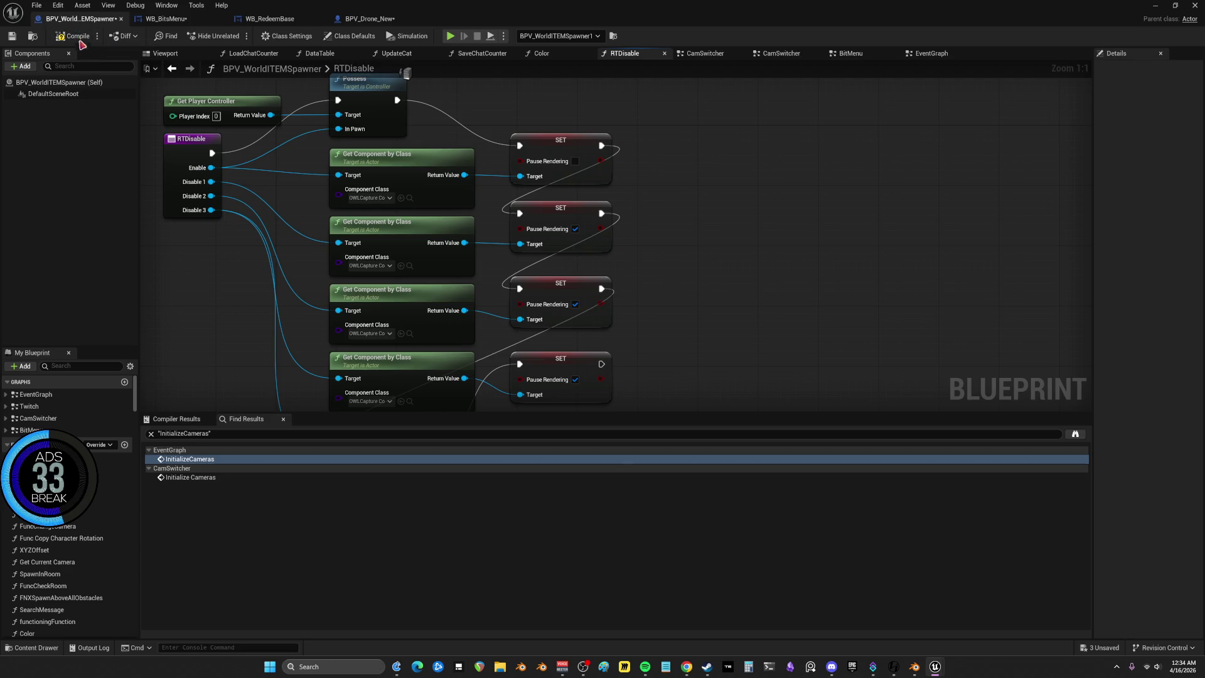
# Switch to the CamSwitcher graph and frame its camera update, Branch and SET nodes
pyautogui.scroll(-3, 723, 180)
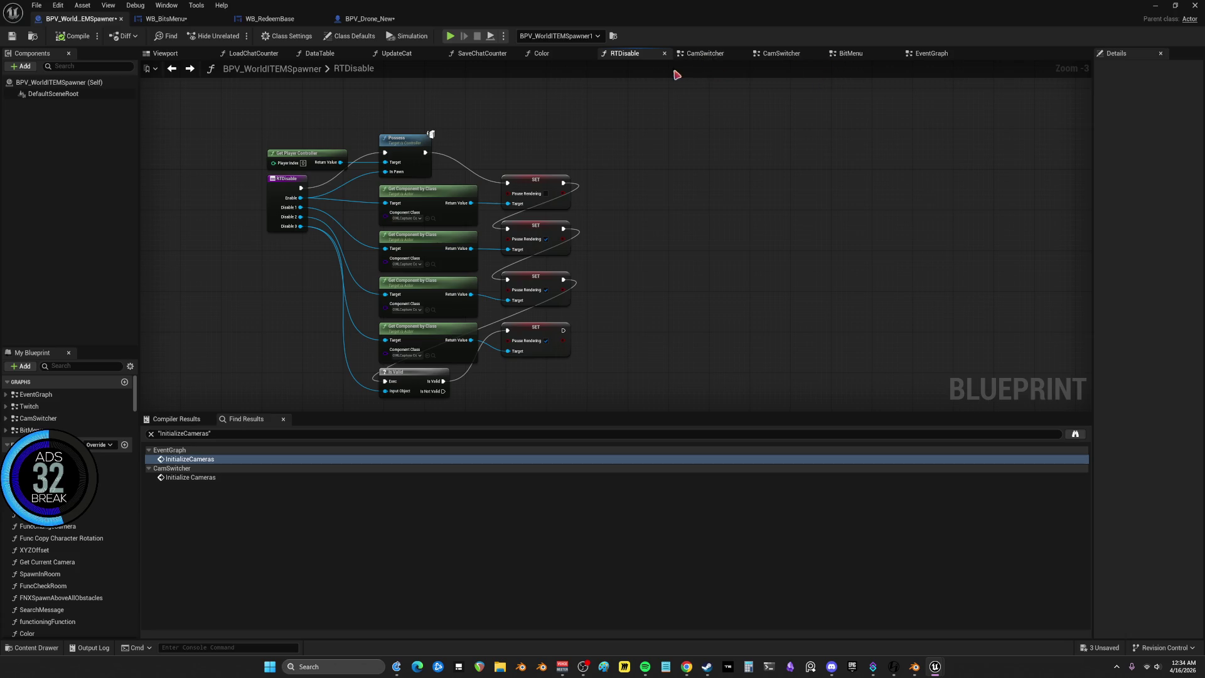
pyautogui.click(852, 56)
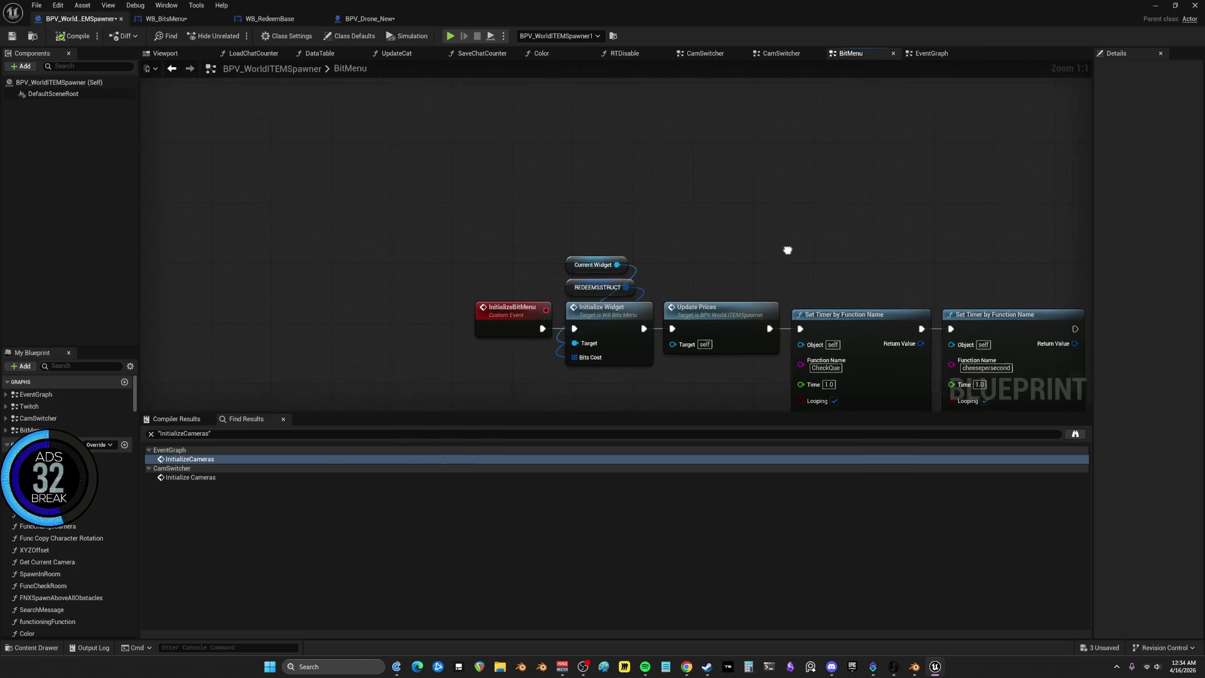
pyautogui.doubleClick(44, 419)
pyautogui.moveTo(569, 127); pyautogui.dragTo(570, 466)
pyautogui.press('Home')
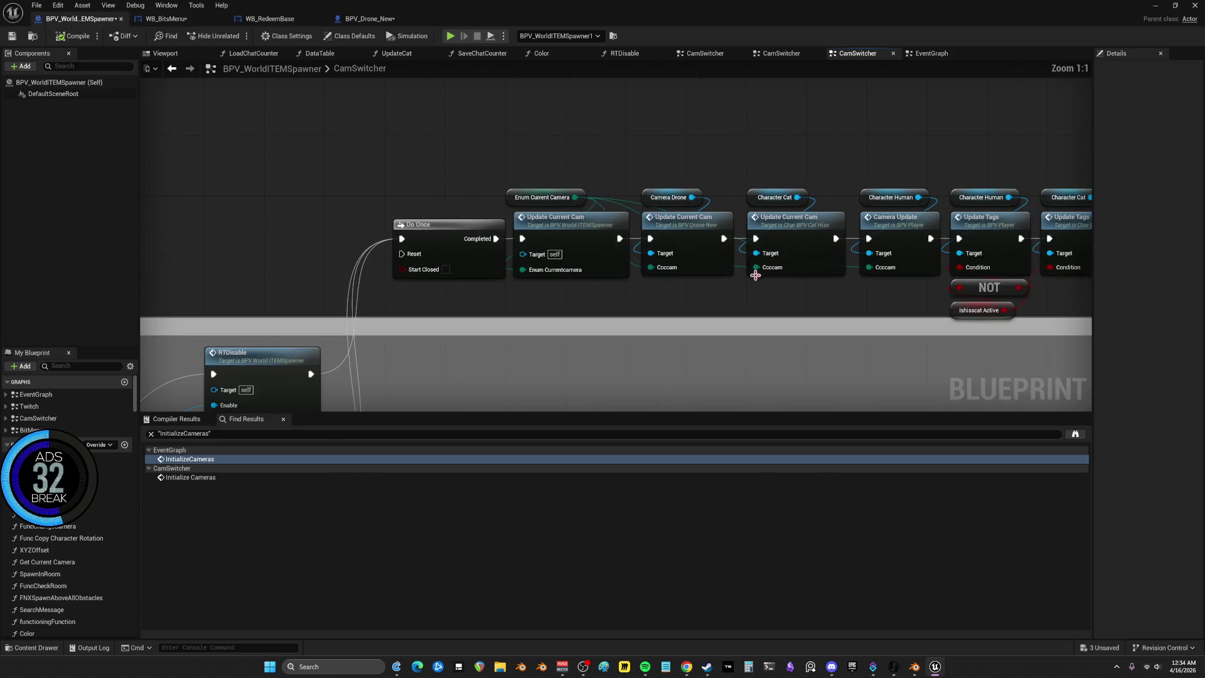
pyautogui.moveTo(828, 295)
pyautogui.mouseDown()
pyautogui.moveTo(807, 272)
pyautogui.moveTo(144, 280)
pyautogui.moveTo(773, 204)
pyautogui.moveTo(293, 211)
pyautogui.mouseUp()
# Insert a Sequence node after Update Tags, with Then 0 driving the Branch
pyautogui.moveTo(978, 266); pyautogui.dragTo(598, 259)
pyautogui.moveTo(331, 287); pyautogui.dragTo(848, 288)
pyautogui.moveTo(568, 192); pyautogui.dragTo(568, 192)
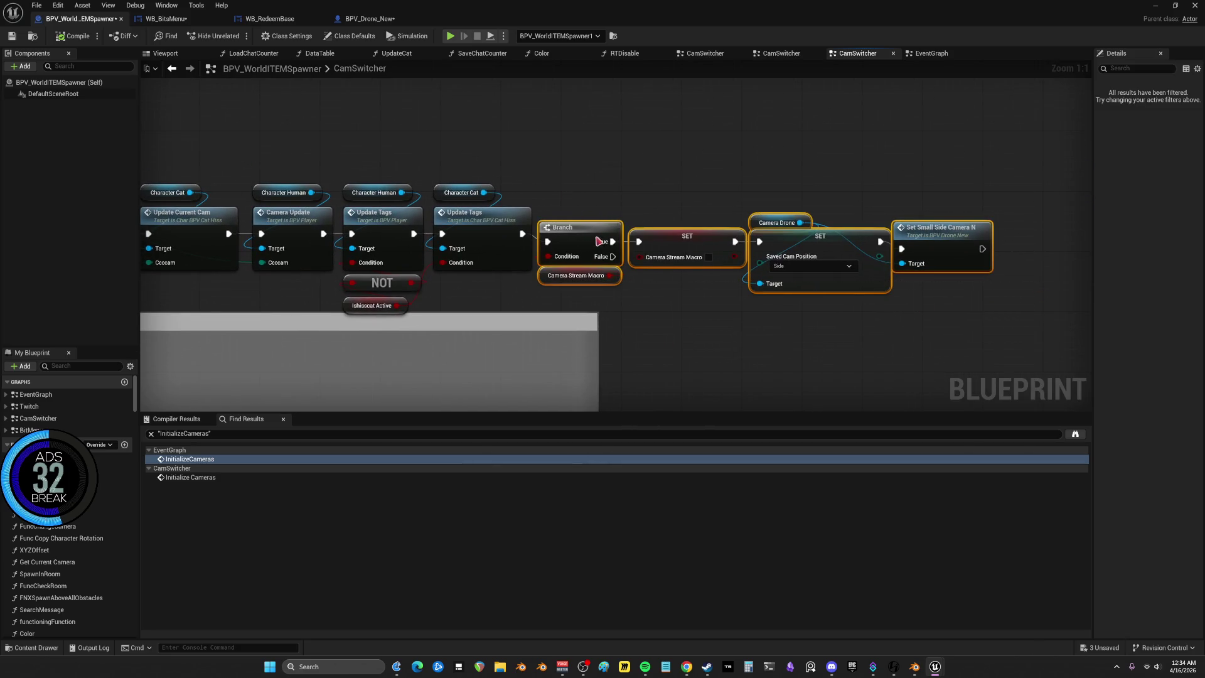
pyautogui.moveTo(574, 250); pyautogui.dragTo(741, 175)
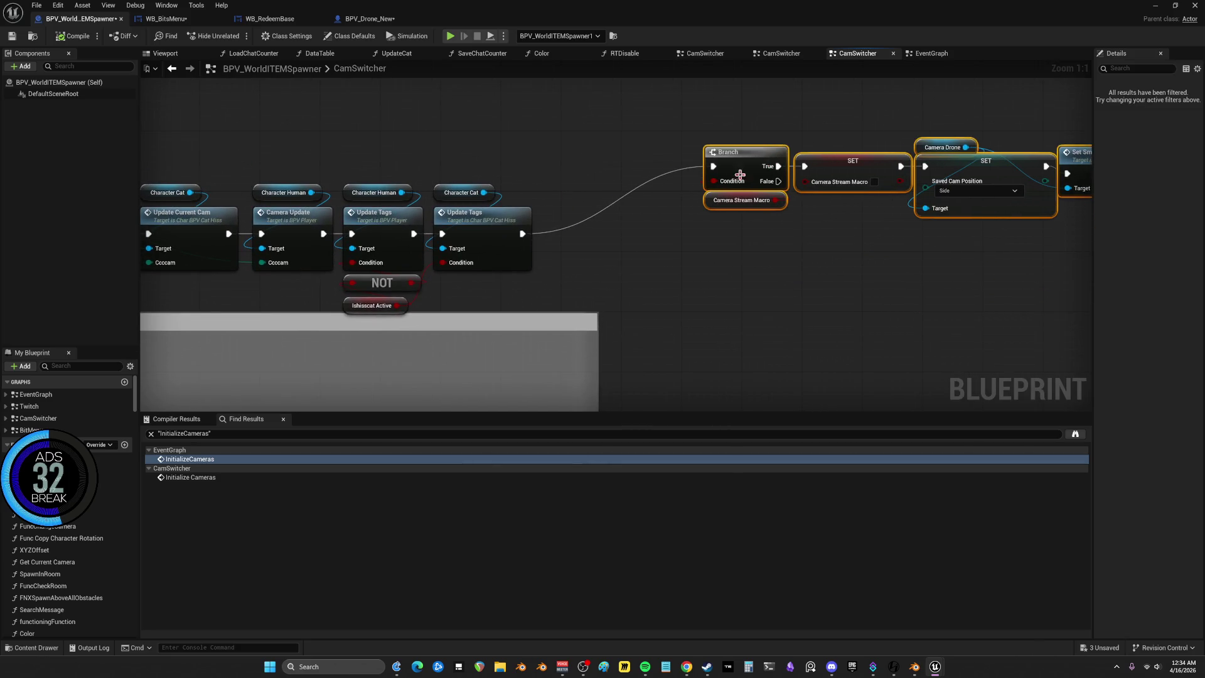
pyautogui.click(568, 258)
pyautogui.moveTo(521, 234); pyautogui.dragTo(622, 273)
pyautogui.moveTo(521, 233)
pyautogui.mouseDown()
pyautogui.moveTo(575, 274)
pyautogui.moveTo(634, 275)
pyautogui.mouseUp()
# Add a 0.2 Delay off Sequence Then 1 and paste the Bit Menu widget chain
pyautogui.write('delay')
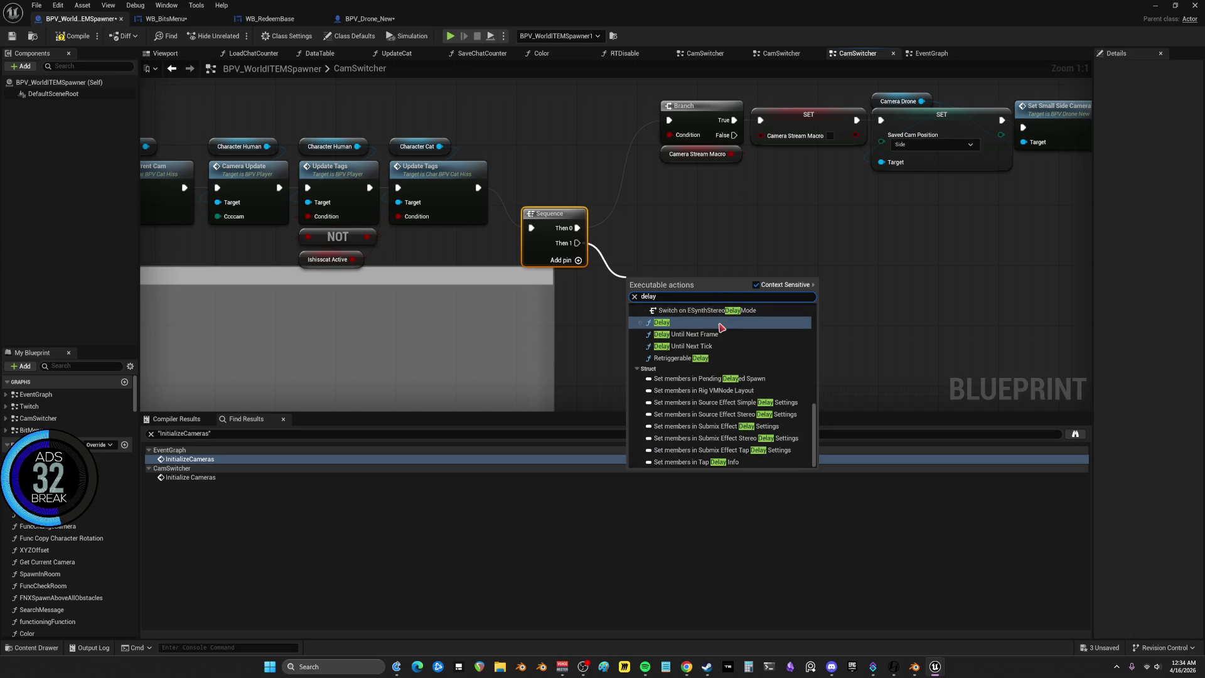
pyautogui.click(722, 327)
pyautogui.hotkey('ctrl', 'v')
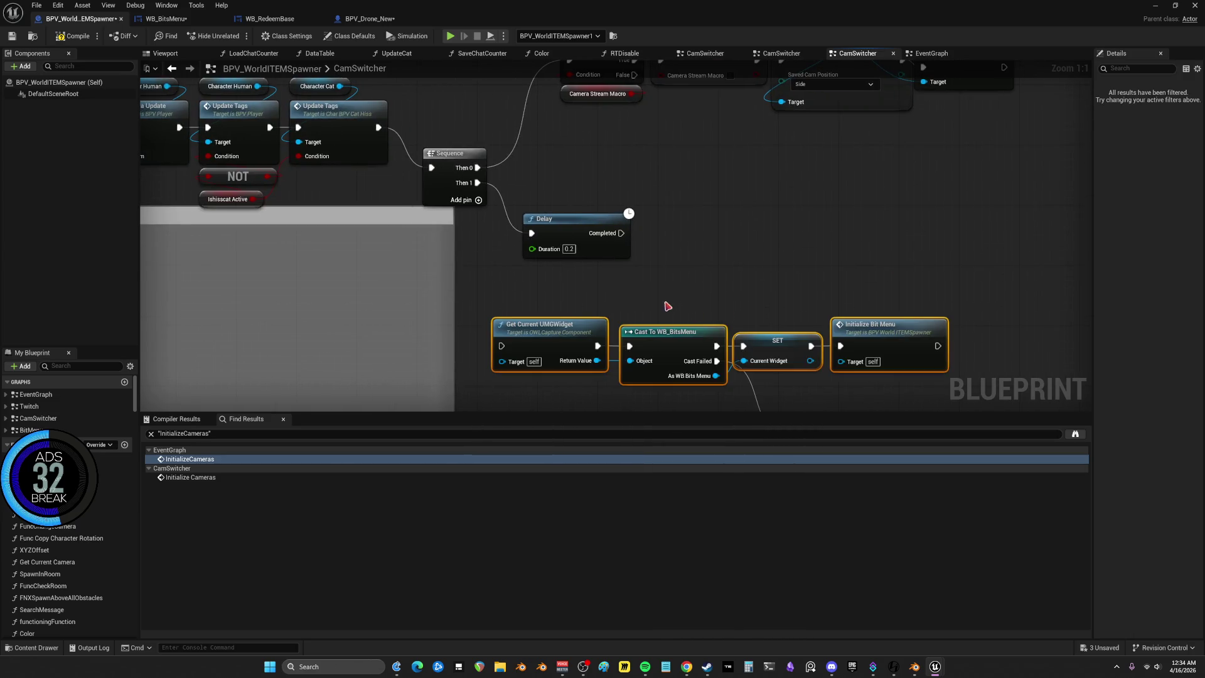
pyautogui.moveTo(623, 238)
pyautogui.mouseDown()
pyautogui.moveTo(533, 344)
pyautogui.moveTo(607, 272)
pyautogui.mouseUp()
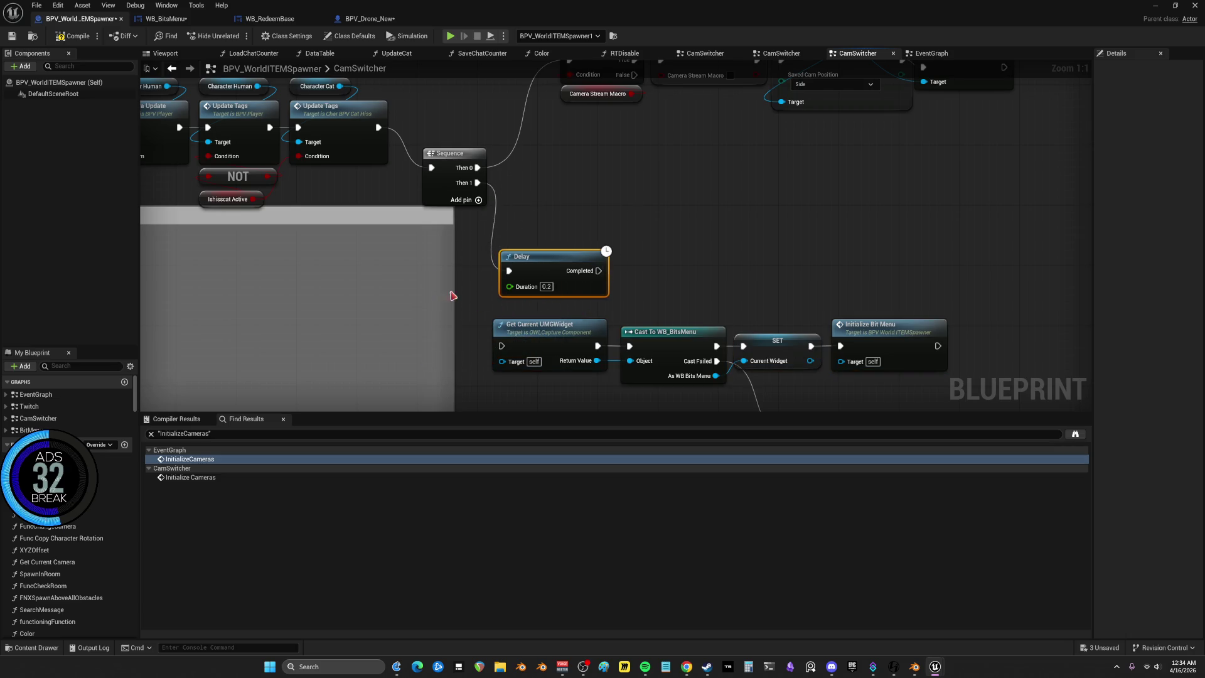
# Paste a copy of the Switch on enumCurrentCam node below the Delay
pyautogui.moveTo(251, 188)
pyautogui.mouseDown()
pyautogui.moveTo(691, 208)
pyautogui.moveTo(439, 157)
pyautogui.moveTo(528, 199)
pyautogui.mouseUp()
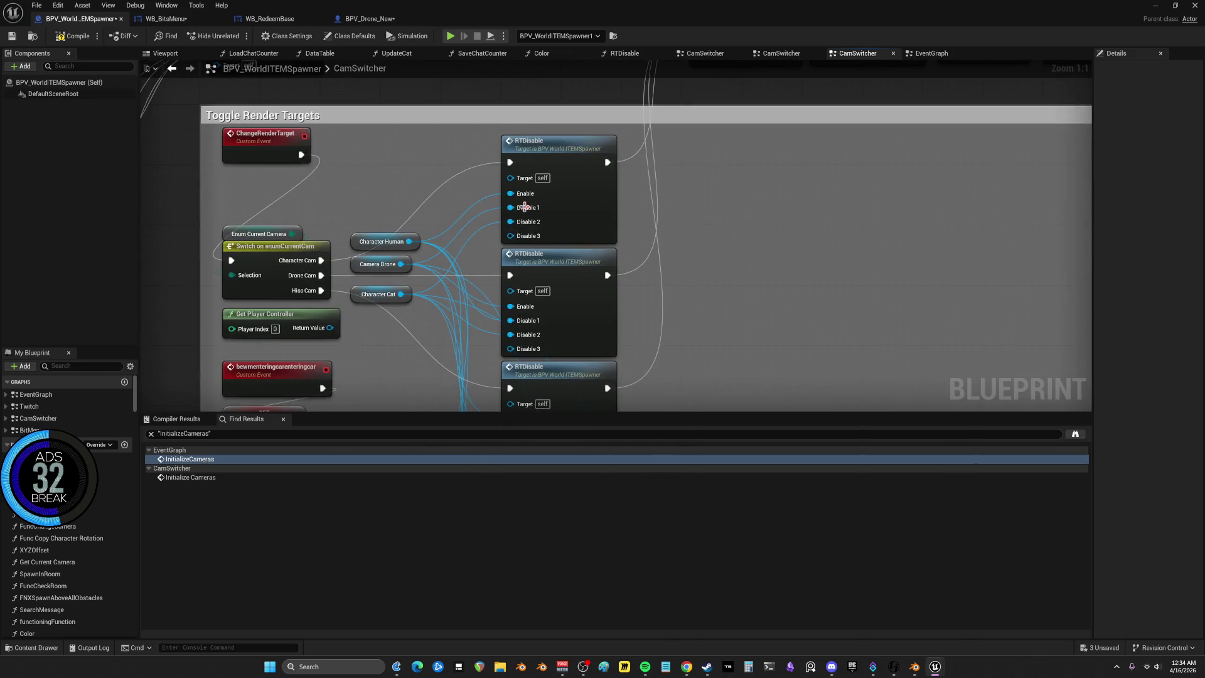
pyautogui.moveTo(403, 333); pyautogui.dragTo(483, 324)
pyautogui.click(351, 248)
pyautogui.moveTo(877, 218)
pyautogui.mouseDown()
pyautogui.moveTo(759, 218)
pyautogui.moveTo(614, 249)
pyautogui.mouseUp()
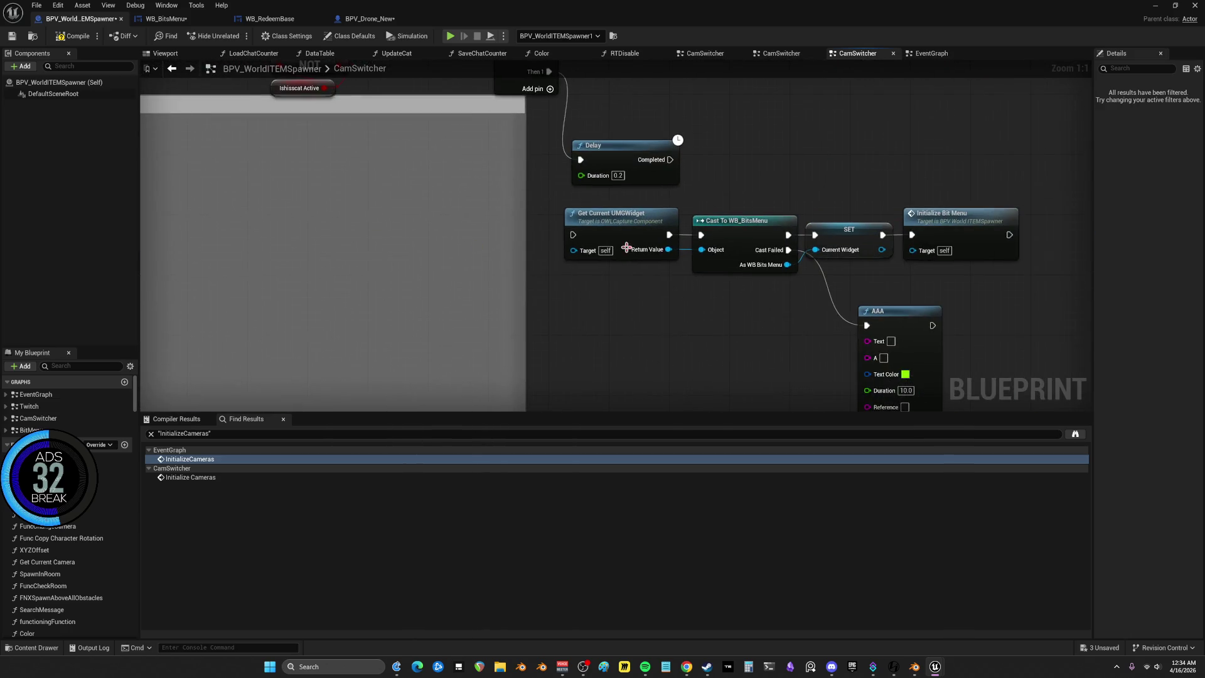
pyautogui.hotkey('ctrl', 'v')
pyautogui.moveTo(568, 327); pyautogui.dragTo(417, 282)
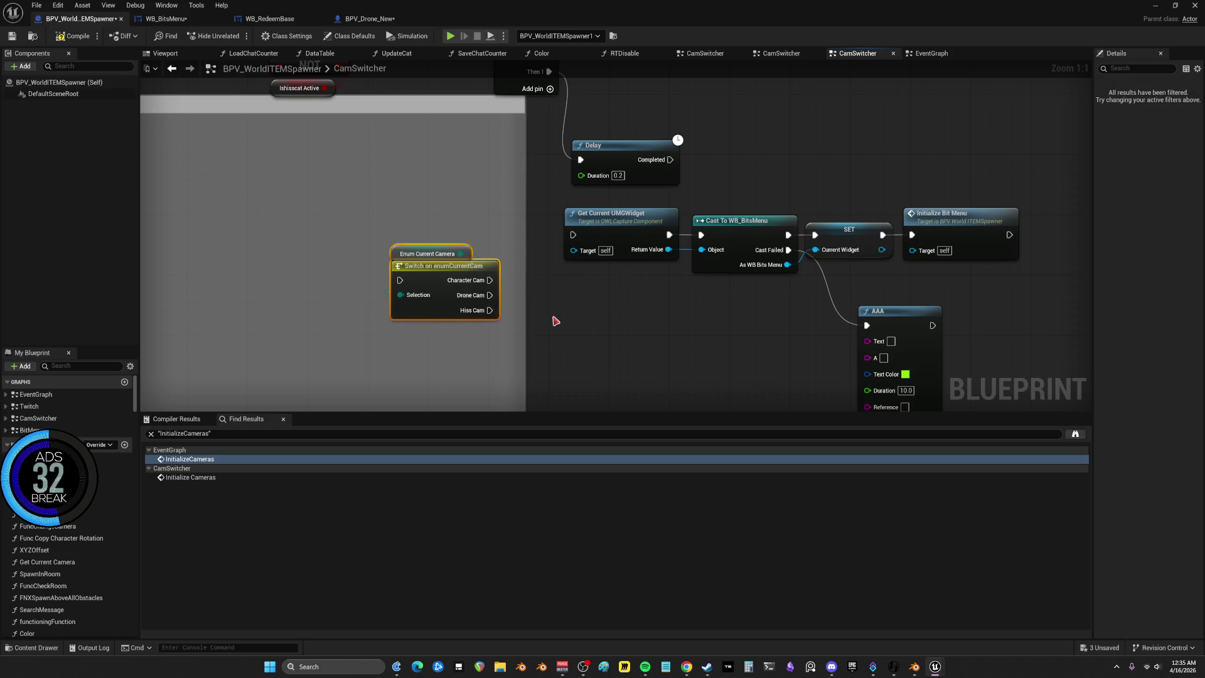
# Stack the three Get Component by Class nodes and run the switch from Delay Completed
pyautogui.moveTo(598, 276)
pyautogui.mouseDown()
pyautogui.moveTo(571, 340)
pyautogui.moveTo(482, 204)
pyautogui.mouseUp()
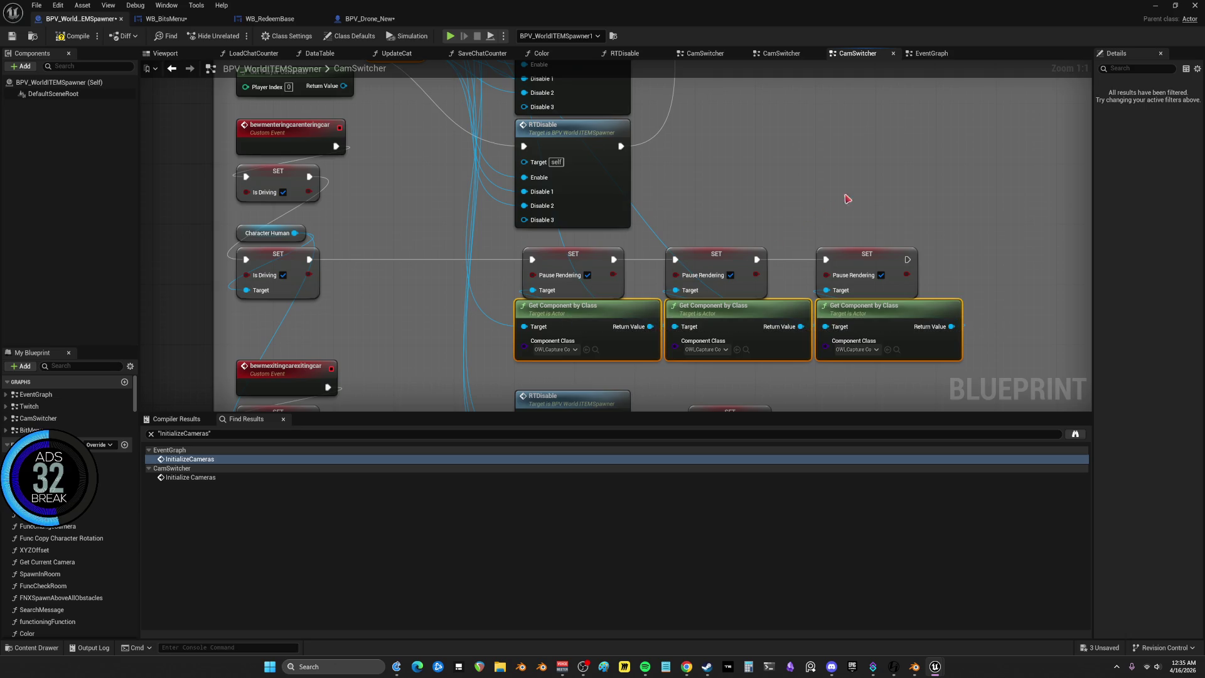
pyautogui.scroll(-2, 707, 178)
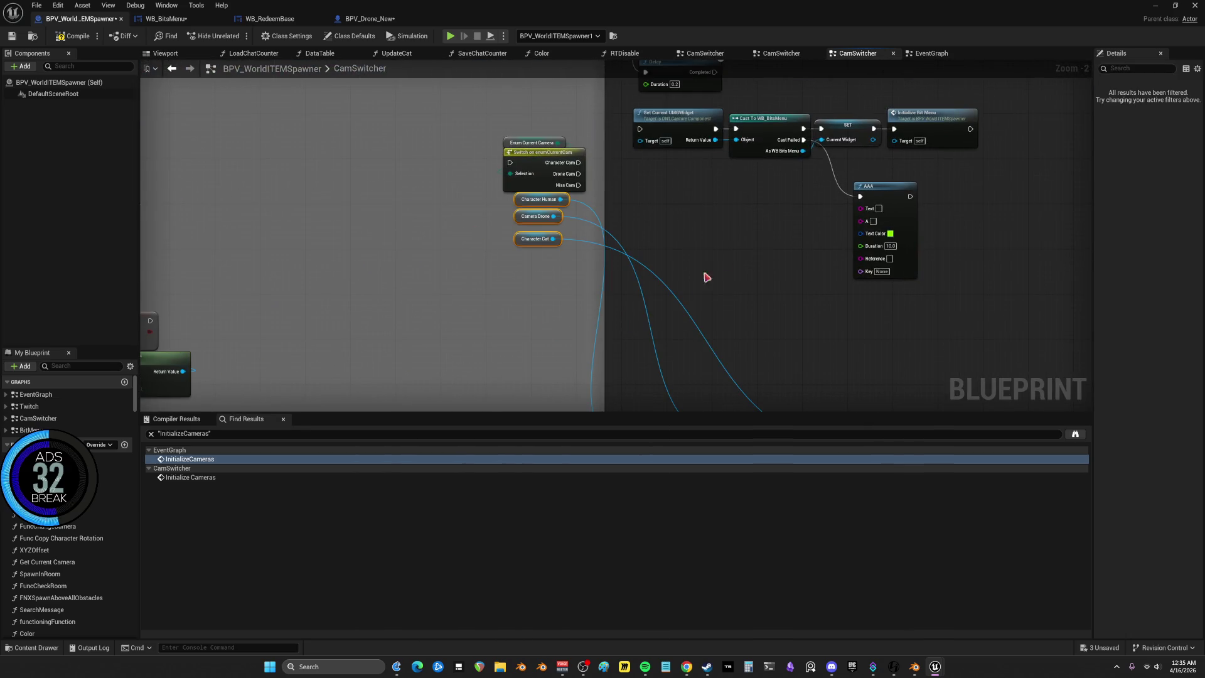
pyautogui.scroll(2, 618, 122)
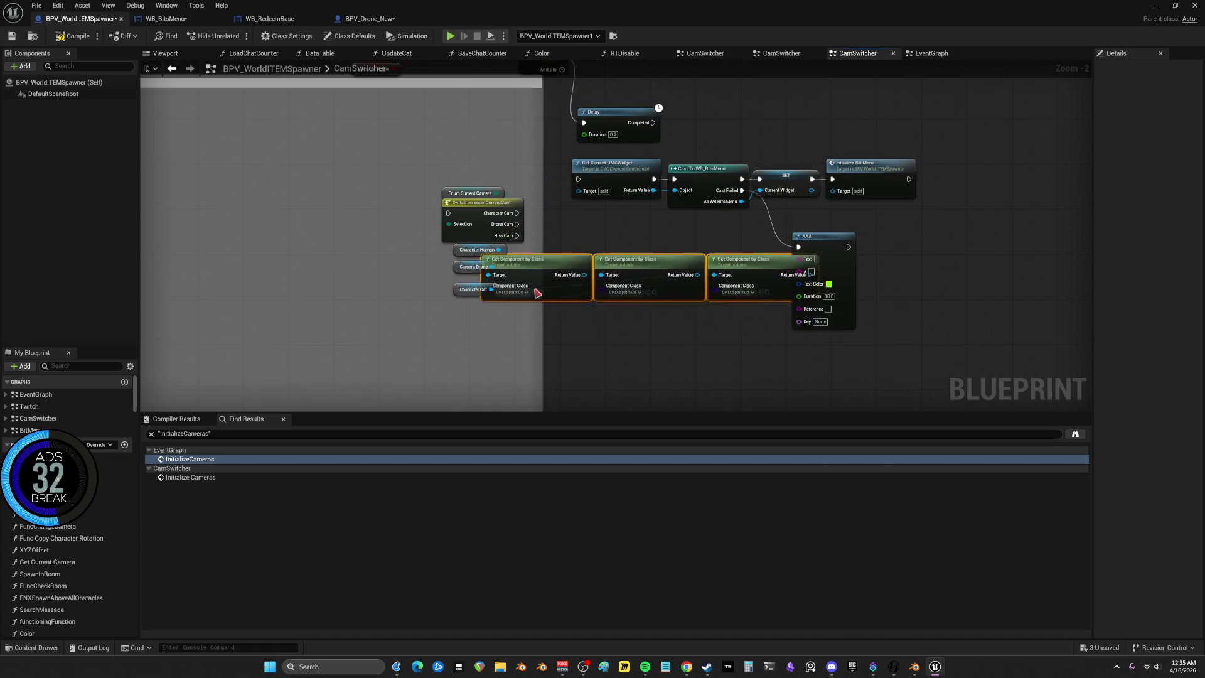
pyautogui.moveTo(541, 308); pyautogui.dragTo(679, 201)
pyautogui.moveTo(677, 309)
pyautogui.mouseDown()
pyautogui.moveTo(684, 252)
pyautogui.moveTo(684, 265)
pyautogui.mouseUp()
pyautogui.moveTo(786, 318)
pyautogui.mouseDown()
pyautogui.moveTo(786, 338)
pyautogui.moveTo(636, 341)
pyautogui.moveTo(525, 180)
pyautogui.moveTo(640, 138)
pyautogui.mouseUp()
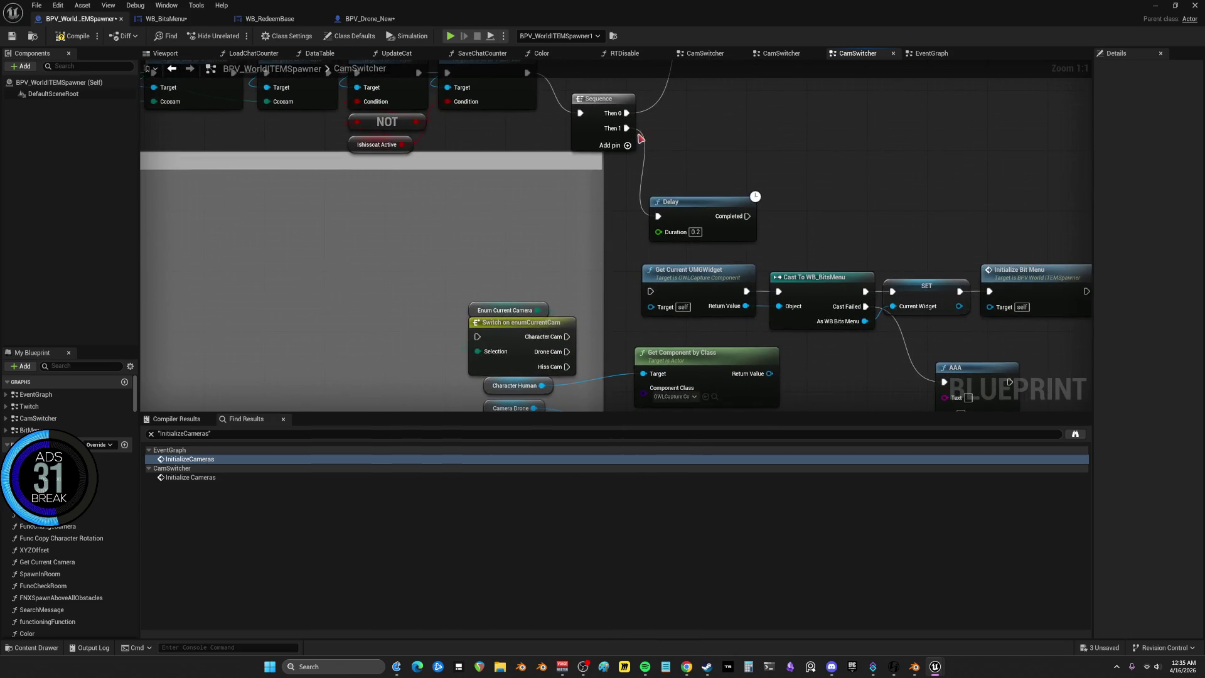
pyautogui.moveTo(747, 216)
pyautogui.mouseDown()
pyautogui.moveTo(587, 302)
pyautogui.moveTo(477, 337)
pyautogui.mouseUp()
pyautogui.moveTo(588, 378); pyautogui.dragTo(514, 199)
# Rearrange the camera character variables and Get Component nodes, wiring a Return Value to a Target
pyautogui.moveTo(455, 278)
pyautogui.mouseDown()
pyautogui.moveTo(402, 196)
pyautogui.moveTo(364, 252)
pyautogui.moveTo(341, 245)
pyautogui.moveTo(336, 205)
pyautogui.mouseUp()
pyautogui.click(440, 224)
pyautogui.moveTo(333, 276); pyautogui.dragTo(326, 329)
pyautogui.moveTo(716, 376)
pyautogui.mouseDown()
pyautogui.moveTo(672, 342)
pyautogui.moveTo(603, 151)
pyautogui.mouseUp()
pyautogui.moveTo(590, 199); pyautogui.dragTo(465, 273)
pyautogui.moveTo(574, 238); pyautogui.dragTo(697, 221)
pyautogui.moveTo(648, 185); pyautogui.dragTo(626, 286)
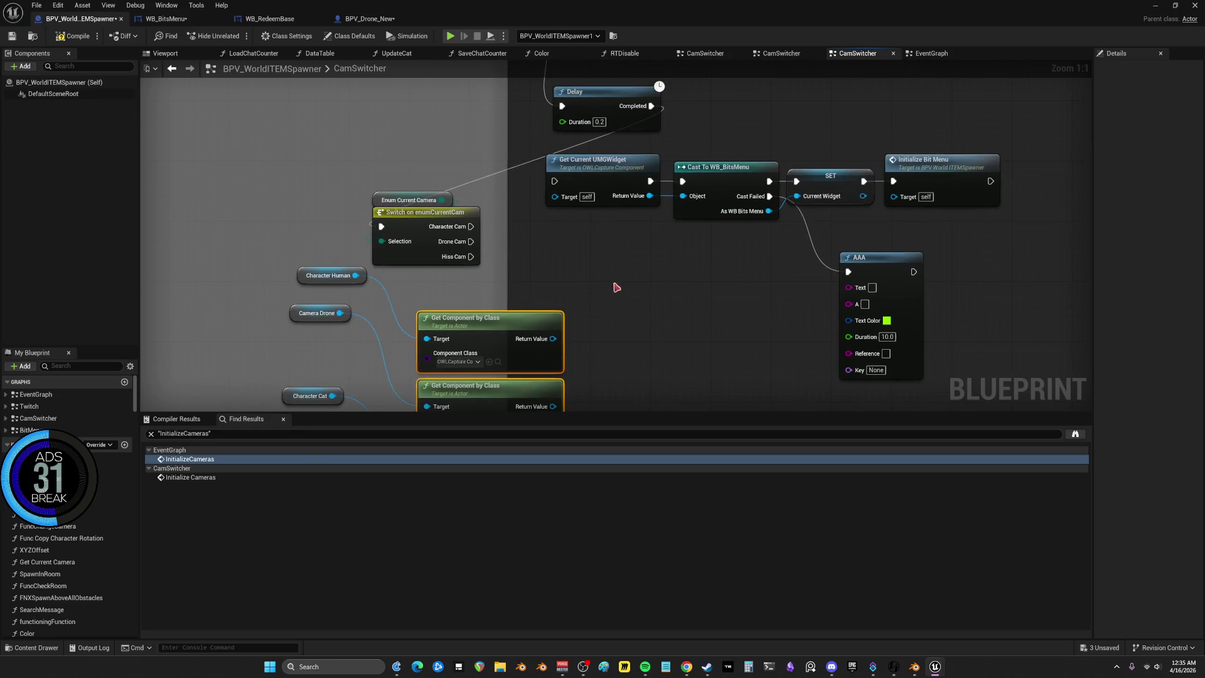
pyautogui.moveTo(564, 307); pyautogui.dragTo(576, 174)
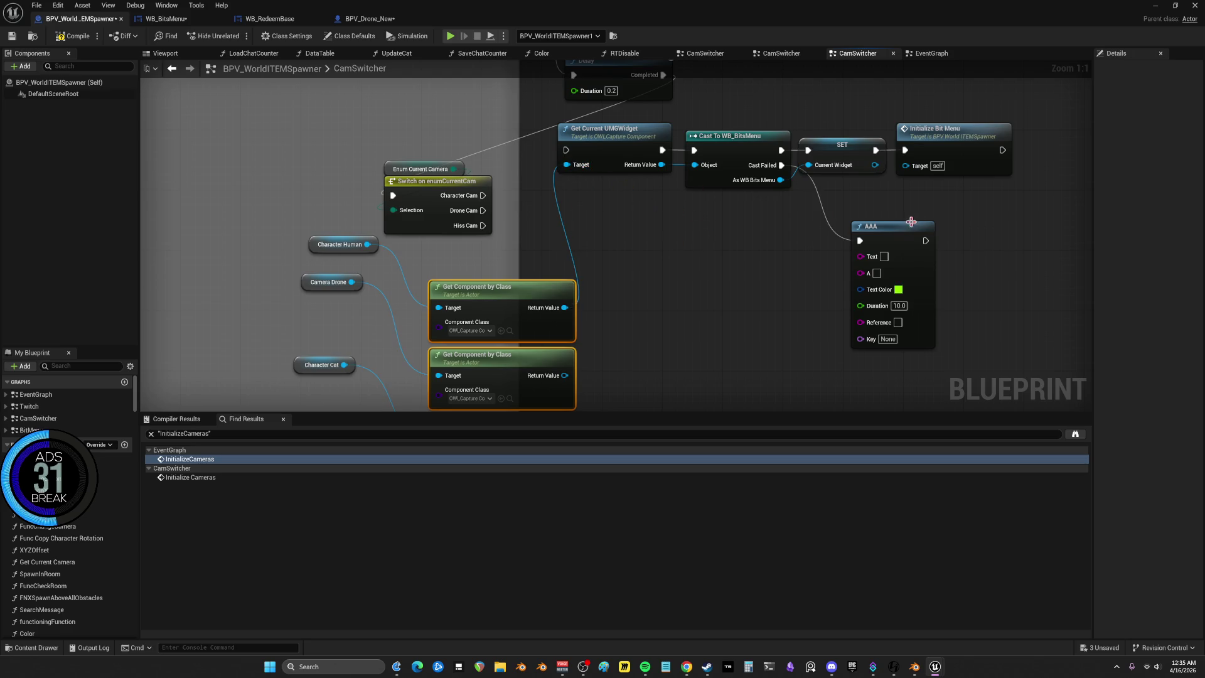
# Move the AAA node aside and delete the pasted Bit Menu widget chain
pyautogui.moveTo(914, 242); pyautogui.dragTo(898, 204)
pyautogui.moveTo(1051, 234); pyautogui.dragTo(612, 150)
pyautogui.press('Delete')
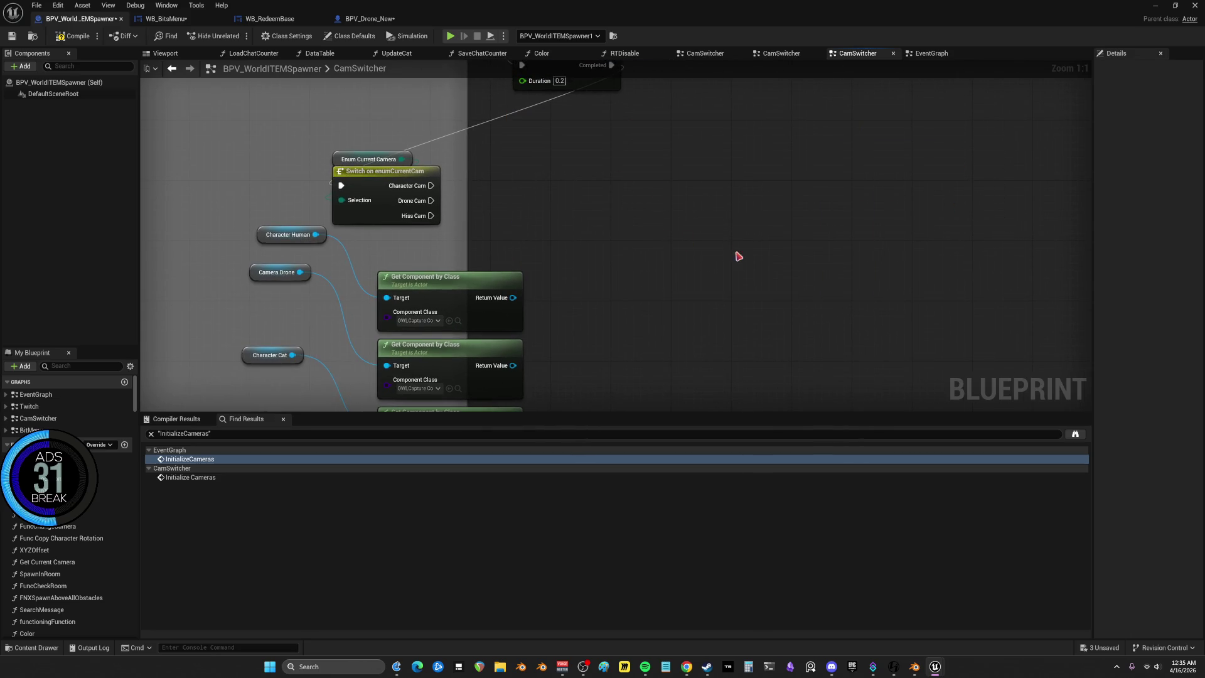
# Add custom event 'aaaaaaa' with a Target input, driving the pasted Bit Menu widget chain
pyautogui.moveTo(738, 256); pyautogui.dragTo(694, 209)
pyautogui.rightClick(694, 209)
pyautogui.write('custom')
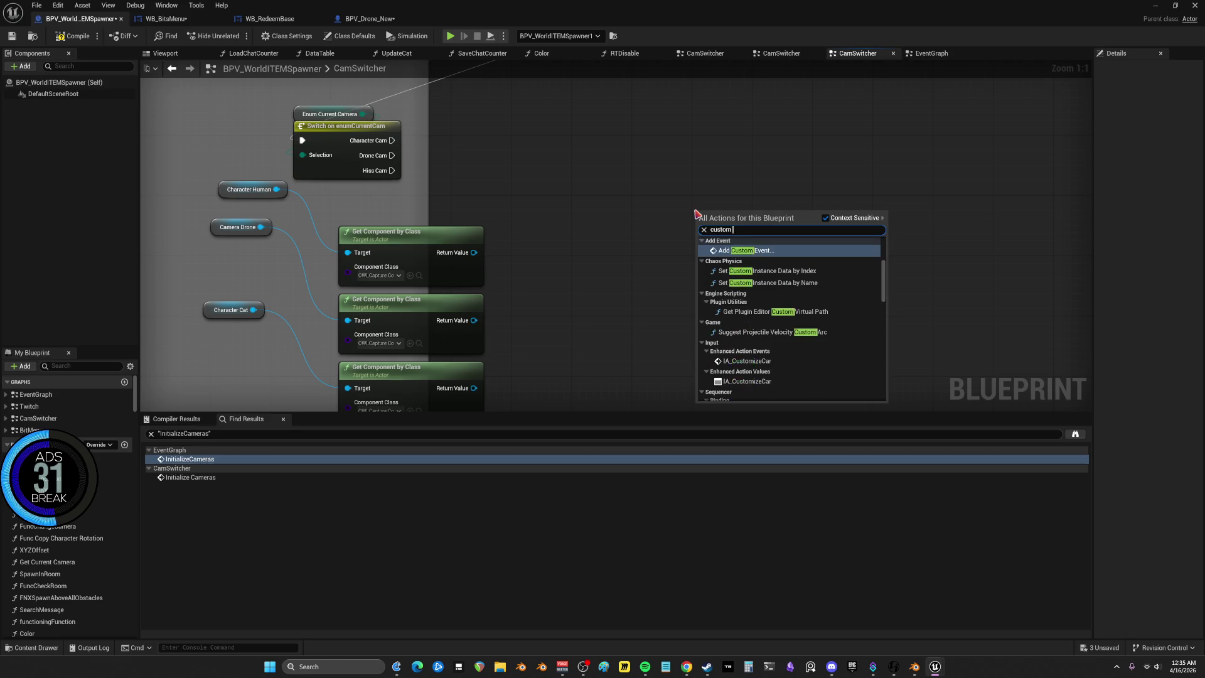
pyautogui.press('Return')
pyautogui.write('aaaaaaa')
pyautogui.press('Return')
pyautogui.hotkey('ctrl', 'v')
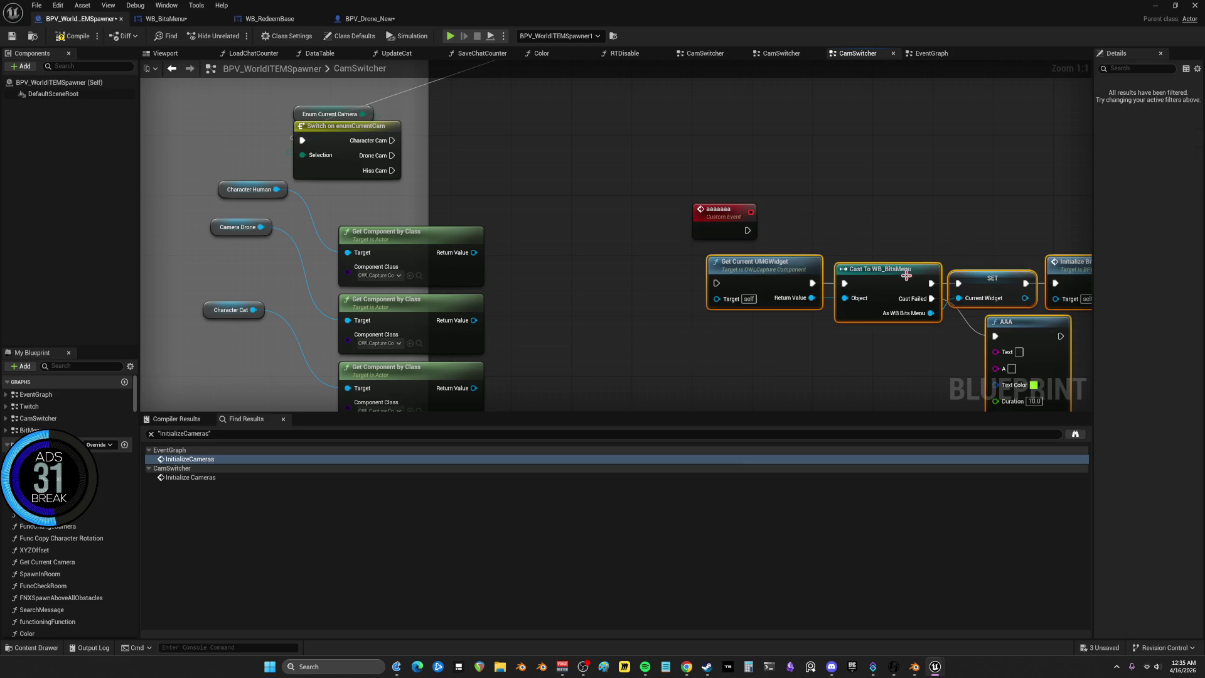
pyautogui.moveTo(717, 298)
pyautogui.mouseDown()
pyautogui.moveTo(728, 227)
pyautogui.moveTo(654, 278)
pyautogui.moveTo(716, 283)
pyautogui.mouseUp()
pyautogui.moveTo(632, 263); pyautogui.dragTo(655, 271)
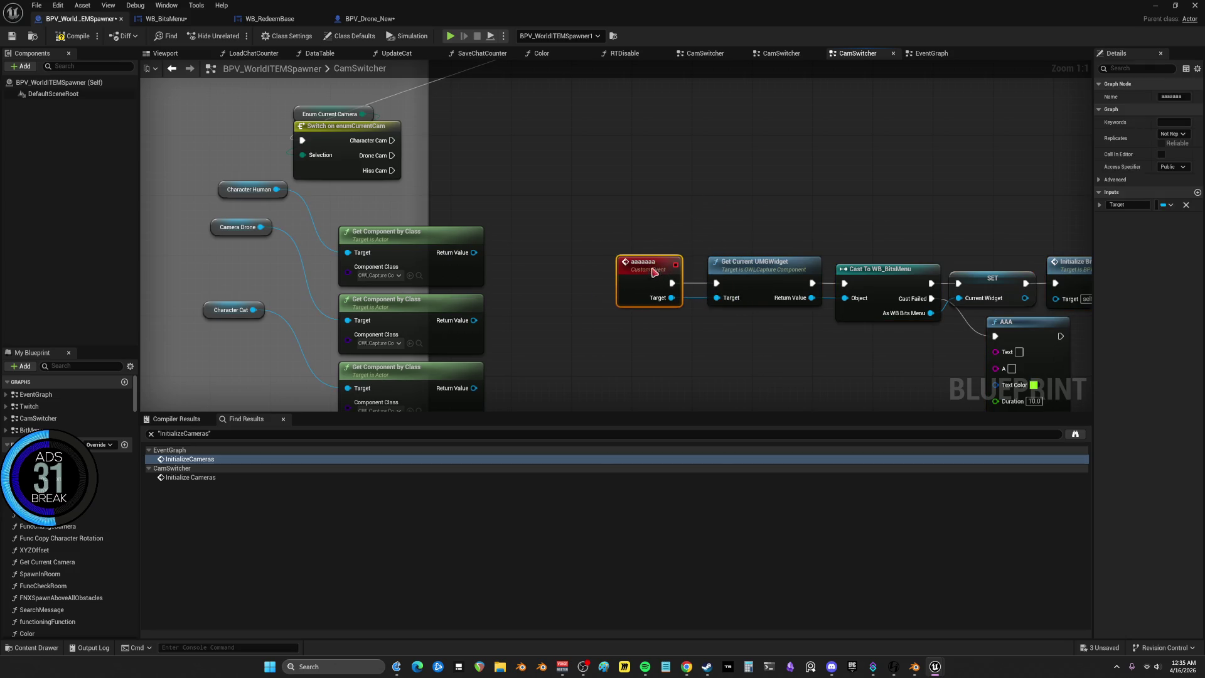
# Add three Aaaaaaa call nodes fed by each Return Value and triggered by each camera case
pyautogui.rightClick(530, 207)
pyautogui.write('aaaaaaa')
pyautogui.click(563, 246)
pyautogui.hotkey('ctrl', 'w')
pyautogui.hotkey('ctrl', 'v')
pyautogui.moveTo(478, 280); pyautogui.dragTo(562, 327)
pyautogui.moveTo(478, 213)
pyautogui.mouseDown()
pyautogui.moveTo(551, 263)
pyautogui.moveTo(556, 251)
pyautogui.mouseUp()
pyautogui.moveTo(479, 145)
pyautogui.mouseDown()
pyautogui.moveTo(540, 154)
pyautogui.moveTo(563, 222)
pyautogui.moveTo(584, 215)
pyautogui.moveTo(595, 331)
pyautogui.moveTo(603, 320)
pyautogui.mouseUp()
pyautogui.moveTo(444, 163)
pyautogui.mouseDown()
pyautogui.moveTo(568, 367)
pyautogui.moveTo(610, 293)
pyautogui.moveTo(416, 304)
pyautogui.mouseUp()
# Add then remove breakpoints on the event chain, leaving one breakpoint on the AAA node
pyautogui.moveTo(835, 338)
pyautogui.mouseDown()
pyautogui.moveTo(334, 193)
pyautogui.moveTo(453, 178)
pyautogui.mouseUp()
pyautogui.rightClick(809, 246)
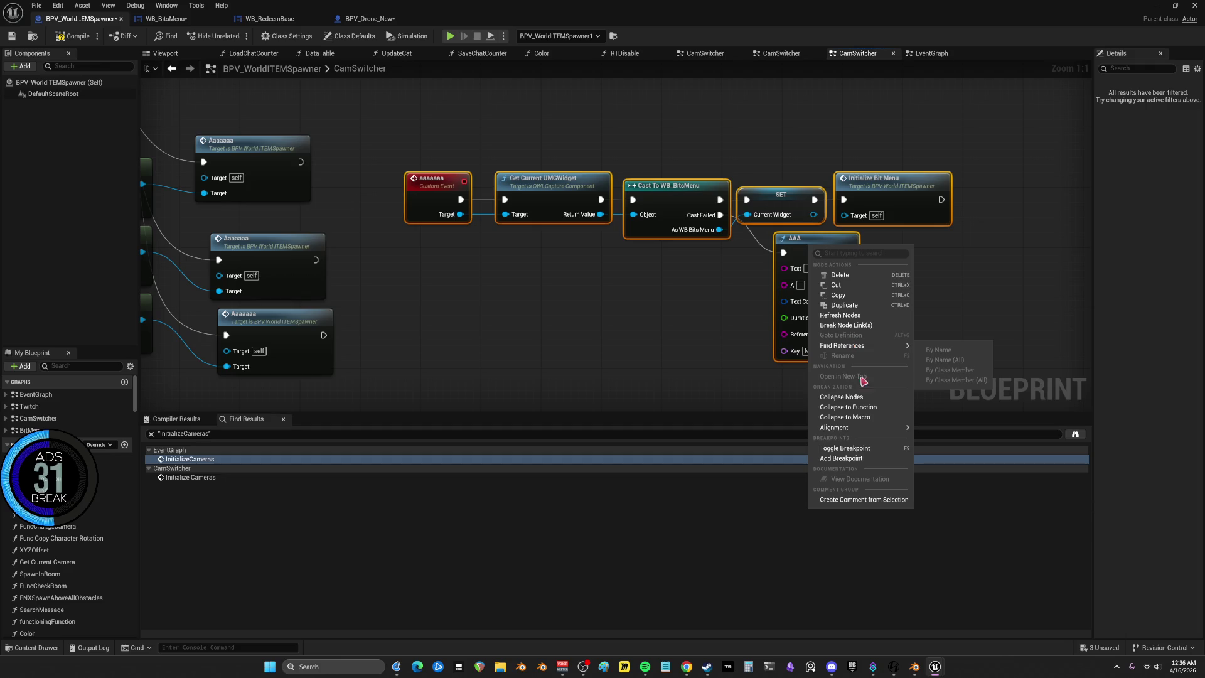
pyautogui.click(838, 459)
pyautogui.moveTo(787, 194)
pyautogui.mouseDown()
pyautogui.moveTo(592, 312)
pyautogui.moveTo(546, 303)
pyautogui.moveTo(609, 226)
pyautogui.mouseUp()
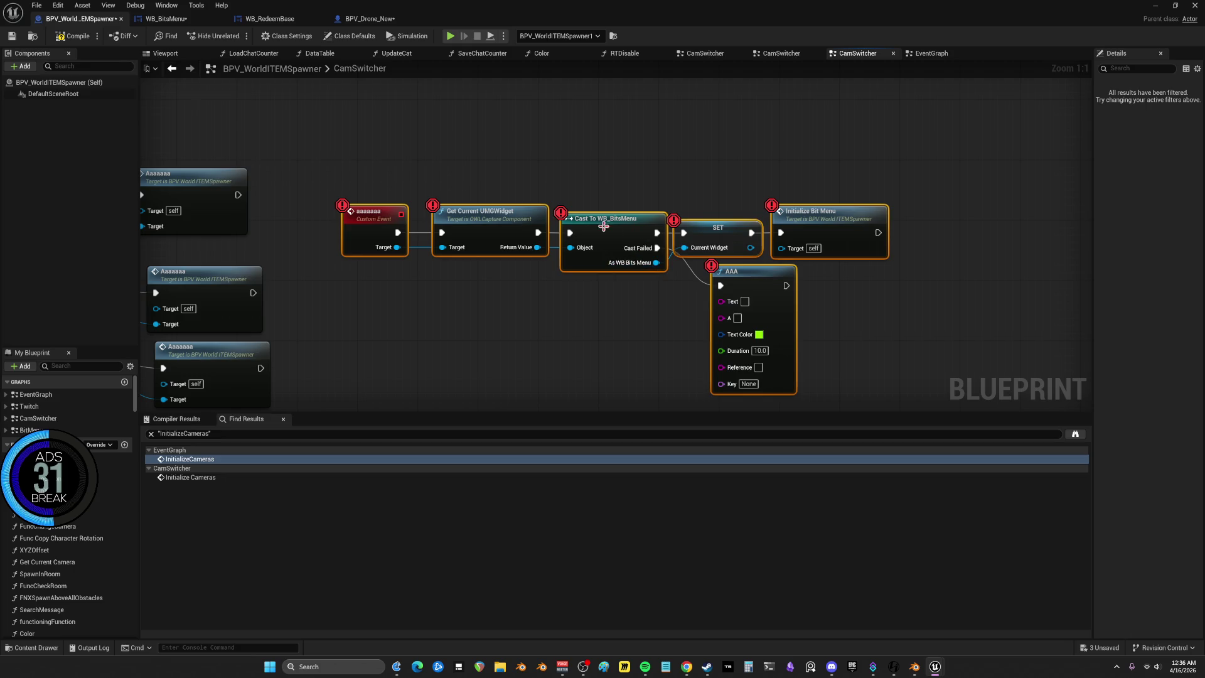
pyautogui.rightClick(609, 226)
pyautogui.click(646, 438)
pyautogui.click(800, 311)
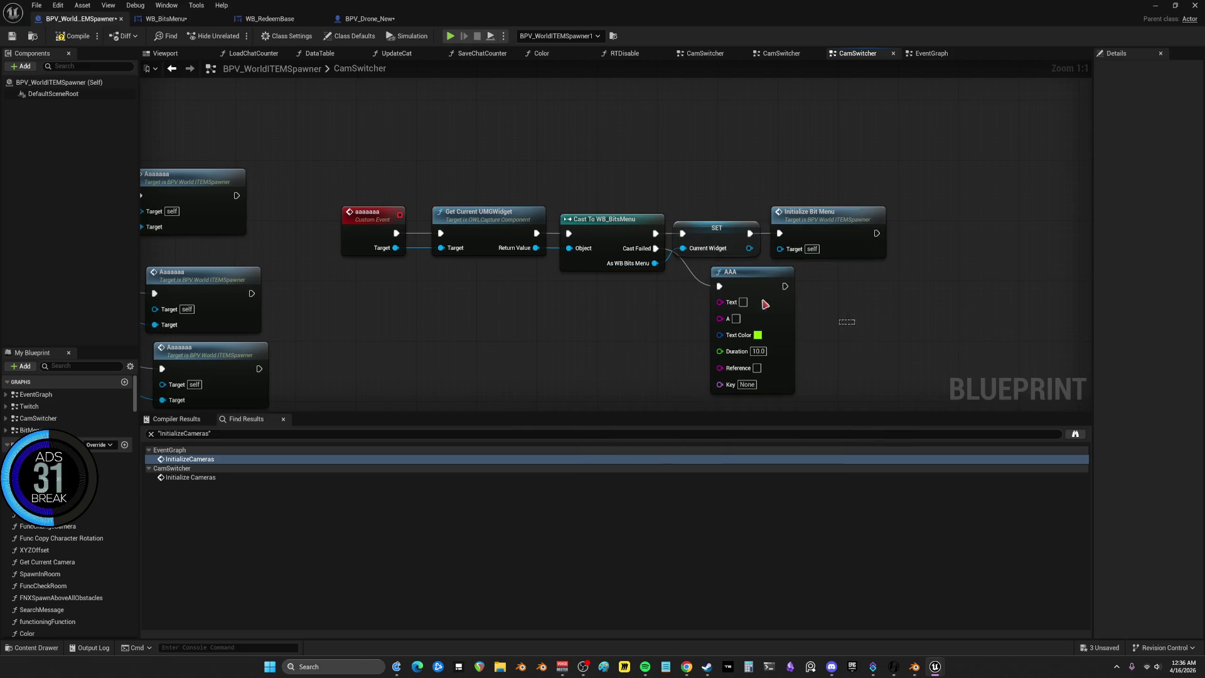
pyautogui.rightClick(744, 276)
pyautogui.click(792, 506)
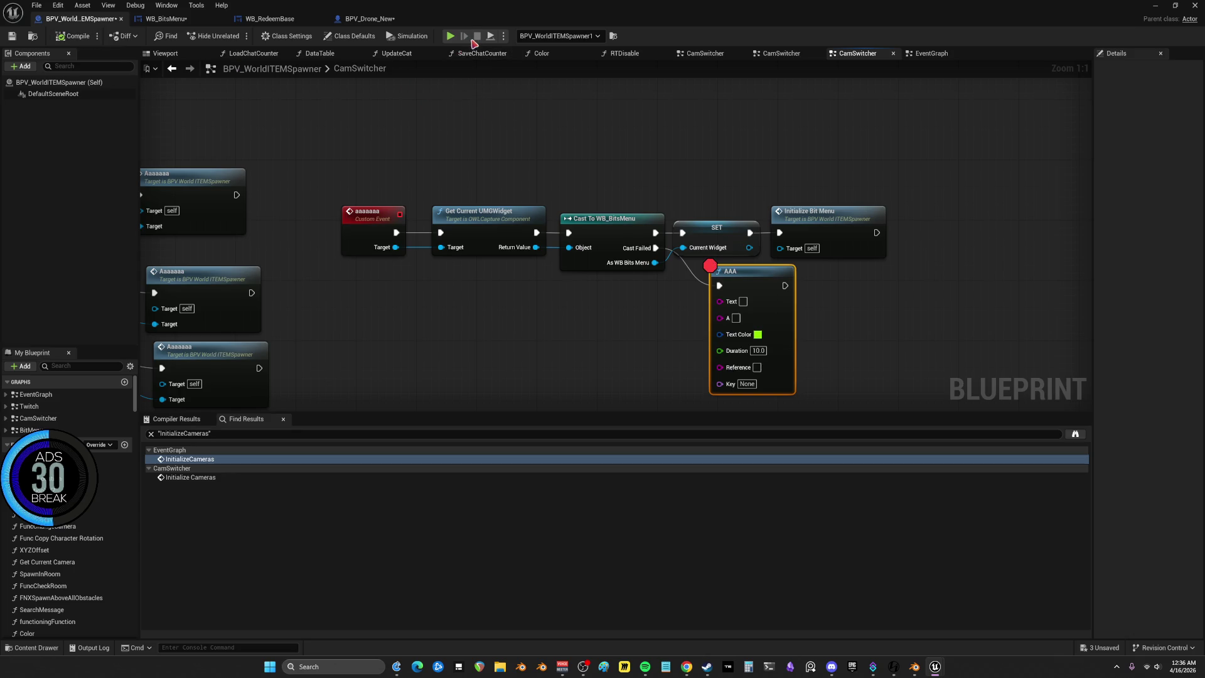
# Start simulating and nudge the widget, cast, AAA and Initialize Bit Menu nodes into place
pyautogui.click(450, 36)
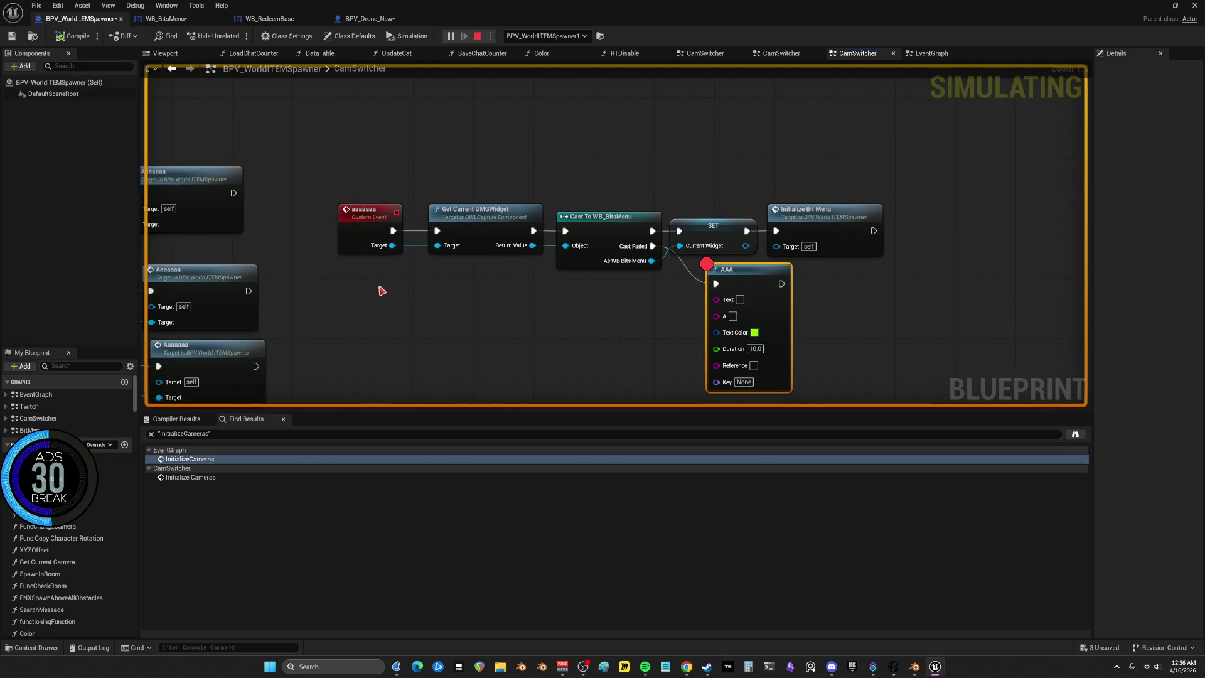
pyautogui.moveTo(483, 228); pyautogui.dragTo(467, 228)
pyautogui.moveTo(580, 225); pyautogui.dragTo(565, 225)
pyautogui.click(738, 283)
pyautogui.moveTo(738, 284)
pyautogui.mouseDown()
pyautogui.moveTo(702, 307)
pyautogui.moveTo(711, 298)
pyautogui.mouseUp()
pyautogui.click(831, 216)
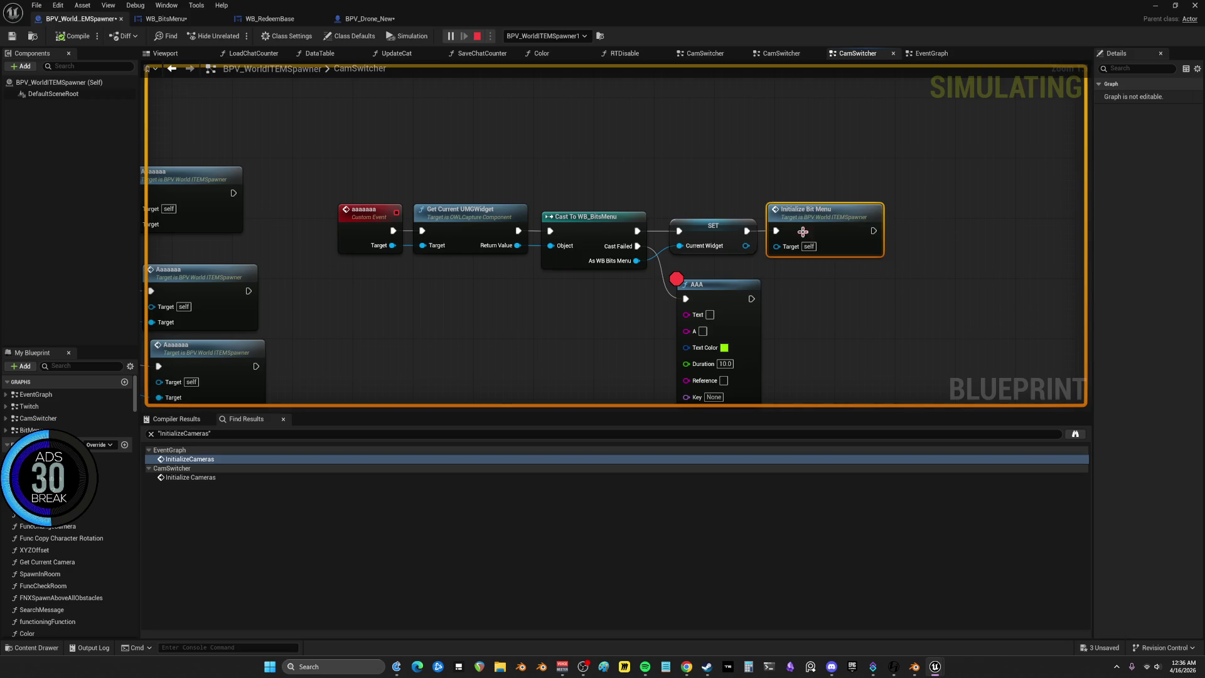
pyautogui.moveTo(803, 232); pyautogui.dragTo(842, 232)
pyautogui.click(723, 226)
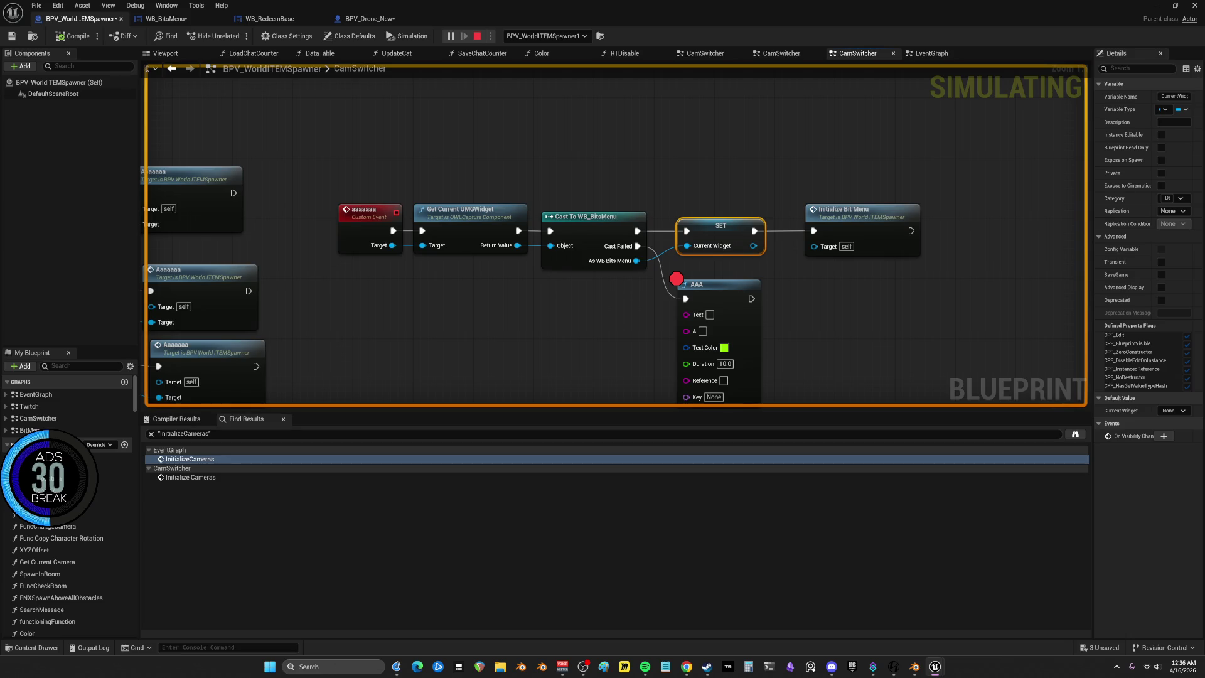
# Survey the graph, then stop the simulation and relaunch it with Alt+P
pyautogui.scroll(-2, 816, 276)
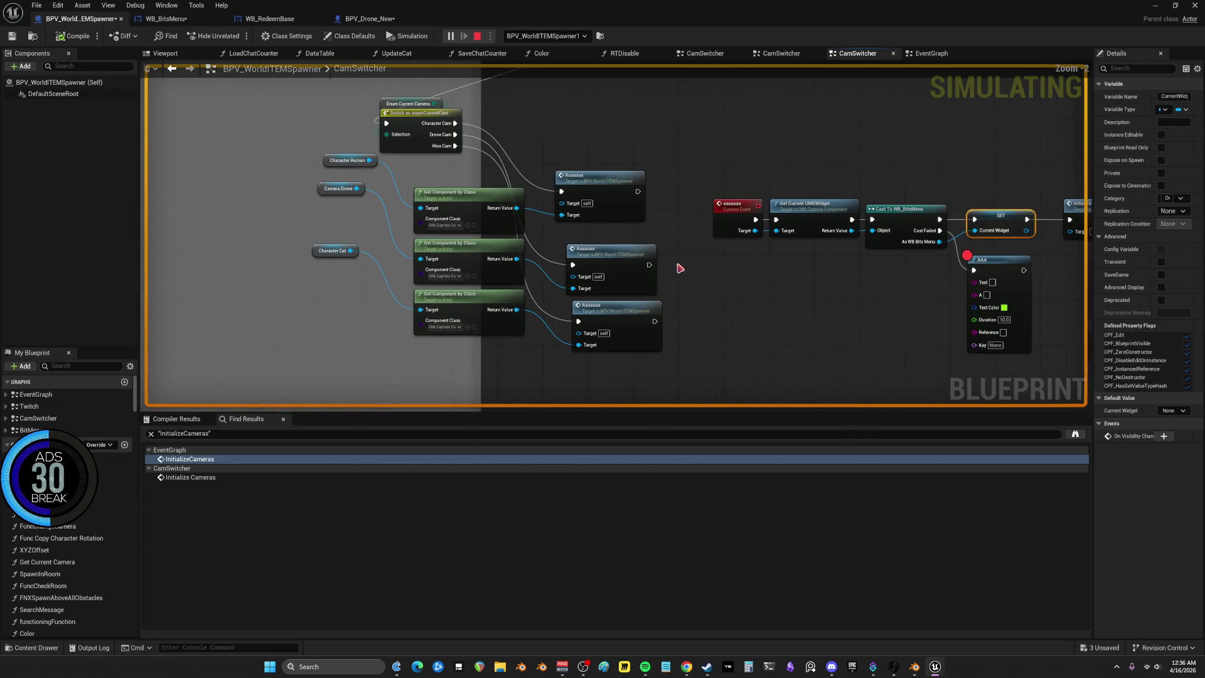
pyautogui.scroll(3, 680, 220)
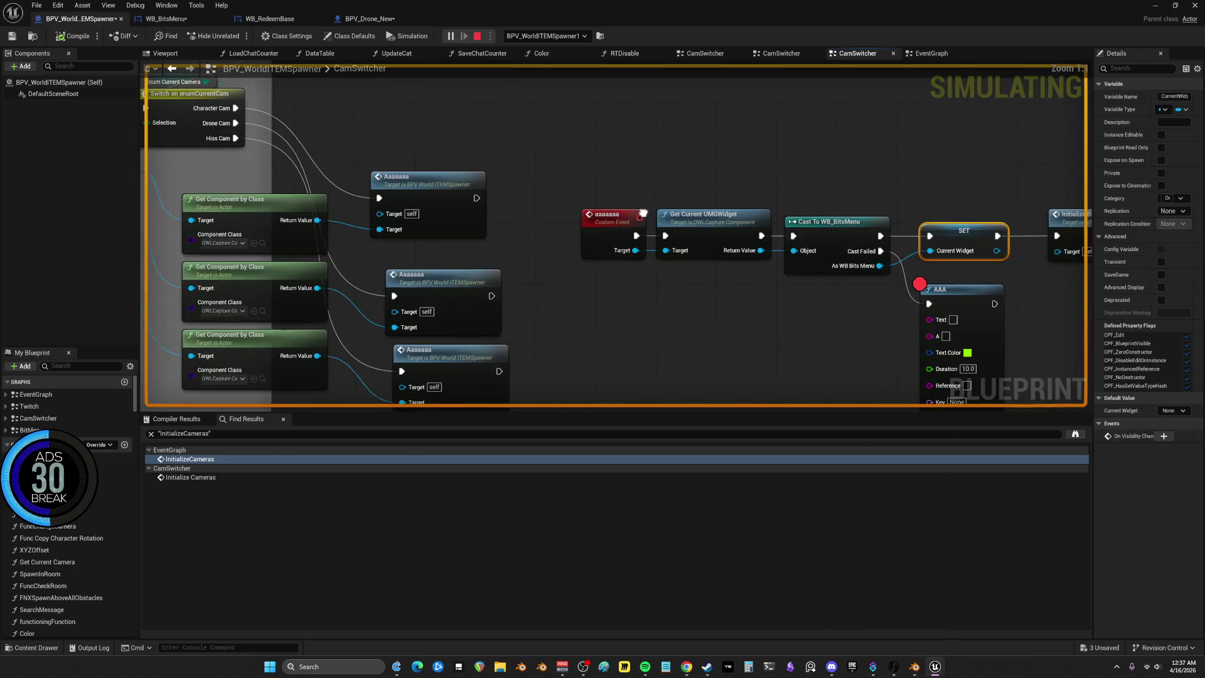
pyautogui.moveTo(604, 230)
pyautogui.mouseDown()
pyautogui.moveTo(715, 126)
pyautogui.moveTo(667, 153)
pyautogui.mouseUp()
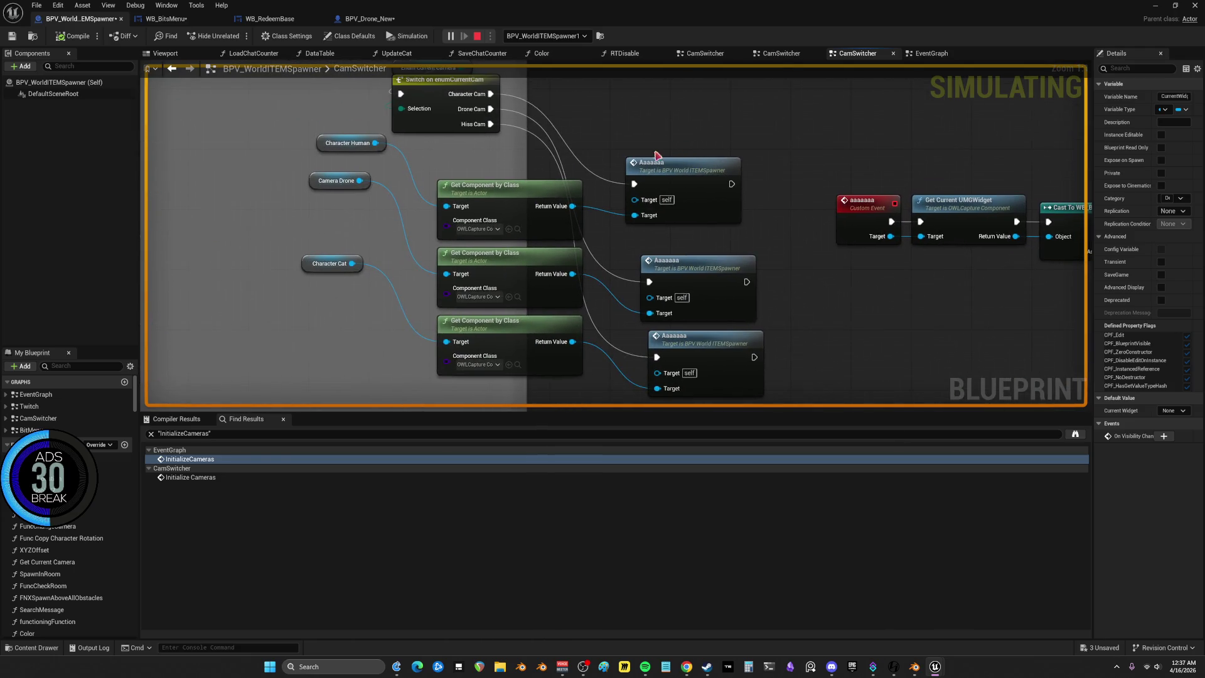
pyautogui.moveTo(487, 213)
pyautogui.mouseDown()
pyautogui.moveTo(502, 468)
pyautogui.moveTo(651, 222)
pyautogui.mouseUp()
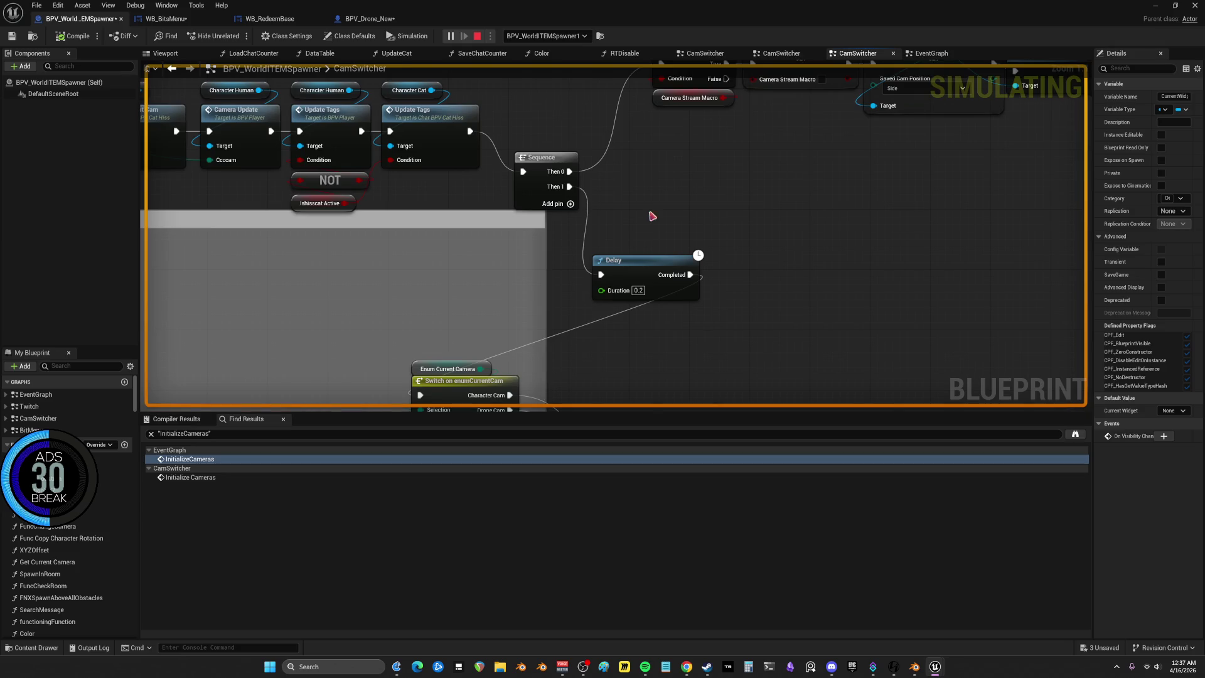
pyautogui.scroll(-3, 759, 264)
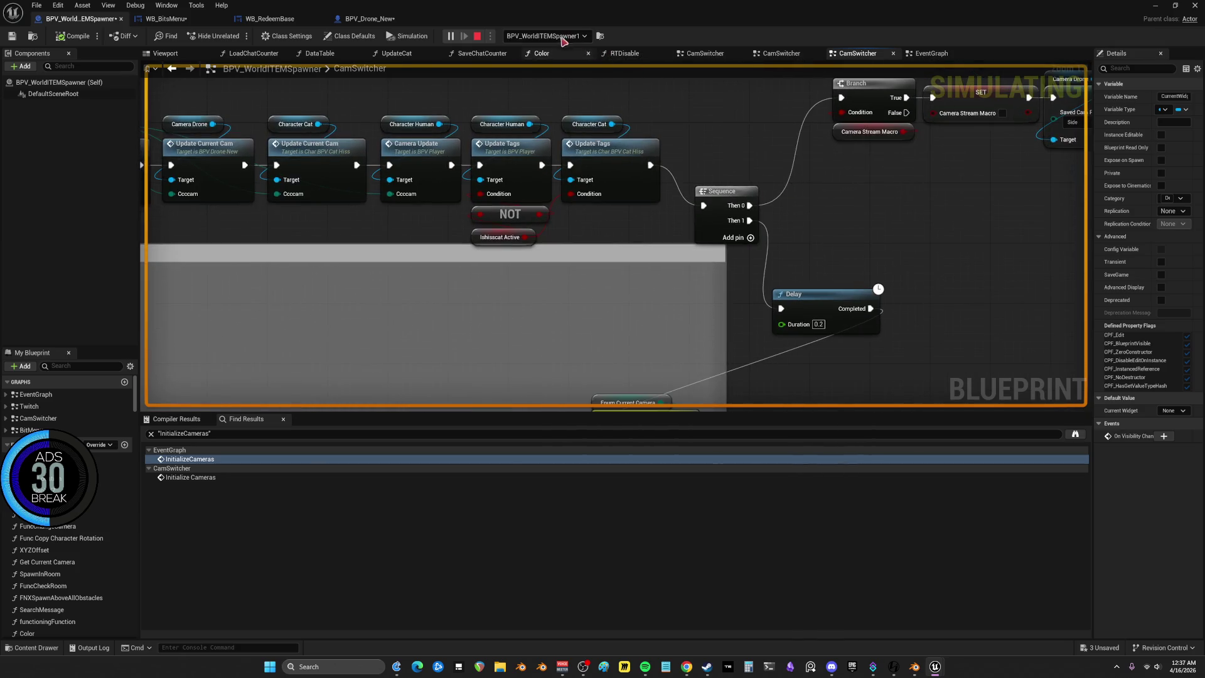
pyautogui.scroll(-2, 804, 198)
pyautogui.moveTo(804, 199)
pyautogui.mouseDown()
pyautogui.moveTo(799, 153)
pyautogui.moveTo(670, 101)
pyautogui.mouseUp()
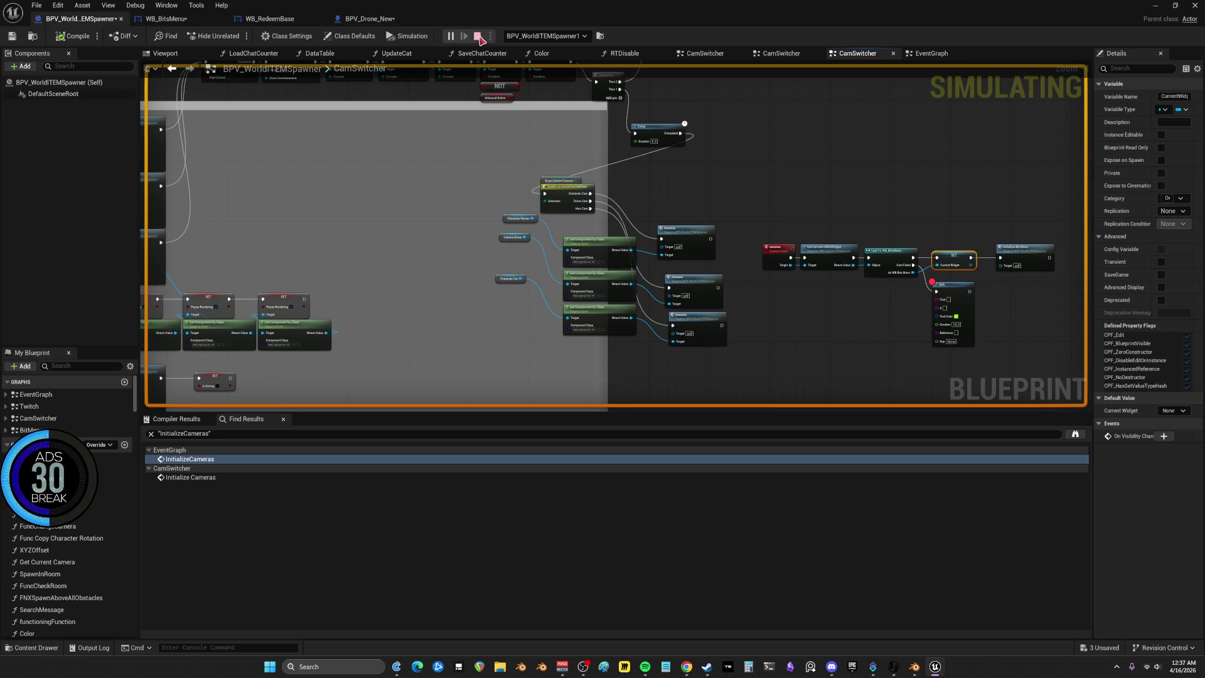
pyautogui.press('Escape')
pyautogui.scroll(-2, 816, 169)
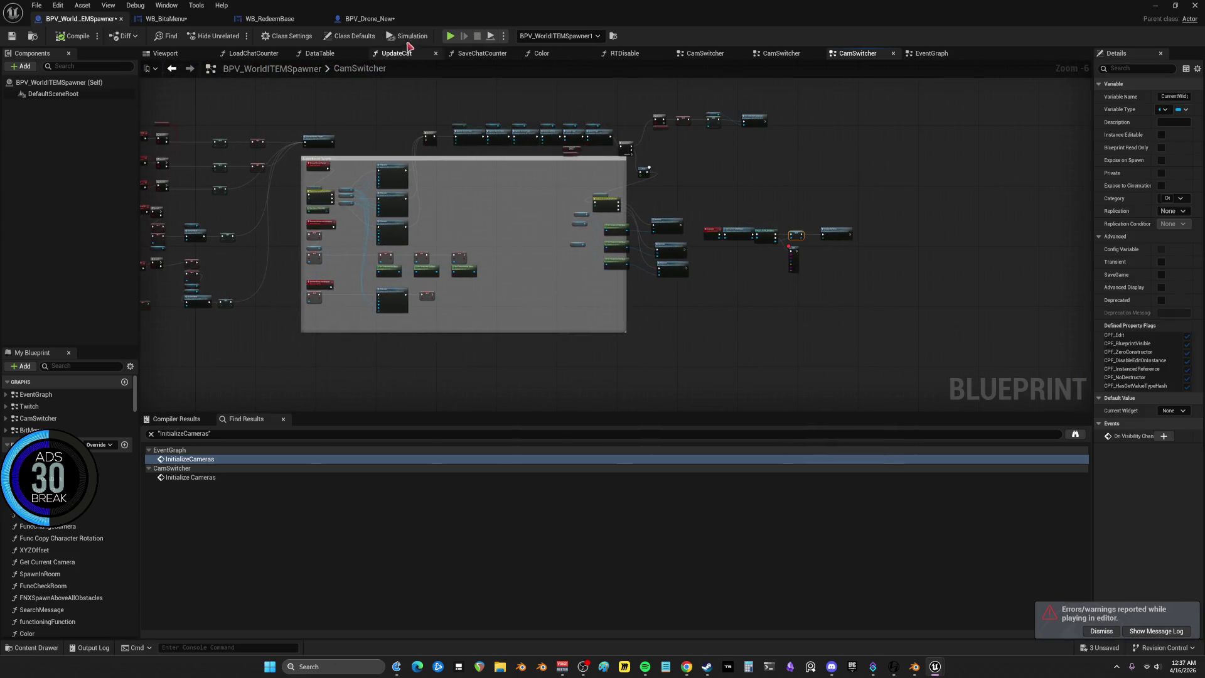
pyautogui.hotkey('alt', 'p')
# Inspect the debug values of the Custom Event Target and Get Current UMGWidget Return Value
pyautogui.scroll(6, 687, 272)
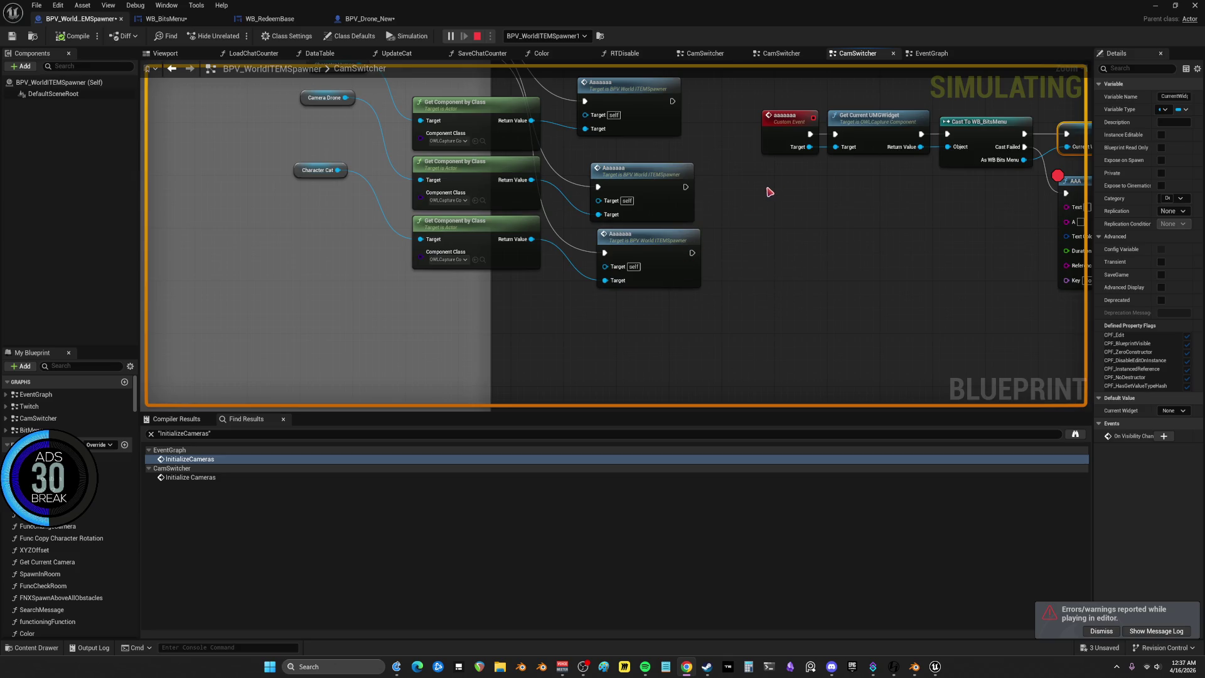
pyautogui.moveTo(562, 225); pyautogui.dragTo(713, 213)
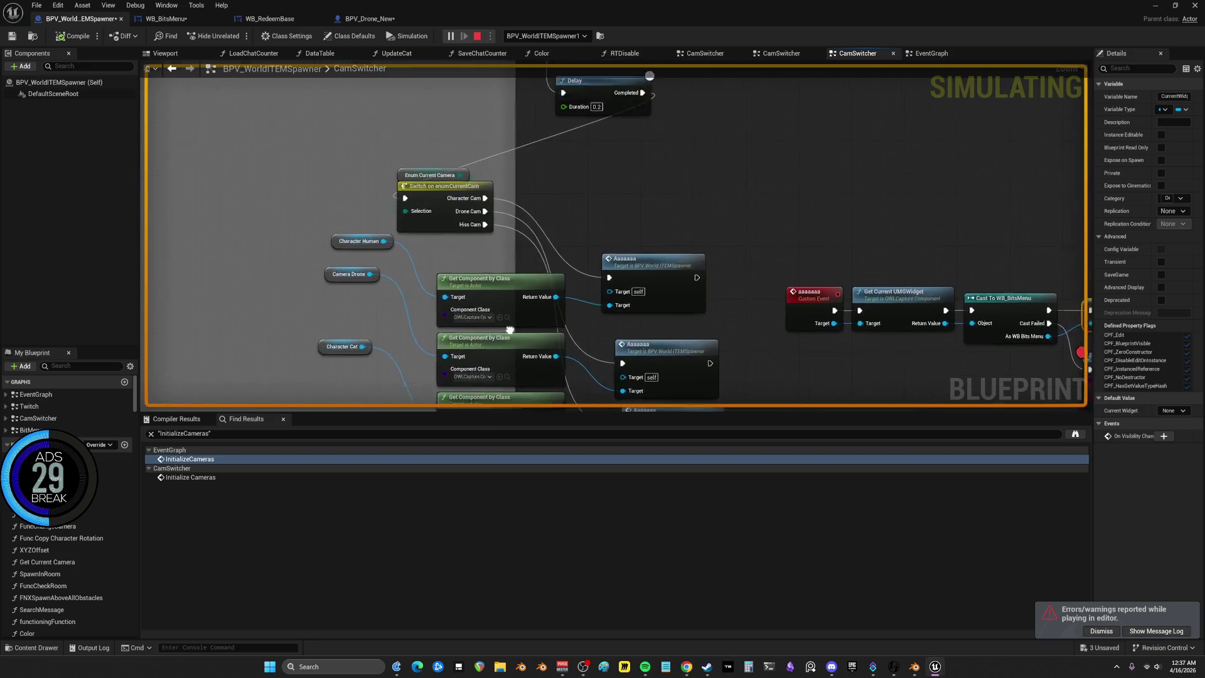
pyautogui.moveTo(765, 173)
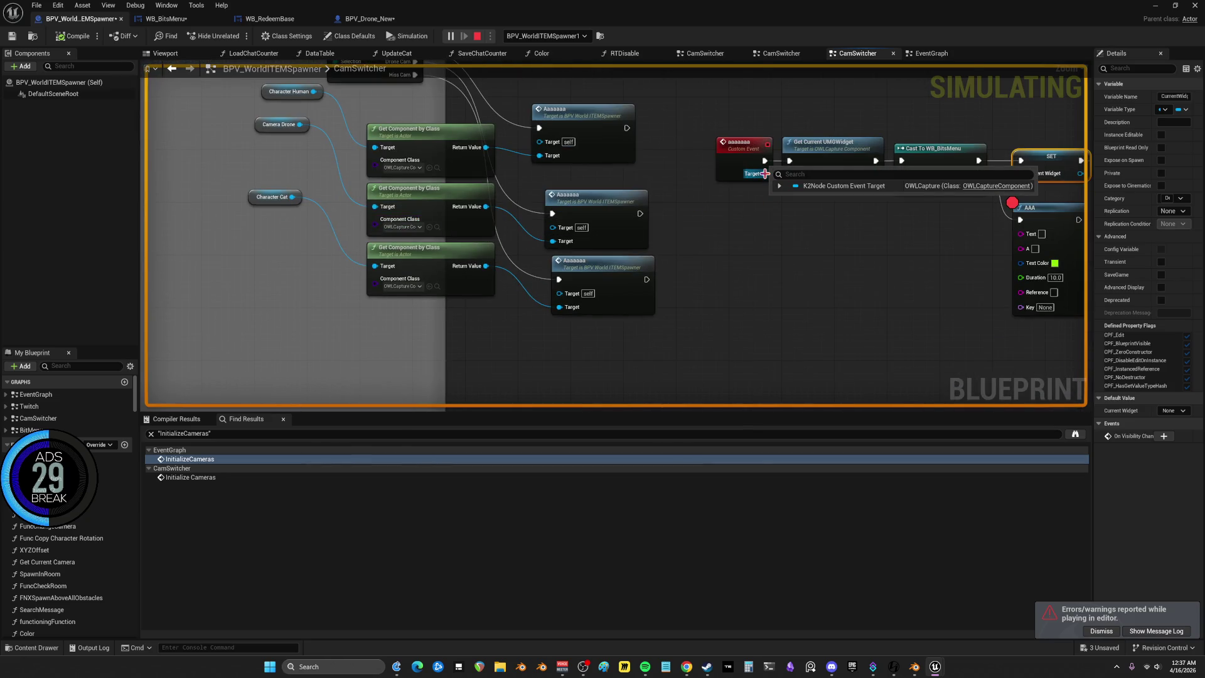
pyautogui.click(779, 187)
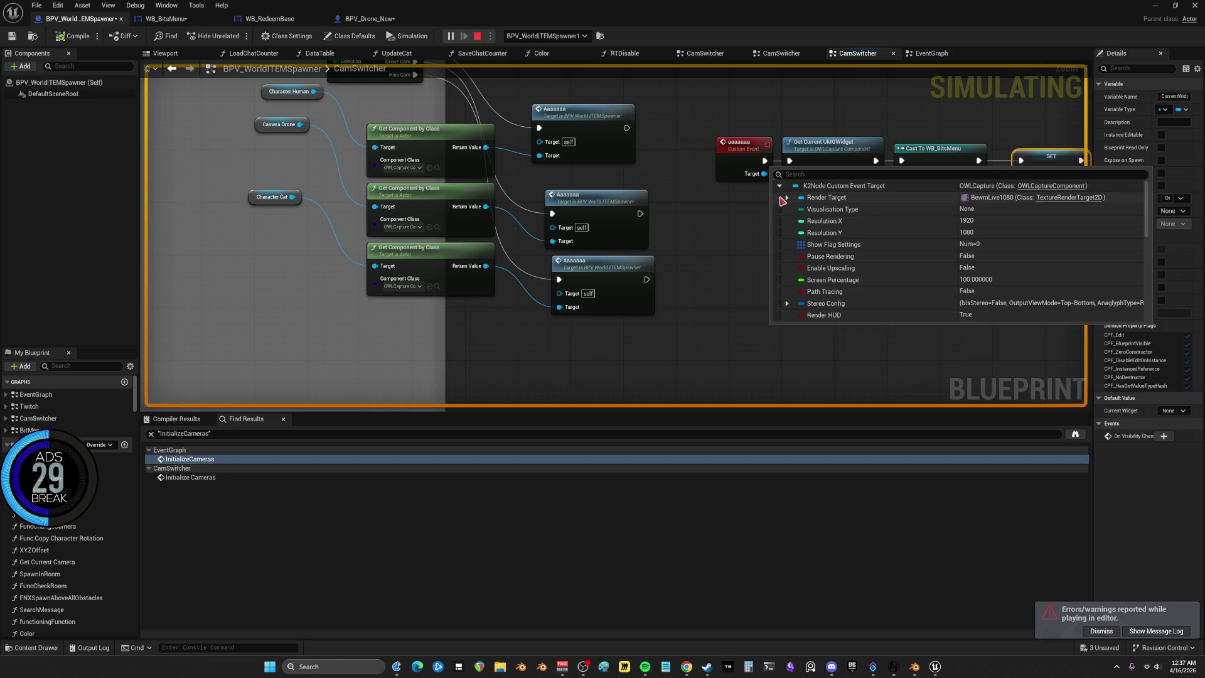
pyautogui.moveTo(762, 226); pyautogui.dragTo(567, 226)
pyautogui.moveTo(618, 189)
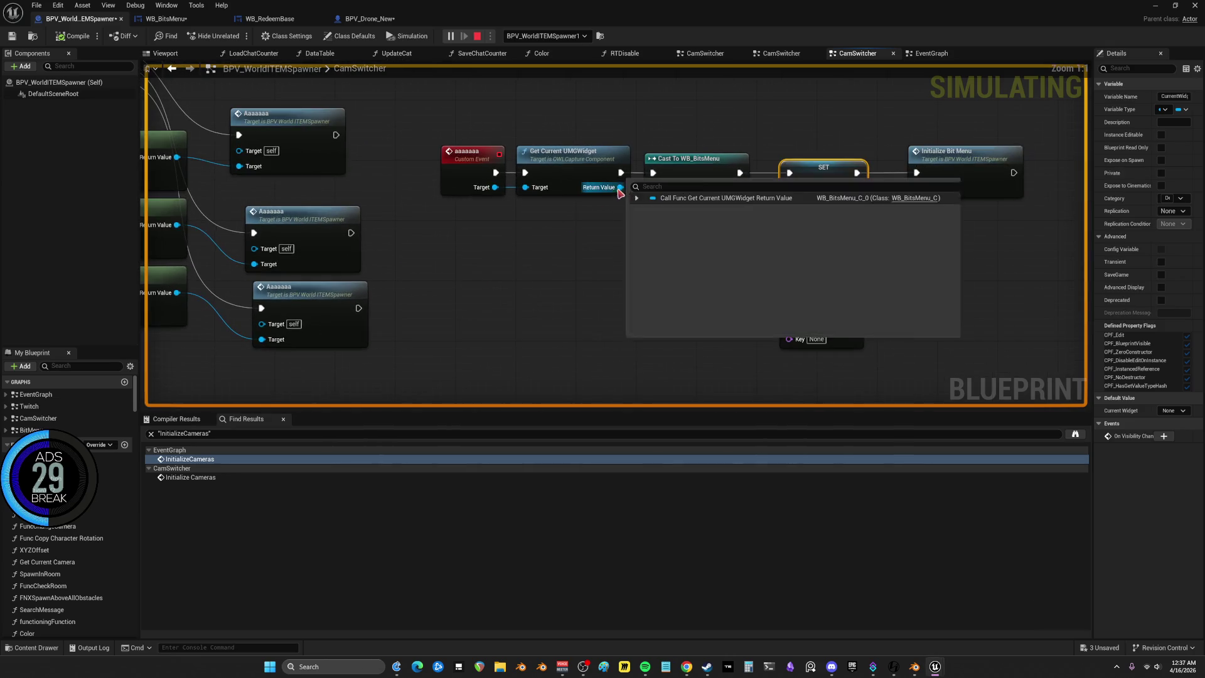
pyautogui.click(636, 199)
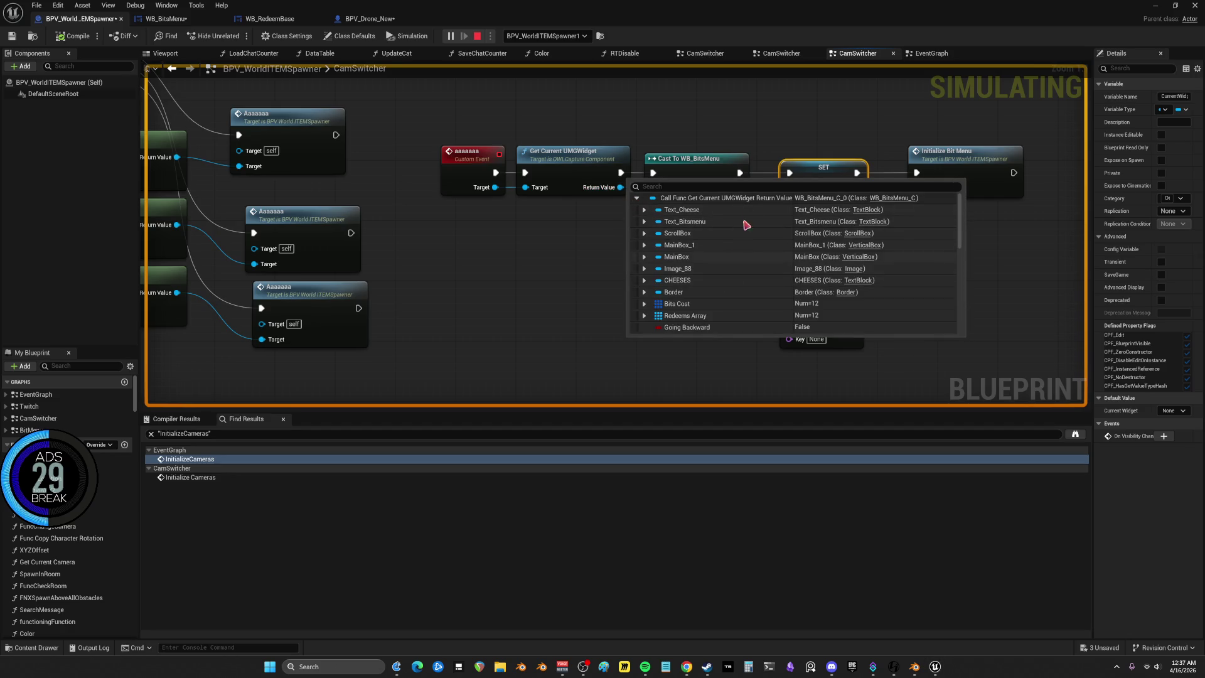
pyautogui.scroll(-2, 729, 277)
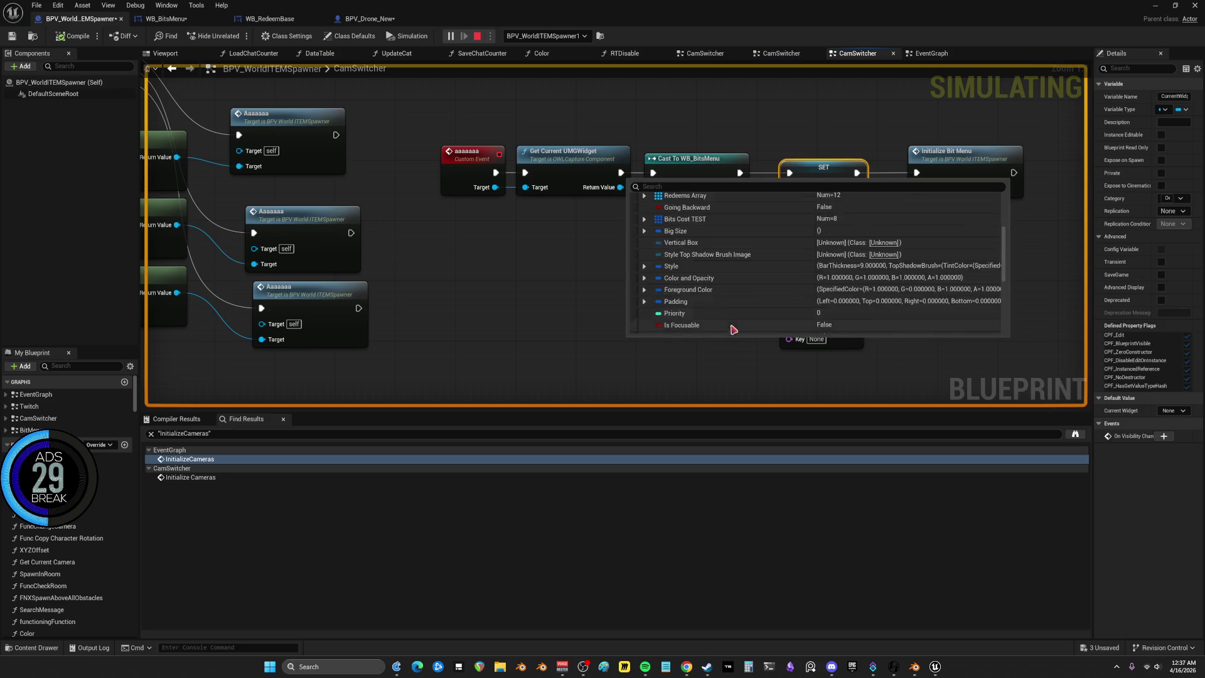
pyautogui.scroll(2, 739, 287)
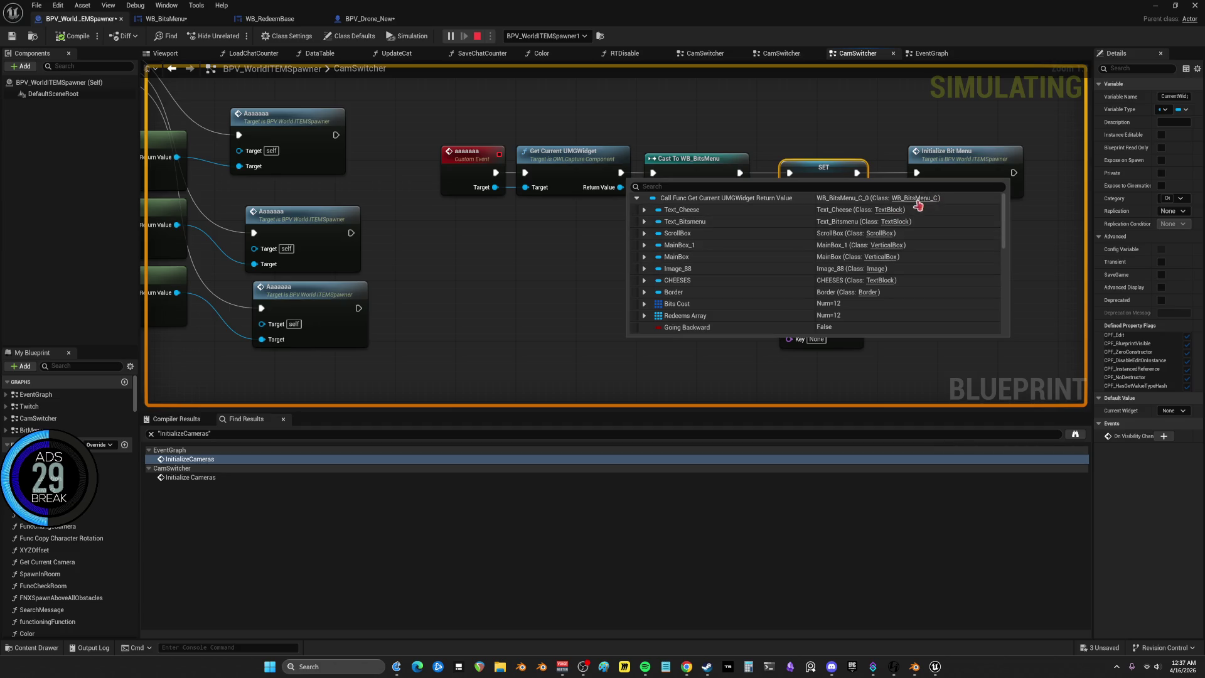
pyautogui.click(578, 224)
# Select the SET and Initialize Bit Menu nodes and bring Unreal back to front
pyautogui.moveTo(689, 168); pyautogui.dragTo(583, 183)
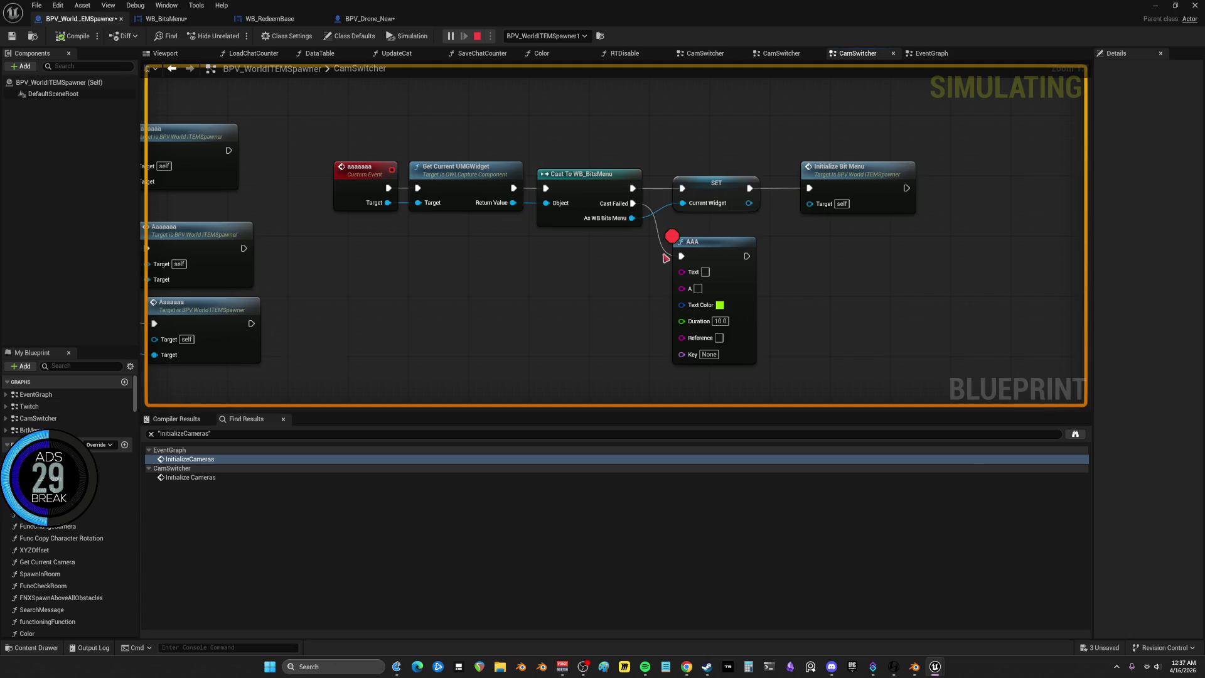
pyautogui.moveTo(899, 124)
pyautogui.mouseDown()
pyautogui.moveTo(803, 189)
pyautogui.moveTo(683, 207)
pyautogui.mouseUp()
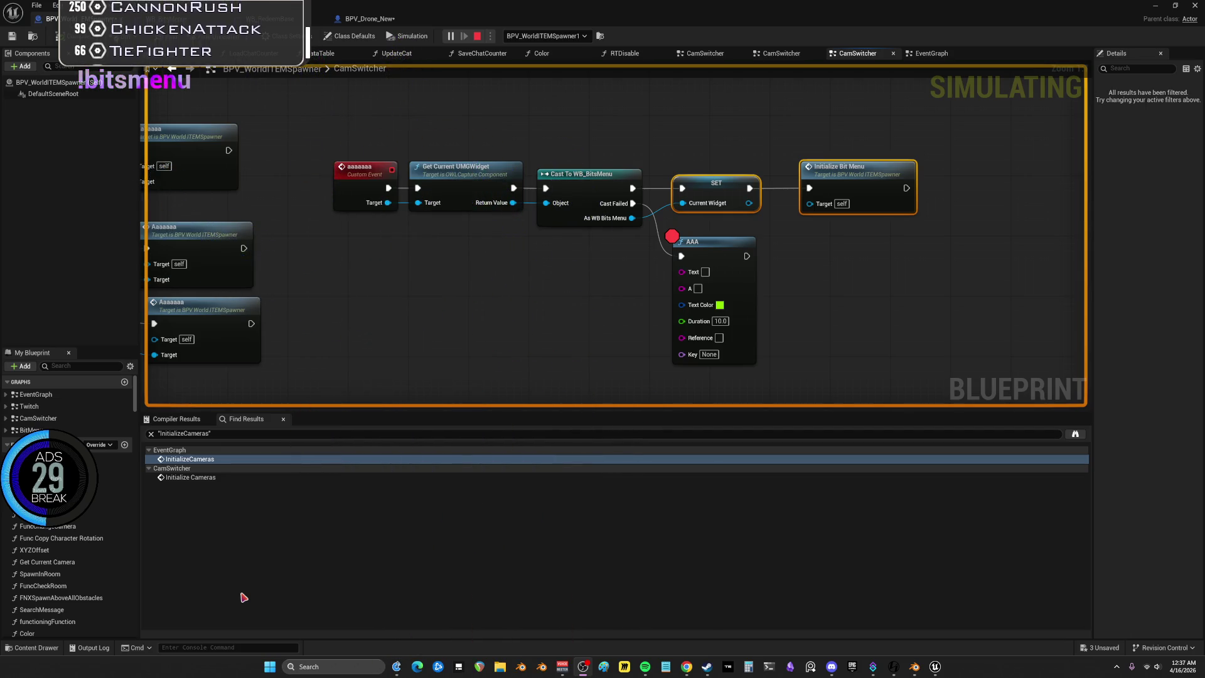
pyautogui.click(935, 667)
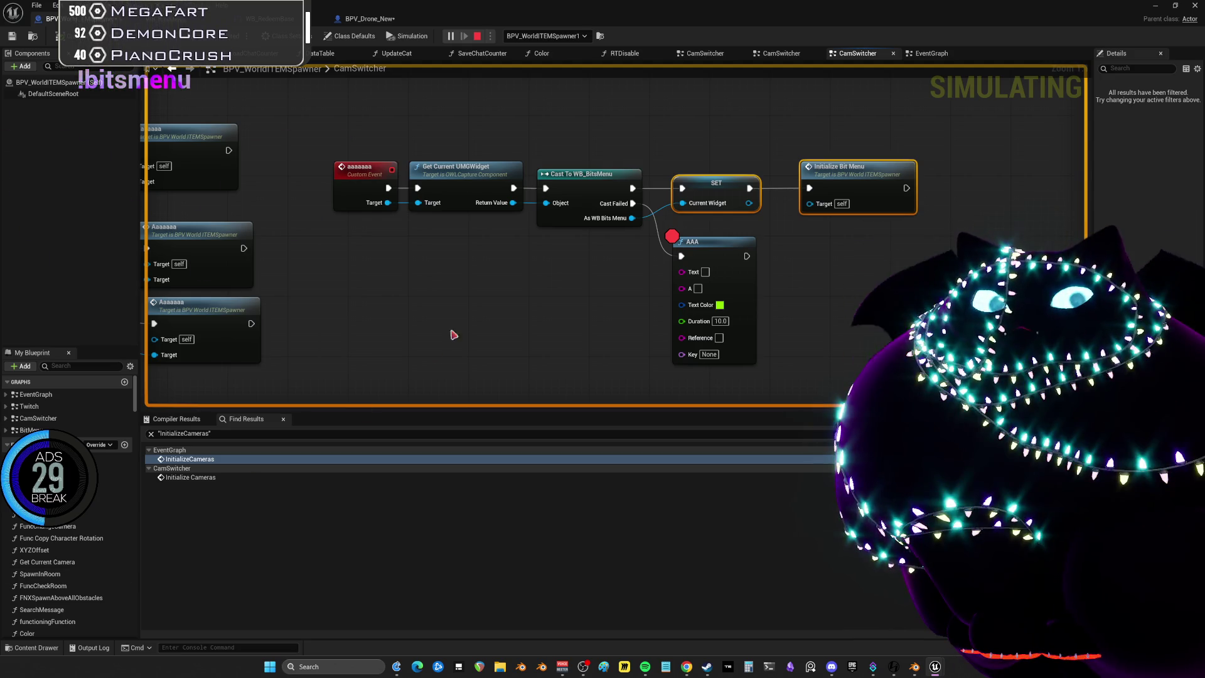
# Pan across the graph to the RTDisable nodes and stop the simulation
pyautogui.scroll(-6, 494, 287)
pyautogui.scroll(2, 476, 224)
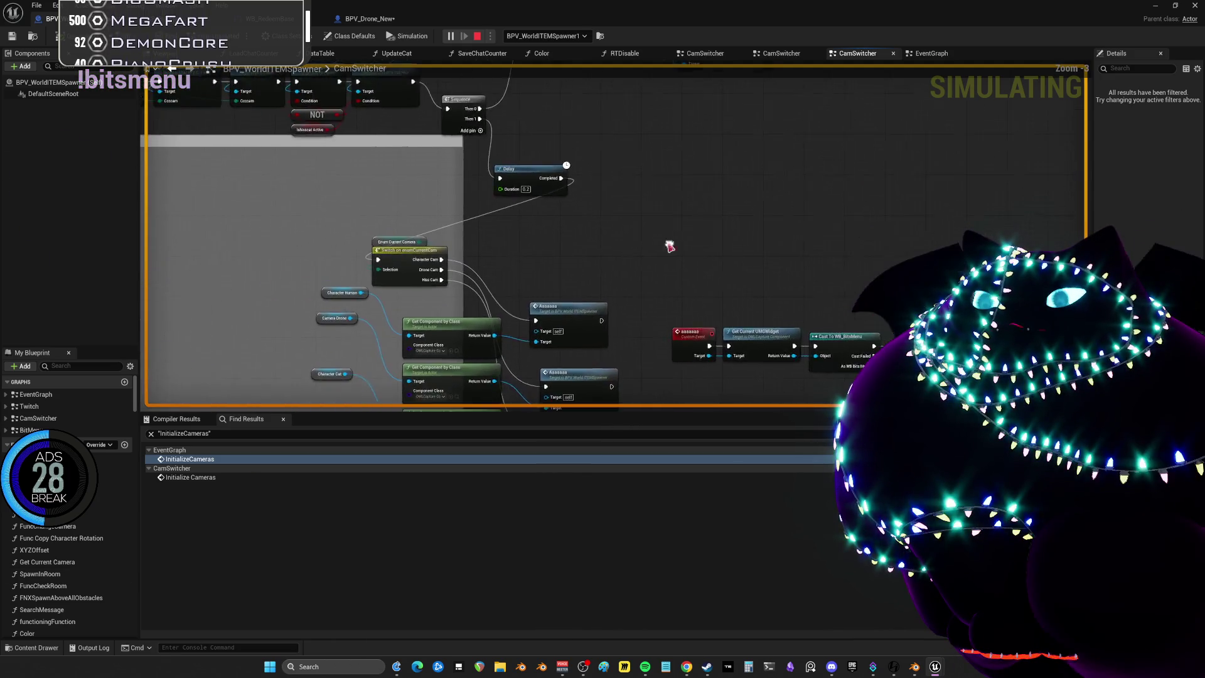
pyautogui.moveTo(552, 245); pyautogui.dragTo(403, 197)
pyautogui.scroll(2, 439, 213)
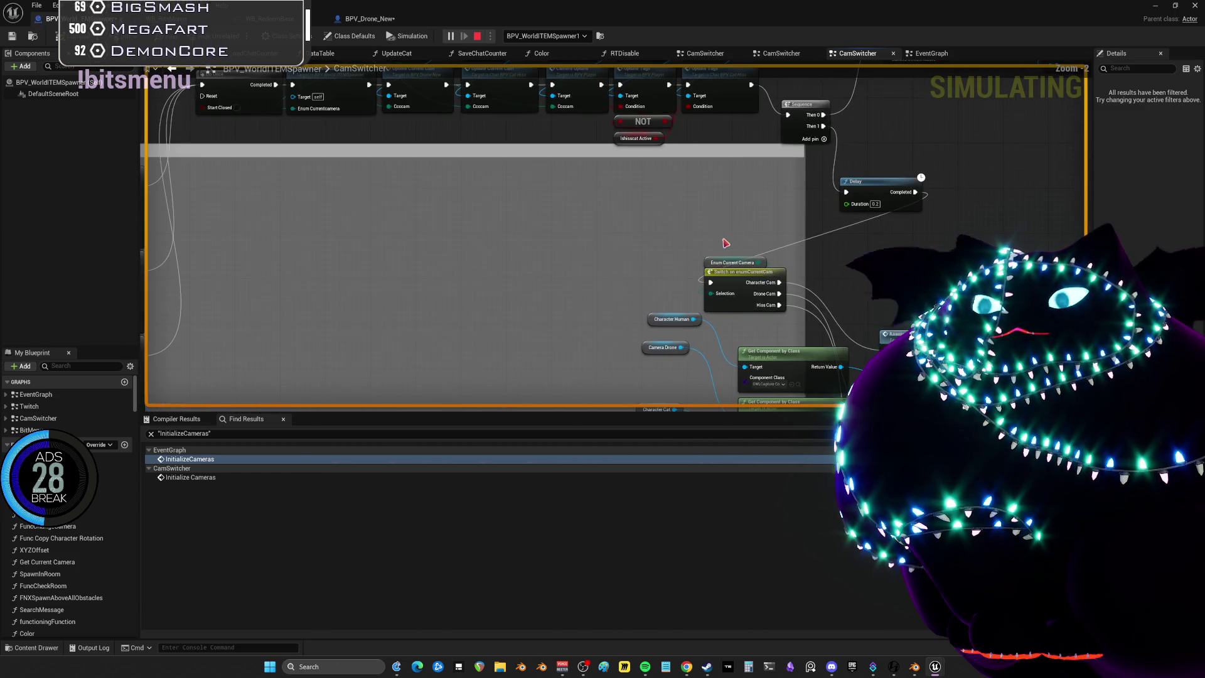
pyautogui.moveTo(577, 226)
pyautogui.mouseDown()
pyautogui.moveTo(607, 269)
pyautogui.moveTo(585, 279)
pyautogui.mouseUp()
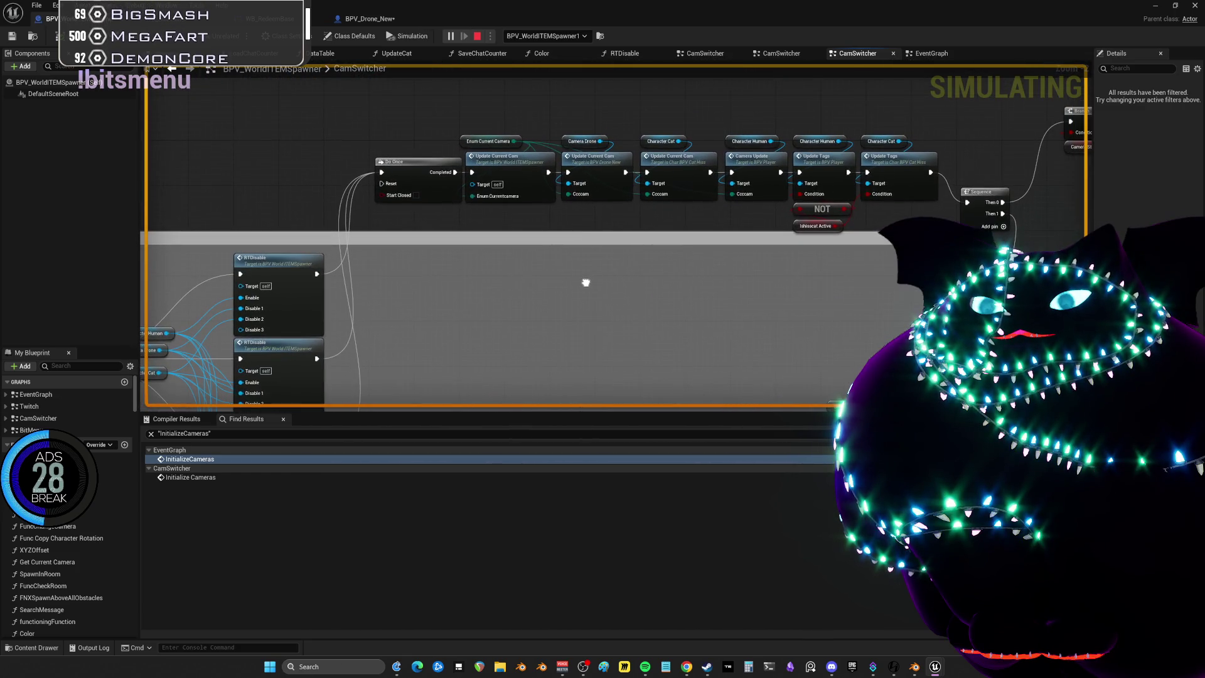
pyautogui.scroll(1, 377, 199)
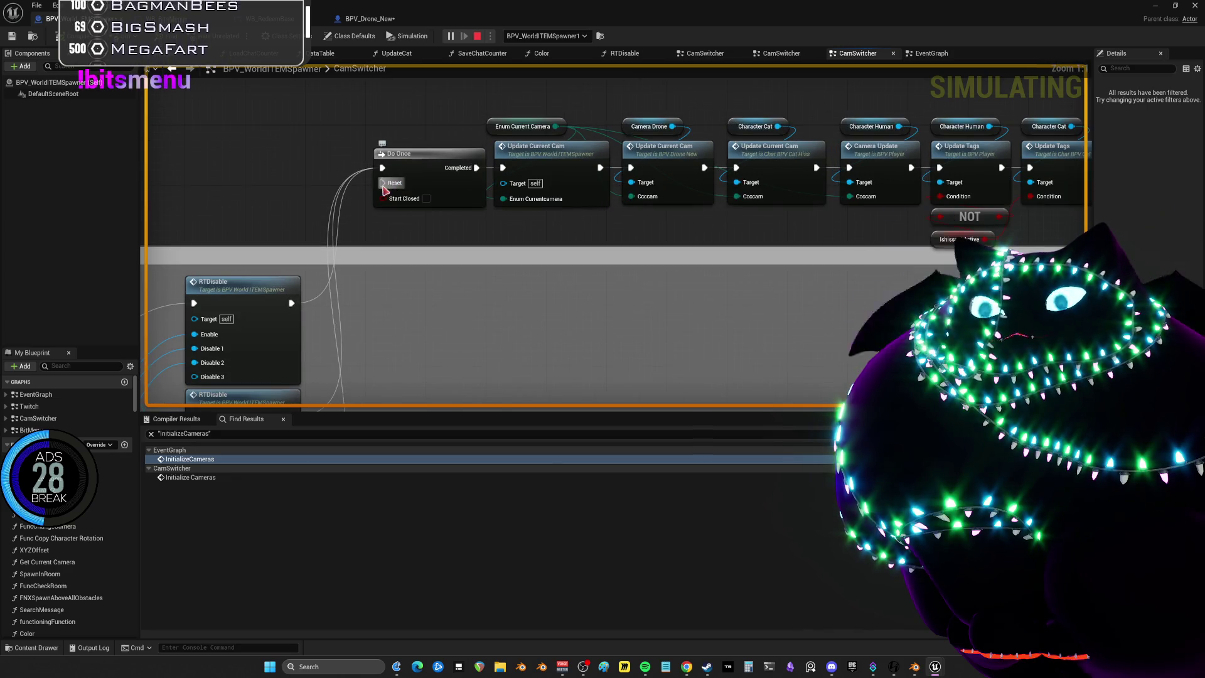
pyautogui.click(477, 36)
# Select the camera update node chain and start a new wire from the Do Once node
pyautogui.scroll(-2, 592, 211)
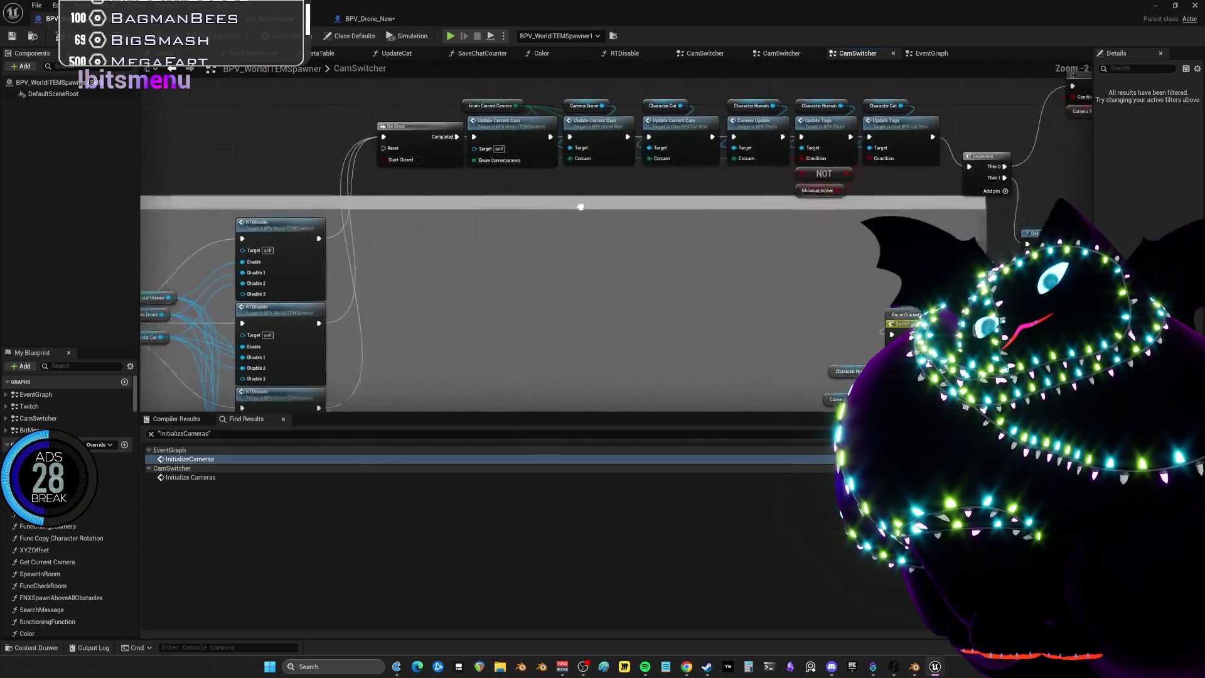
pyautogui.moveTo(303, 193); pyautogui.dragTo(533, 196)
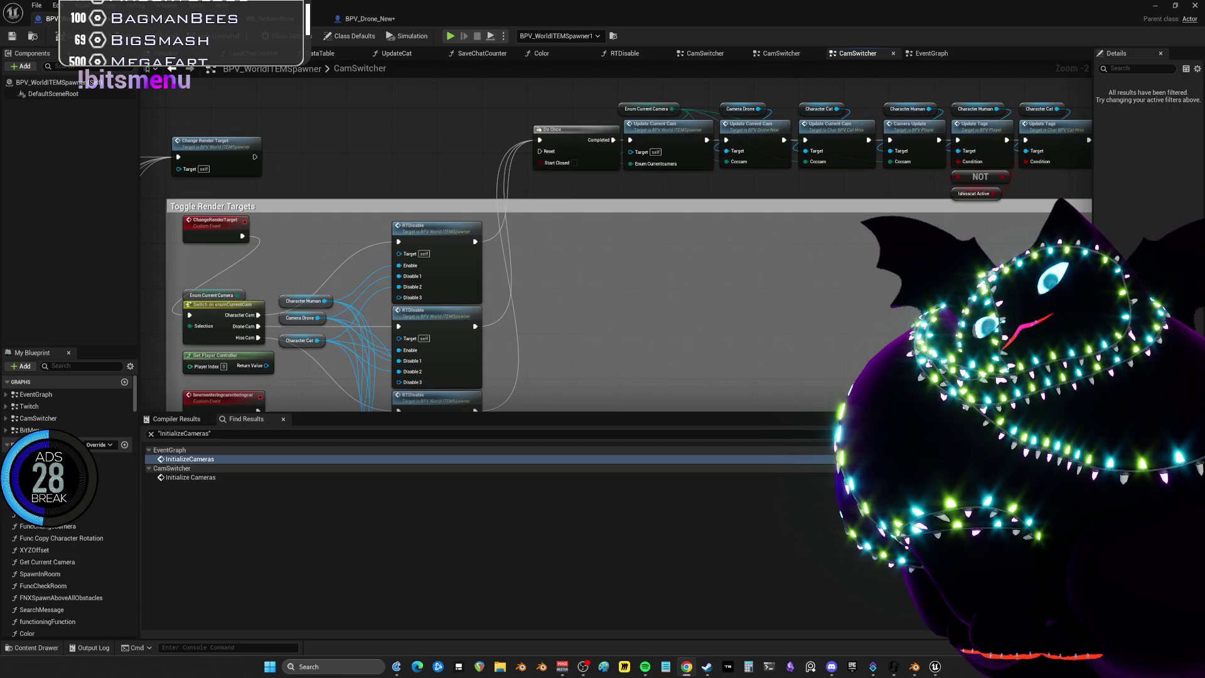
pyautogui.scroll(2, 817, 297)
pyautogui.moveTo(864, 122); pyautogui.dragTo(380, 254)
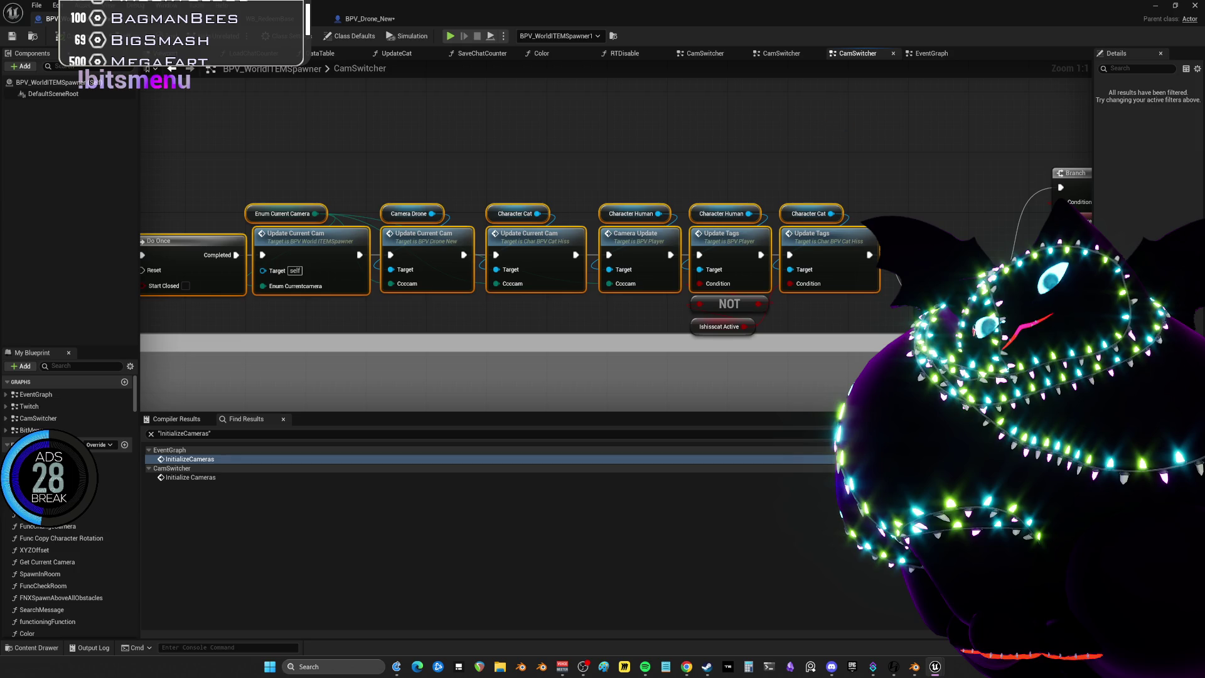
pyautogui.moveTo(188, 292); pyautogui.dragTo(486, 291)
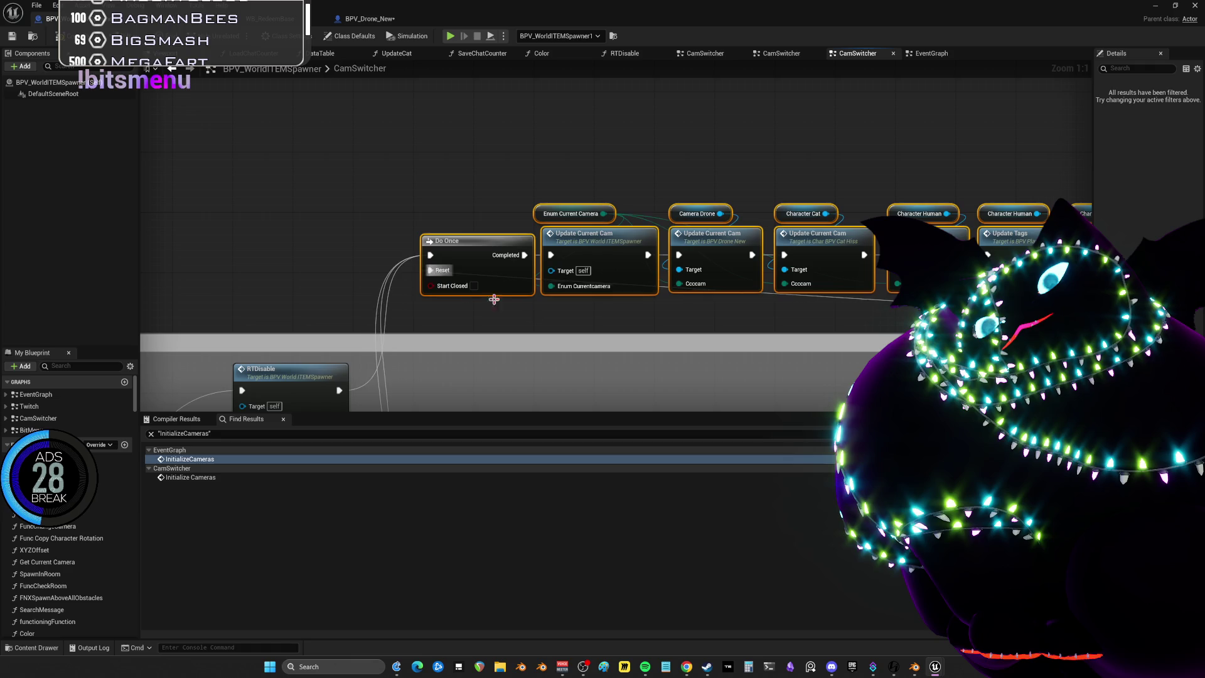
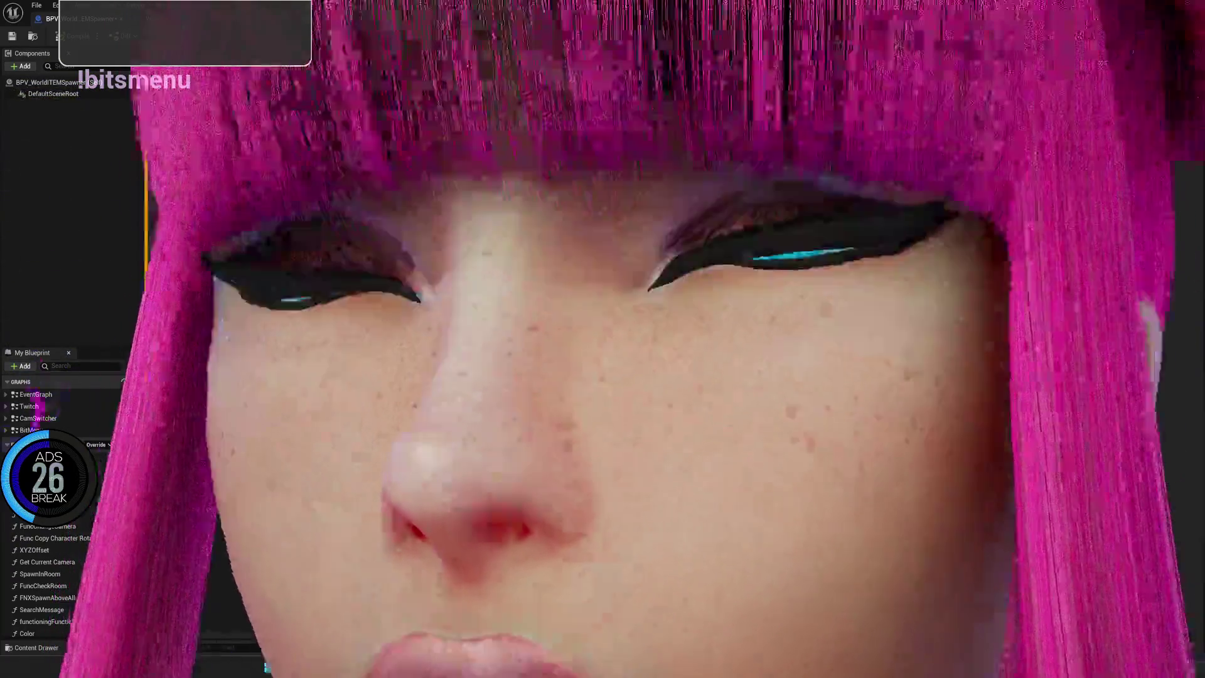
# Stop PIE, delete the AAA debug print node in CamSwitcher, and open the BitMenu graph
pyautogui.press('Escape')
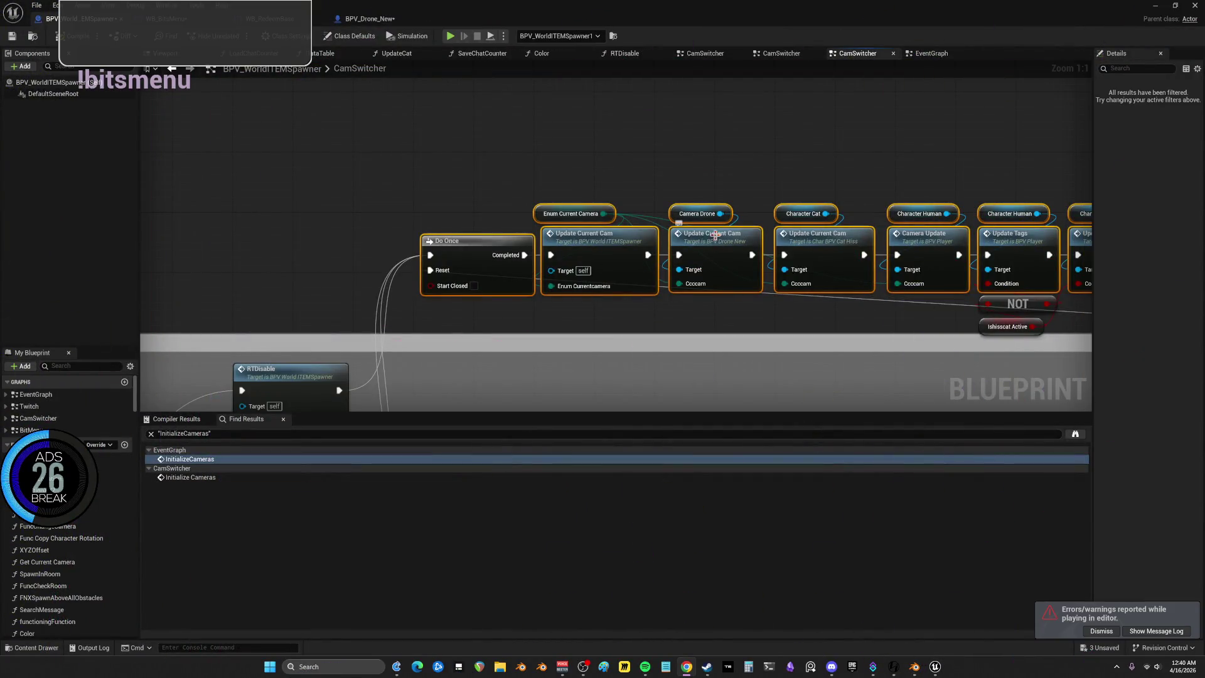
pyautogui.moveTo(780, 327)
pyautogui.mouseDown()
pyautogui.moveTo(746, 237)
pyautogui.moveTo(759, 254)
pyautogui.moveTo(690, 228)
pyautogui.moveTo(832, 176)
pyautogui.moveTo(785, 187)
pyautogui.mouseUp()
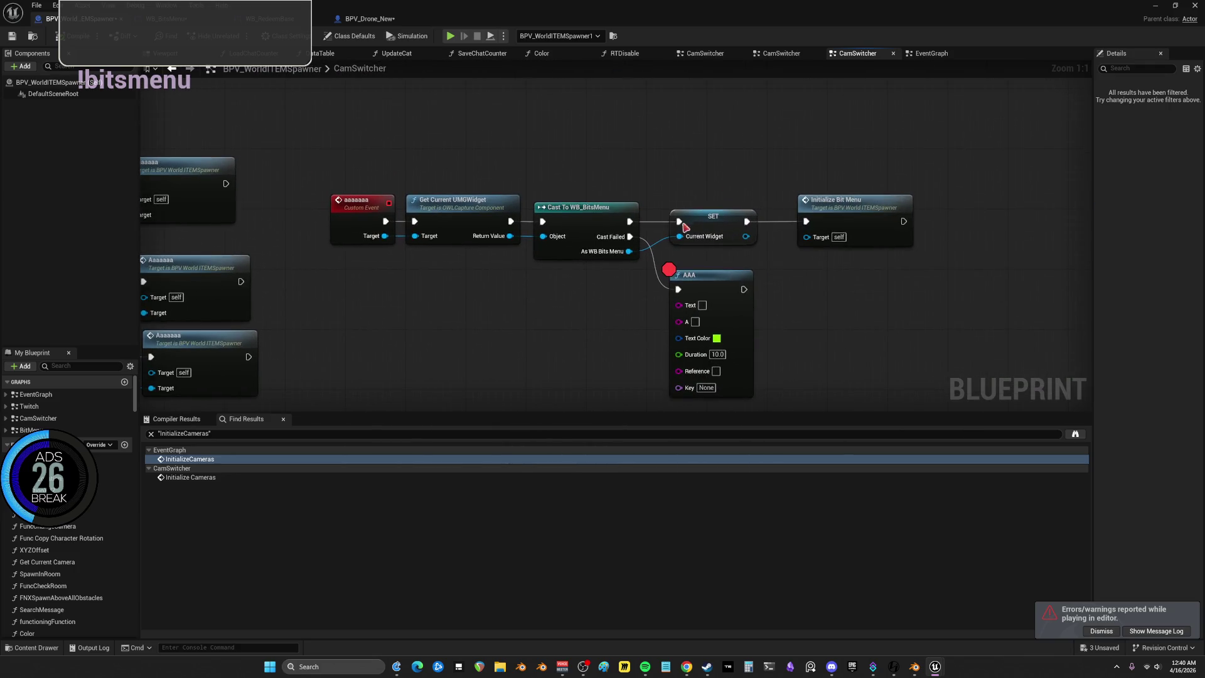
pyautogui.press('Delete')
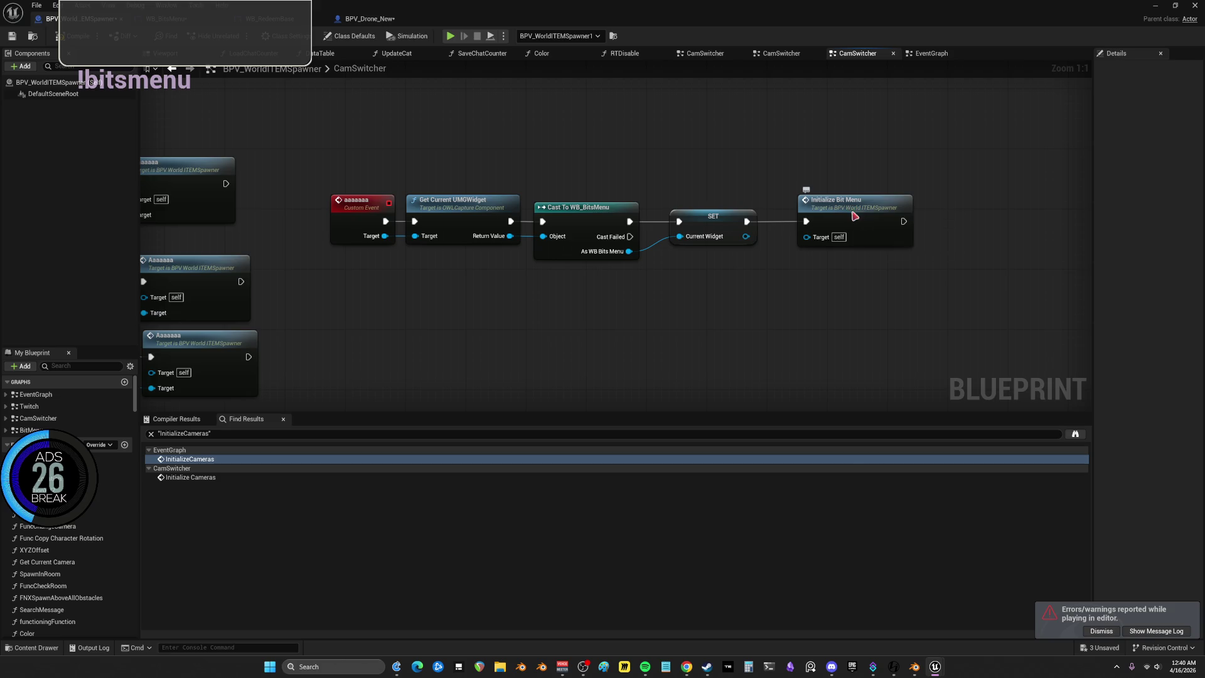
pyautogui.doubleClick(852, 213)
pyautogui.moveTo(893, 216); pyautogui.dragTo(699, 205)
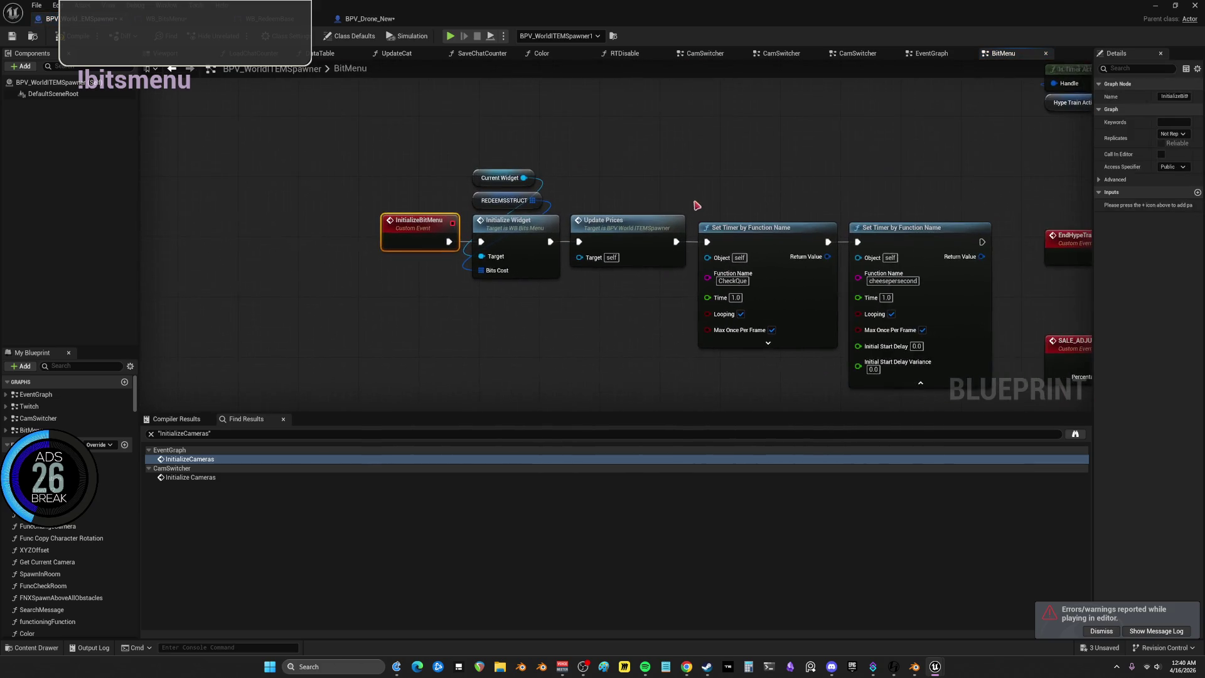
pyautogui.click(479, 201)
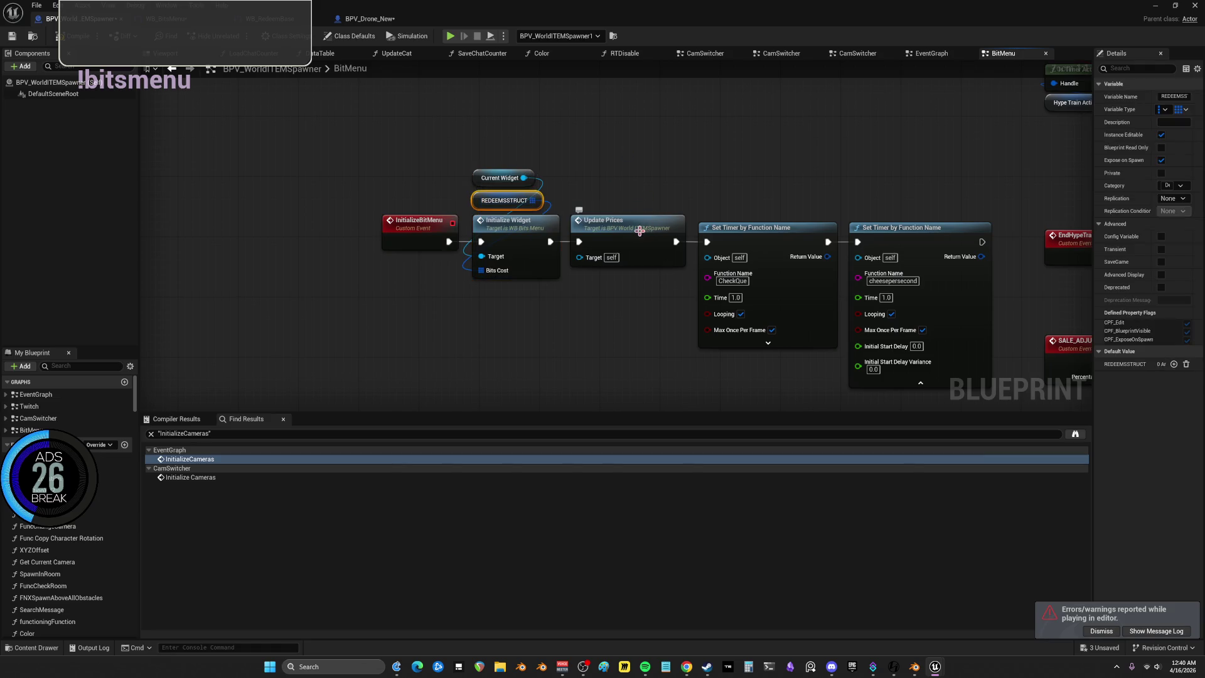
pyautogui.moveTo(639, 229); pyautogui.dragTo(532, 223)
pyautogui.click(534, 225)
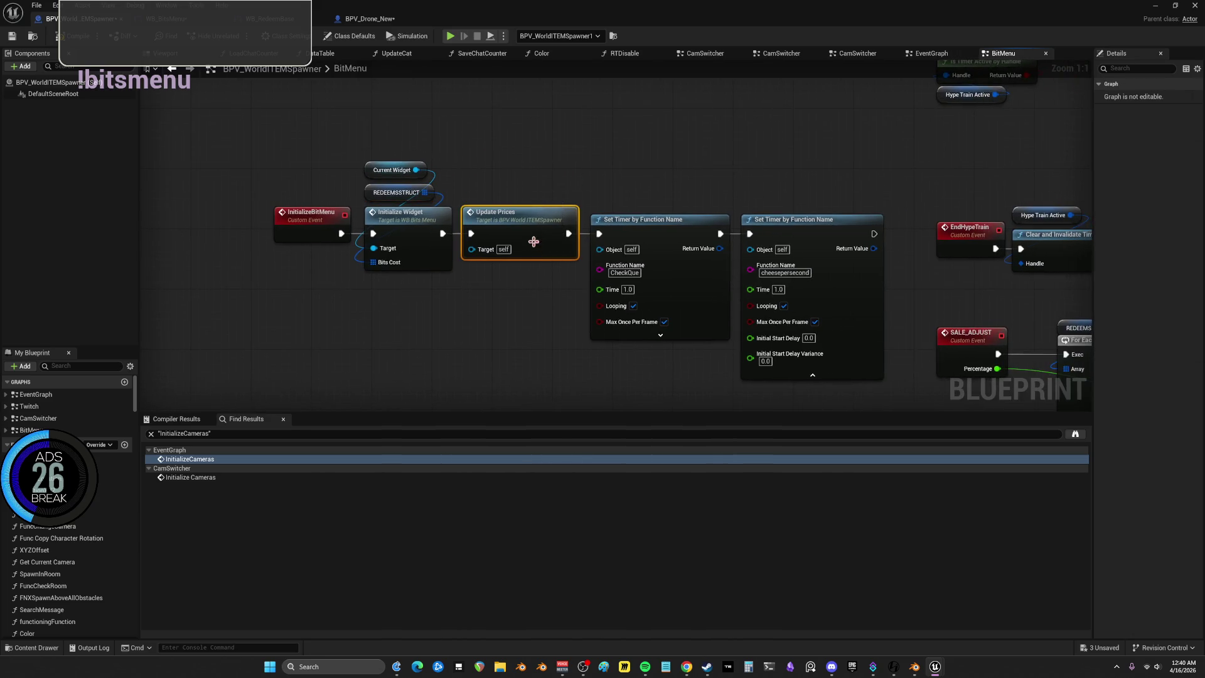
pyautogui.doubleClick(549, 223)
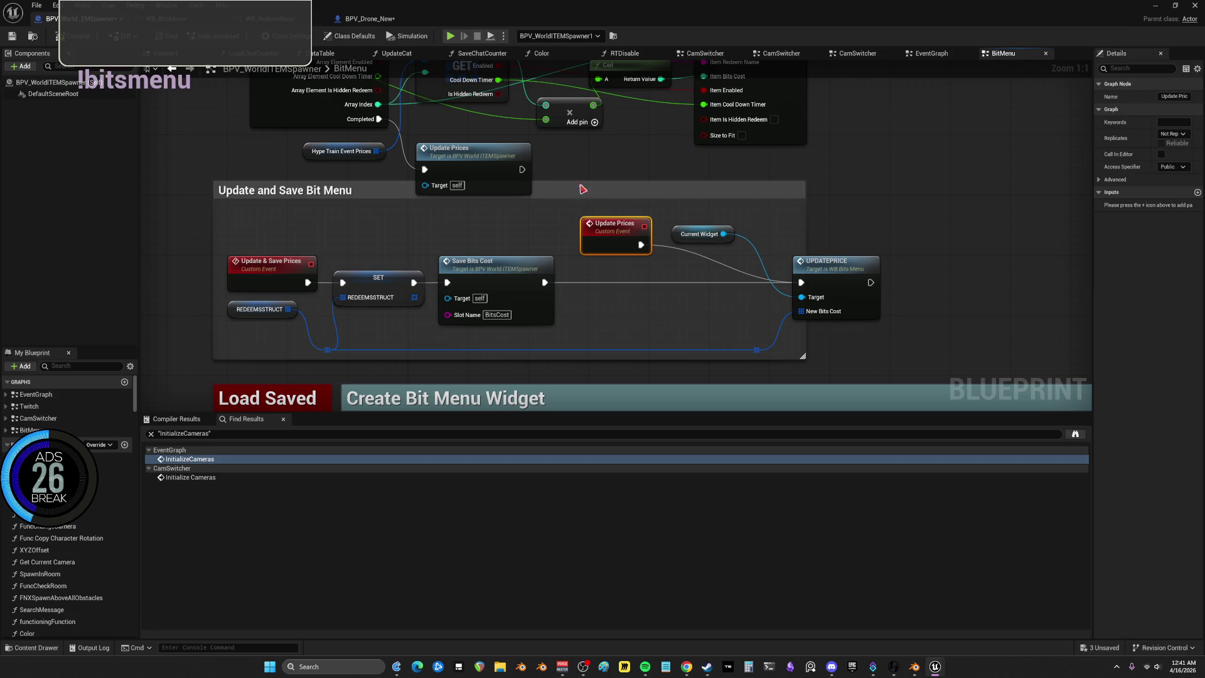
pyautogui.click(179, 71)
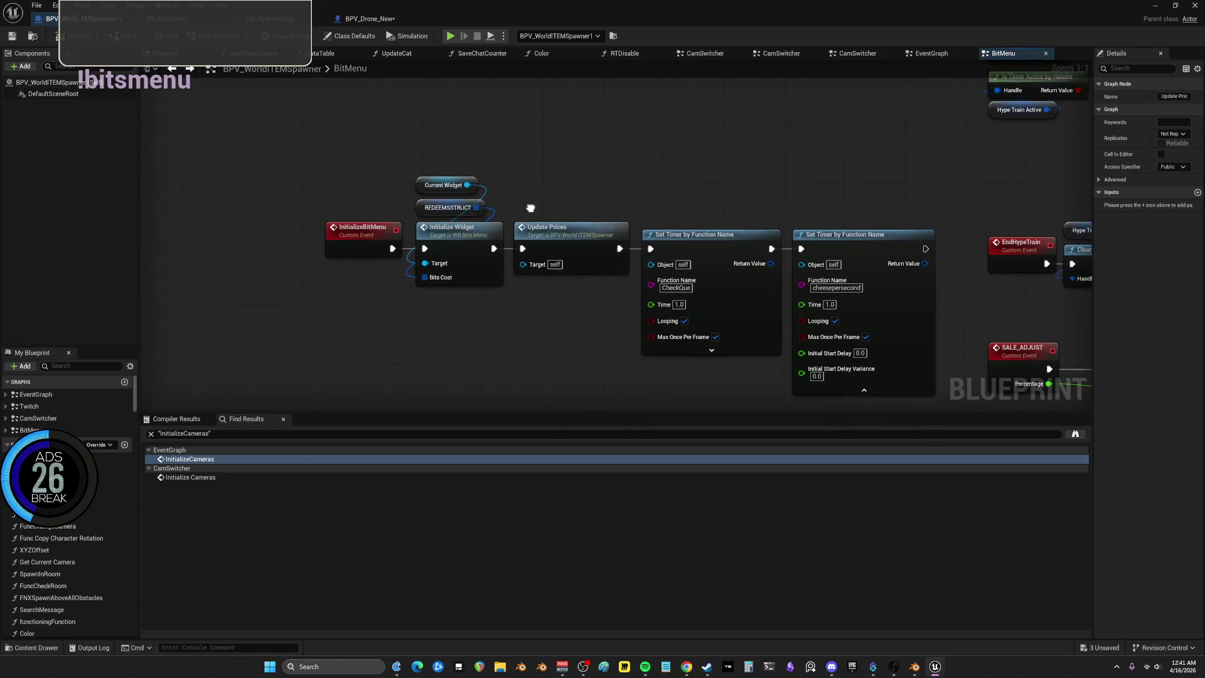
pyautogui.rightClick(510, 187)
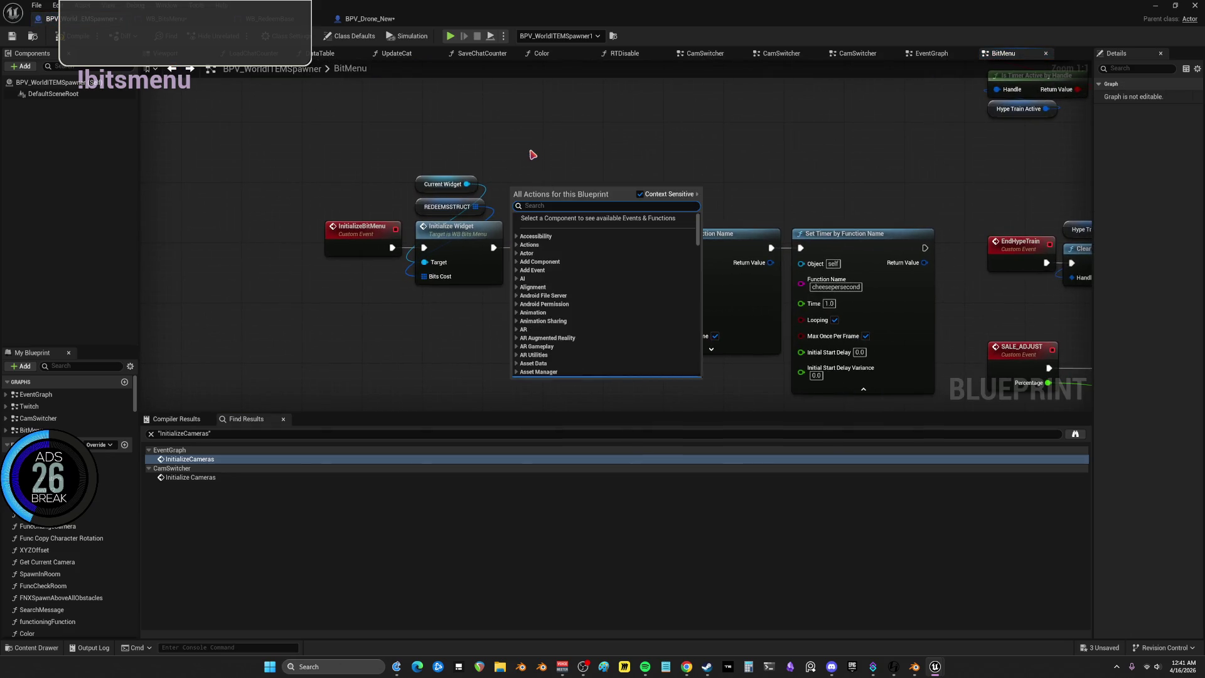
# Add a 'next tick' Delay Until Next Tick node onto the Initialize Widget–Update Prices link
pyautogui.write('next tick')
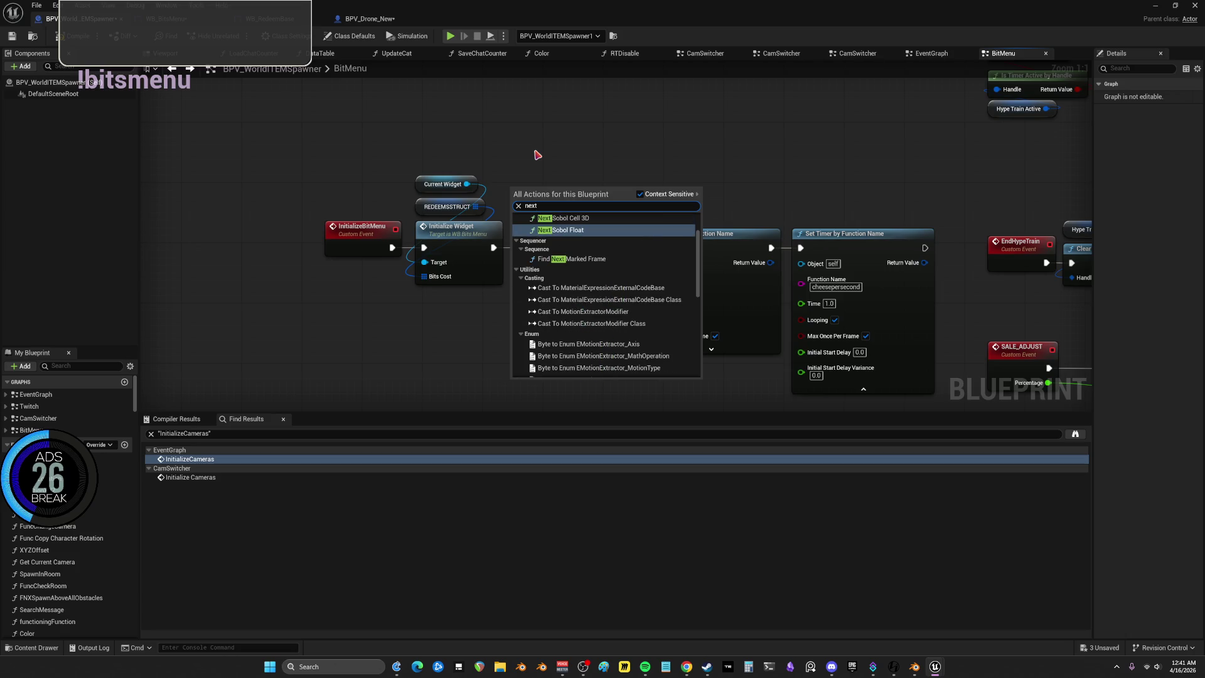
pyautogui.click(604, 236)
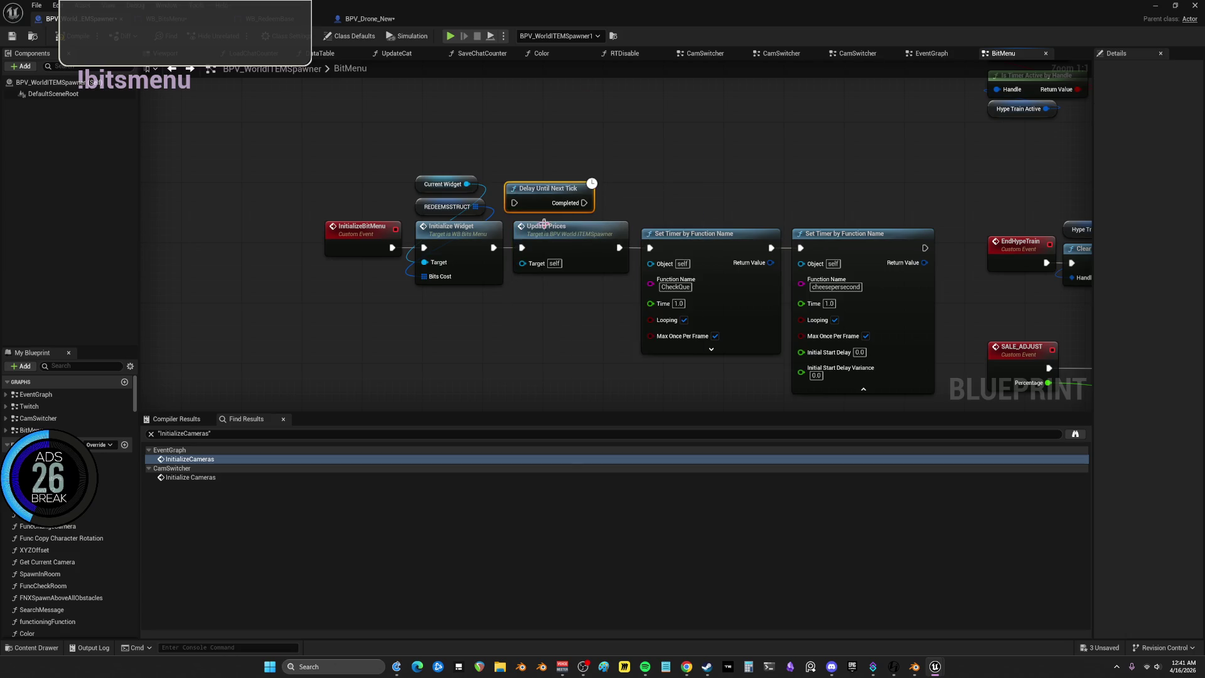
pyautogui.moveTo(408, 232); pyautogui.dragTo(333, 225)
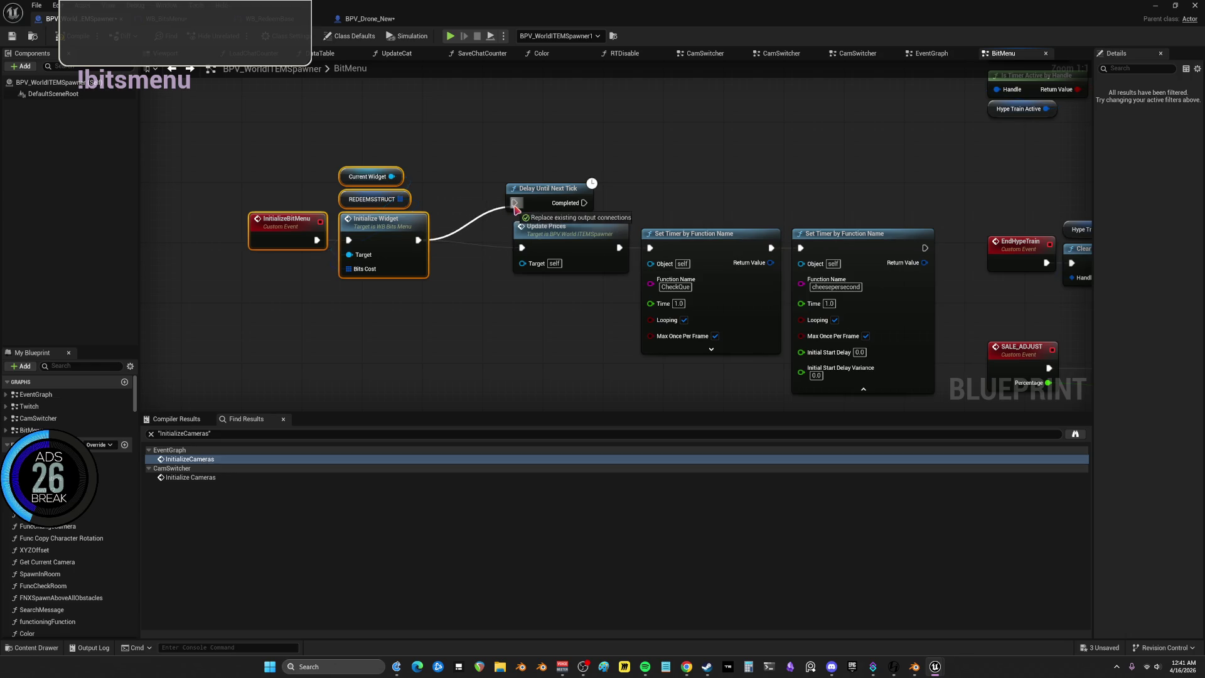
pyautogui.moveTo(590, 206); pyautogui.dragTo(544, 245)
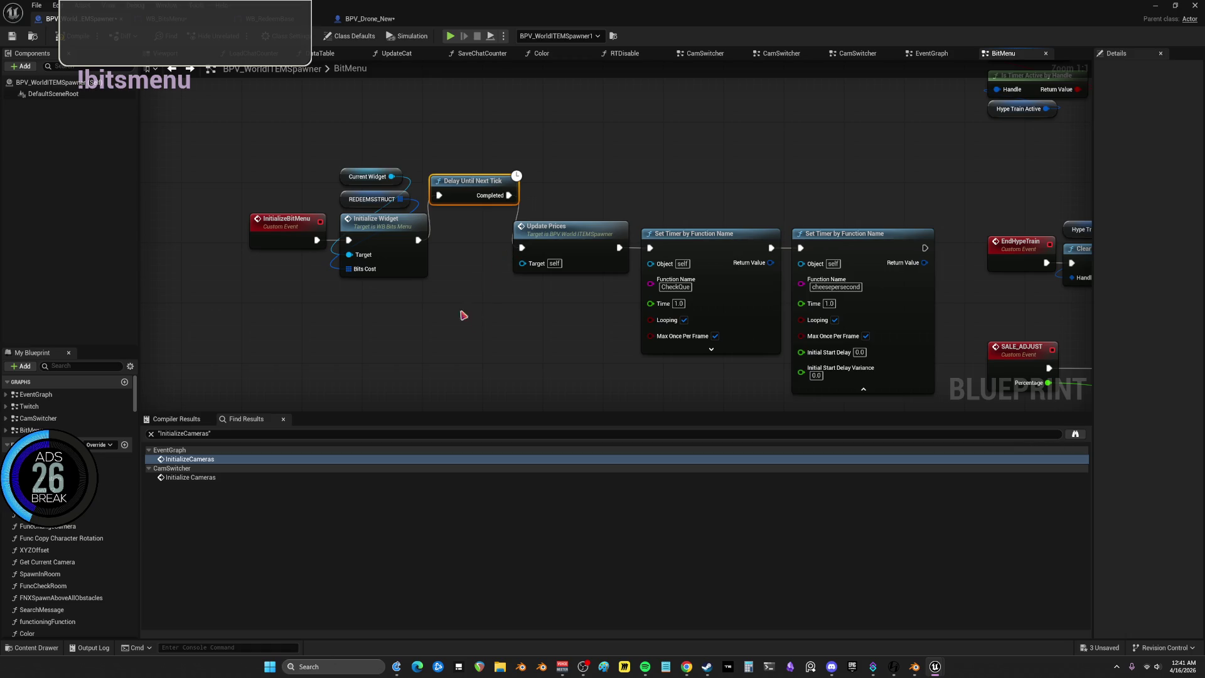
pyautogui.hotkey('ctrl', 'z')
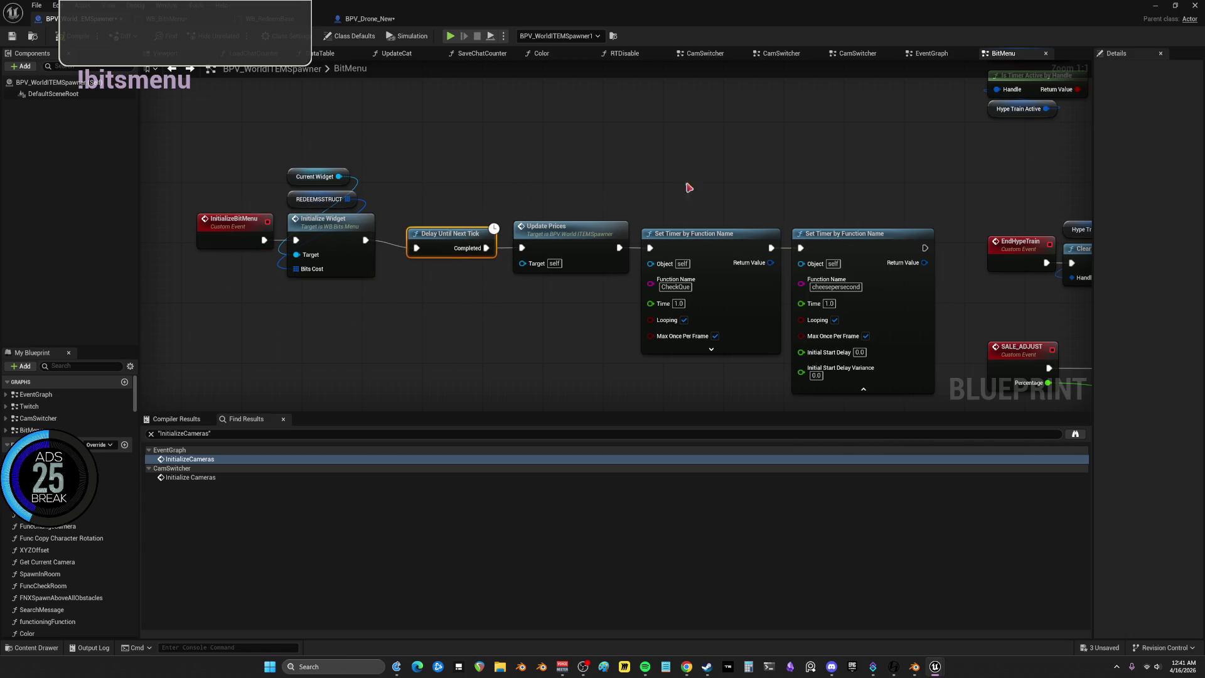
pyautogui.moveTo(794, 181); pyautogui.dragTo(777, 170)
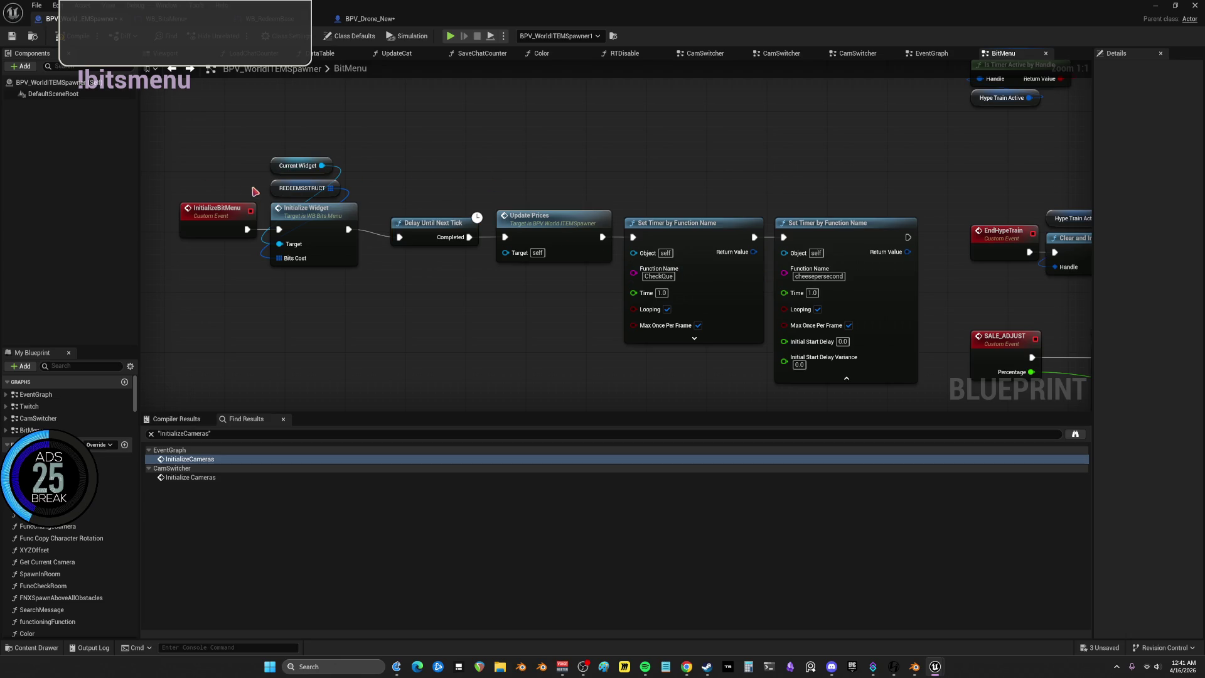
# Pan across the graph to inspect the REDEEMSSTRUCT variable and the hype train nodes
pyautogui.rightClick(462, 178)
pyautogui.click(763, 153)
pyautogui.scroll(-3, 784, 160)
pyautogui.moveTo(517, 183)
pyautogui.mouseDown()
pyautogui.moveTo(662, 295)
pyautogui.moveTo(636, 304)
pyautogui.mouseUp()
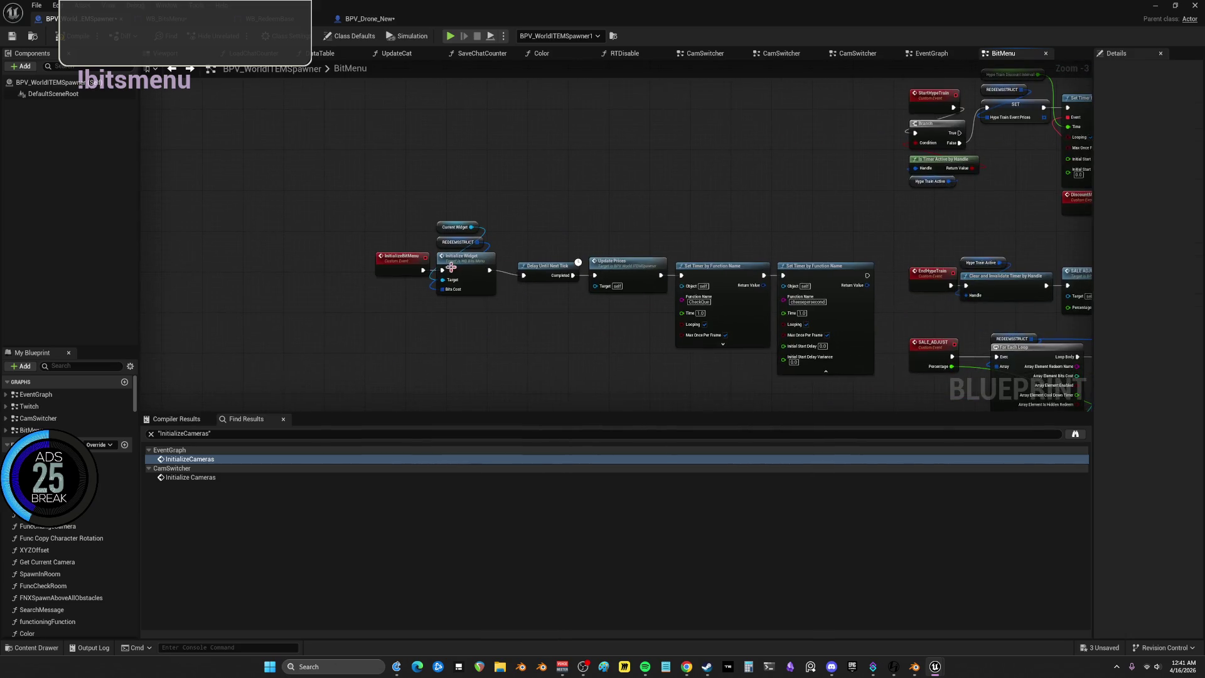
pyautogui.scroll(3, 396, 252)
pyautogui.click(495, 233)
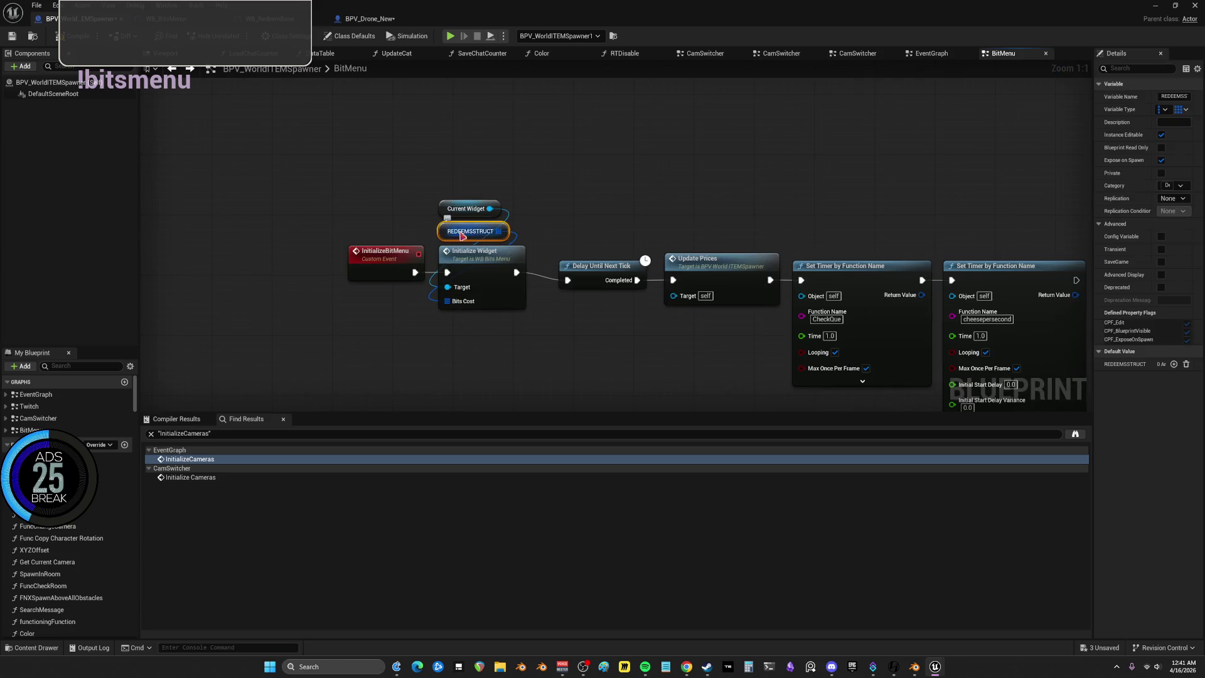
pyautogui.moveTo(702, 210)
pyautogui.mouseDown()
pyautogui.moveTo(589, 282)
pyautogui.moveTo(640, 259)
pyautogui.moveTo(699, 258)
pyautogui.moveTo(651, 232)
pyautogui.moveTo(496, 232)
pyautogui.moveTo(836, 229)
pyautogui.moveTo(658, 292)
pyautogui.moveTo(342, 182)
pyautogui.moveTo(519, 145)
pyautogui.mouseUp()
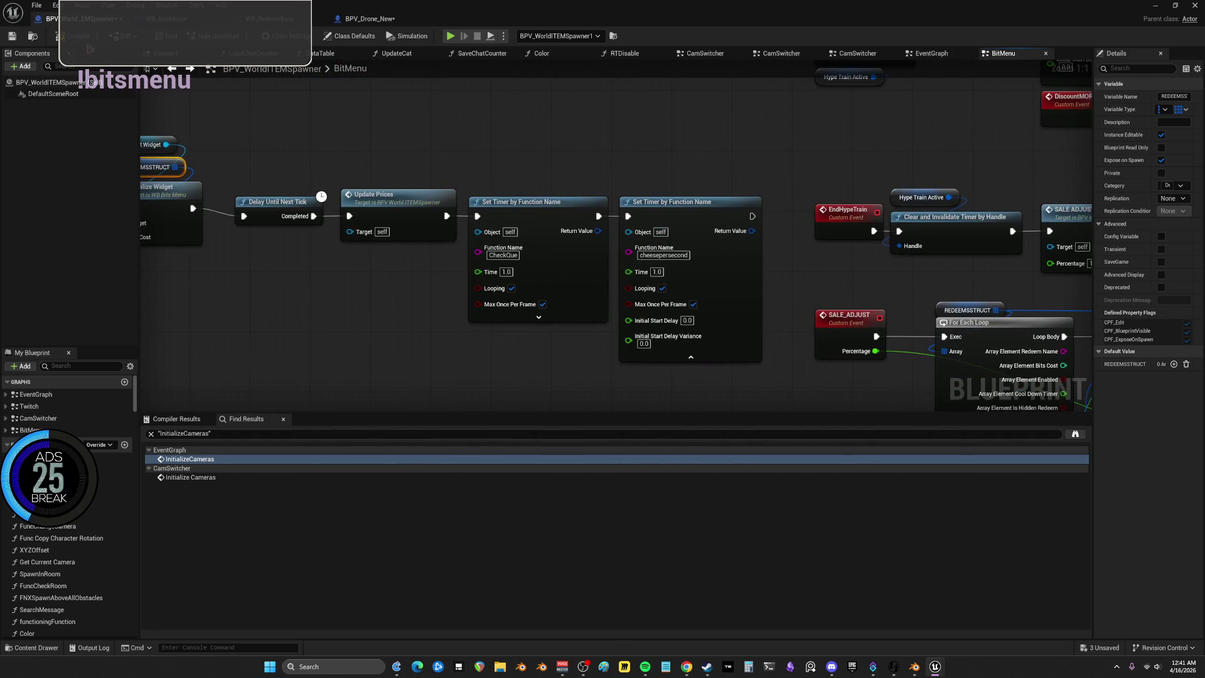
# Save the blueprint with File > Save and launch a play-in-editor test
pyautogui.click(37, 5)
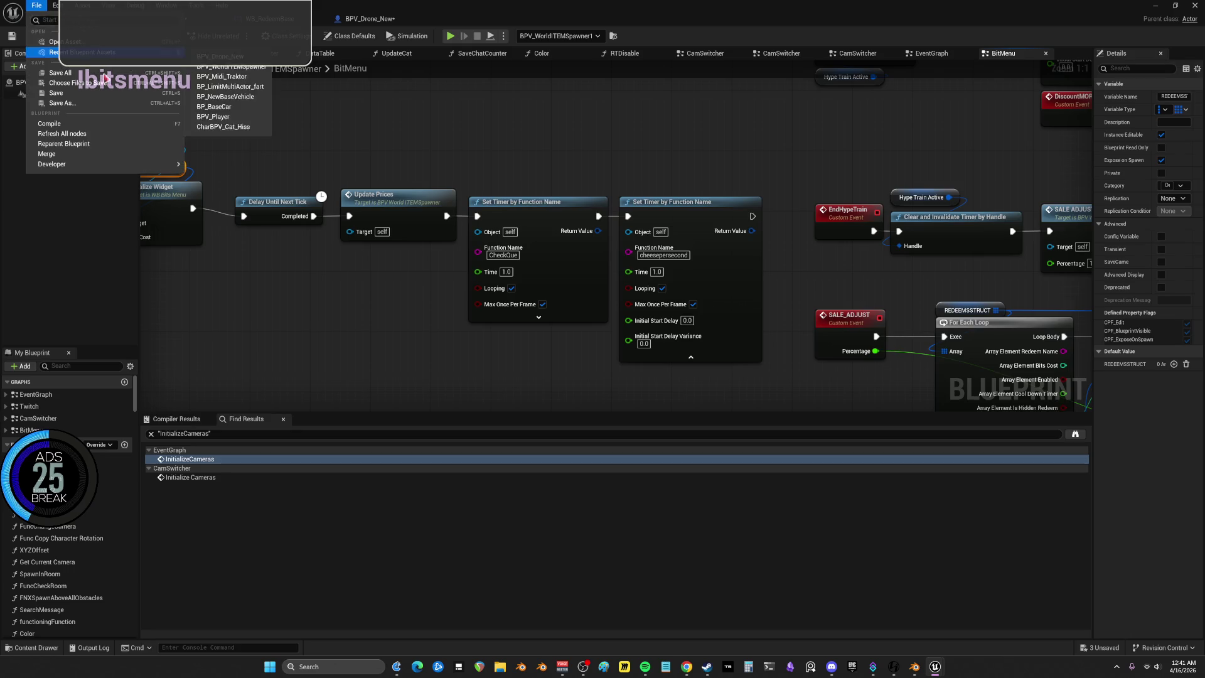
pyautogui.click(56, 80)
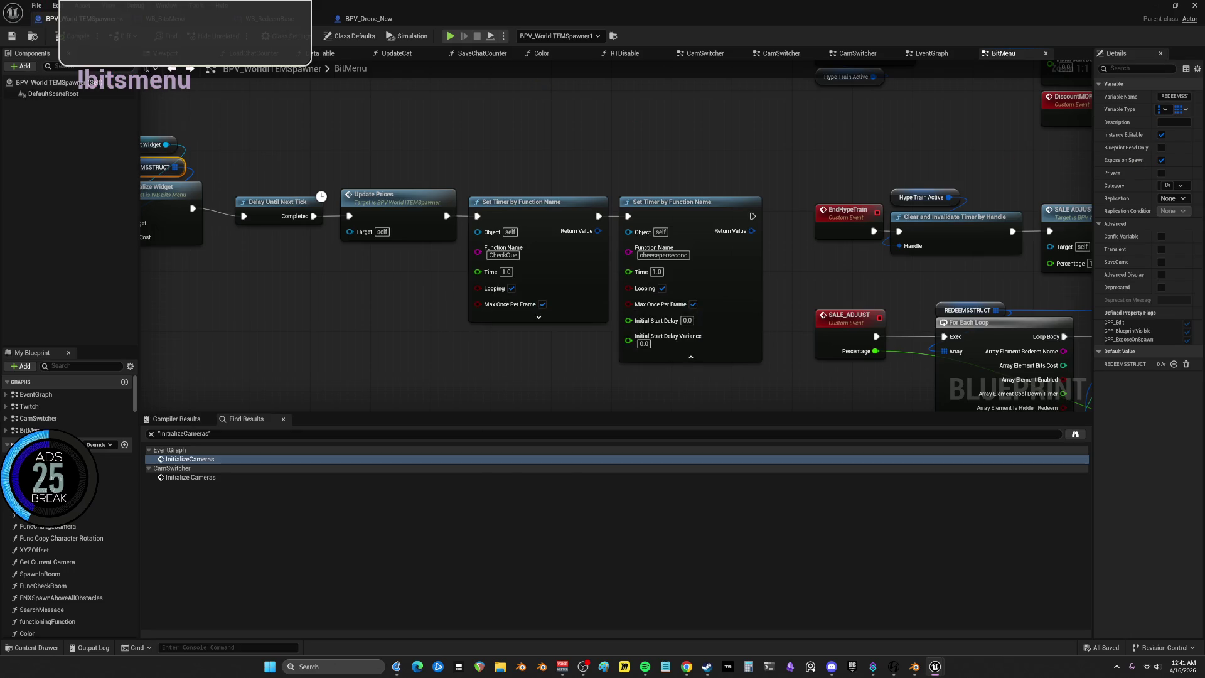
pyautogui.click(451, 36)
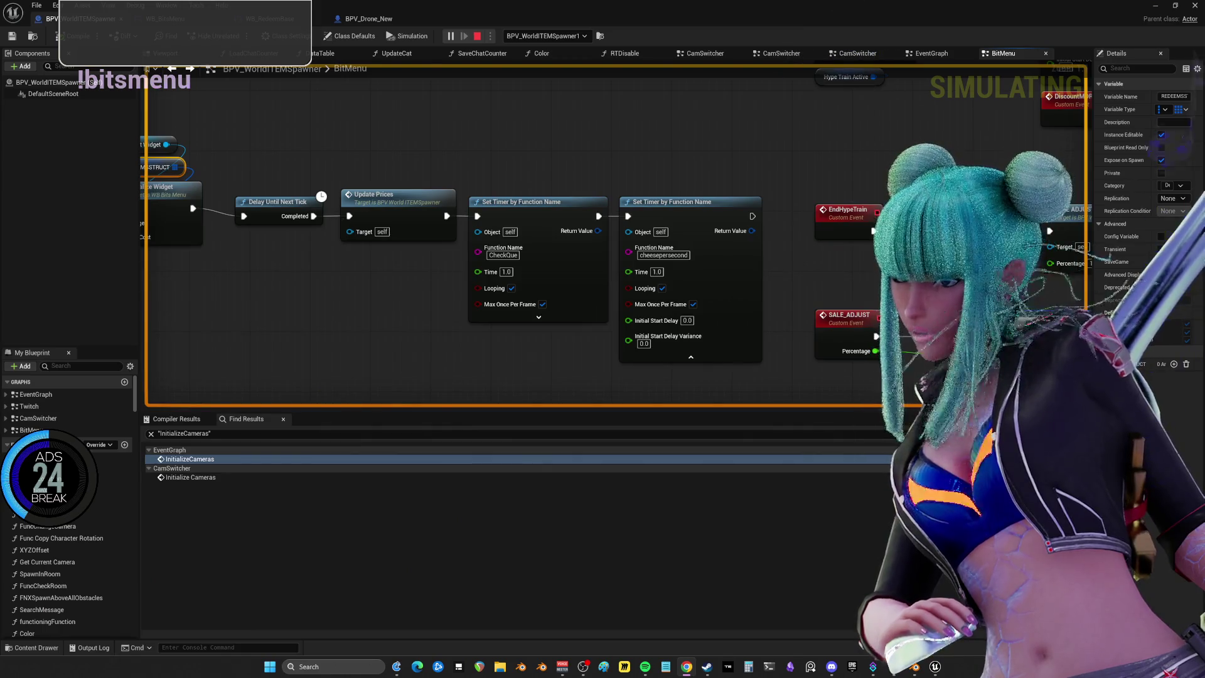
# Zoom the BitMenu graph out and back in to check the InitializeBitMenu chain during PIE
pyautogui.scroll(-2, 666, 239)
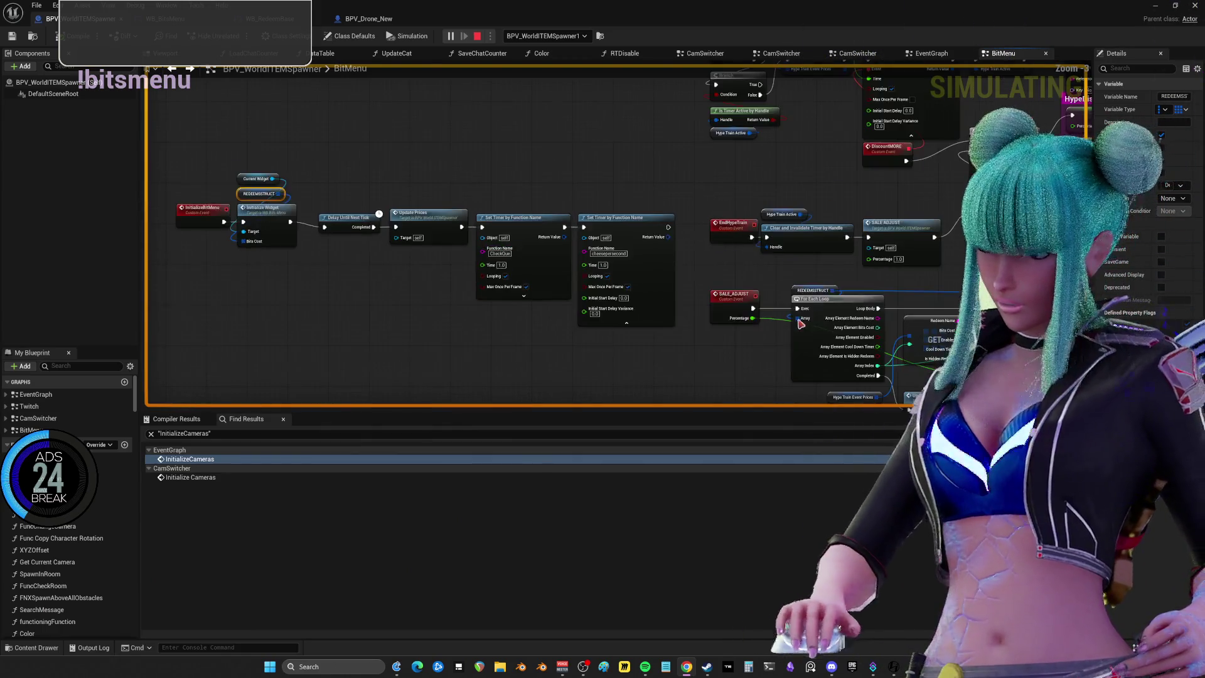
pyautogui.scroll(3, 628, 188)
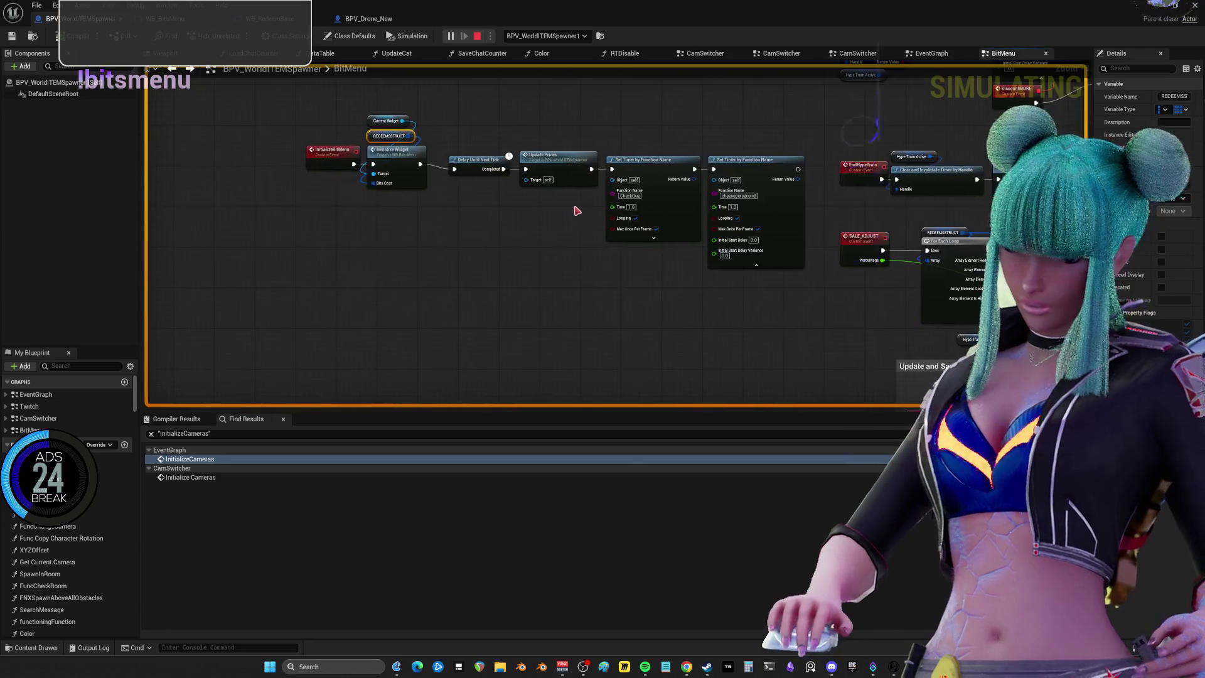
# Switch to CamSwitcher and inspect the SET node's CurrentWidget variable properties
pyautogui.click(857, 53)
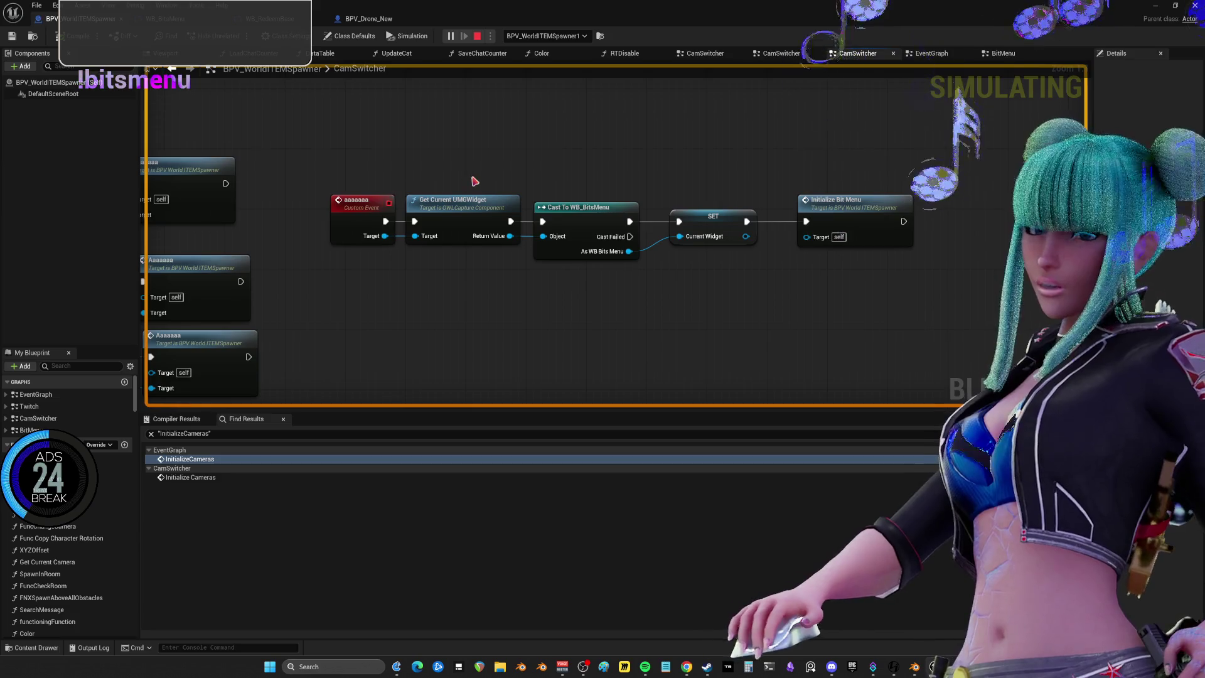
pyautogui.click(713, 216)
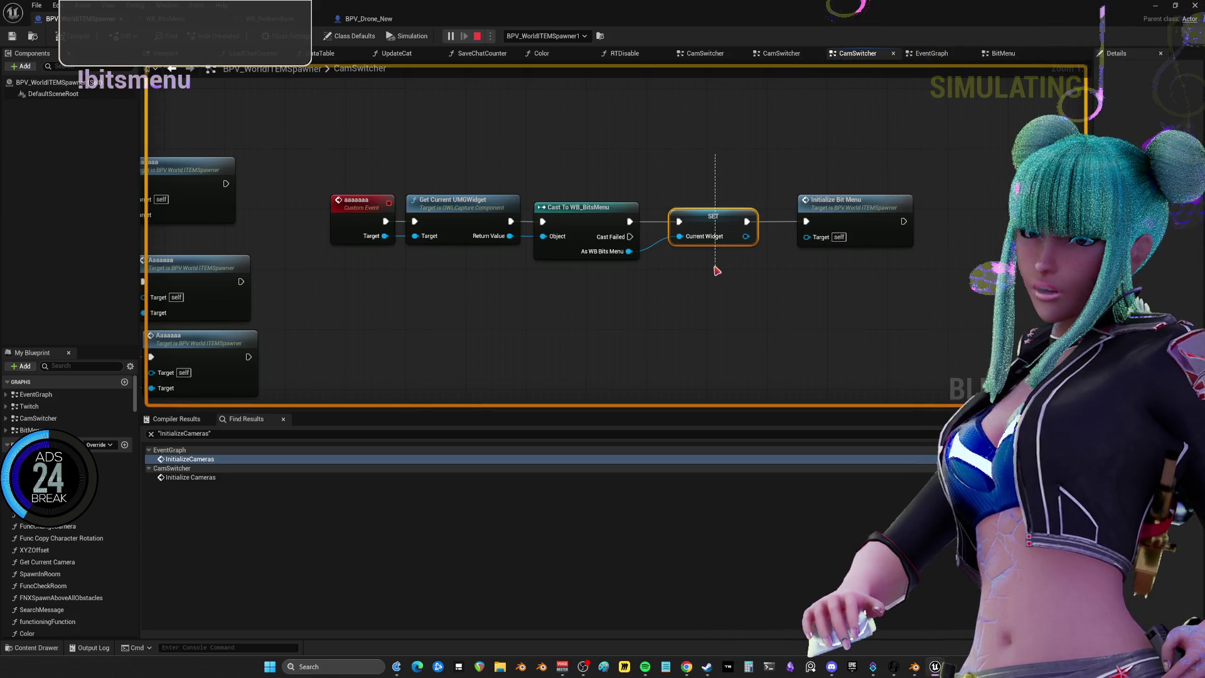
pyautogui.click(701, 221)
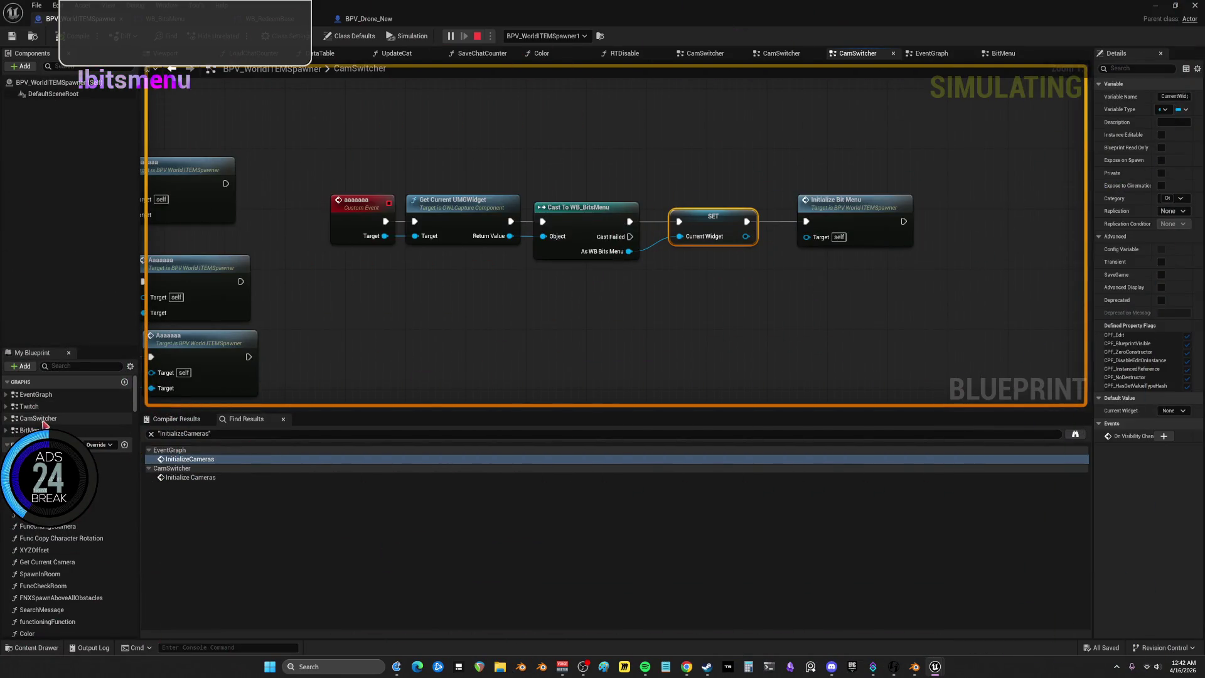
# Enlarge the My Blueprint member list and open the OverlayWidgets variable's context menu
pyautogui.scroll(-8, 44, 426)
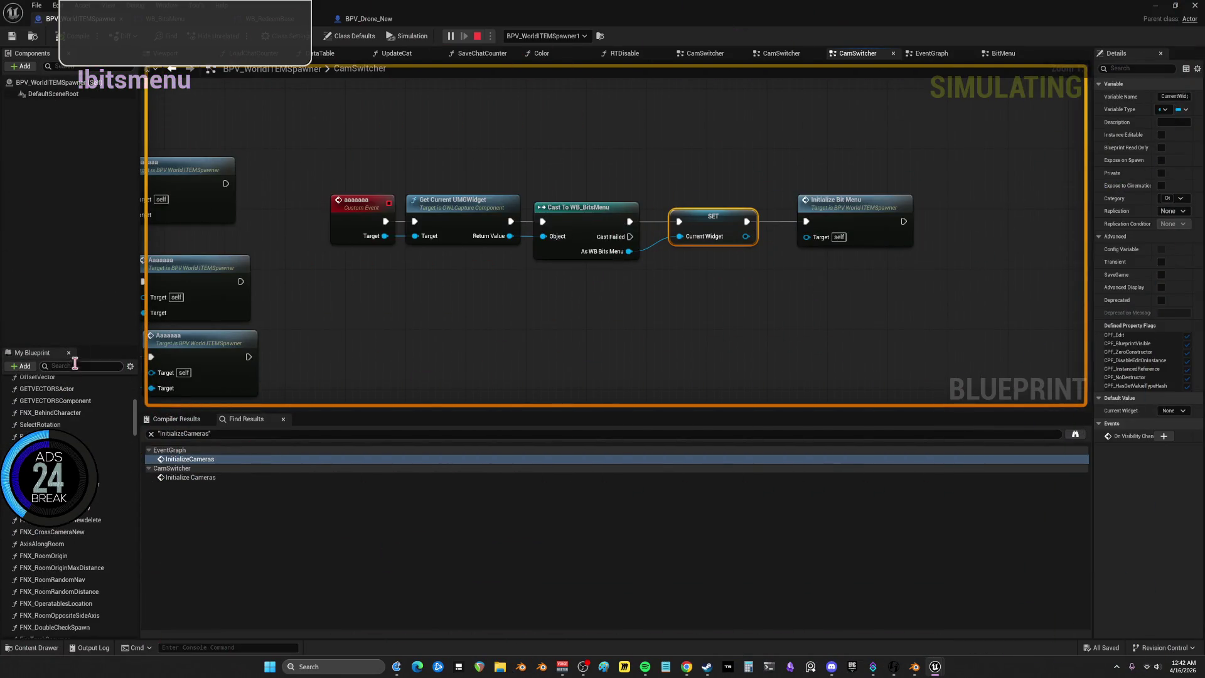
pyautogui.moveTo(87, 346); pyautogui.dragTo(88, 233)
pyautogui.scroll(-15, 69, 440)
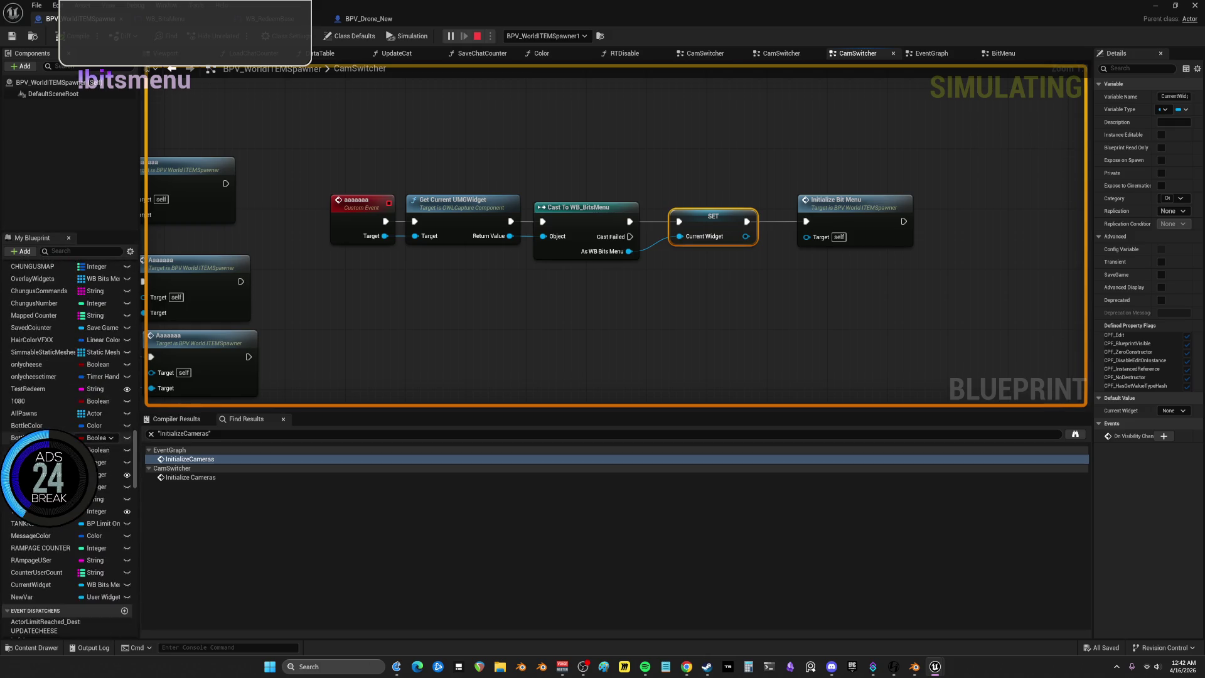
pyautogui.scroll(4, 55, 404)
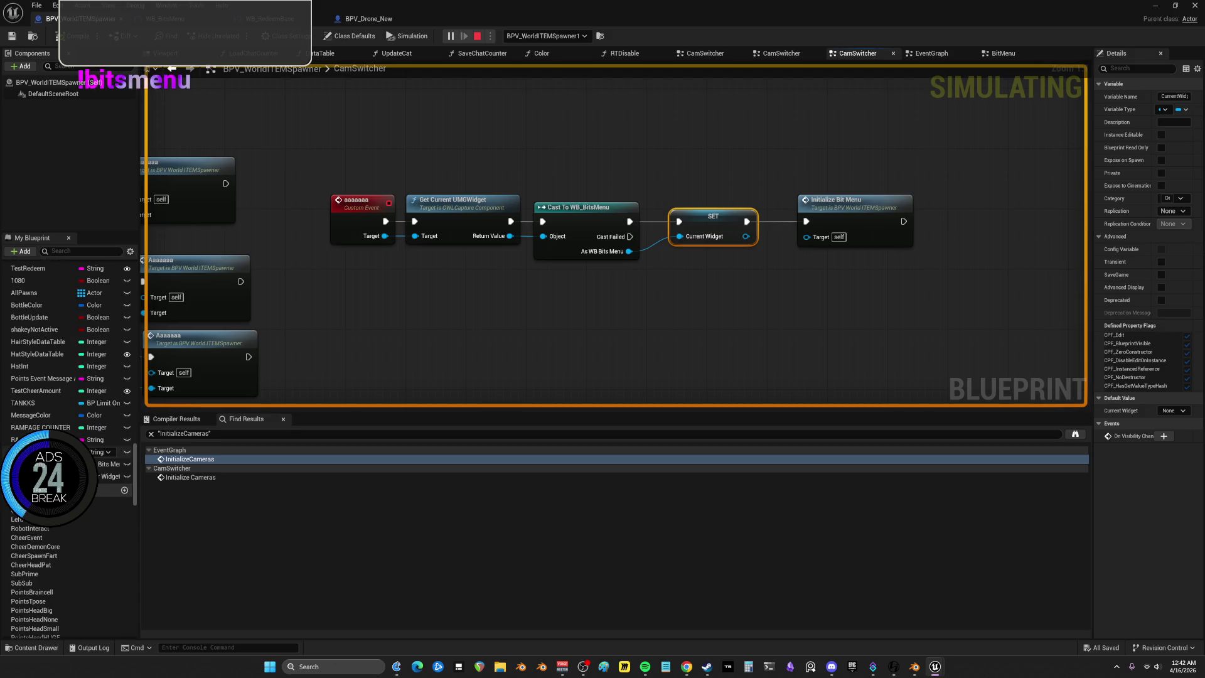
pyautogui.scroll(10, 55, 404)
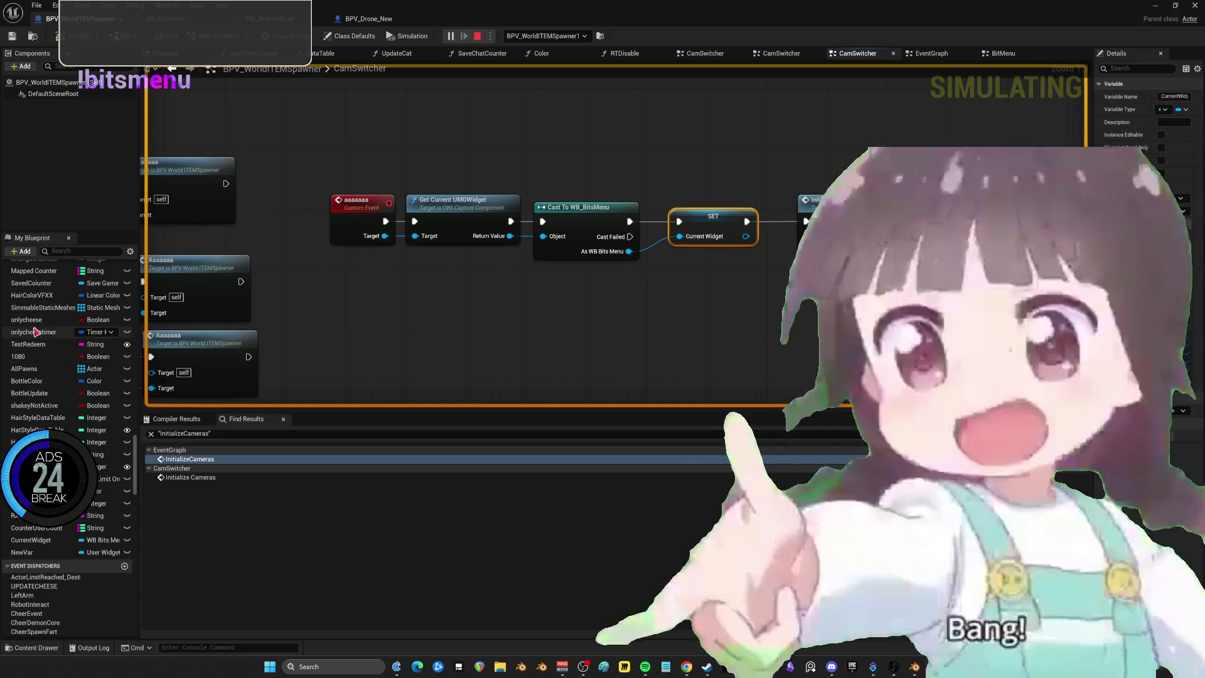
pyautogui.click(47, 355)
pyautogui.rightClick(47, 355)
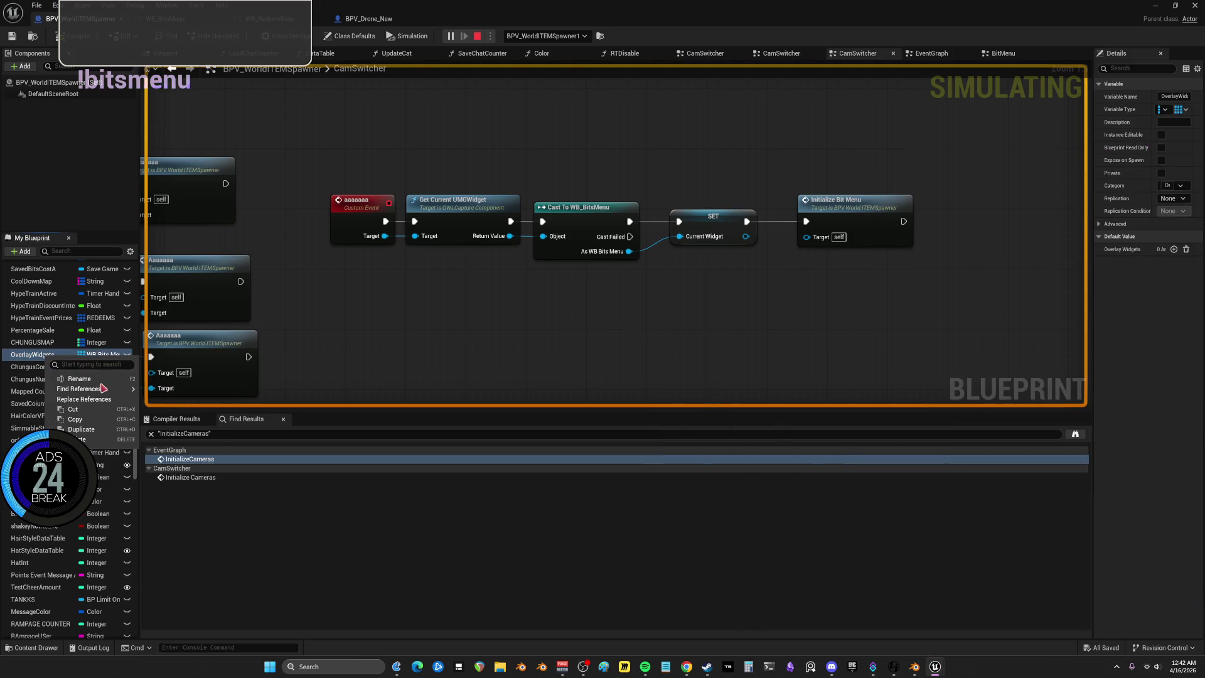
# Find References on OverlayWidgets and inspect the single Overlay Widgets result
pyautogui.moveTo(101, 390)
pyautogui.click(164, 394)
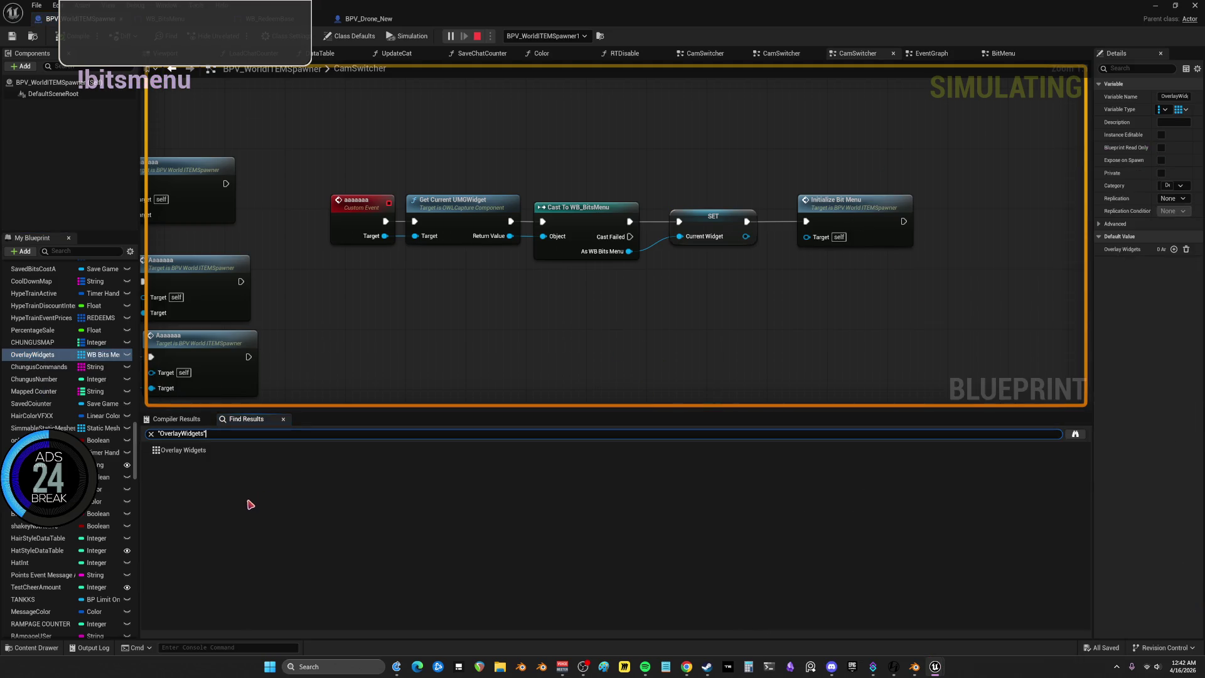
pyautogui.click(205, 453)
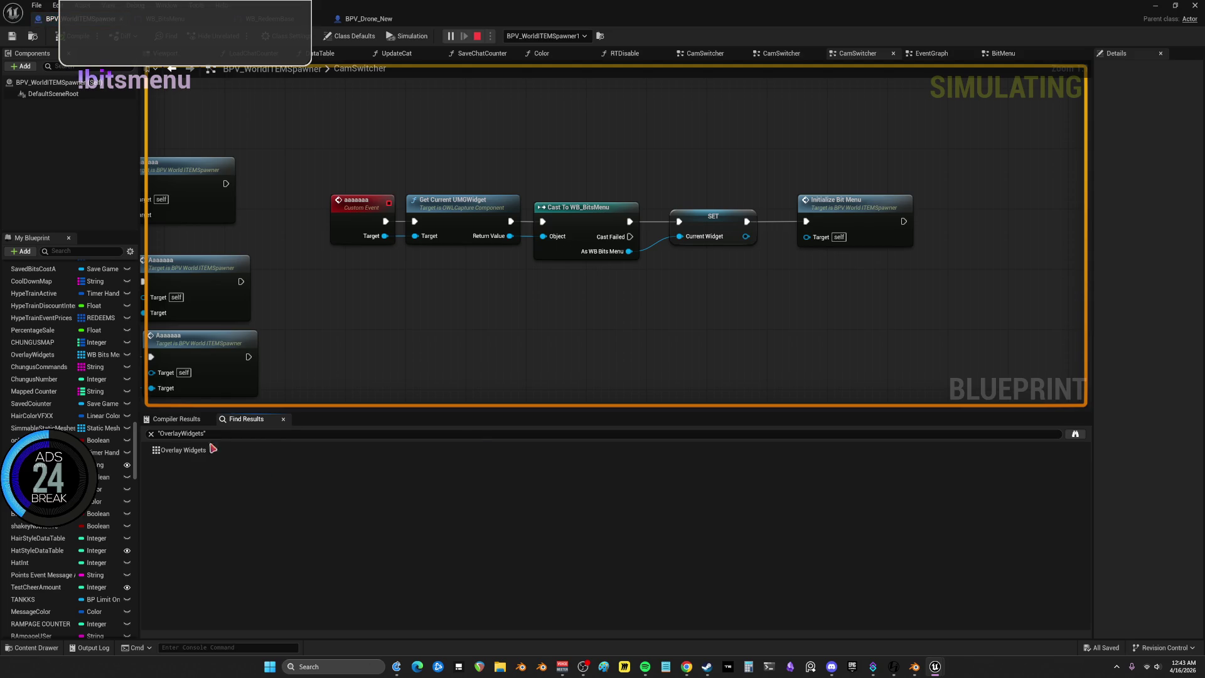
# Stop the simulation and double-click OverlayWidgets to search for referencing assets
pyautogui.click(117, 367)
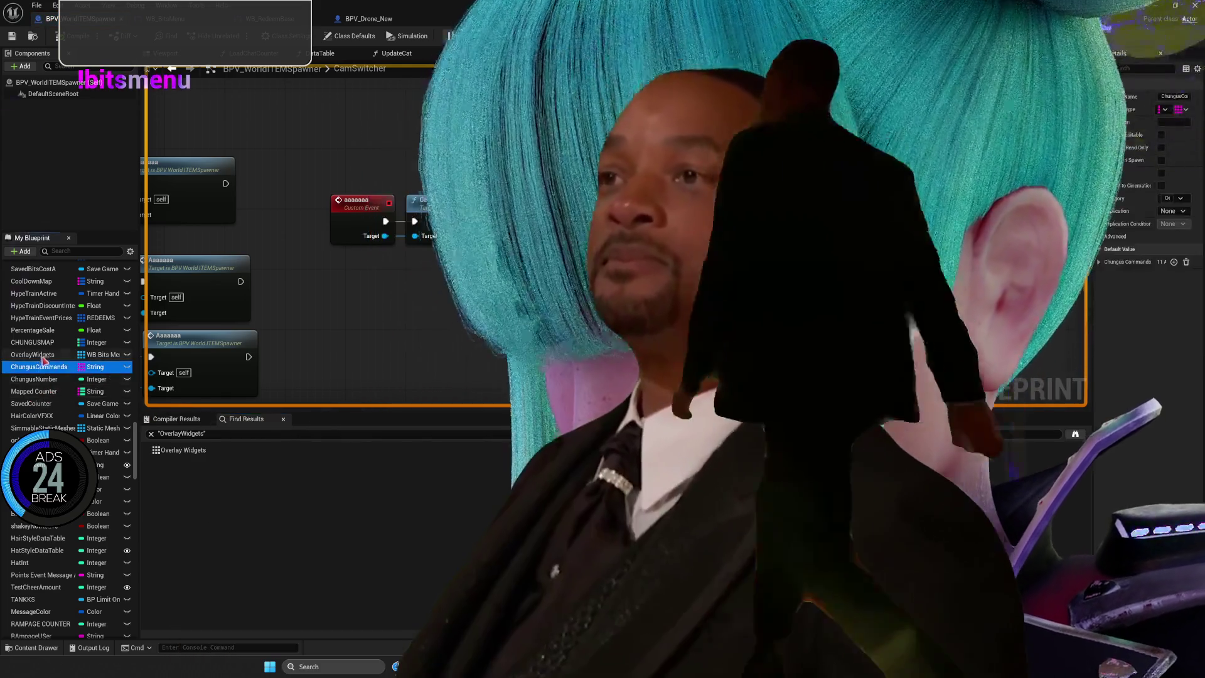
pyautogui.click(44, 358)
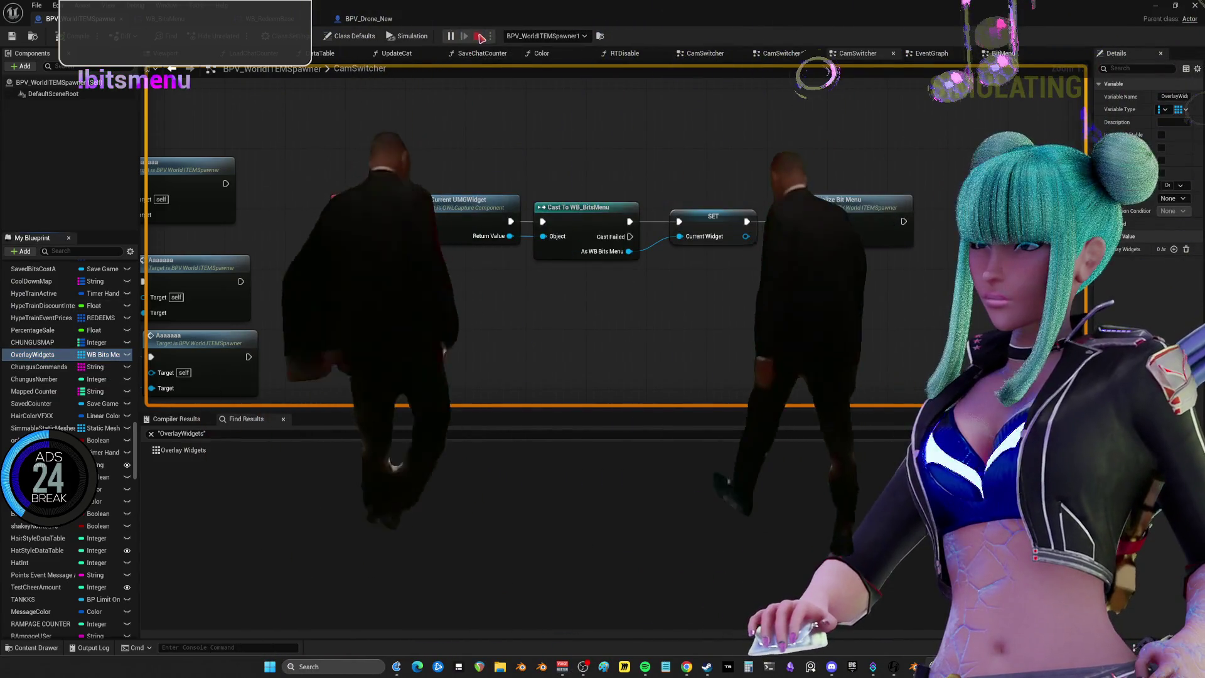
pyautogui.click(37, 379)
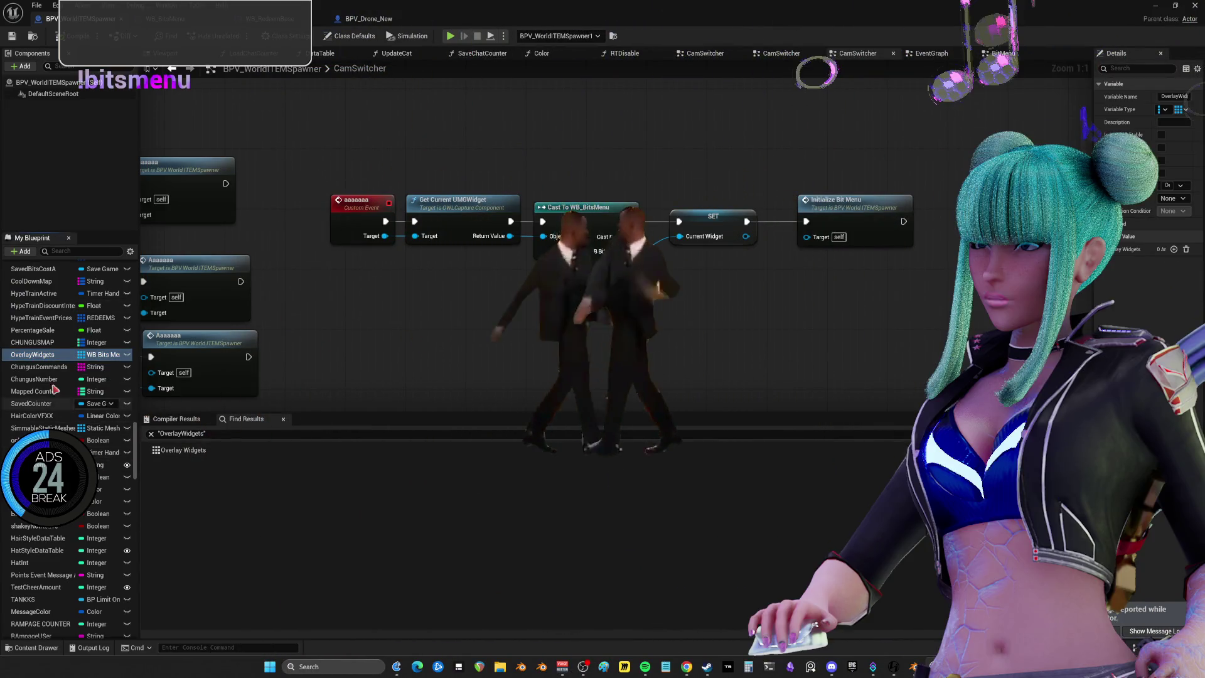
pyautogui.click(41, 355)
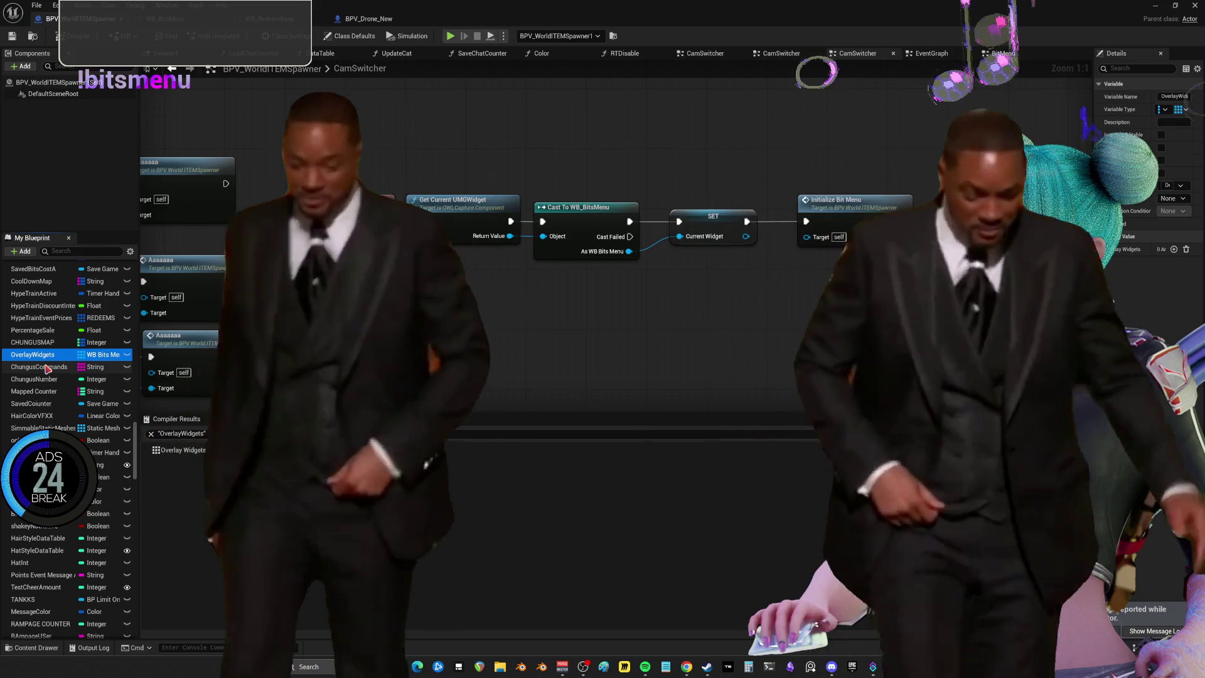
pyautogui.doubleClick(31, 354)
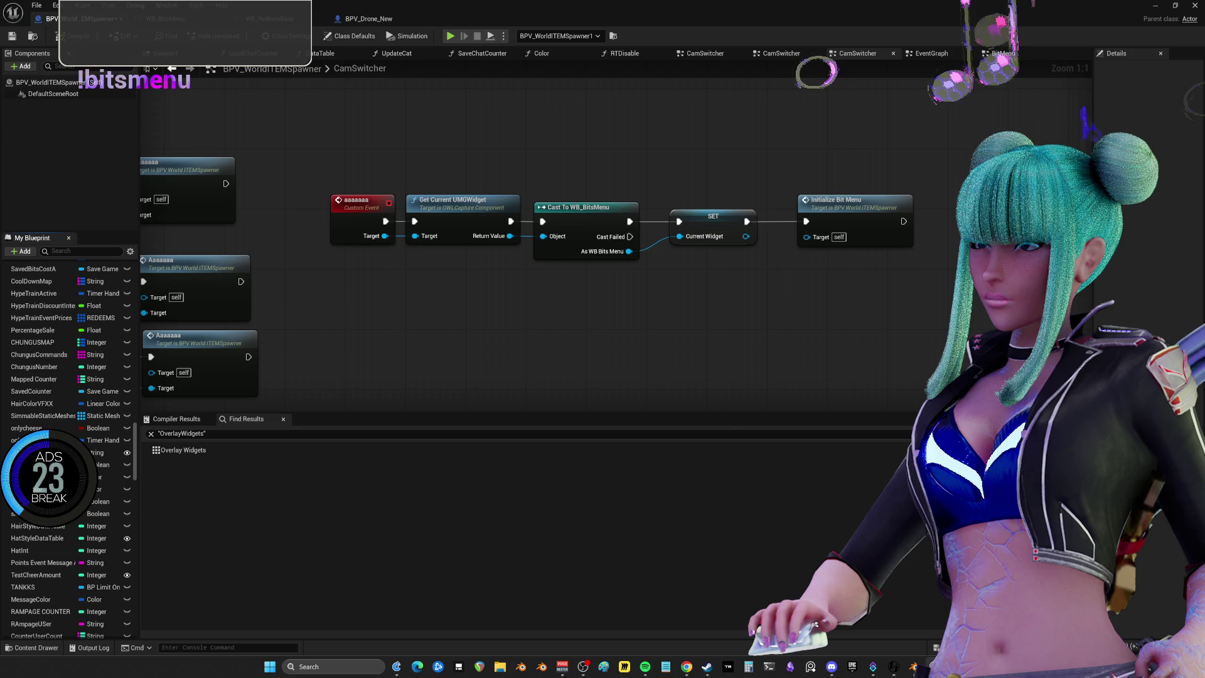
# Wait for referencing assets and static mesh preparation to finish, then open the File menu
pyautogui.moveTo(893, 666)
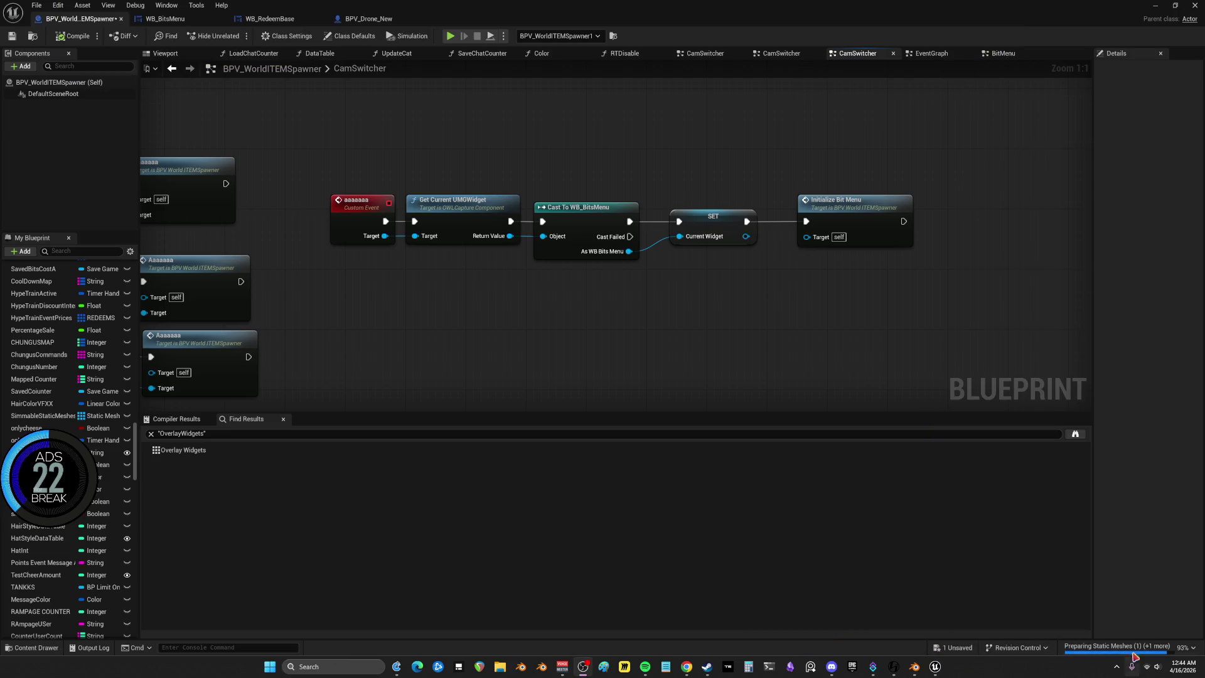
pyautogui.click(1117, 646)
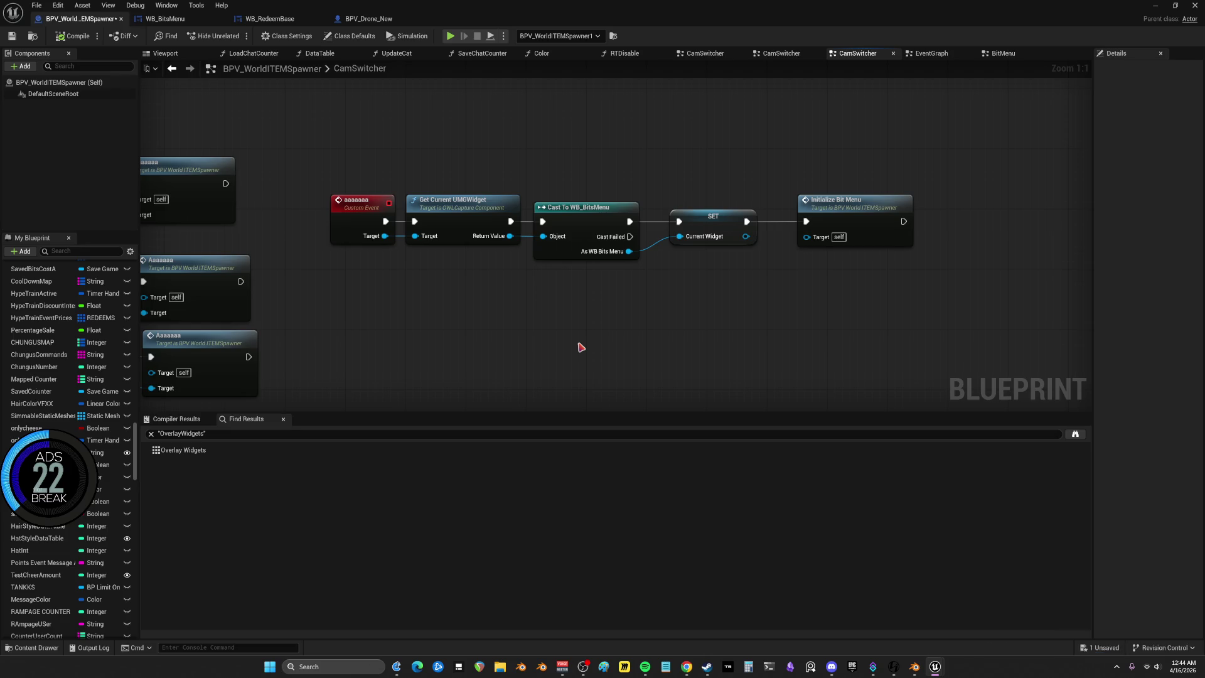
pyautogui.click(36, 5)
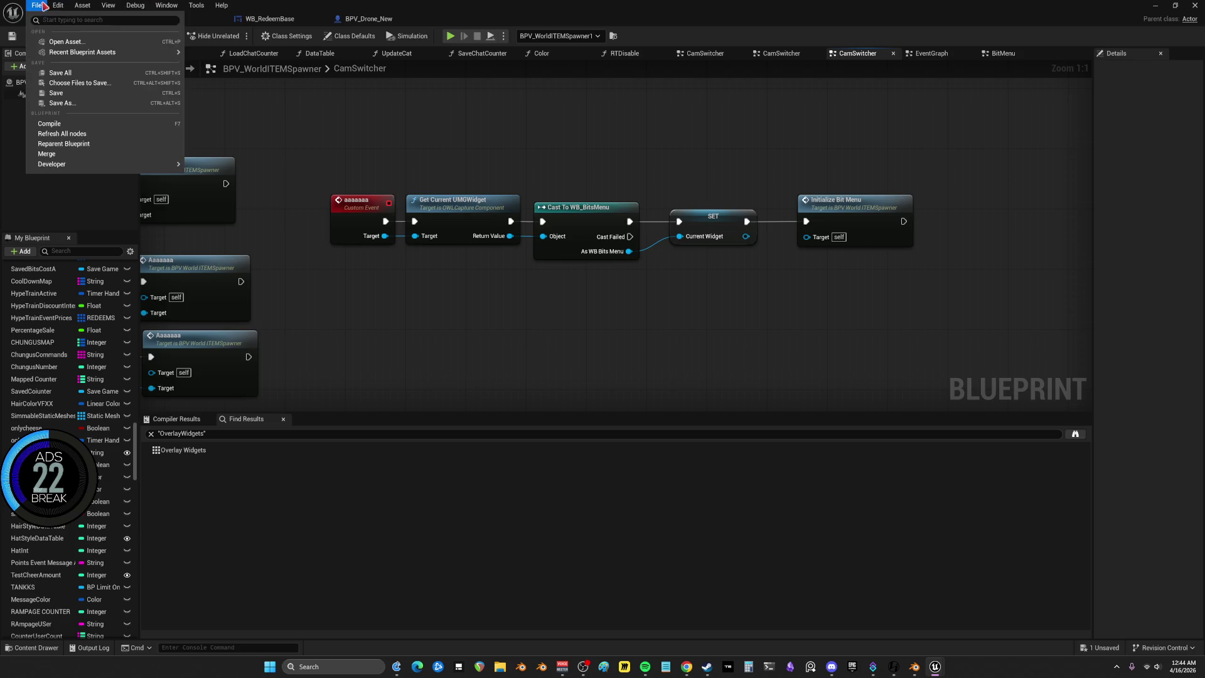
# Save, open the BitMenu graph, and move Delay Until Next Tick and Update Prices closer to Initialize Widget
pyautogui.click(63, 73)
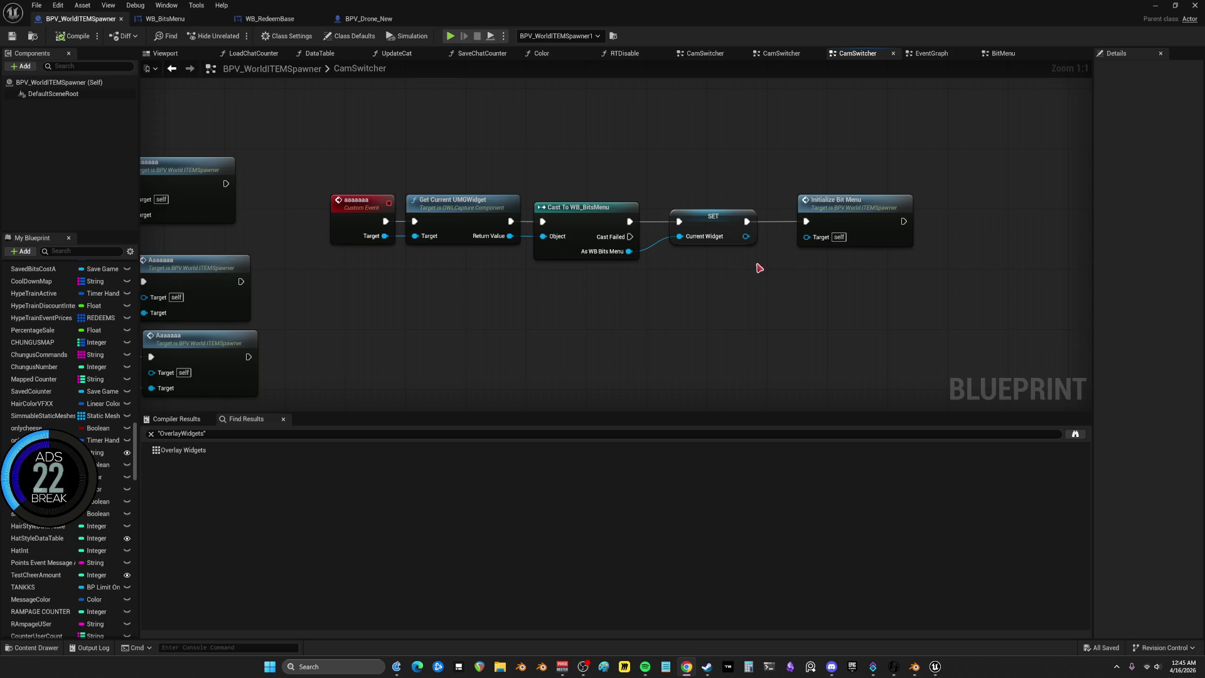
pyautogui.doubleClick(867, 207)
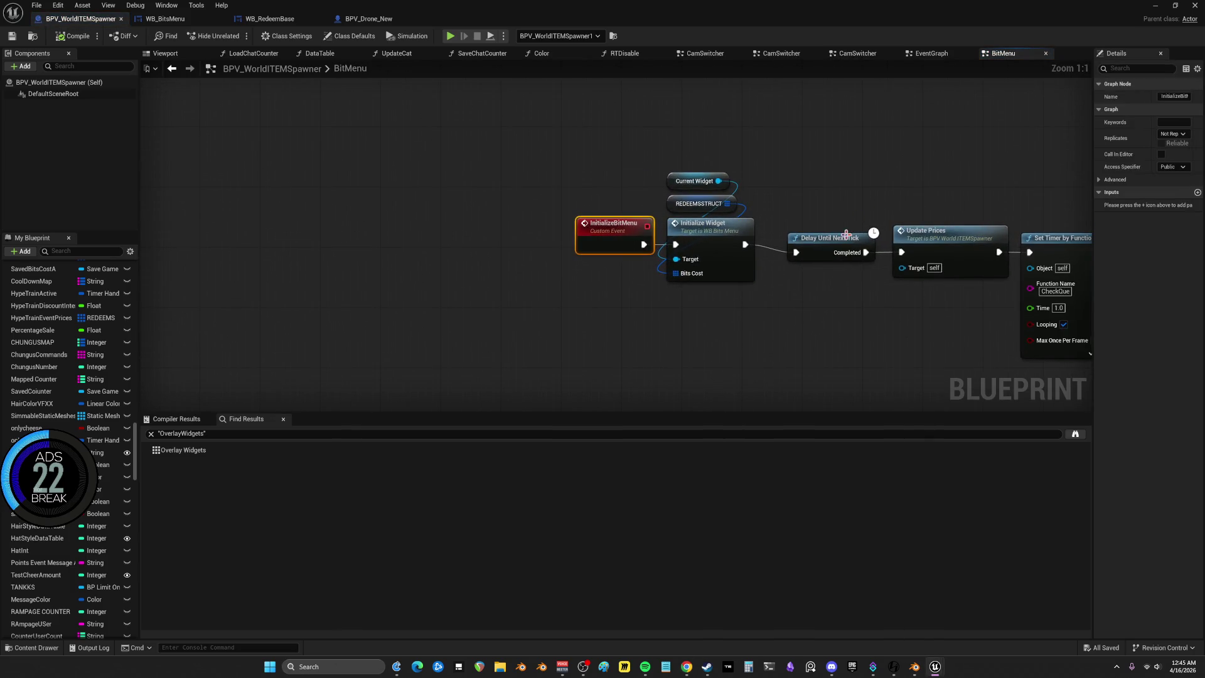
pyautogui.moveTo(962, 209)
pyautogui.mouseDown()
pyautogui.moveTo(885, 264)
pyautogui.moveTo(810, 264)
pyautogui.mouseUp()
pyautogui.moveTo(851, 242); pyautogui.dragTo(828, 235)
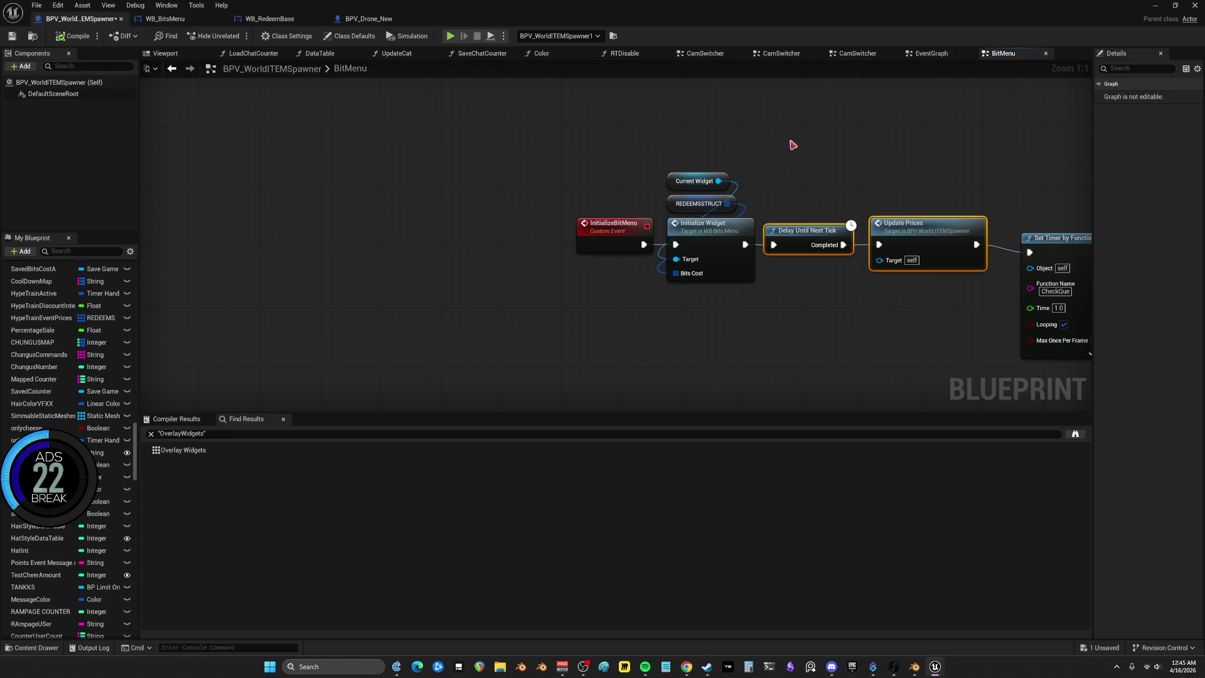
# Marquee-select the InitializeBitMenu nodes and line up the CheckQue timer with the chain
pyautogui.moveTo(593, 160); pyautogui.dragTo(605, 231)
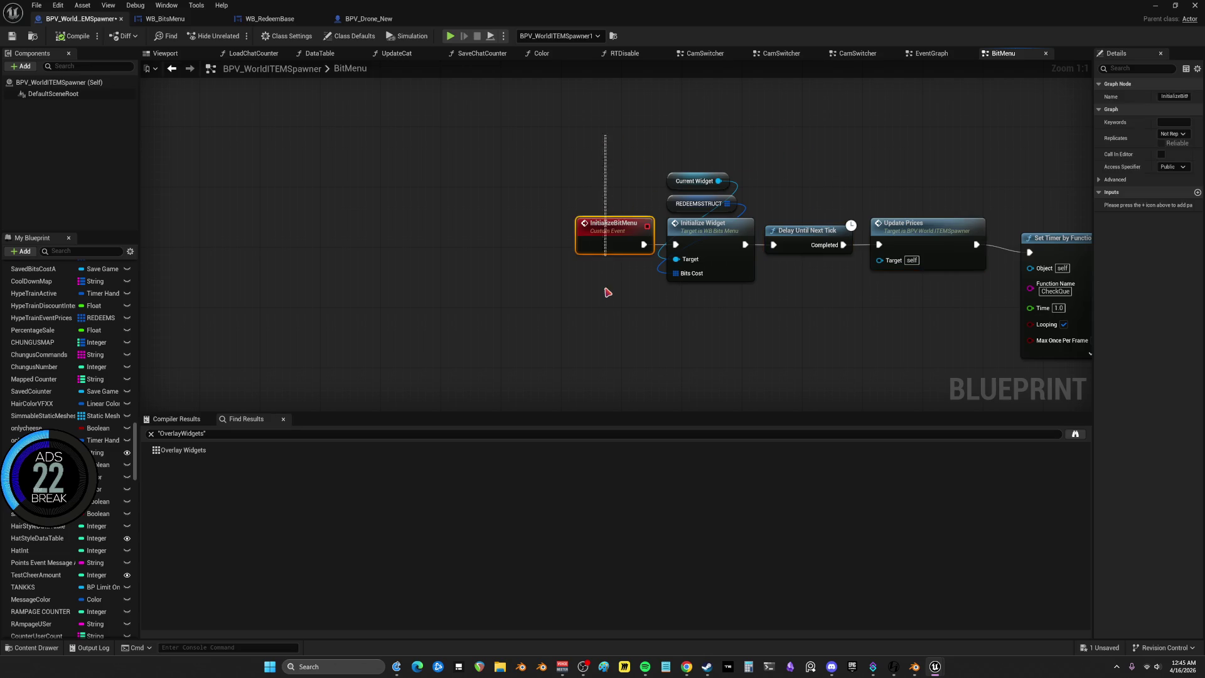
pyautogui.moveTo(696, 137); pyautogui.dragTo(703, 233)
pyautogui.moveTo(644, 204); pyautogui.dragTo(701, 207)
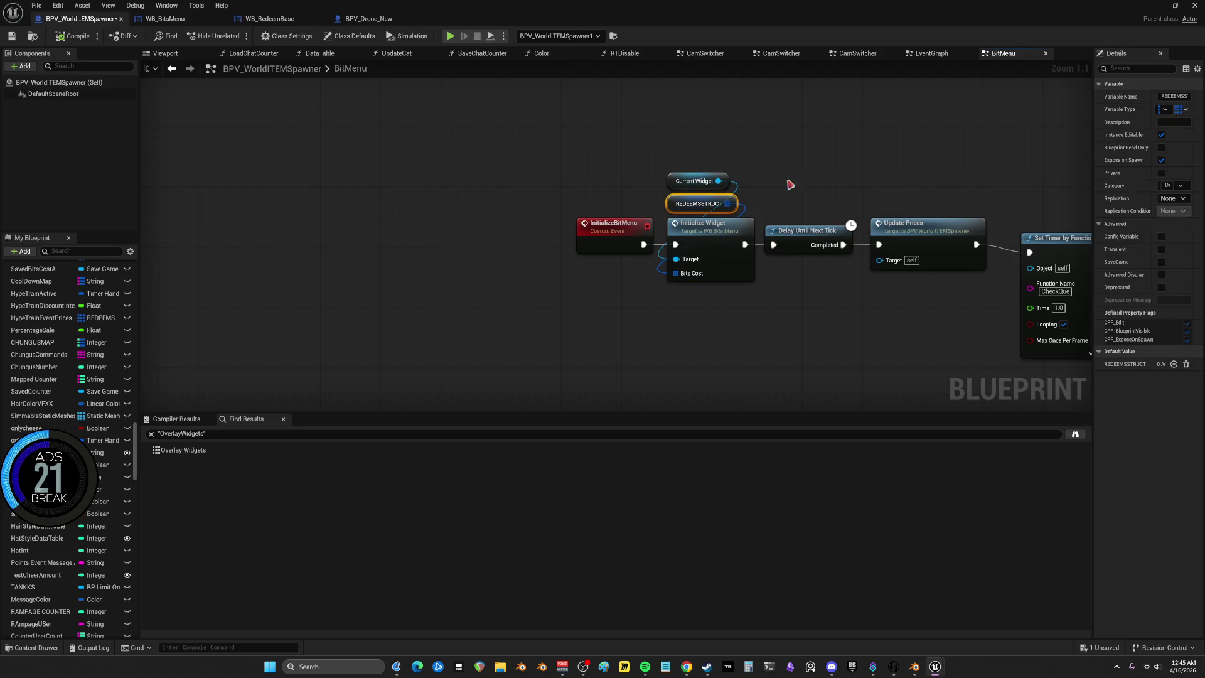
pyautogui.moveTo(660, 169); pyautogui.dragTo(658, 279)
pyautogui.moveTo(832, 246); pyautogui.dragTo(749, 227)
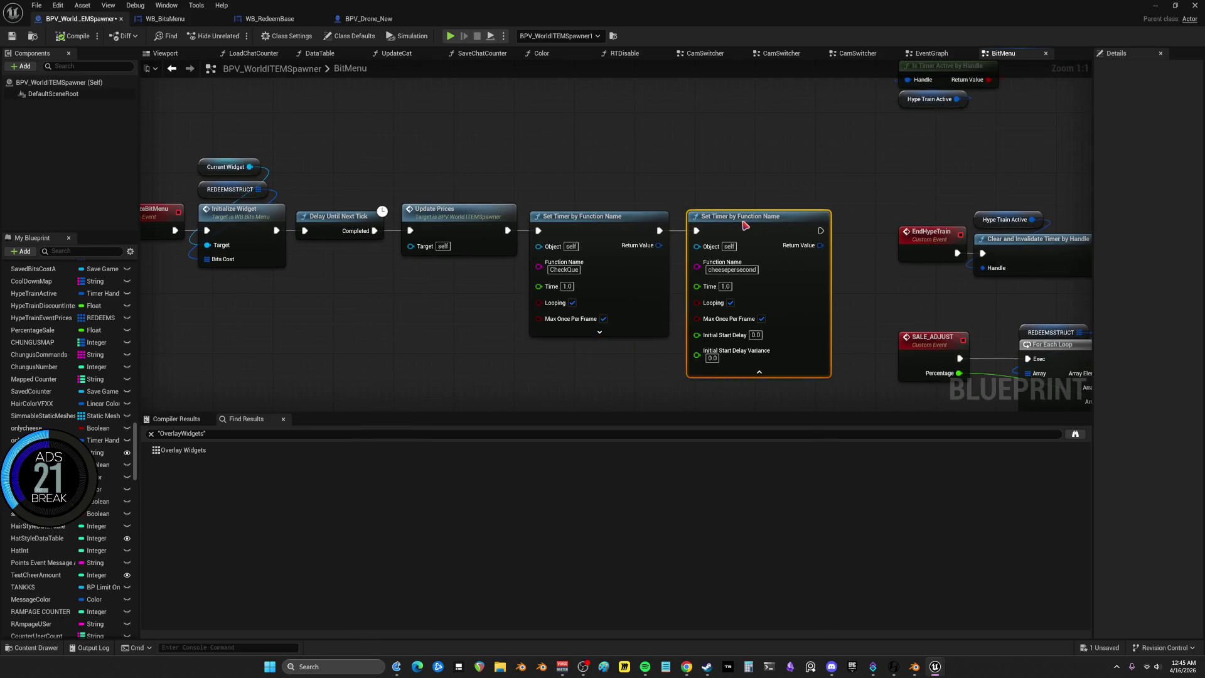
# Expand the Set Timer nodes to expose Initial Start Delay and Delay Variance at 0.0
pyautogui.click(601, 332)
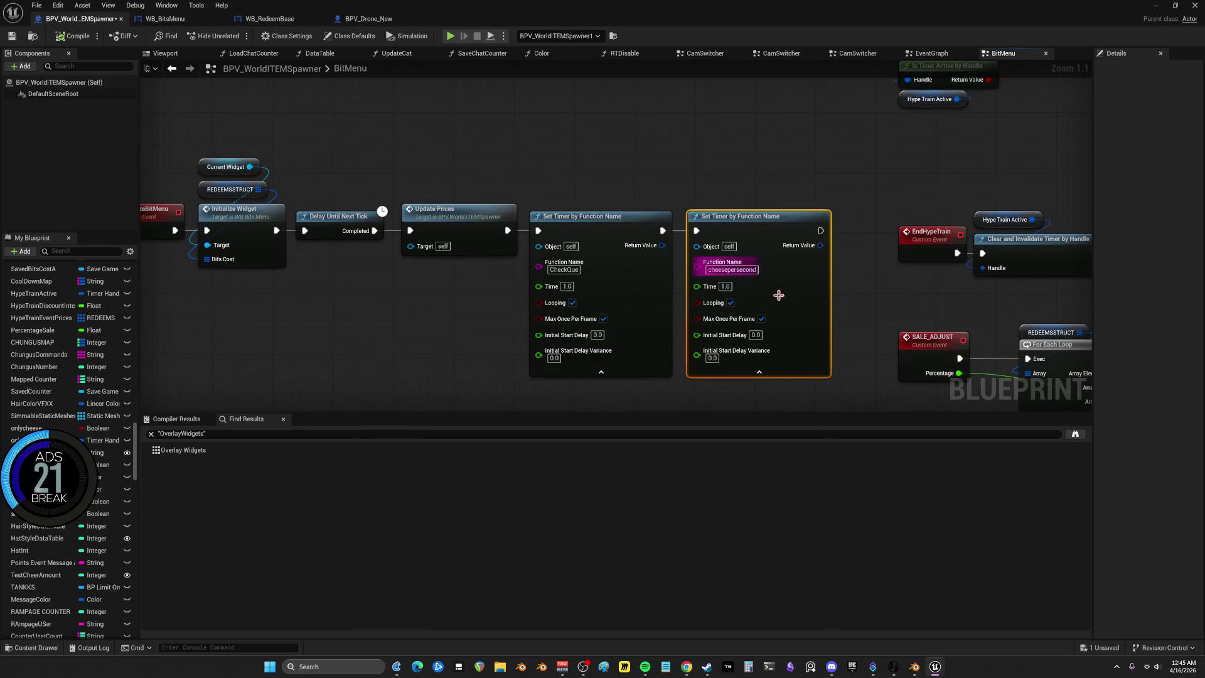
pyautogui.moveTo(596, 175); pyautogui.dragTo(640, 143)
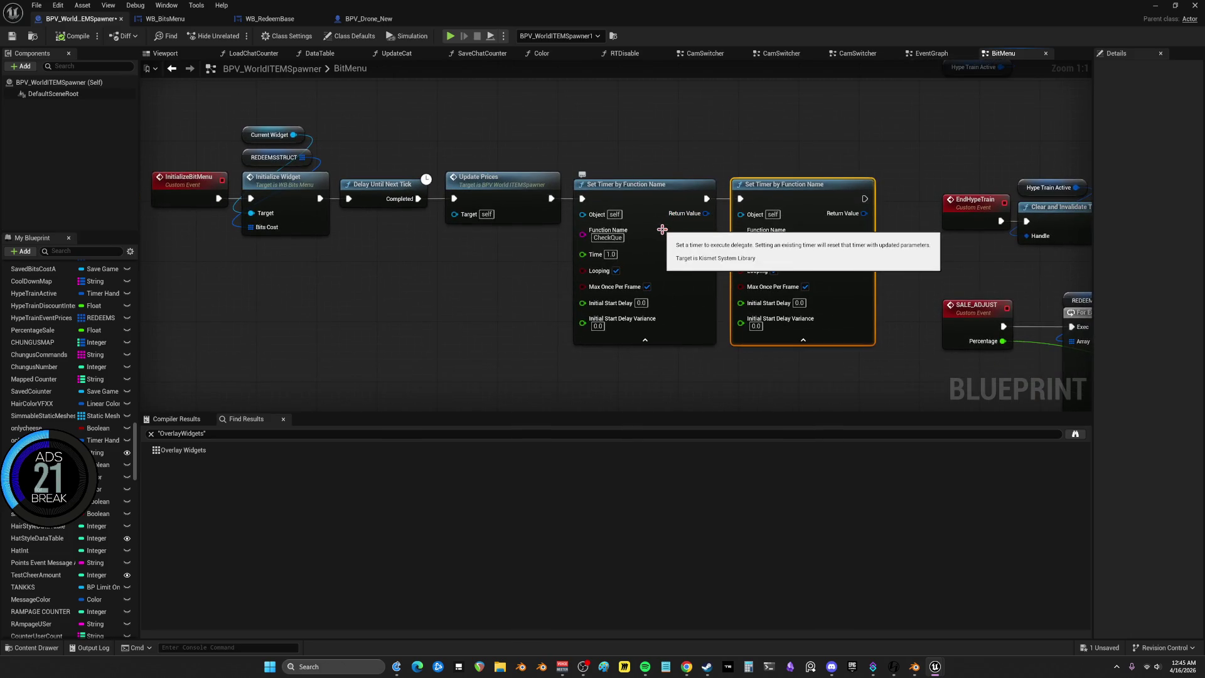
pyautogui.scroll(-2, 741, 235)
pyautogui.scroll(2, 683, 204)
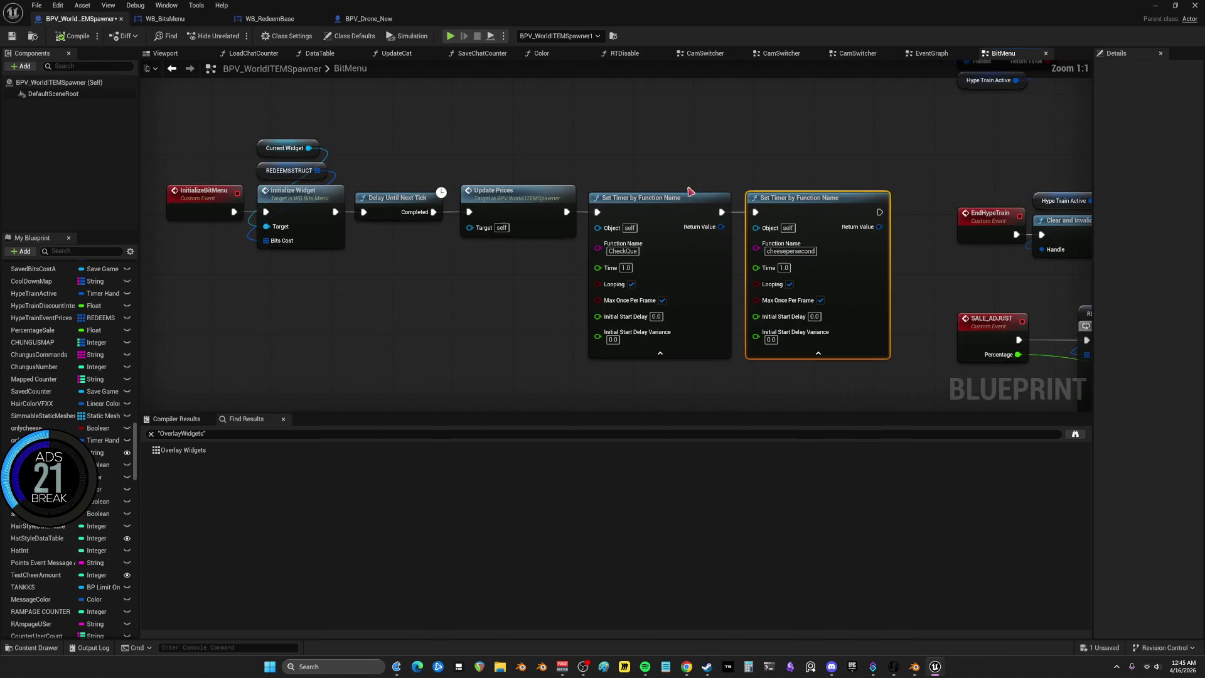
pyautogui.click(636, 248)
pyautogui.scroll(-2, 806, 251)
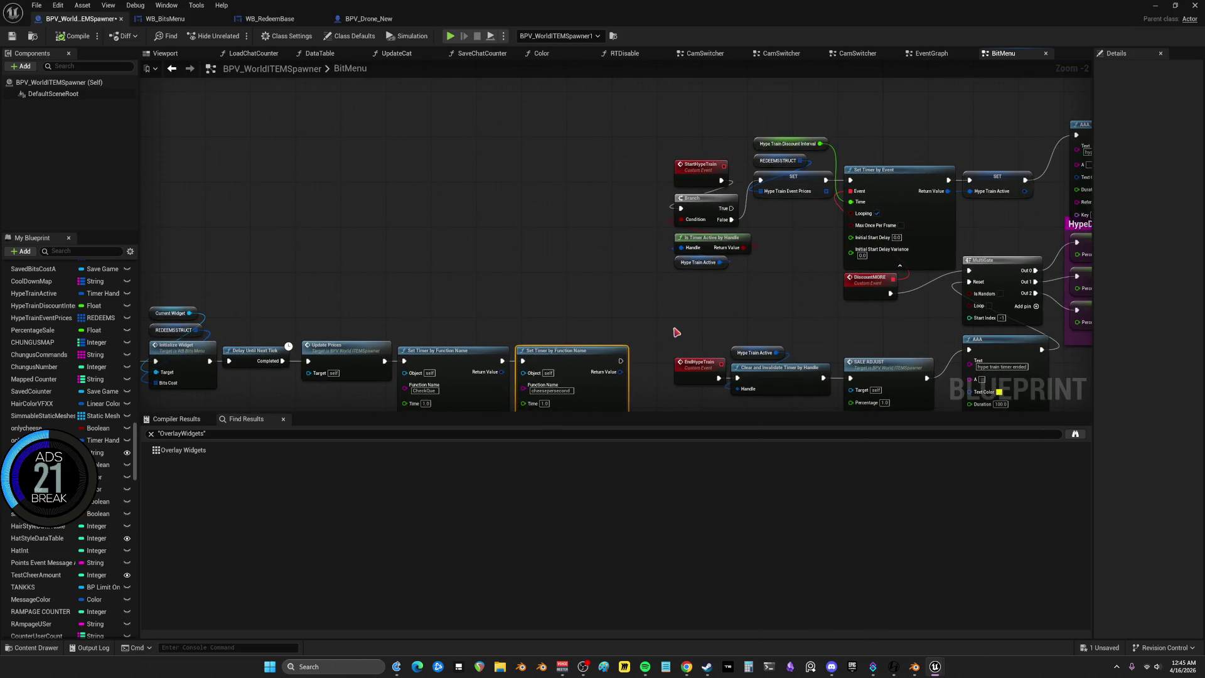
# Pan past QUE Cooldown Checker to centre the cheesepersecond chain and UPDATECHEESE Event node
pyautogui.scroll(-3, 636, 251)
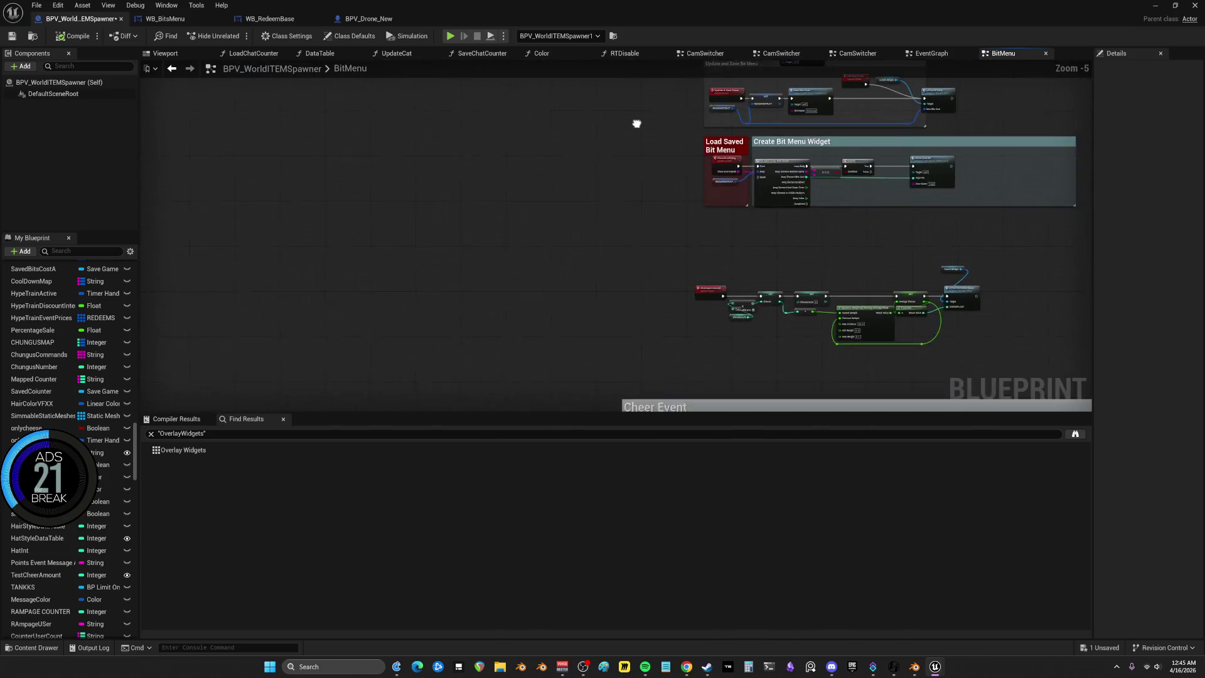
pyautogui.scroll(4, 618, 109)
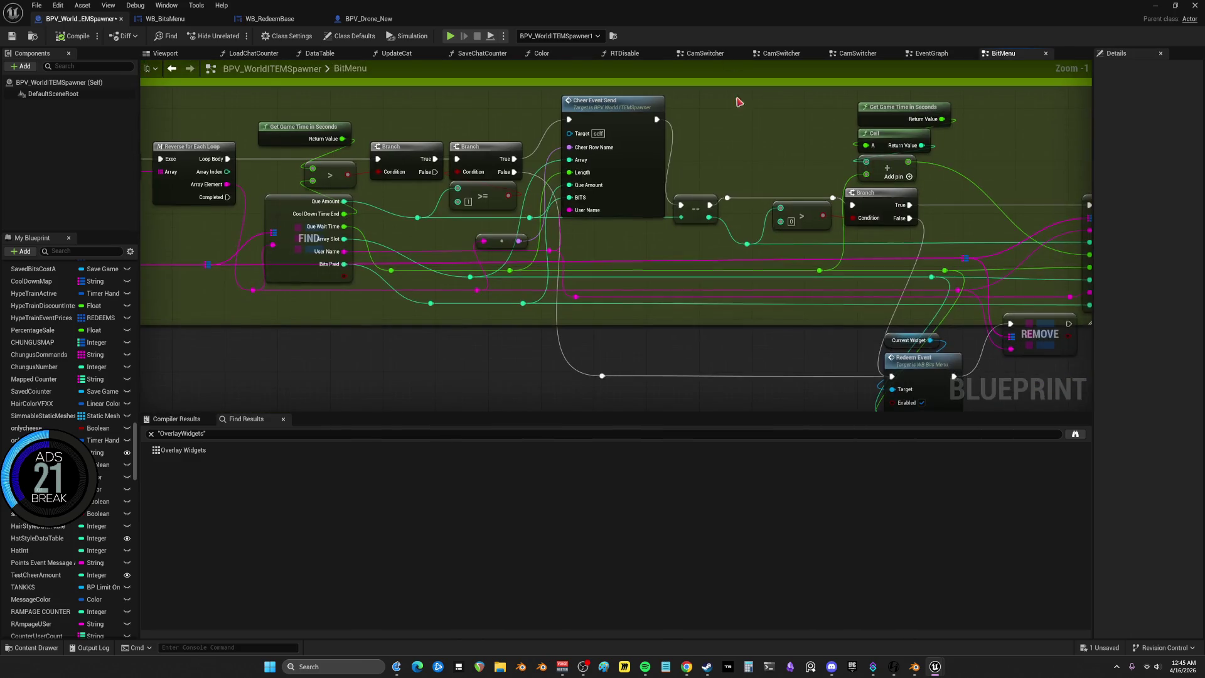
pyautogui.moveTo(739, 102)
pyautogui.mouseDown()
pyautogui.moveTo(834, 234)
pyautogui.moveTo(349, 288)
pyautogui.mouseUp()
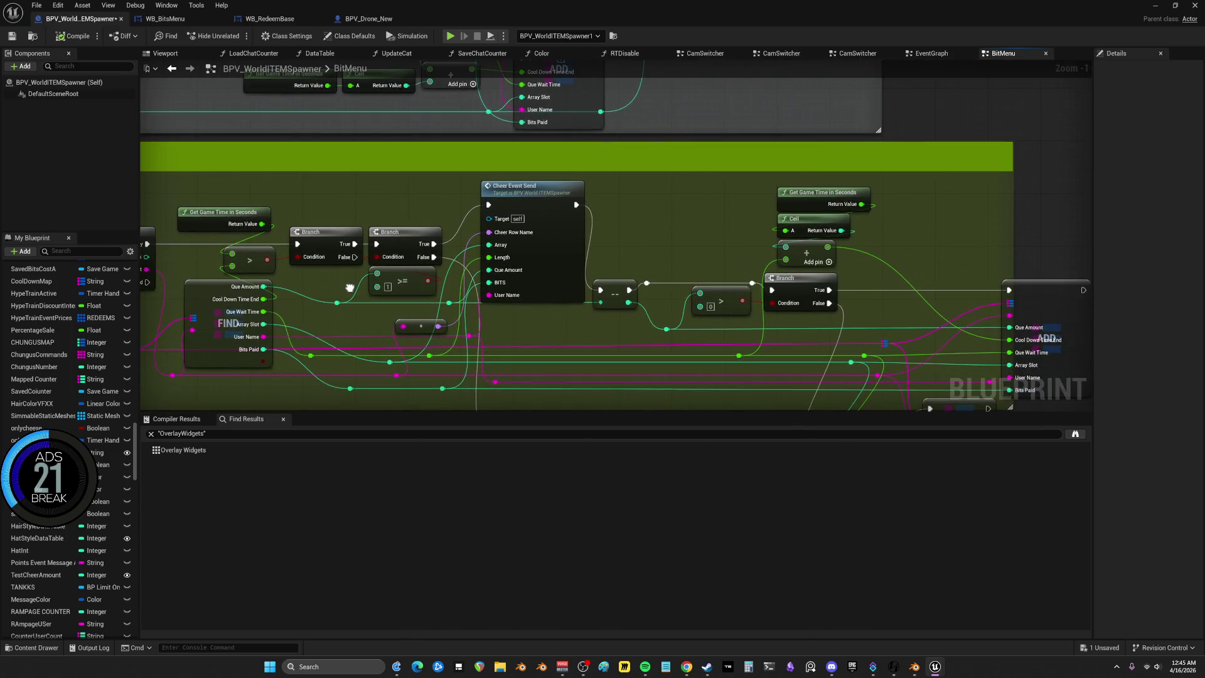
pyautogui.scroll(-2, 350, 288)
pyautogui.moveTo(565, 125)
pyautogui.mouseDown()
pyautogui.moveTo(653, 156)
pyautogui.moveTo(671, 237)
pyautogui.mouseUp()
pyautogui.scroll(-2, 665, 261)
pyautogui.scroll(4, 624, 203)
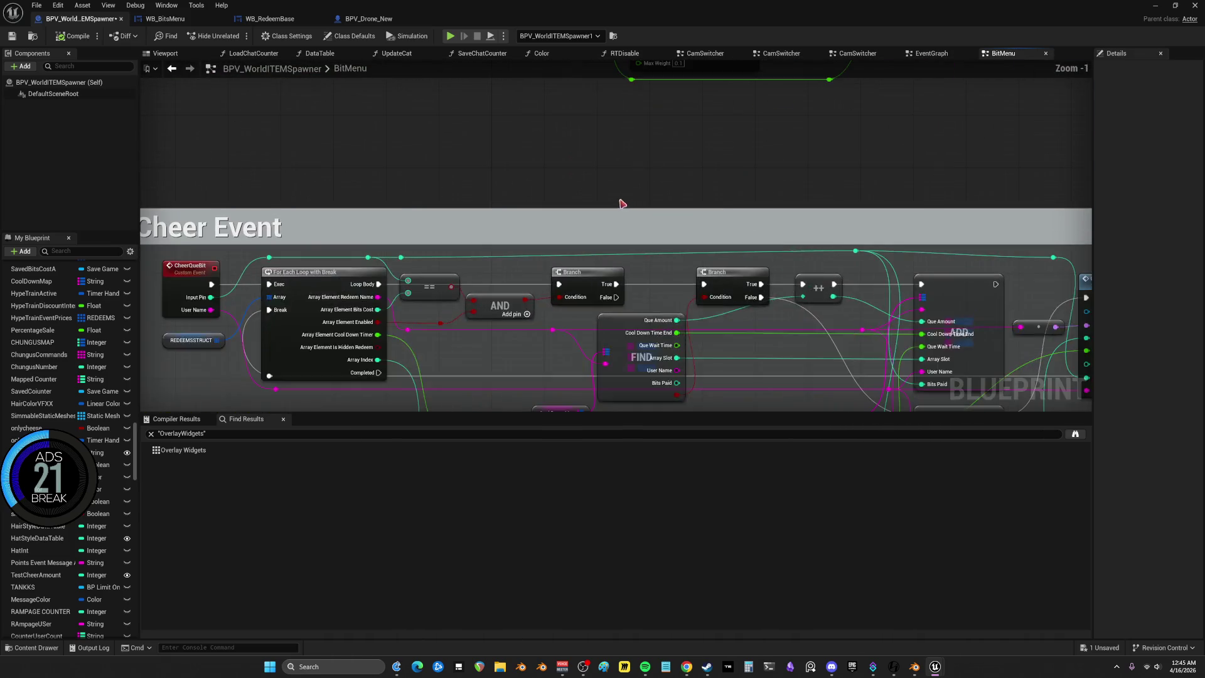
pyautogui.moveTo(625, 202); pyautogui.dragTo(615, 290)
pyautogui.moveTo(481, 128)
pyautogui.mouseDown()
pyautogui.moveTo(549, 218)
pyautogui.moveTo(363, 191)
pyautogui.mouseUp()
pyautogui.scroll(1, 557, 205)
pyautogui.moveTo(546, 140); pyautogui.dragTo(604, 156)
# Add an Is Valid check so UPDATECHEESE runs only when Current Widget is valid
pyautogui.write('is valid')
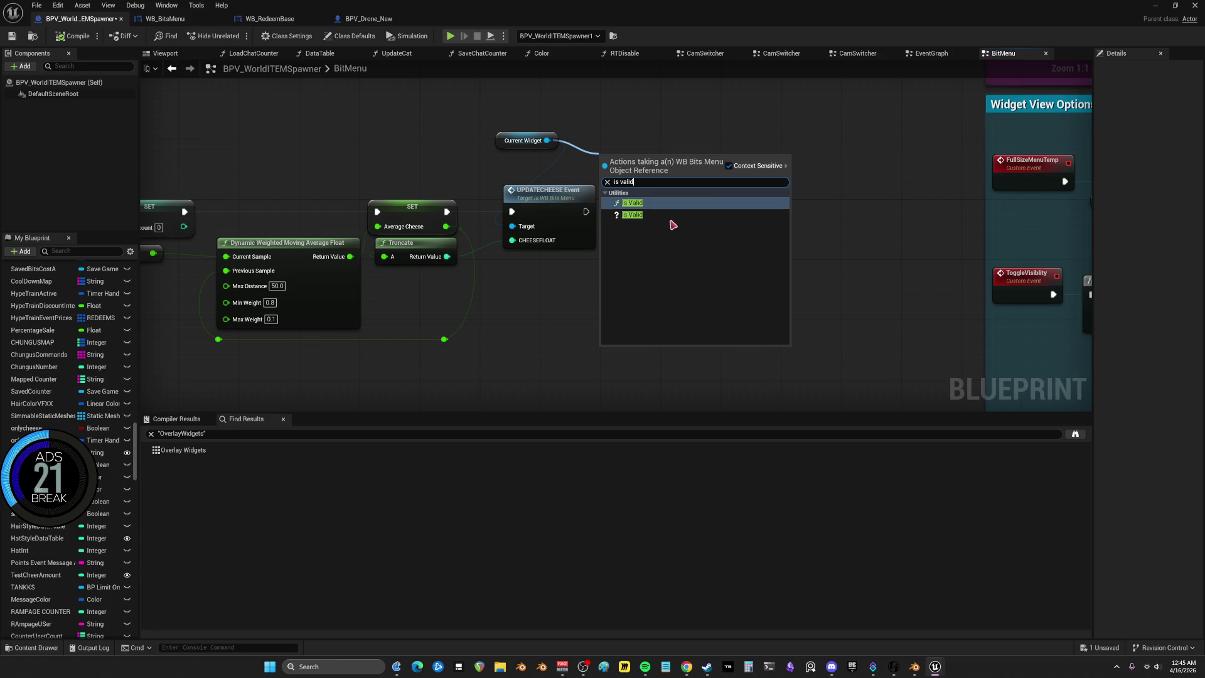
pyautogui.click(632, 215)
pyautogui.moveTo(551, 217); pyautogui.dragTo(663, 254)
pyautogui.click(441, 217)
pyautogui.moveTo(441, 216)
pyautogui.mouseDown()
pyautogui.moveTo(607, 183)
pyautogui.moveTo(602, 174)
pyautogui.mouseUp()
pyautogui.moveTo(689, 174); pyautogui.dragTo(626, 250)
pyautogui.moveTo(628, 159); pyautogui.dragTo(538, 198)
pyautogui.moveTo(649, 231); pyautogui.dragTo(648, 202)
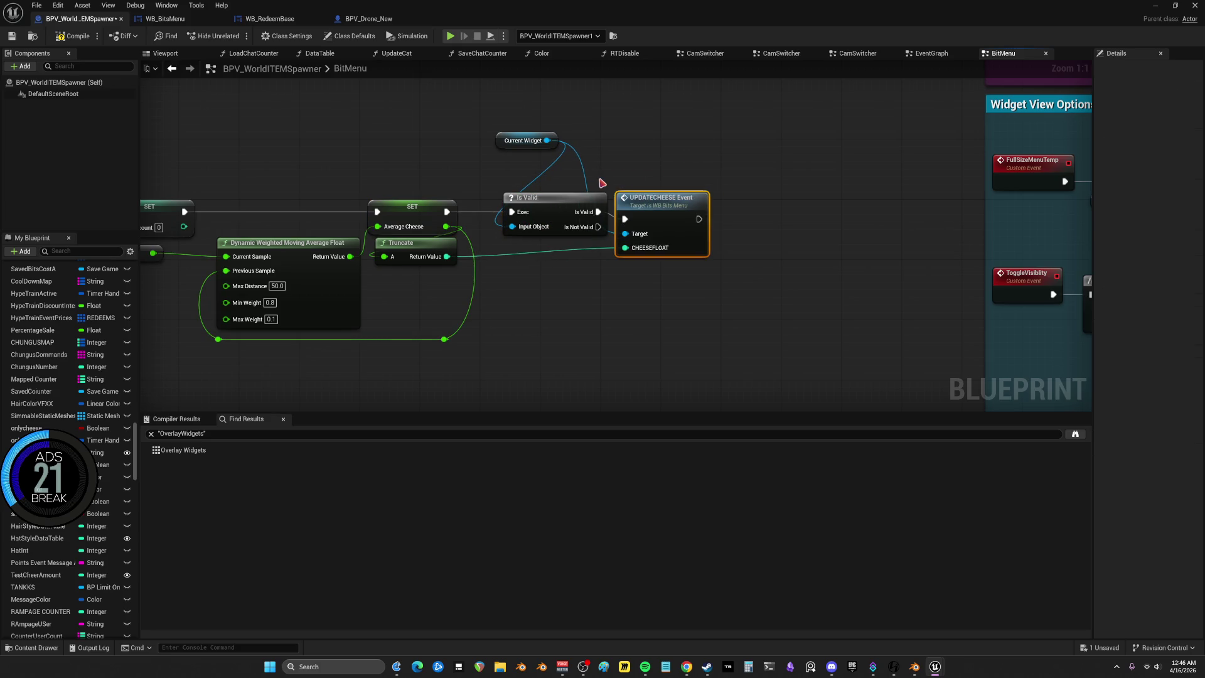
pyautogui.click(528, 257)
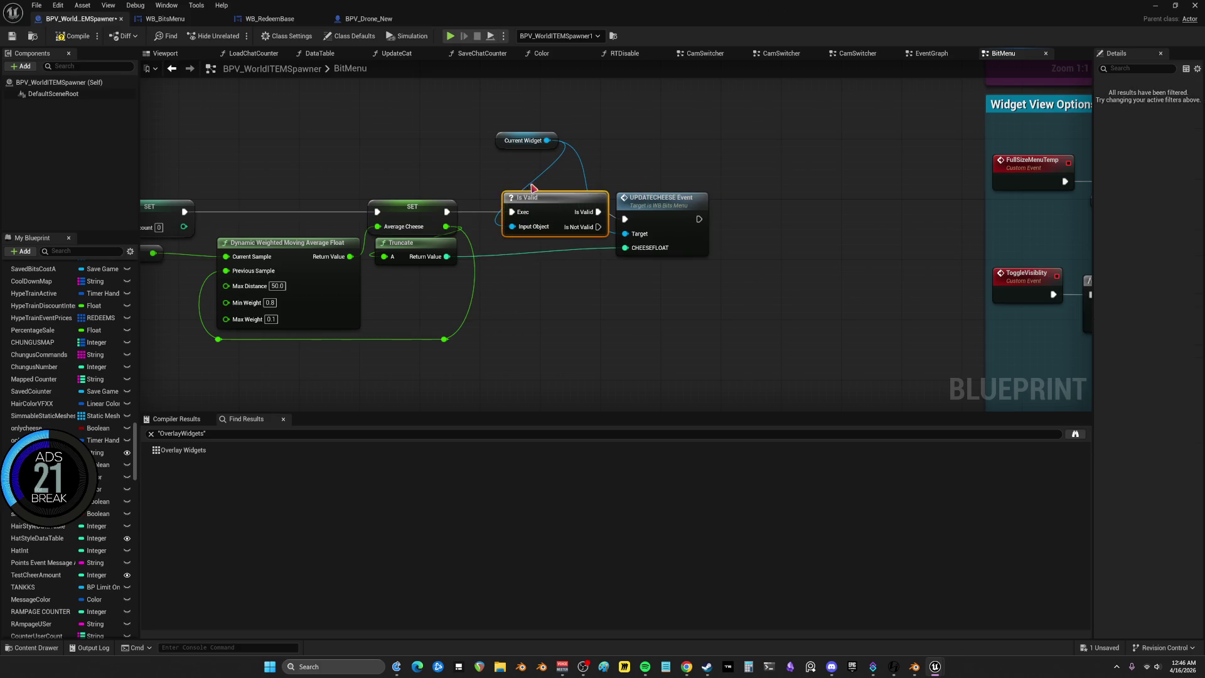
# Paste an Is Valid fed by Current Widget and route Redeem Event's incoming execution through it
pyautogui.scroll(-5, 539, 220)
pyautogui.scroll(5, 643, 271)
pyautogui.moveTo(643, 272); pyautogui.dragTo(578, 289)
pyautogui.hotkey('ctrl', 'v')
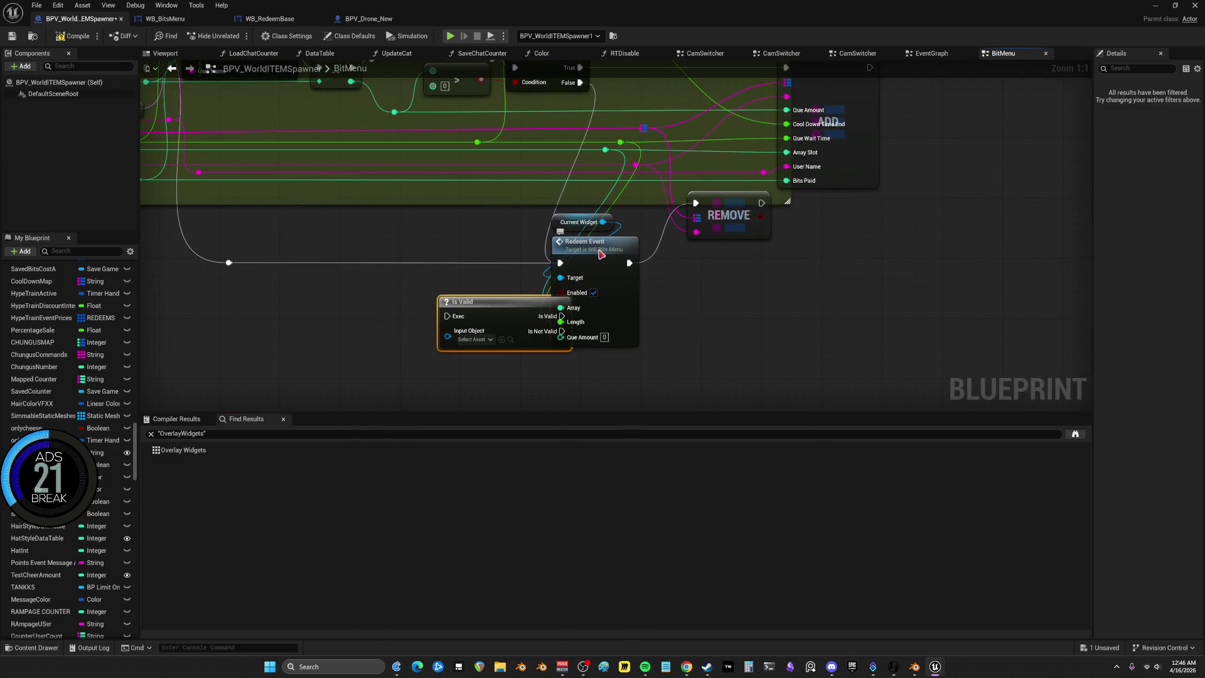
pyautogui.moveTo(584, 245); pyautogui.dragTo(622, 245)
pyautogui.moveTo(526, 314); pyautogui.dragTo(474, 312)
pyautogui.click(619, 250)
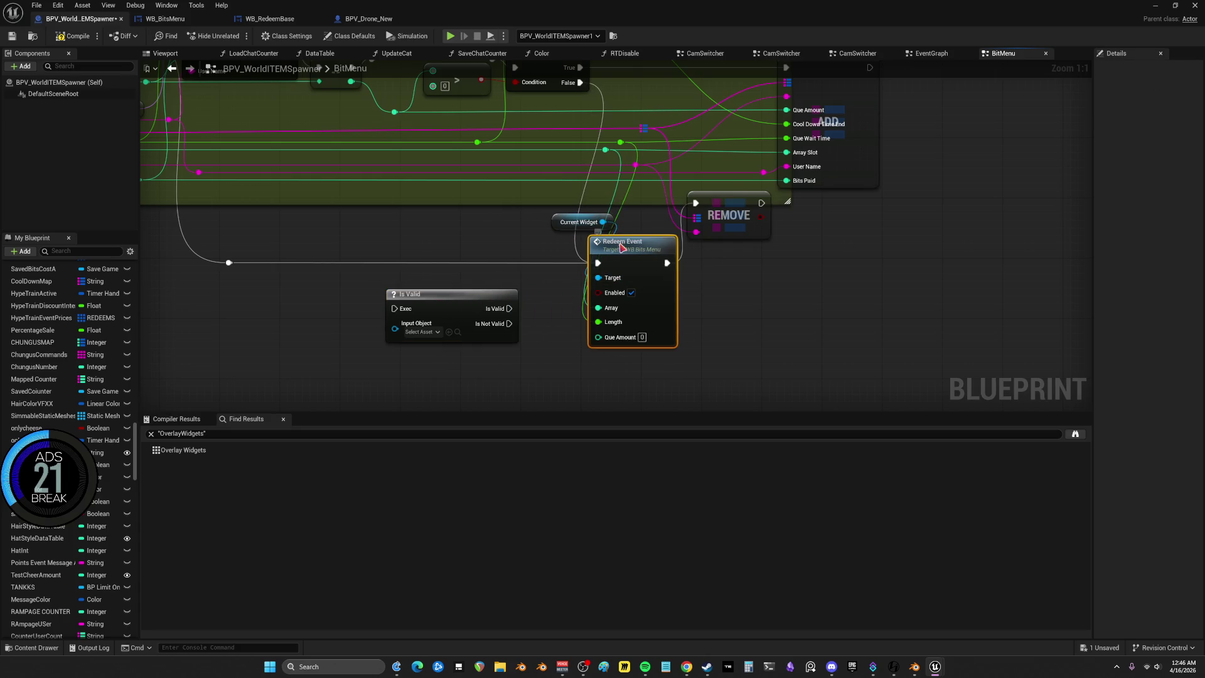
pyautogui.moveTo(564, 228)
pyautogui.mouseDown()
pyautogui.moveTo(463, 229)
pyautogui.moveTo(499, 288)
pyautogui.mouseUp()
pyautogui.moveTo(597, 264)
pyautogui.mouseDown()
pyautogui.moveTo(439, 317)
pyautogui.moveTo(395, 308)
pyautogui.mouseUp()
pyautogui.moveTo(481, 308); pyautogui.dragTo(628, 253)
# Connect Is Not Valid to REMOVE and line up Current Widget, Is Valid and Redeem Event
pyautogui.moveTo(452, 299); pyautogui.dragTo(512, 269)
pyautogui.moveTo(641, 246)
pyautogui.mouseDown()
pyautogui.moveTo(640, 268)
pyautogui.moveTo(643, 257)
pyautogui.mouseUp()
pyautogui.moveTo(541, 293); pyautogui.dragTo(695, 202)
pyautogui.moveTo(474, 223); pyautogui.dragTo(489, 253)
pyautogui.keyDown('shift'); pyautogui.click(490, 253); pyautogui.keyUp('shift')
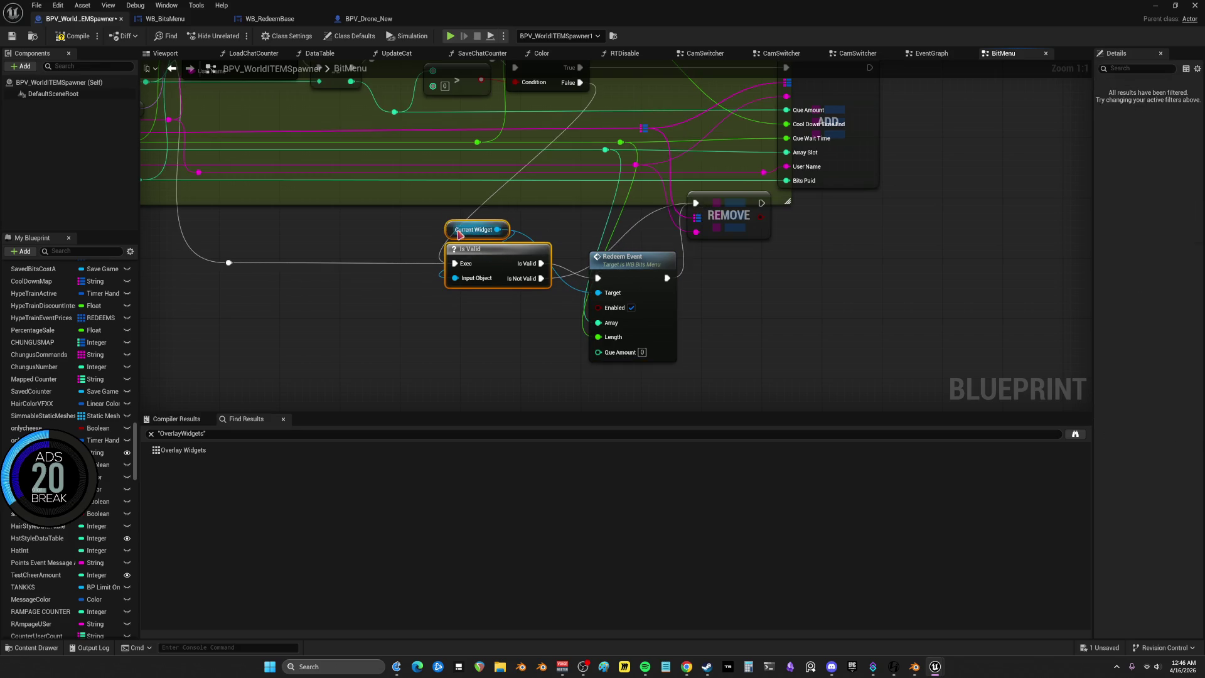
pyautogui.moveTo(635, 263); pyautogui.dragTo(638, 249)
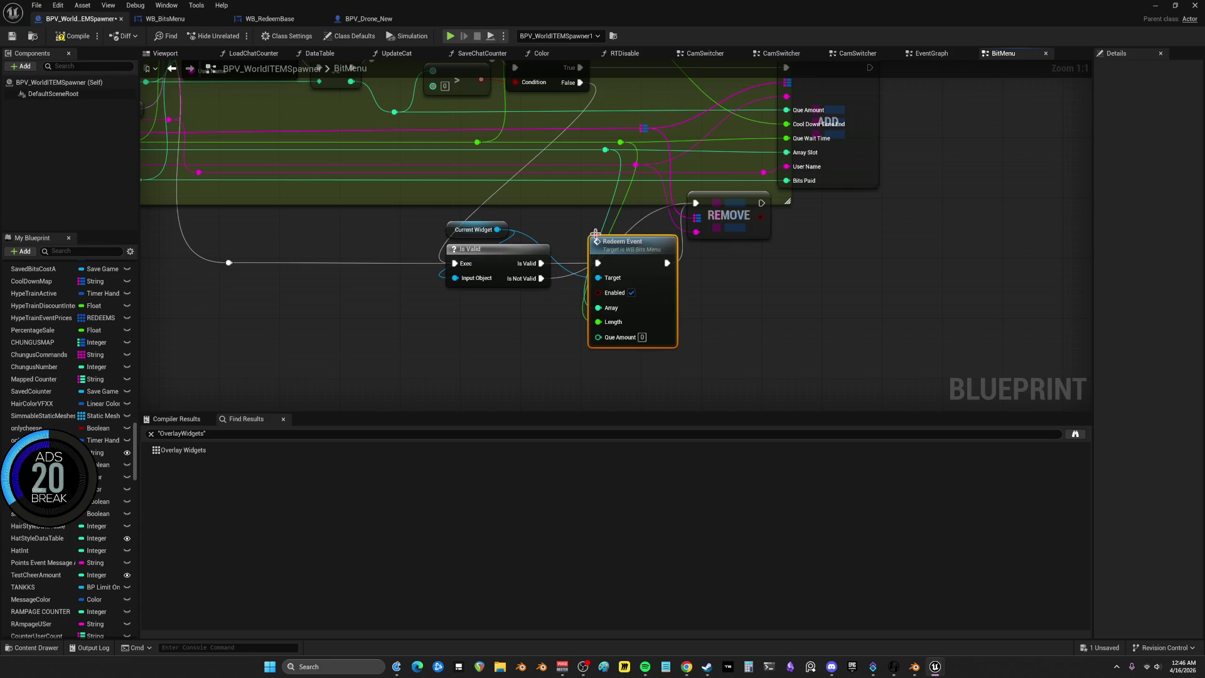
pyautogui.moveTo(562, 209); pyautogui.dragTo(563, 254)
pyautogui.click(474, 273)
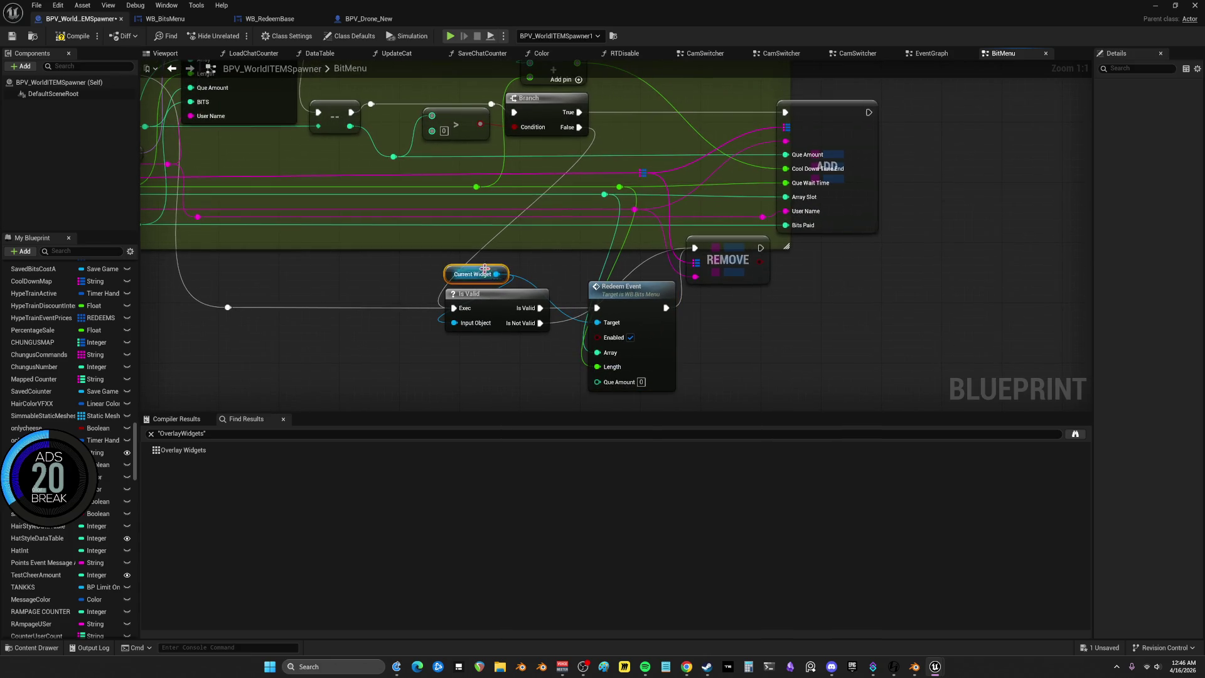
# Insert an Is Valid check on Current Widget between Flip Flop A and the upper Set Visibility
pyautogui.scroll(-5, 751, 301)
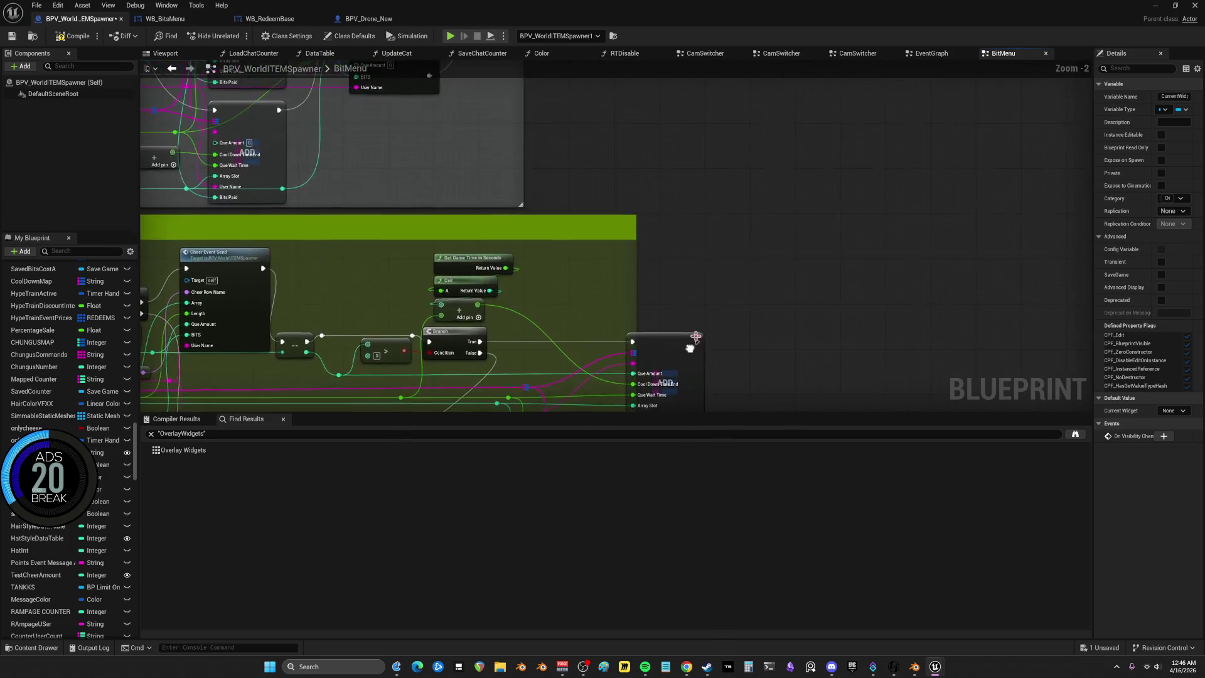
pyautogui.scroll(5, 684, 314)
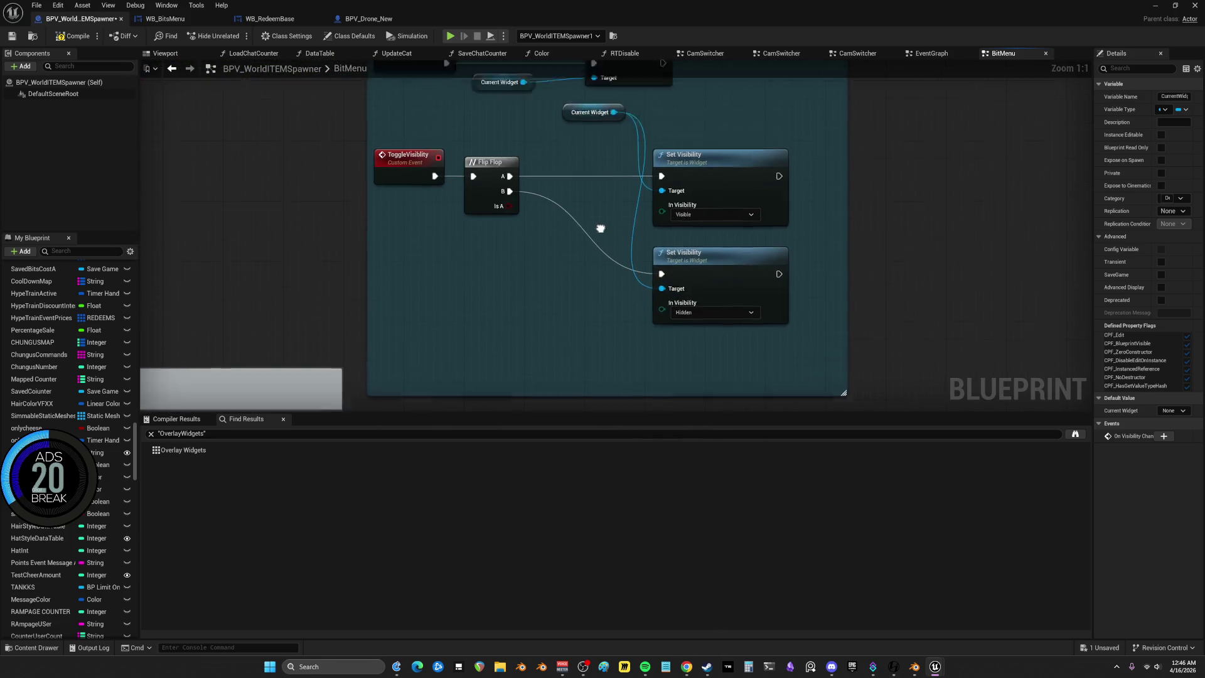
pyautogui.moveTo(552, 184)
pyautogui.mouseDown()
pyautogui.moveTo(551, 430)
pyautogui.moveTo(513, 254)
pyautogui.moveTo(552, 260)
pyautogui.moveTo(530, 355)
pyautogui.moveTo(451, 372)
pyautogui.moveTo(450, 265)
pyautogui.moveTo(405, 286)
pyautogui.moveTo(469, 323)
pyautogui.moveTo(472, 312)
pyautogui.mouseUp()
pyautogui.keyDown('alt'); pyautogui.click(427, 278); pyautogui.keyUp('alt')
pyautogui.write('is')
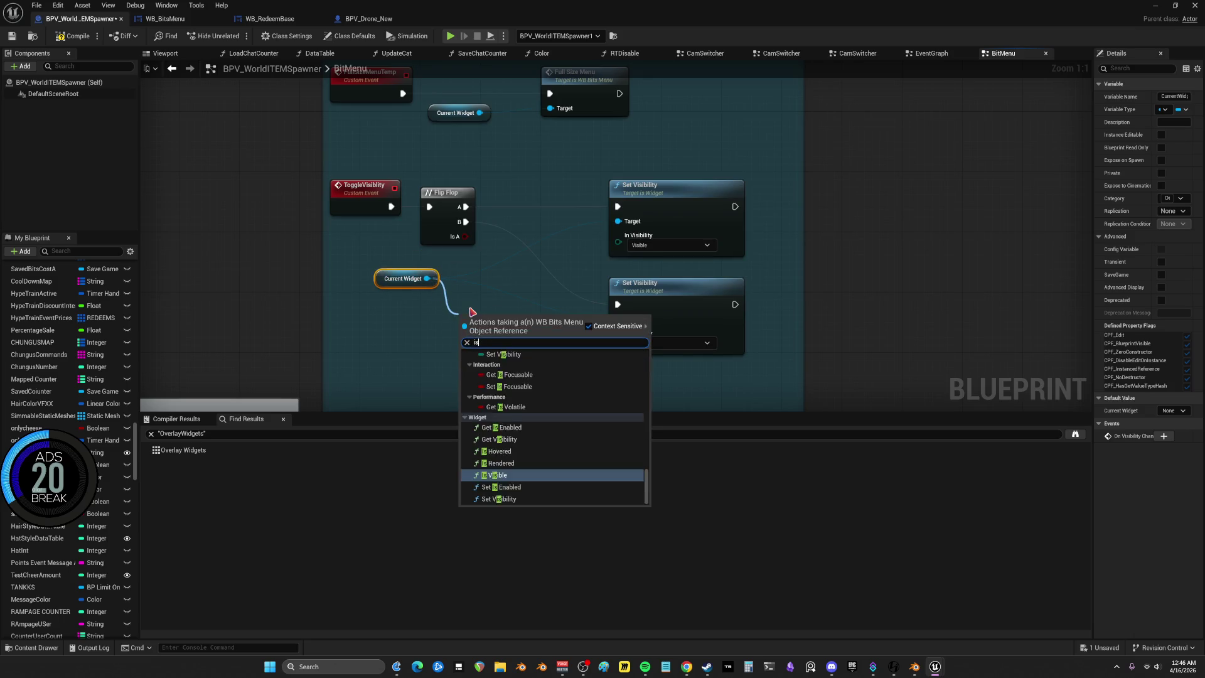
pyautogui.write(' valid')
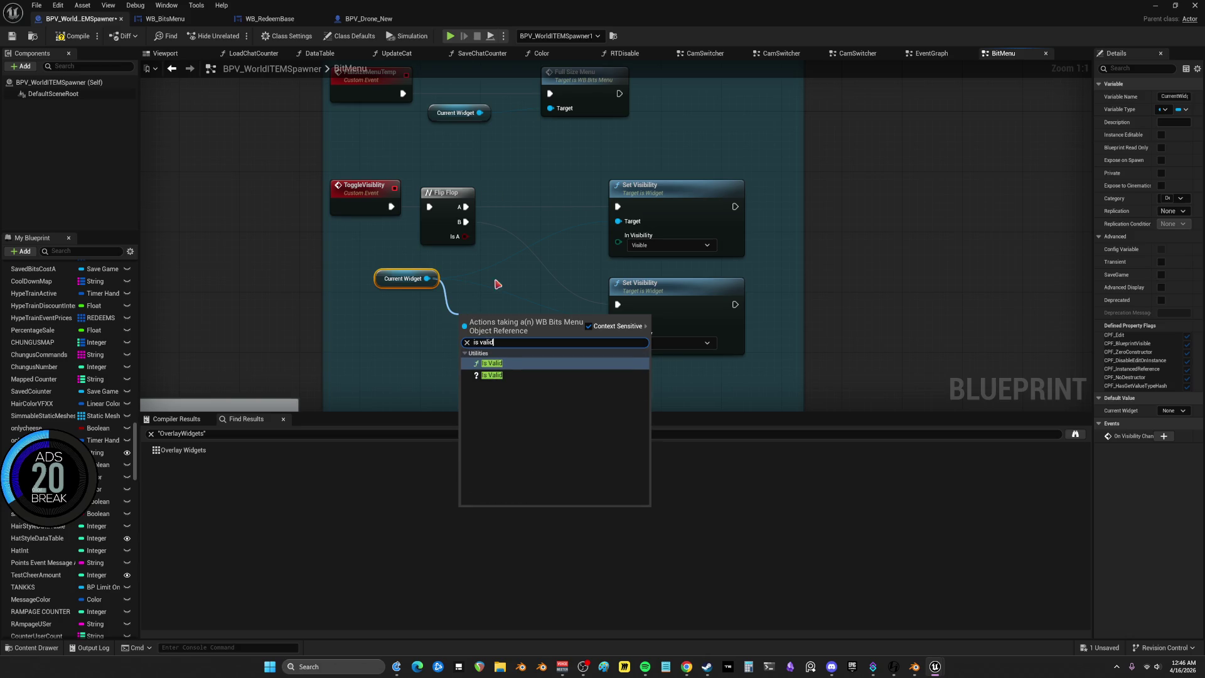
pyautogui.click(493, 375)
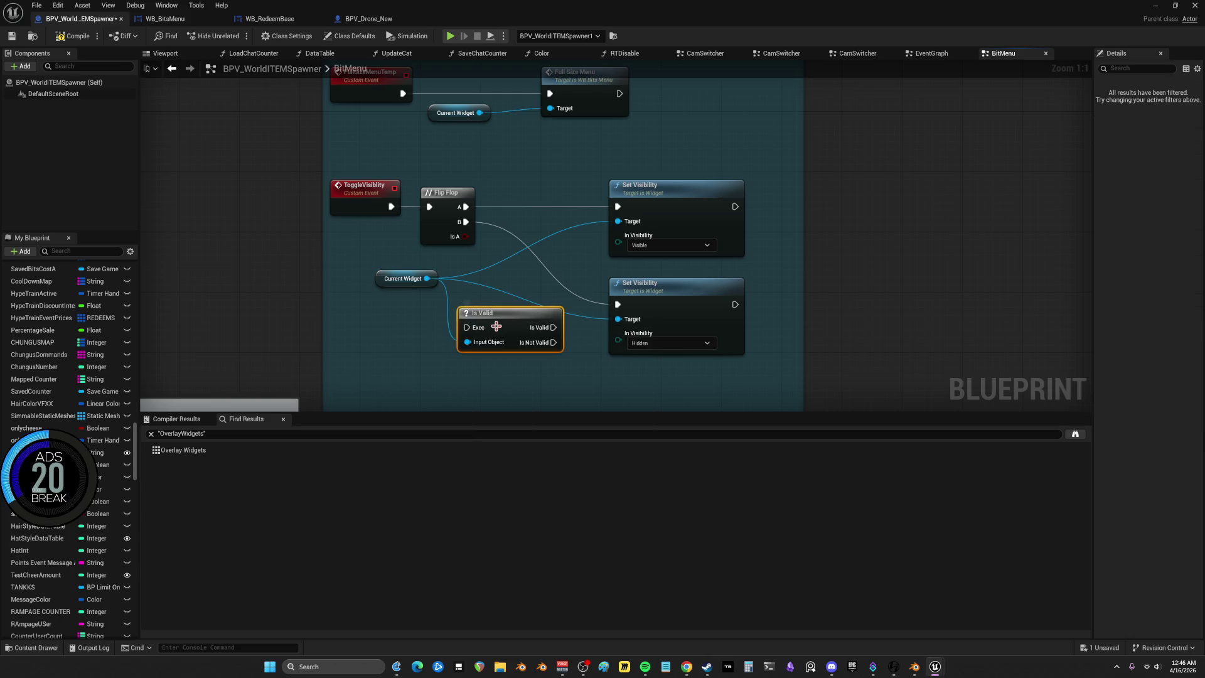
pyautogui.moveTo(498, 309); pyautogui.dragTo(535, 219)
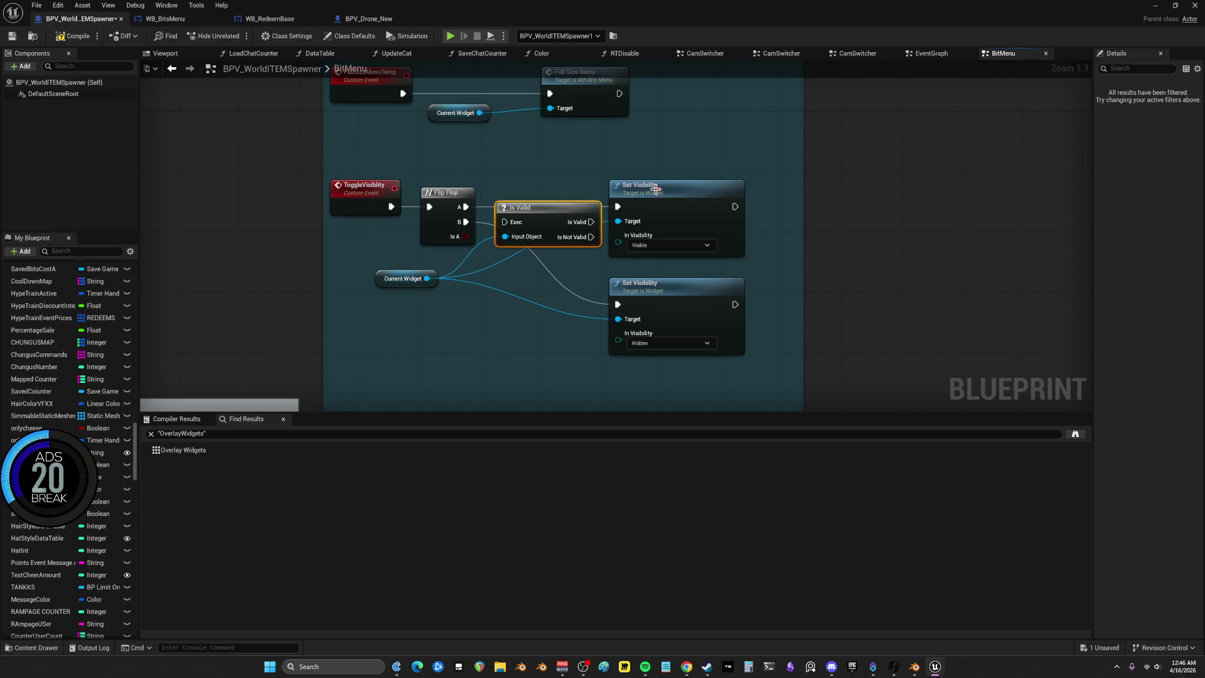
pyautogui.moveTo(669, 209); pyautogui.dragTo(729, 202)
pyautogui.moveTo(522, 221); pyautogui.dragTo(558, 206)
pyautogui.moveTo(465, 206)
pyautogui.mouseDown()
pyautogui.moveTo(628, 207)
pyautogui.moveTo(590, 194)
pyautogui.mouseUp()
pyautogui.moveTo(465, 207); pyautogui.dragTo(534, 199)
# Duplicate the Is Valid check to gate the lower Set Visibility from Flip Flop B
pyautogui.hotkey('ctrl', 'v')
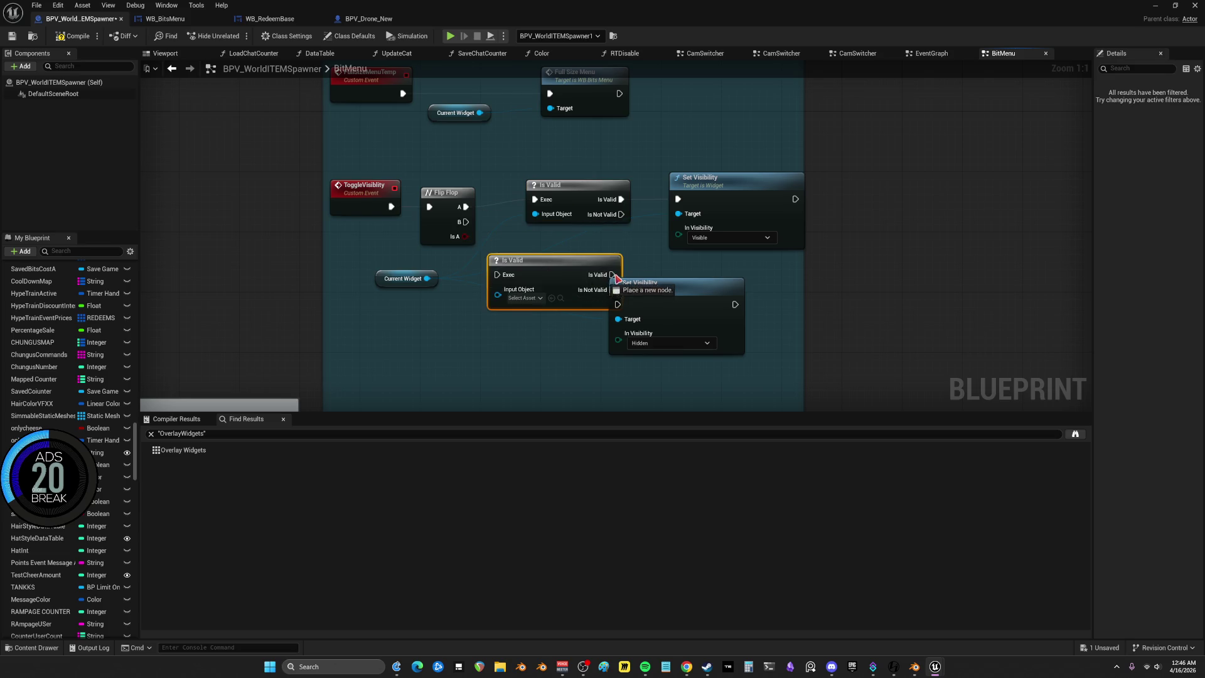
pyautogui.moveTo(592, 269); pyautogui.dragTo(577, 269)
pyautogui.moveTo(466, 222); pyautogui.dragTo(483, 275)
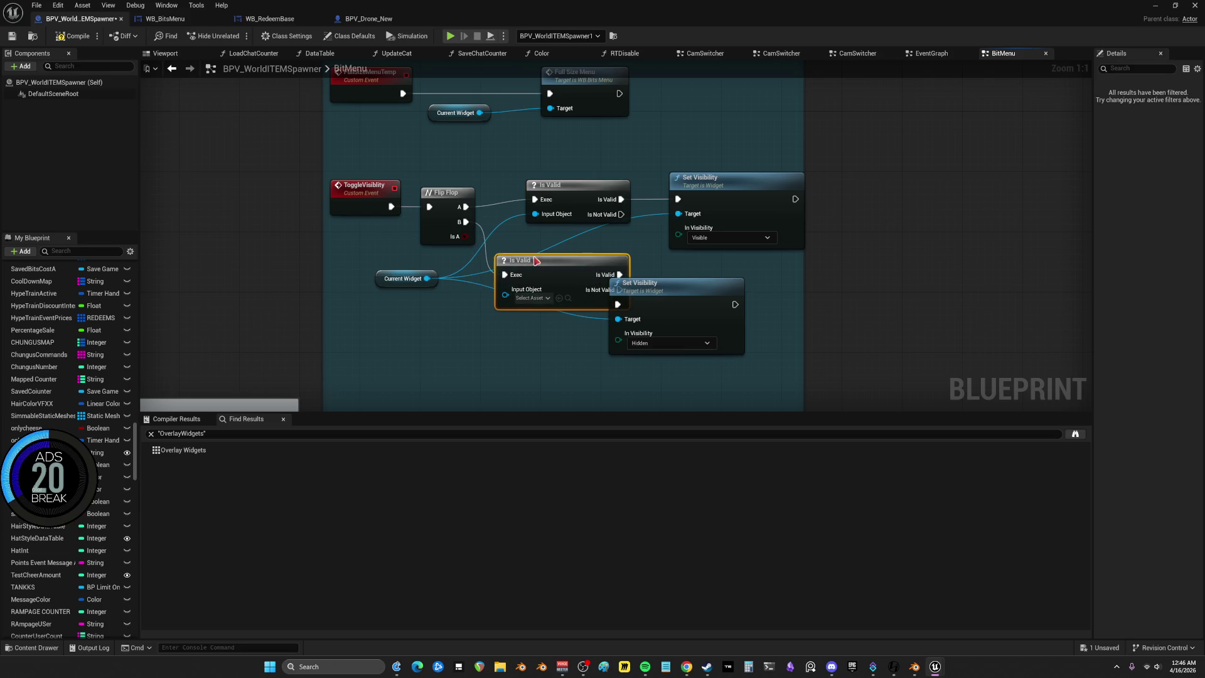
pyautogui.moveTo(659, 288); pyautogui.dragTo(741, 273)
pyautogui.moveTo(532, 269); pyautogui.dragTo(585, 268)
pyautogui.moveTo(427, 278); pyautogui.dragTo(536, 289)
# Gate Full Size Menu behind an Is Valid check on FullSizeMenuTemp
pyautogui.moveTo(567, 244)
pyautogui.mouseDown()
pyautogui.moveTo(557, 338)
pyautogui.moveTo(554, 314)
pyautogui.mouseUp()
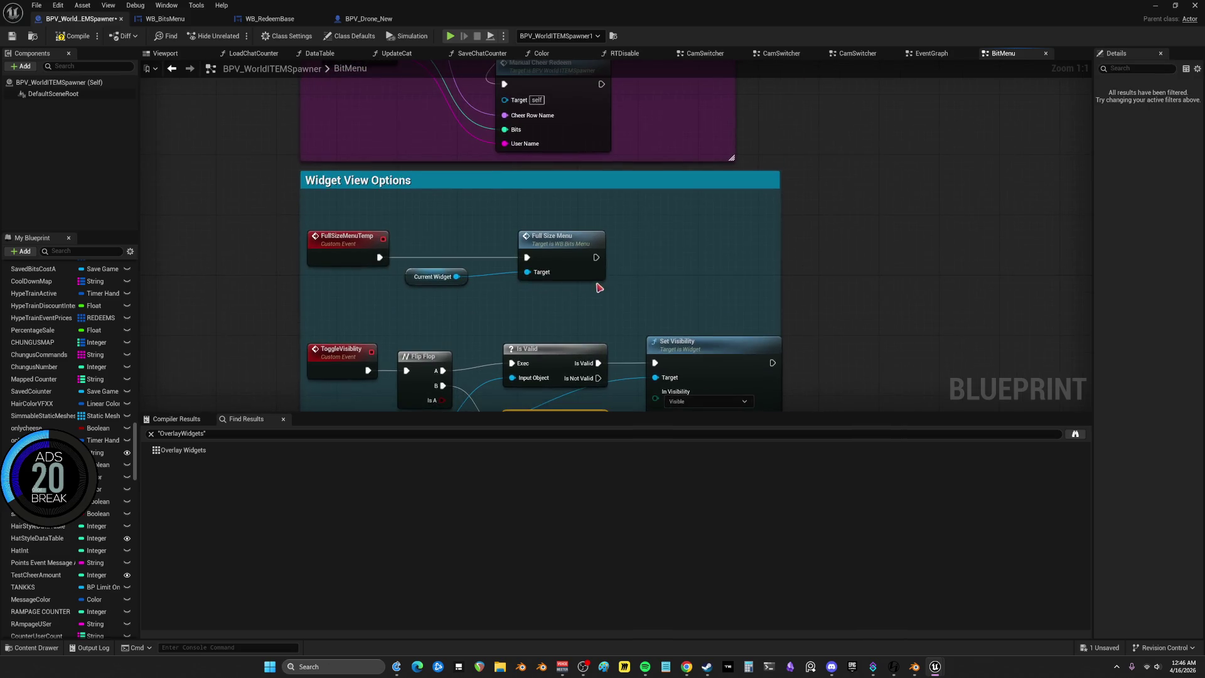
pyautogui.moveTo(549, 242); pyautogui.dragTo(707, 235)
pyautogui.hotkey('ctrl', 'v')
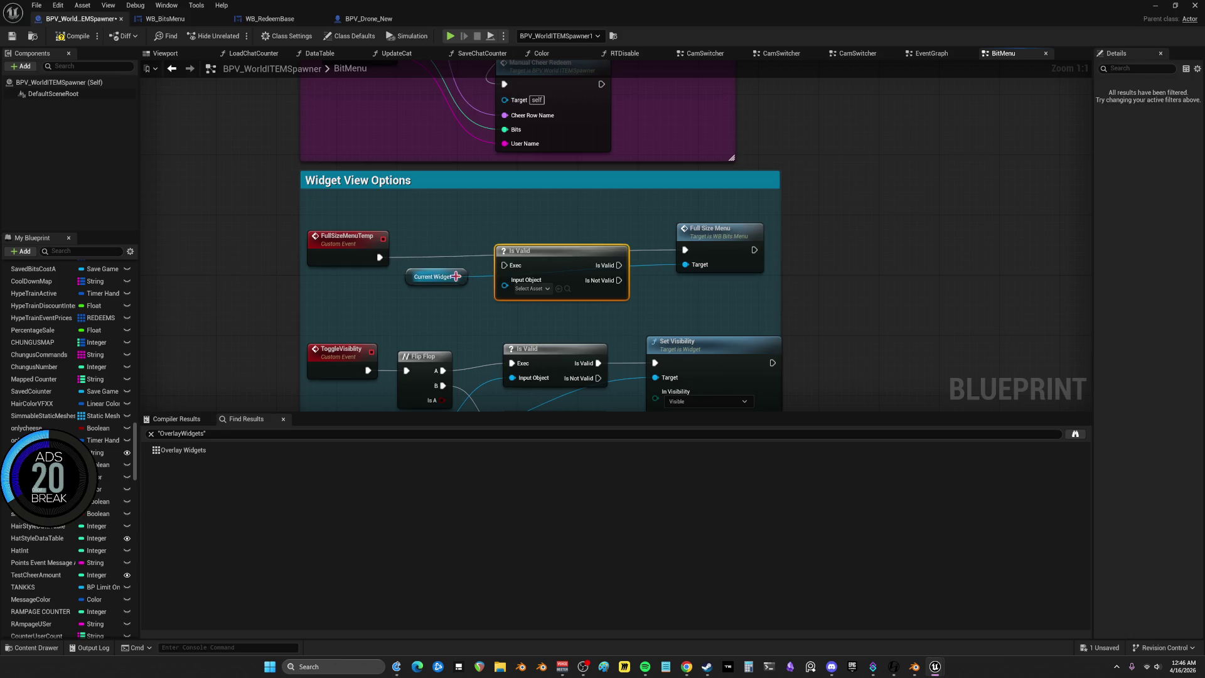
pyautogui.moveTo(380, 257); pyautogui.dragTo(507, 264)
pyautogui.moveTo(591, 265); pyautogui.dragTo(684, 250)
# Open the RedeemEvent definition in WB_BitsMenu from the Cheer Function Event for Data Table area
pyautogui.moveTo(595, 65); pyautogui.dragTo(615, 242)
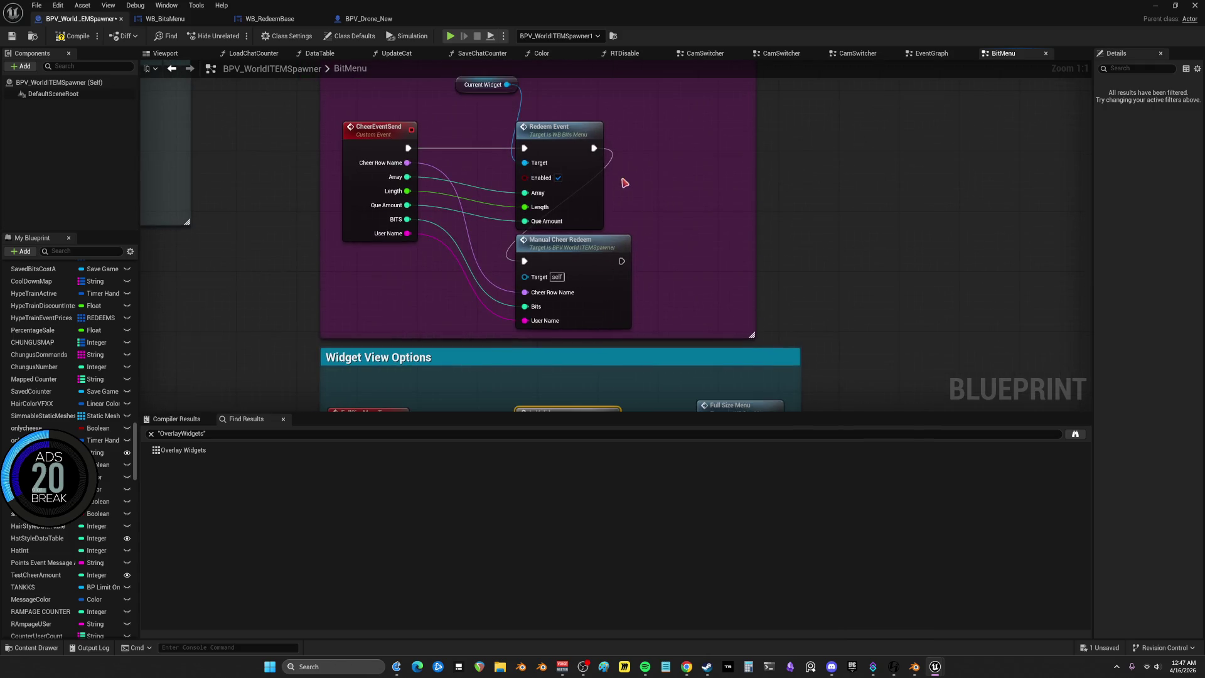
pyautogui.moveTo(624, 182); pyautogui.dragTo(633, 260)
pyautogui.doubleClick(583, 212)
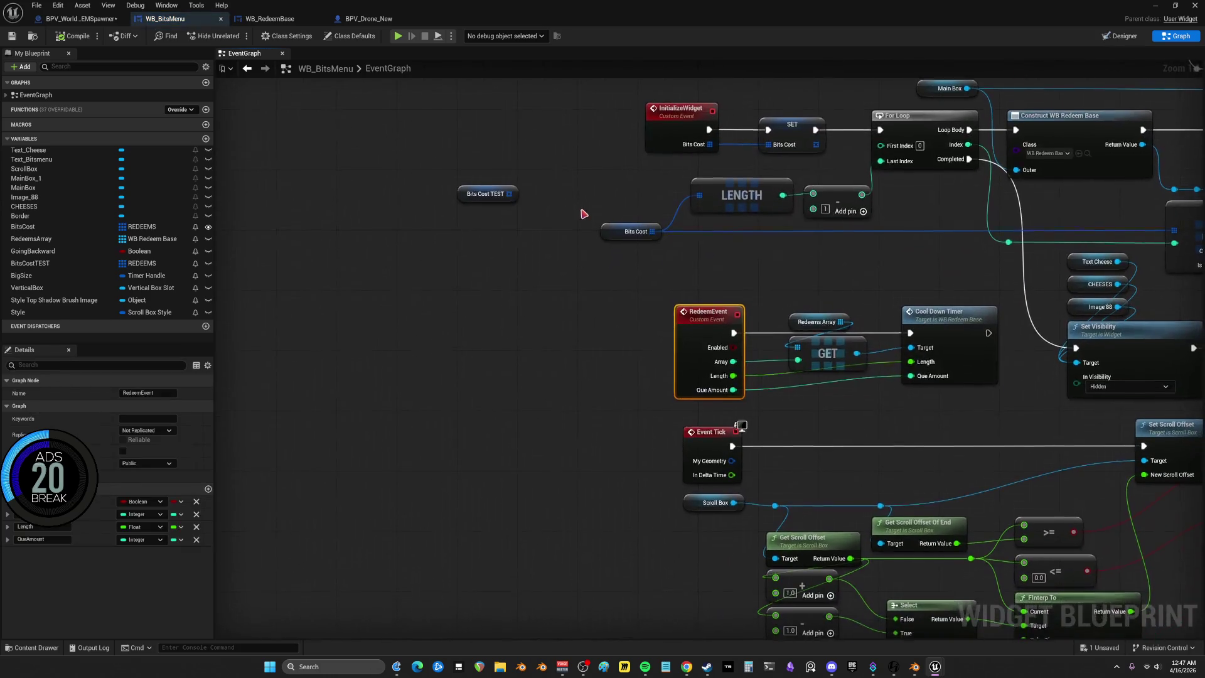
# Step through the WB_RedeemBase and BPV_Drone_New tabs, then return to BPV_WorldITEMSpawner
pyautogui.click(247, 70)
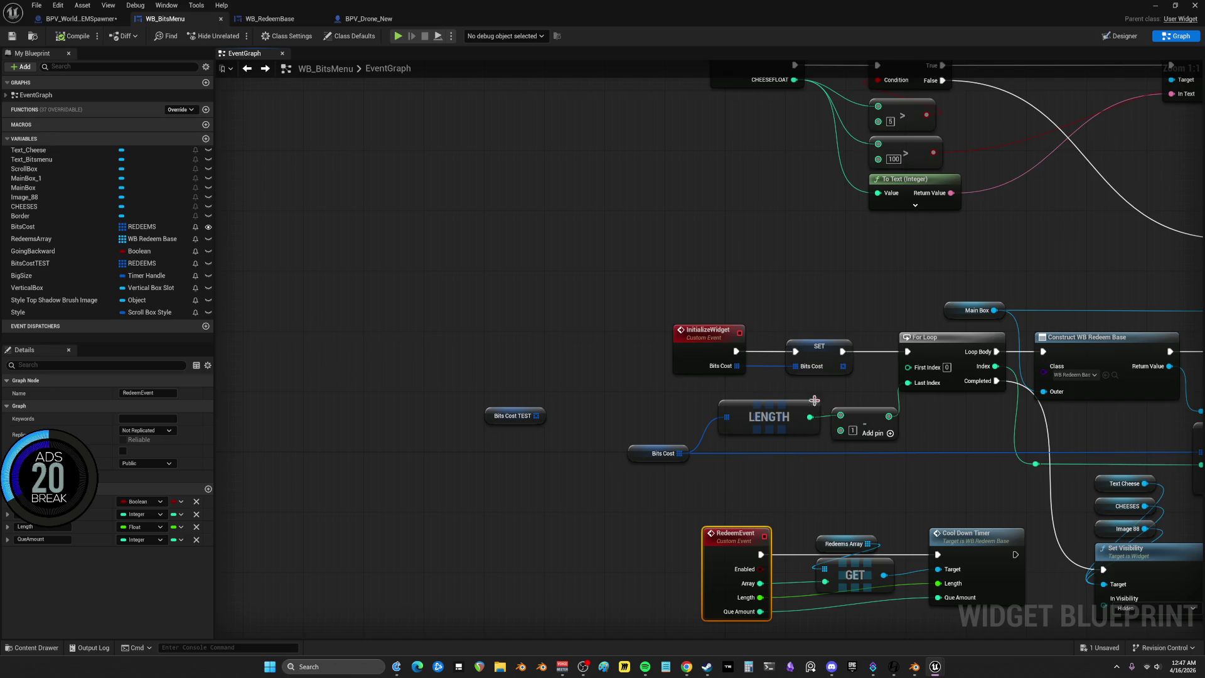
pyautogui.click(284, 20)
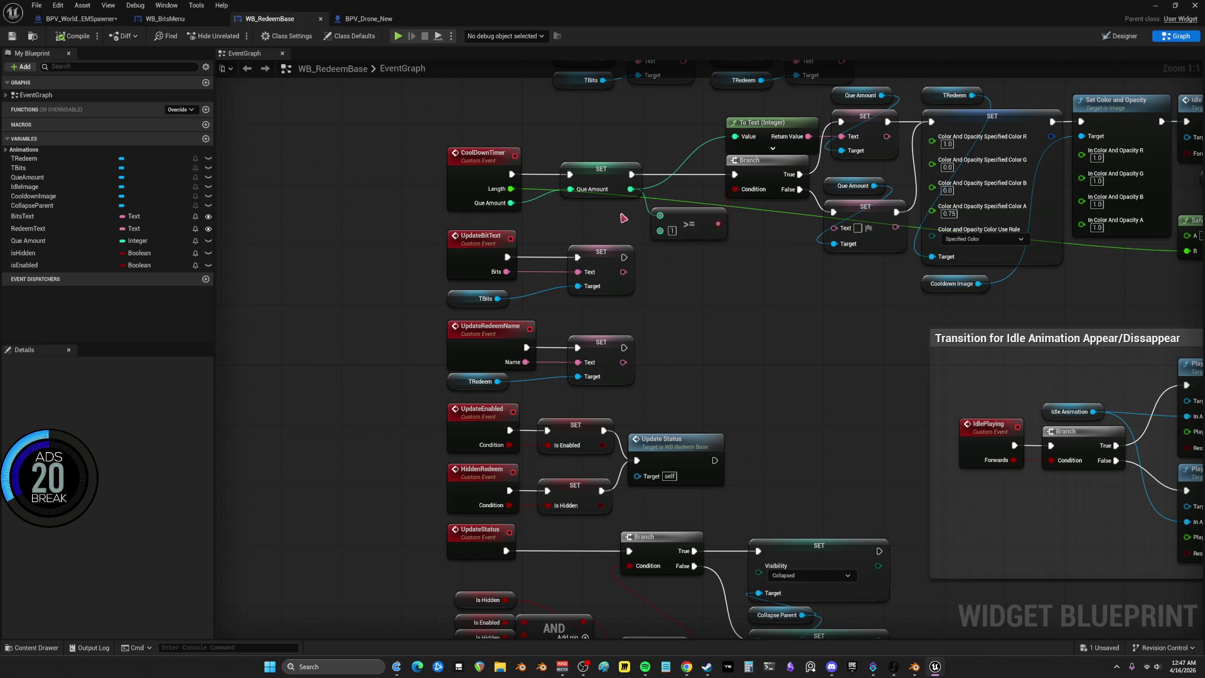
pyautogui.click(388, 20)
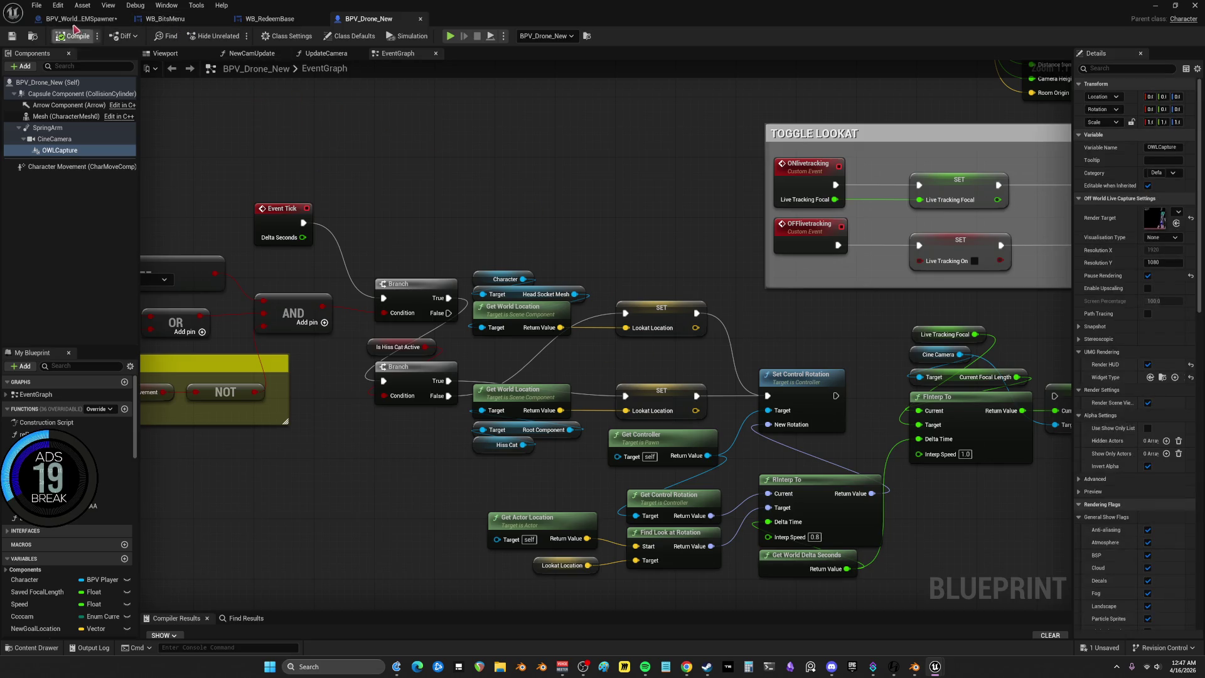
pyautogui.click(96, 20)
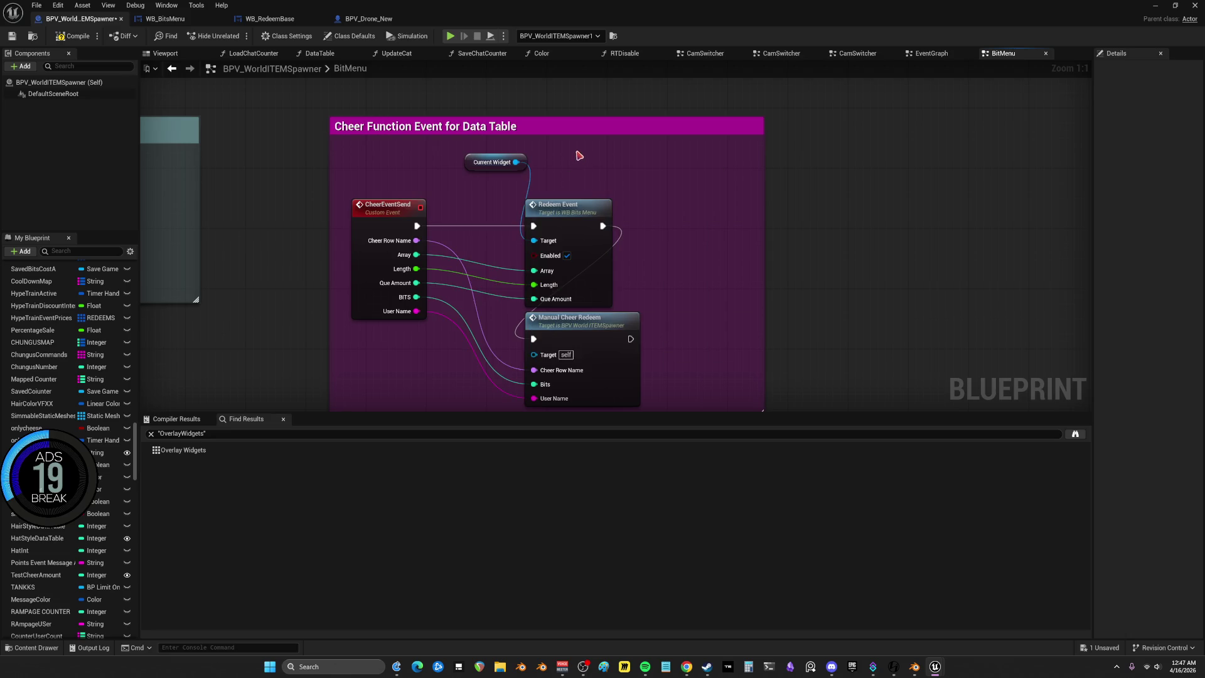
# Chain CheerEventSend and Manual Cheer Redeem through an Is Valid on Current Widget to Redeem Event
pyautogui.hotkey('ctrl', 'v')
pyautogui.moveTo(624, 178); pyautogui.dragTo(616, 155)
pyautogui.moveTo(517, 163); pyautogui.dragTo(564, 174)
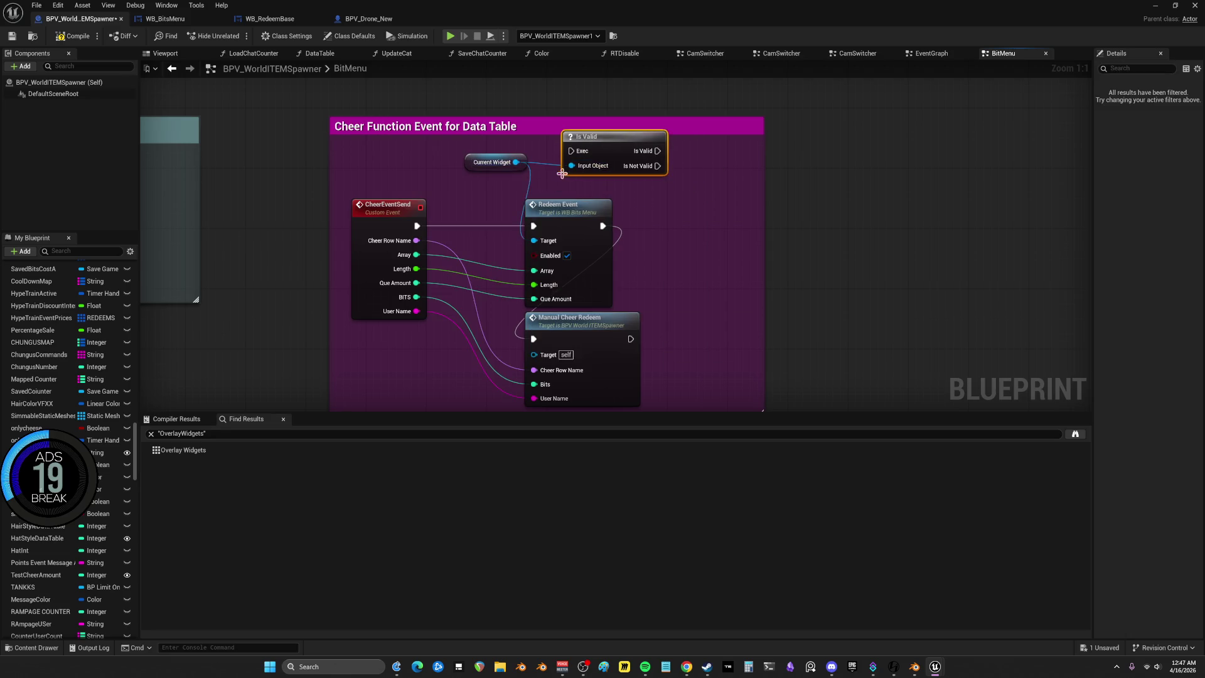
pyautogui.moveTo(534, 226); pyautogui.dragTo(571, 151)
pyautogui.moveTo(595, 213); pyautogui.dragTo(754, 206)
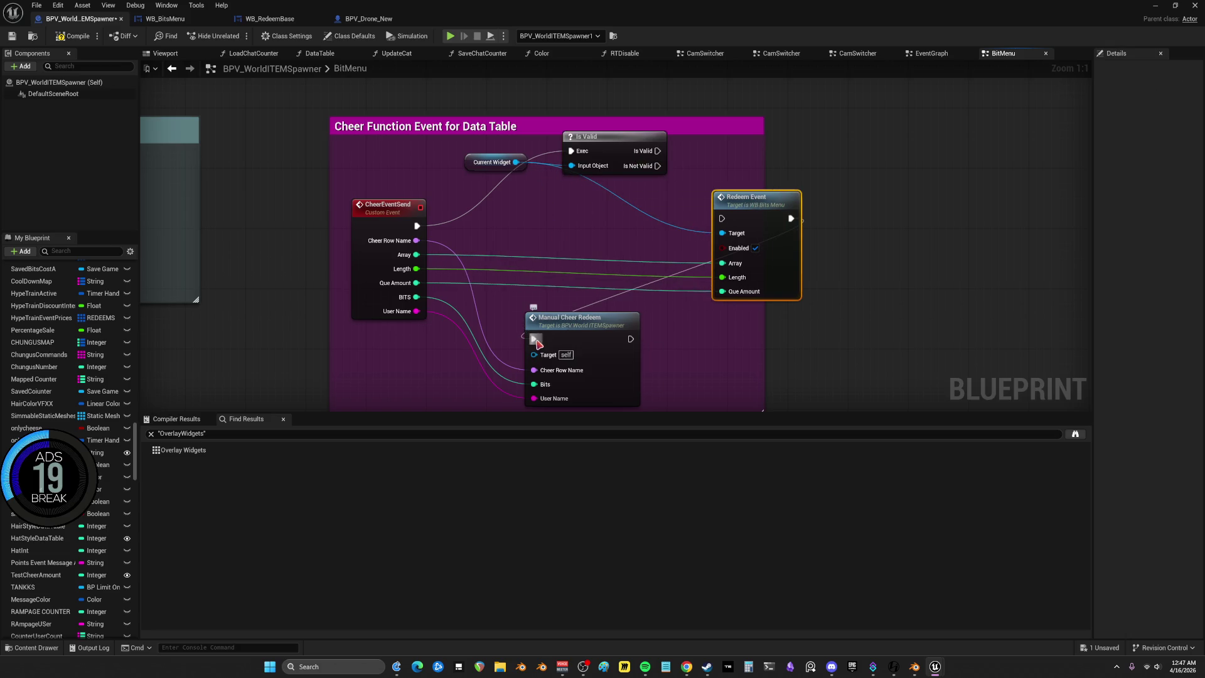
pyautogui.moveTo(563, 320)
pyautogui.mouseDown()
pyautogui.moveTo(525, 237)
pyautogui.moveTo(491, 215)
pyautogui.moveTo(571, 151)
pyautogui.mouseUp()
pyautogui.moveTo(658, 151)
pyautogui.mouseDown()
pyautogui.moveTo(722, 218)
pyautogui.moveTo(656, 206)
pyautogui.moveTo(655, 219)
pyautogui.mouseUp()
pyautogui.moveTo(769, 203); pyautogui.dragTo(769, 211)
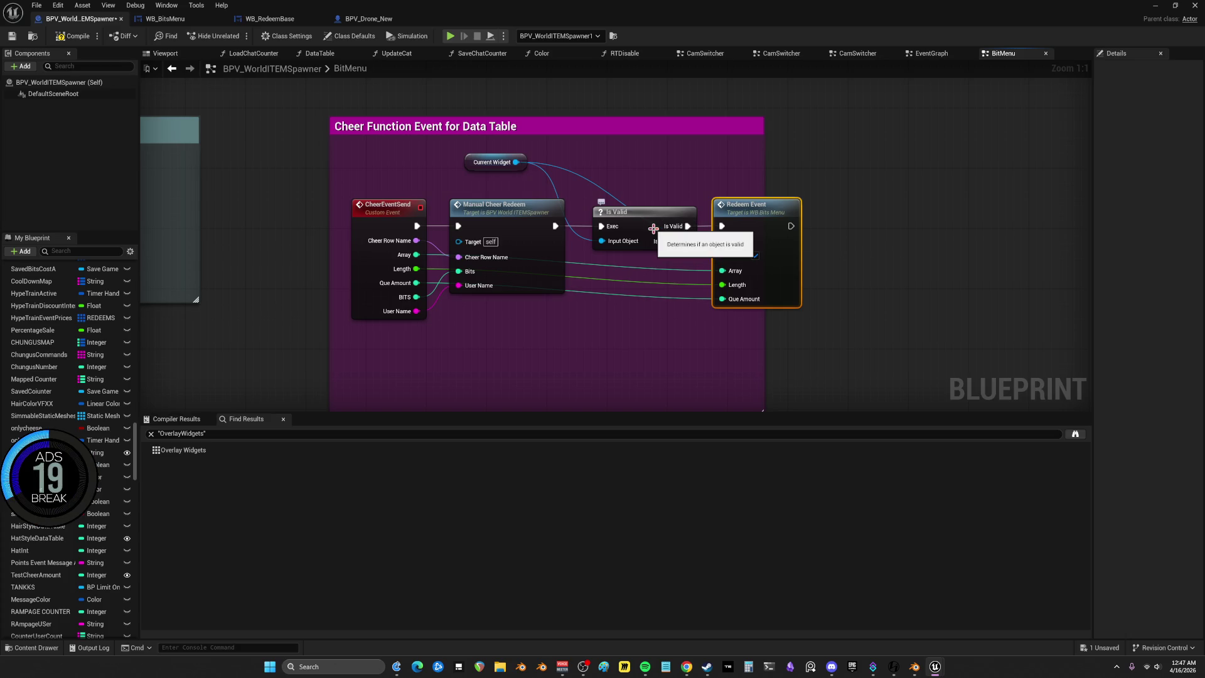
pyautogui.moveTo(475, 167); pyautogui.dragTo(592, 168)
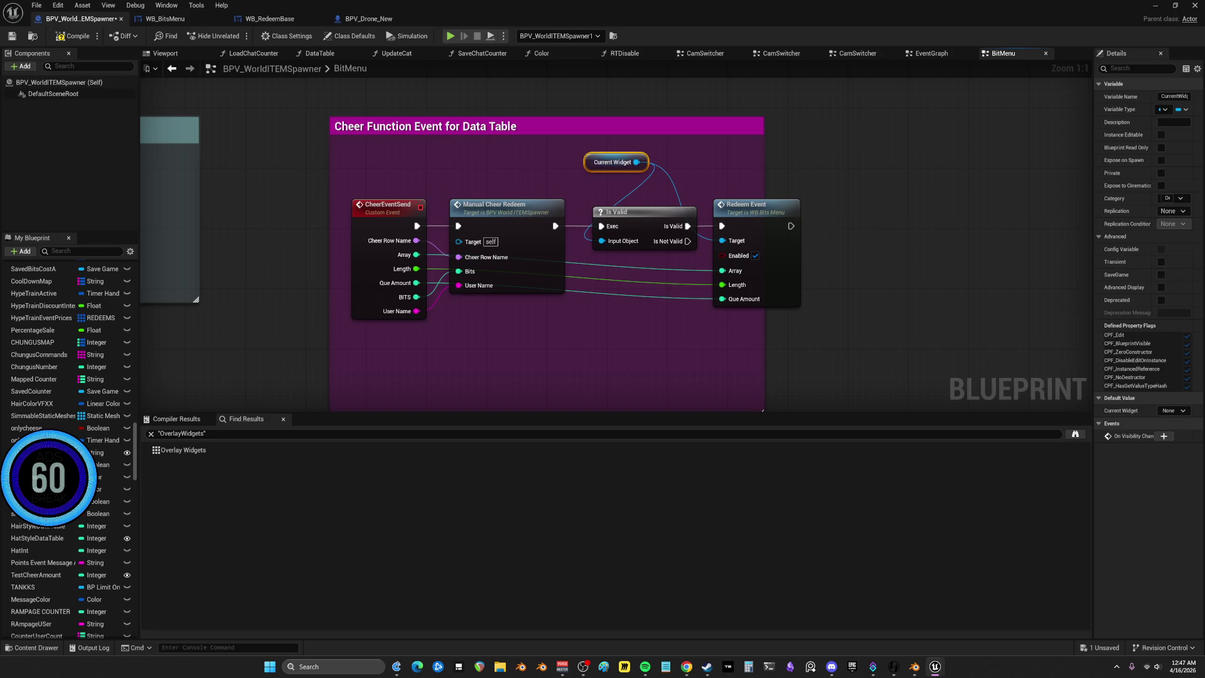
# Try converting Current Widget to a validated get, then undo back to the plain getter
pyautogui.rightClick(1061, 347)
pyautogui.click(658, 191)
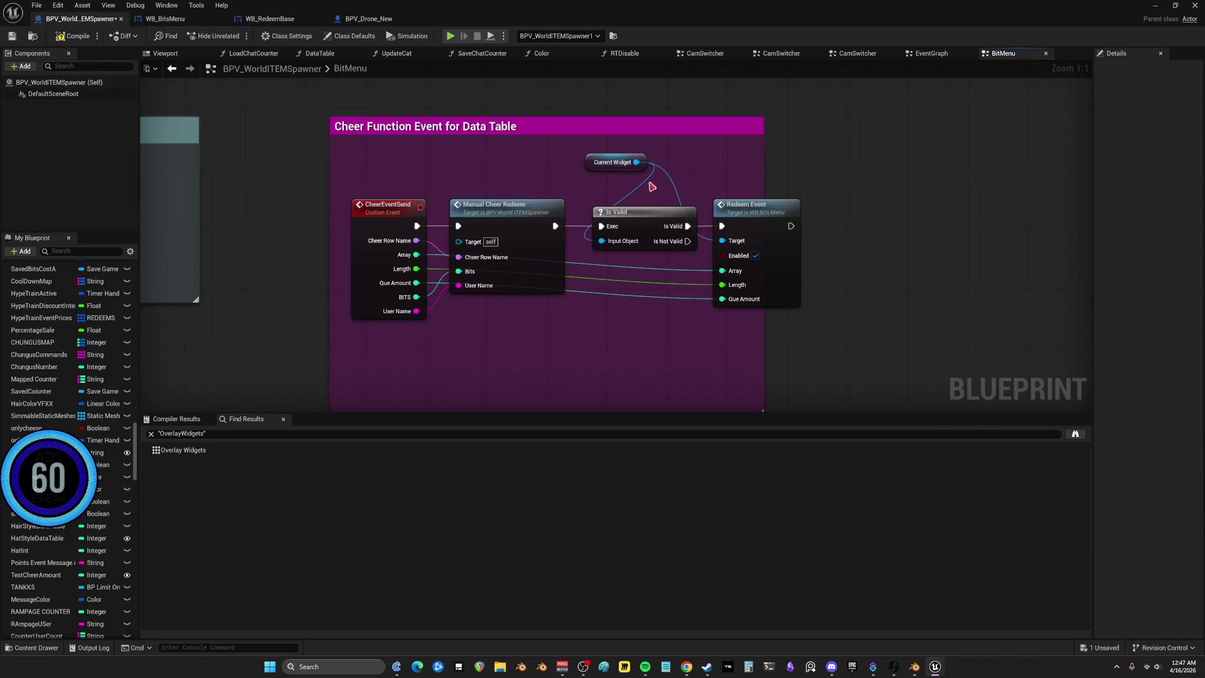
pyautogui.rightClick(634, 165)
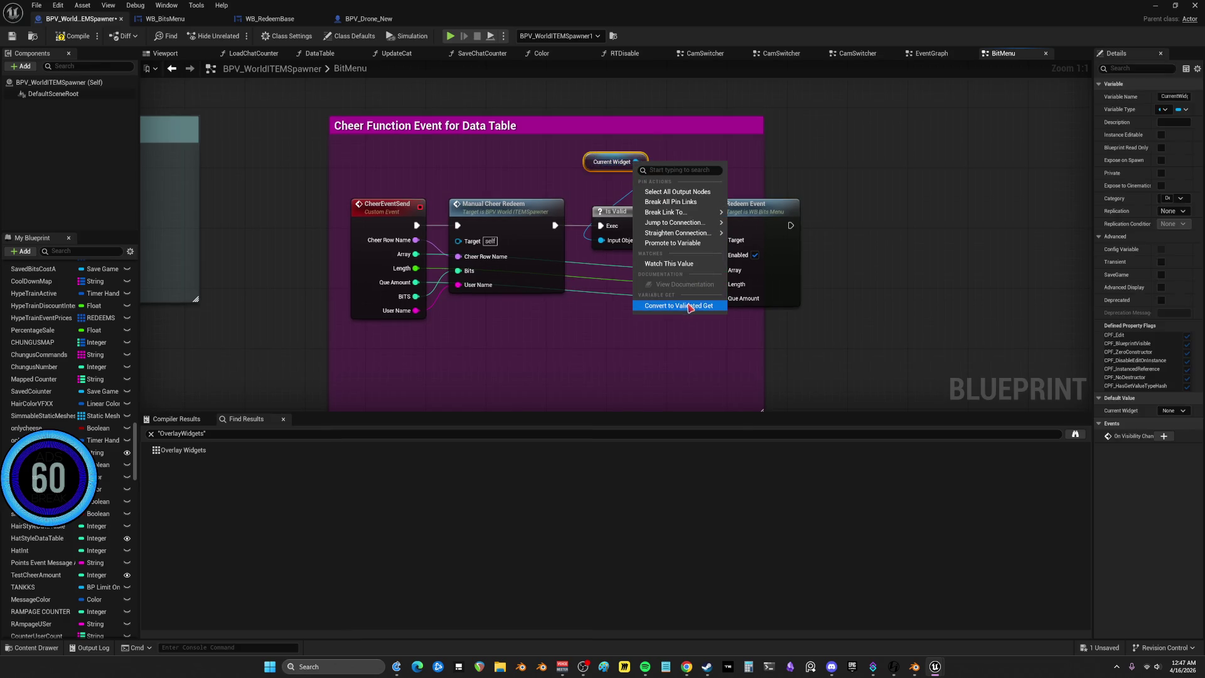
pyautogui.click(653, 307)
pyautogui.moveTo(625, 184); pyautogui.dragTo(624, 158)
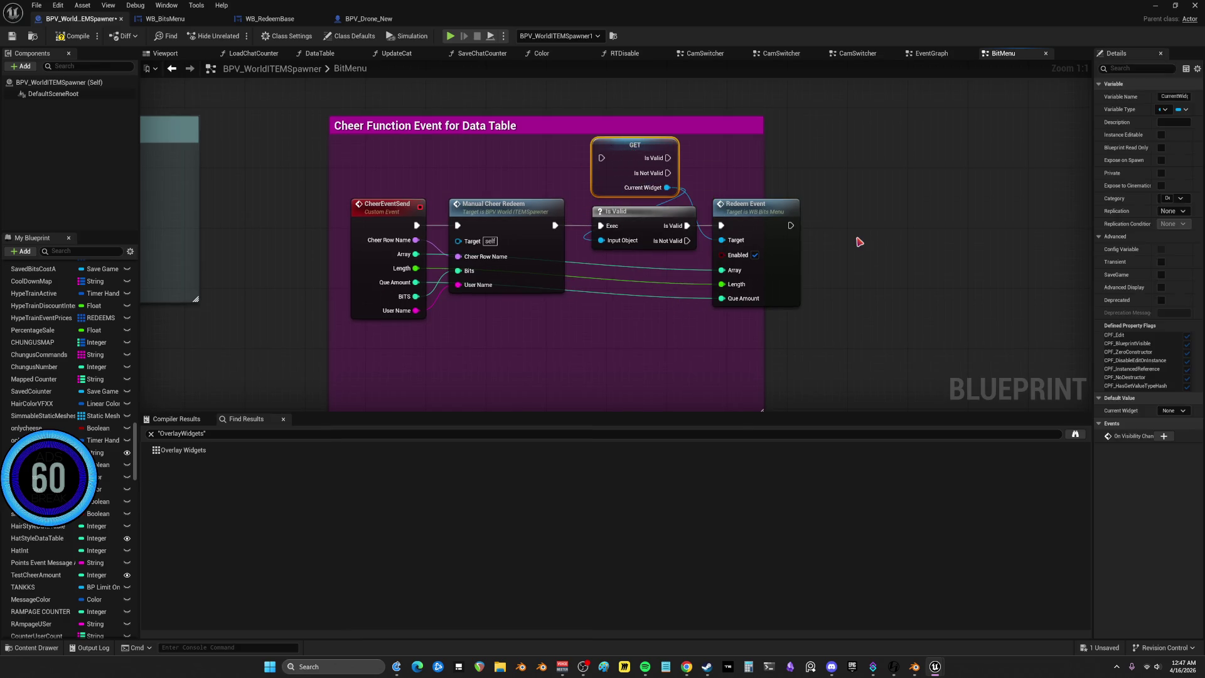
pyautogui.hotkey('ctrl', 'z')
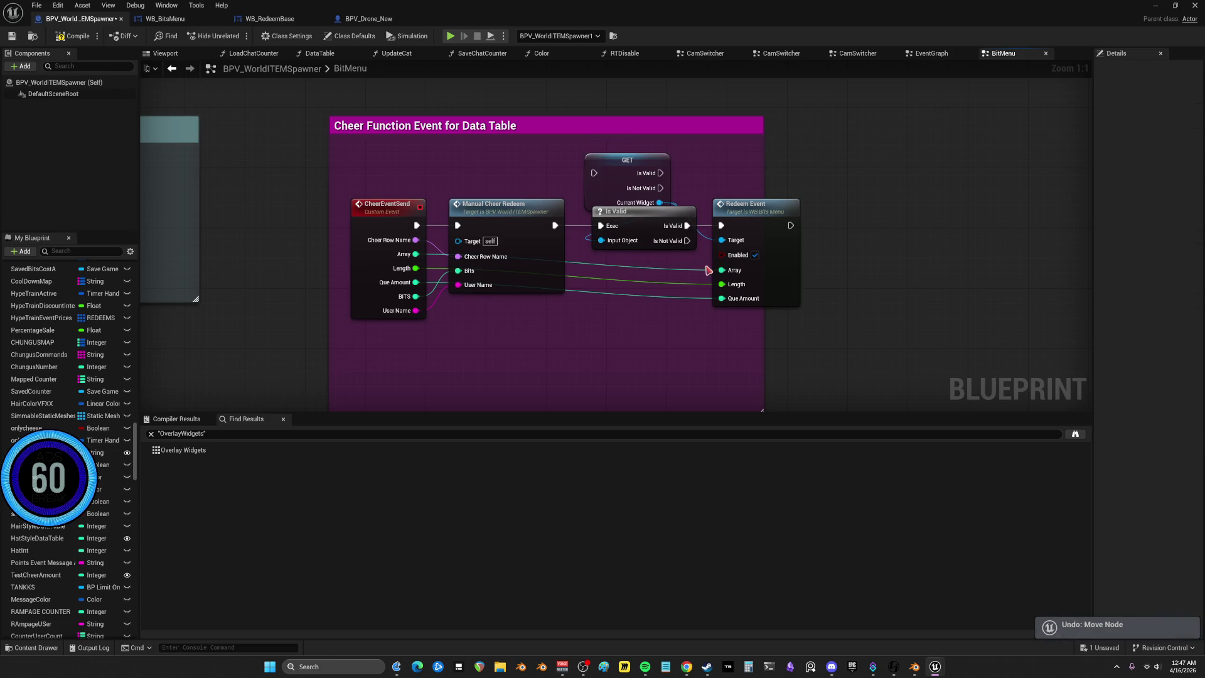
pyautogui.moveTo(612, 166); pyautogui.dragTo(637, 153)
pyautogui.hotkey('ctrl', 'z')
pyautogui.hotkey('ctrl', 'z')
# Tidy Redeem Event and Current Widget, then move over to the Update and Save Bit Menu group
pyautogui.moveTo(777, 214); pyautogui.dragTo(785, 213)
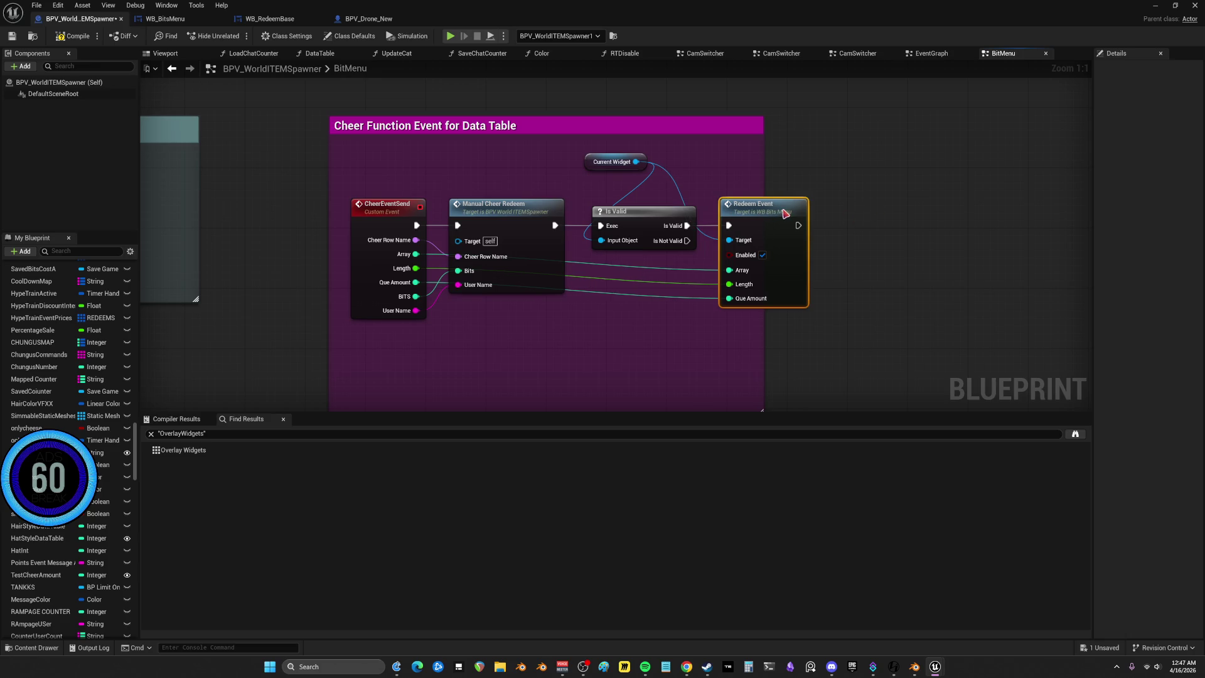
pyautogui.moveTo(598, 168); pyautogui.dragTo(599, 190)
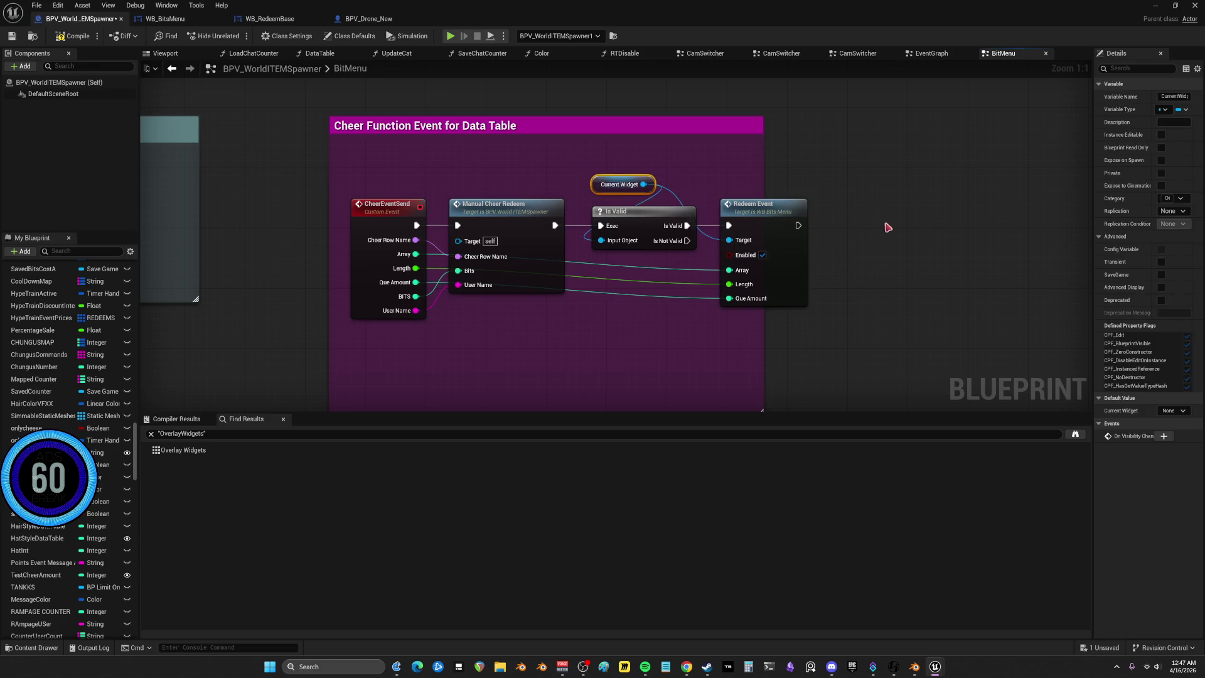
pyautogui.rightClick(631, 188)
pyautogui.click(990, 202)
pyautogui.scroll(-1, 928, 218)
pyautogui.scroll(-3, 722, 298)
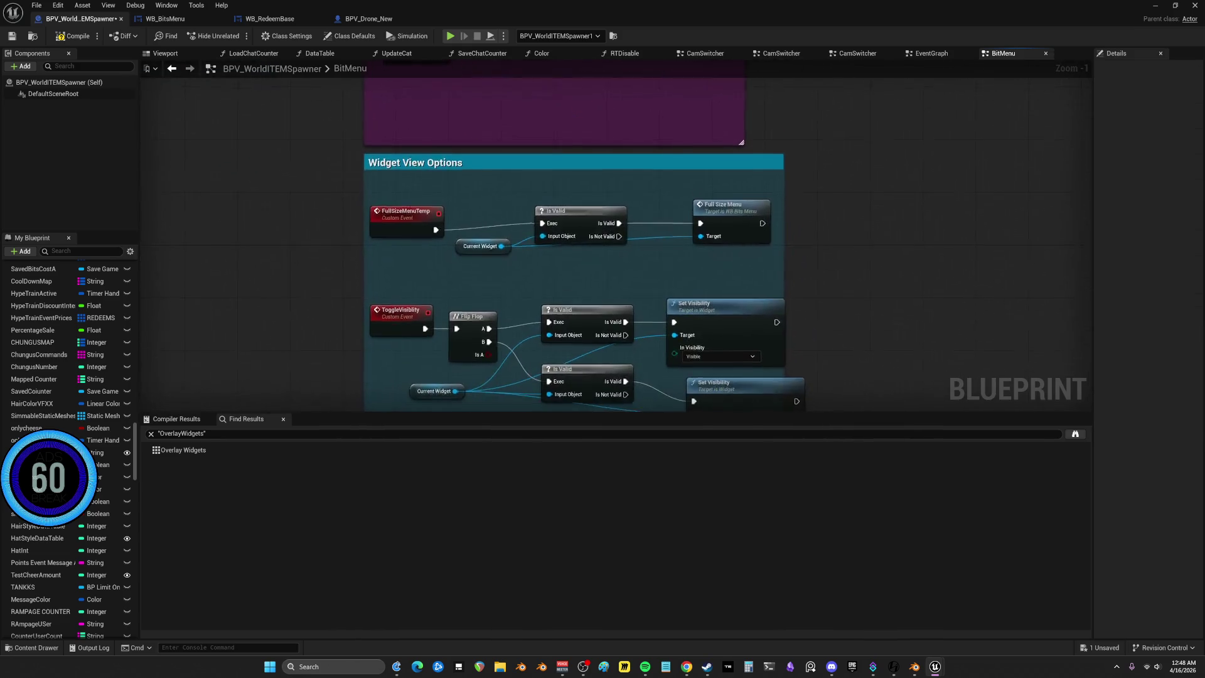
pyautogui.moveTo(373, 287)
pyautogui.mouseDown()
pyautogui.moveTo(425, 333)
pyautogui.moveTo(710, 447)
pyautogui.mouseUp()
pyautogui.scroll(1, 565, 145)
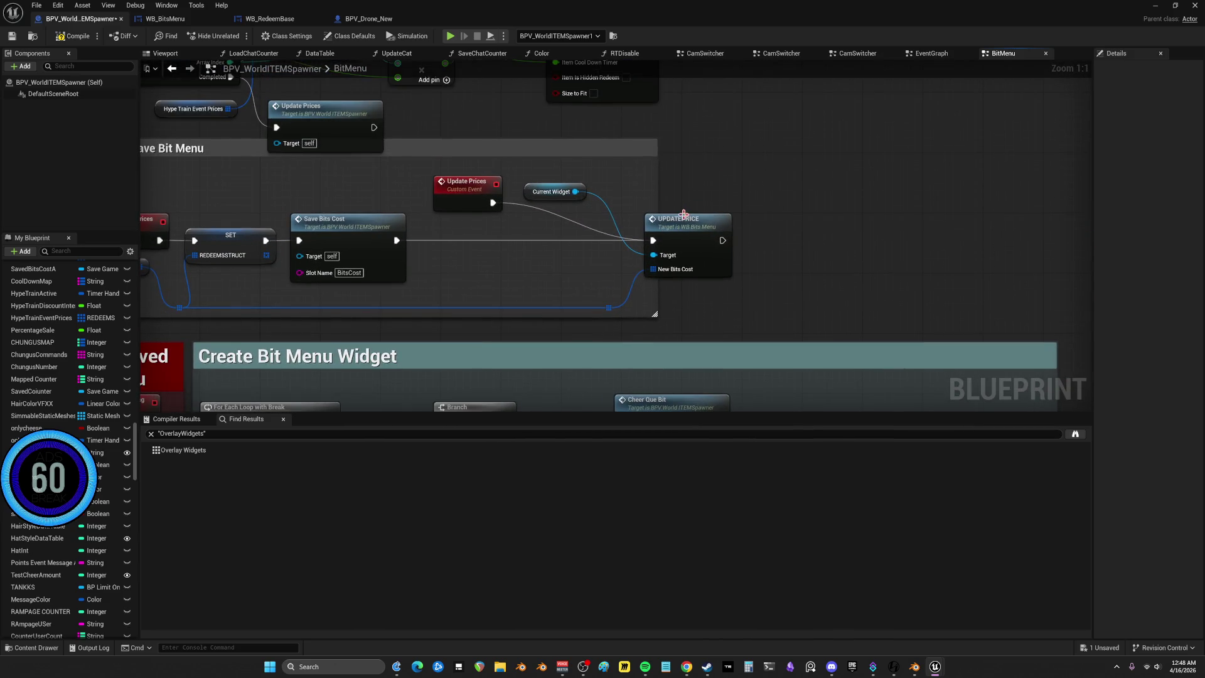
# Paste an Is Valid fed by Current Widget so UPDATEPRICE runs only from its Is Valid pin
pyautogui.click(741, 210)
pyautogui.hotkey('ctrl', 'v')
pyautogui.moveTo(687, 180); pyautogui.dragTo(688, 155)
pyautogui.moveTo(713, 233); pyautogui.dragTo(624, 158)
pyautogui.moveTo(575, 191)
pyautogui.mouseDown()
pyautogui.moveTo(605, 194)
pyautogui.moveTo(624, 173)
pyautogui.mouseUp()
pyautogui.moveTo(710, 155)
pyautogui.mouseDown()
pyautogui.moveTo(713, 233)
pyautogui.moveTo(785, 220)
pyautogui.mouseUp()
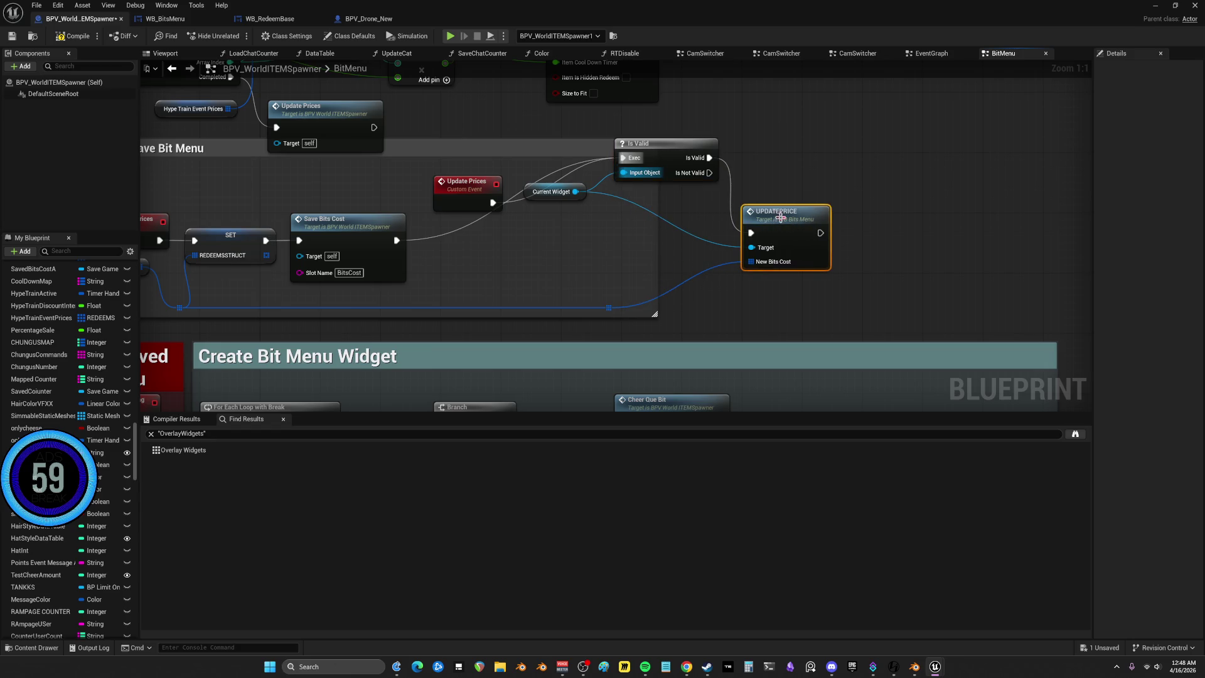
pyautogui.moveTo(669, 167)
pyautogui.mouseDown()
pyautogui.moveTo(665, 254)
pyautogui.moveTo(607, 256)
pyautogui.mouseUp()
pyautogui.scroll(-1, 607, 251)
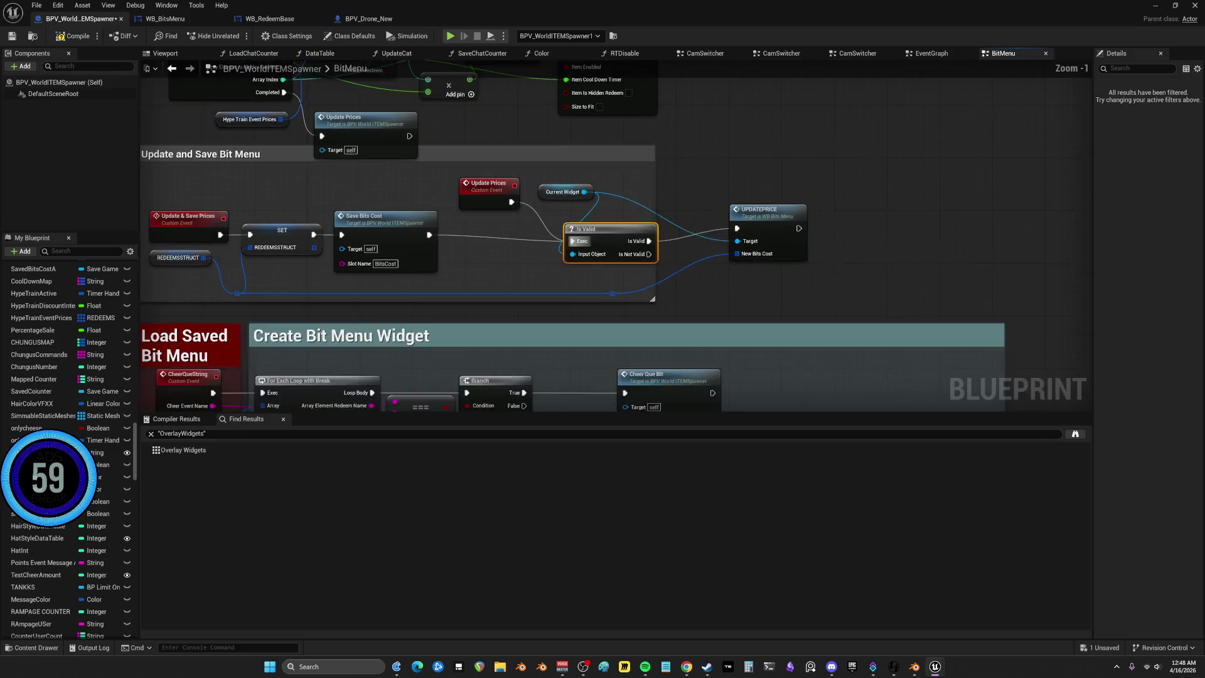
pyautogui.moveTo(507, 242)
pyautogui.mouseDown()
pyautogui.moveTo(514, 328)
pyautogui.moveTo(502, 353)
pyautogui.moveTo(960, 452)
pyautogui.moveTo(1066, 533)
pyautogui.mouseUp()
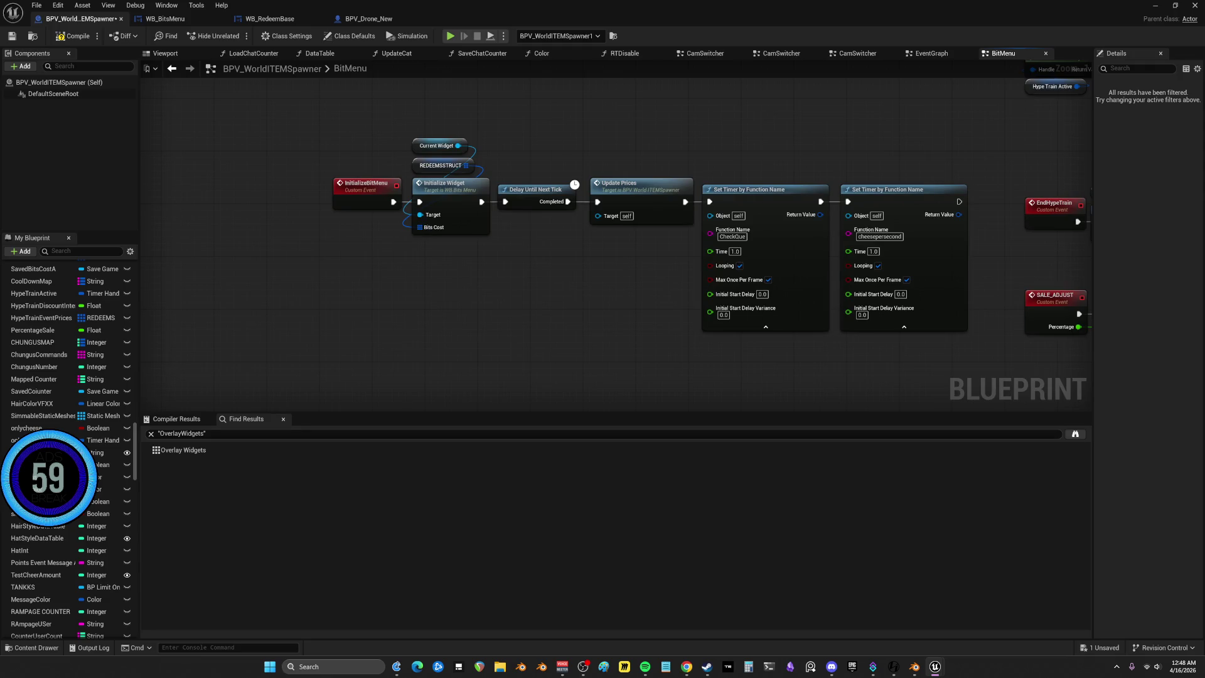
pyautogui.moveTo(1067, 533)
pyautogui.mouseDown()
pyautogui.moveTo(627, 157)
pyautogui.moveTo(556, 66)
pyautogui.mouseUp()
pyautogui.moveTo(699, 285)
pyautogui.mouseDown()
pyautogui.moveTo(816, 352)
pyautogui.moveTo(835, 326)
pyautogui.moveTo(842, 103)
pyautogui.moveTo(548, 144)
pyautogui.moveTo(576, 415)
pyautogui.mouseUp()
pyautogui.moveTo(789, 320)
pyautogui.mouseDown()
pyautogui.moveTo(855, 272)
pyautogui.moveTo(703, 196)
pyautogui.moveTo(687, 277)
pyautogui.moveTo(810, 311)
pyautogui.moveTo(798, 309)
pyautogui.mouseUp()
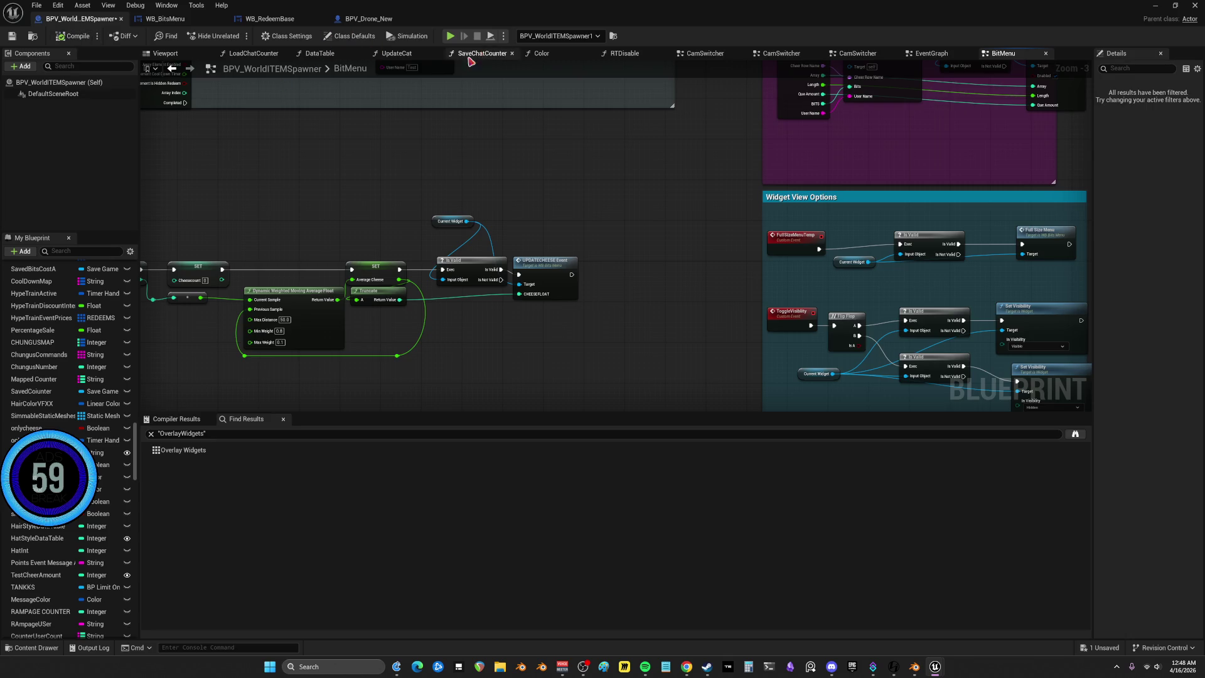
# Attempt Play in Editor, cancel at the compile-errors prompt, and close the message log
pyautogui.hotkey('alt', 'p')
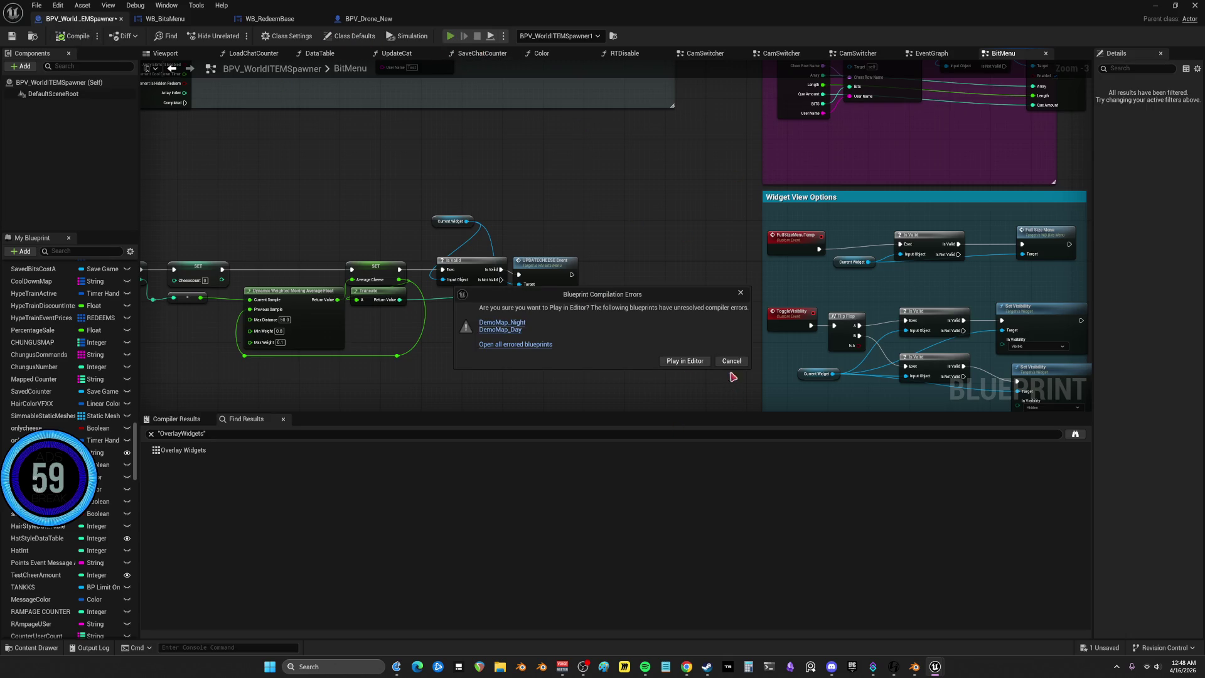
pyautogui.click(731, 362)
pyautogui.click(1112, 104)
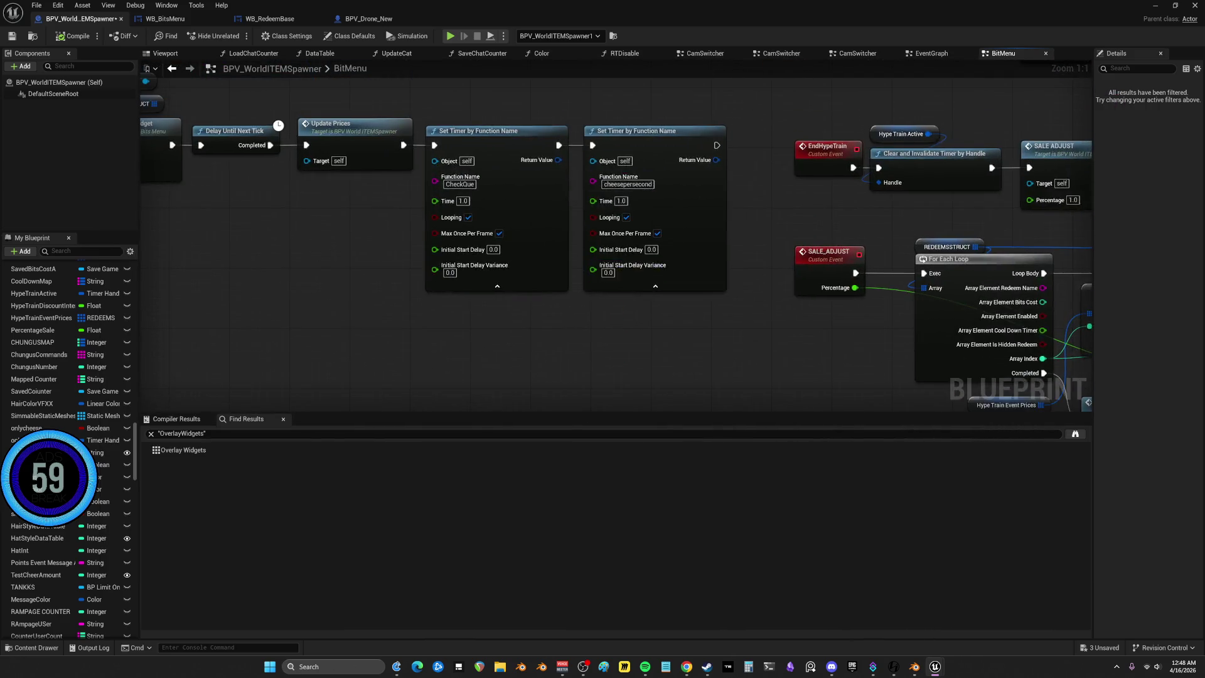
# Cut both Set Timer by Function Name nodes and switch to the EventGraph
pyautogui.hotkey('ctrl', 'z')
pyautogui.hotkey('ctrl', 'z')
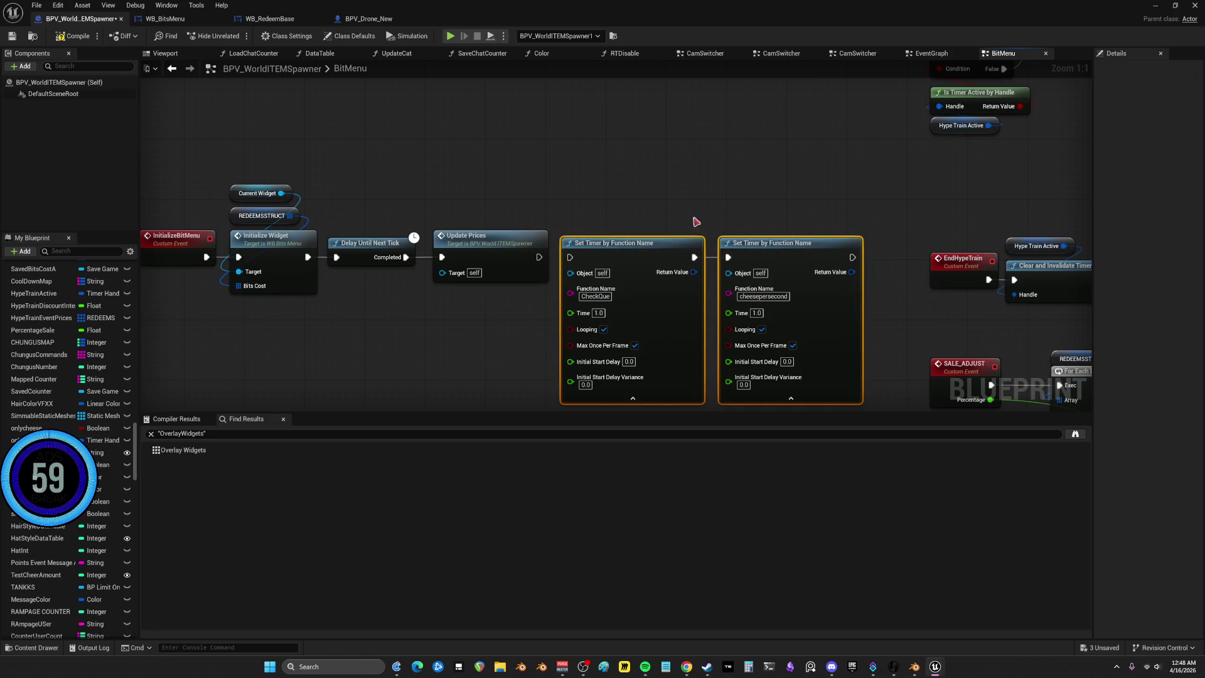
pyautogui.press('Delete')
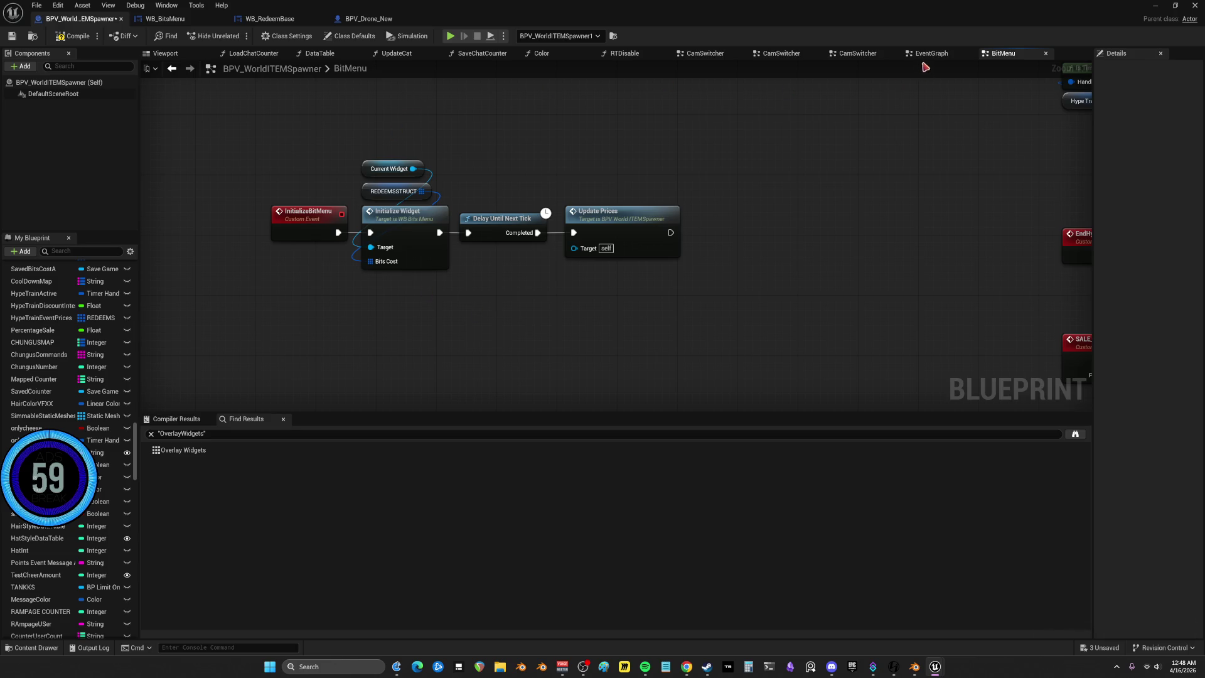
pyautogui.click(922, 54)
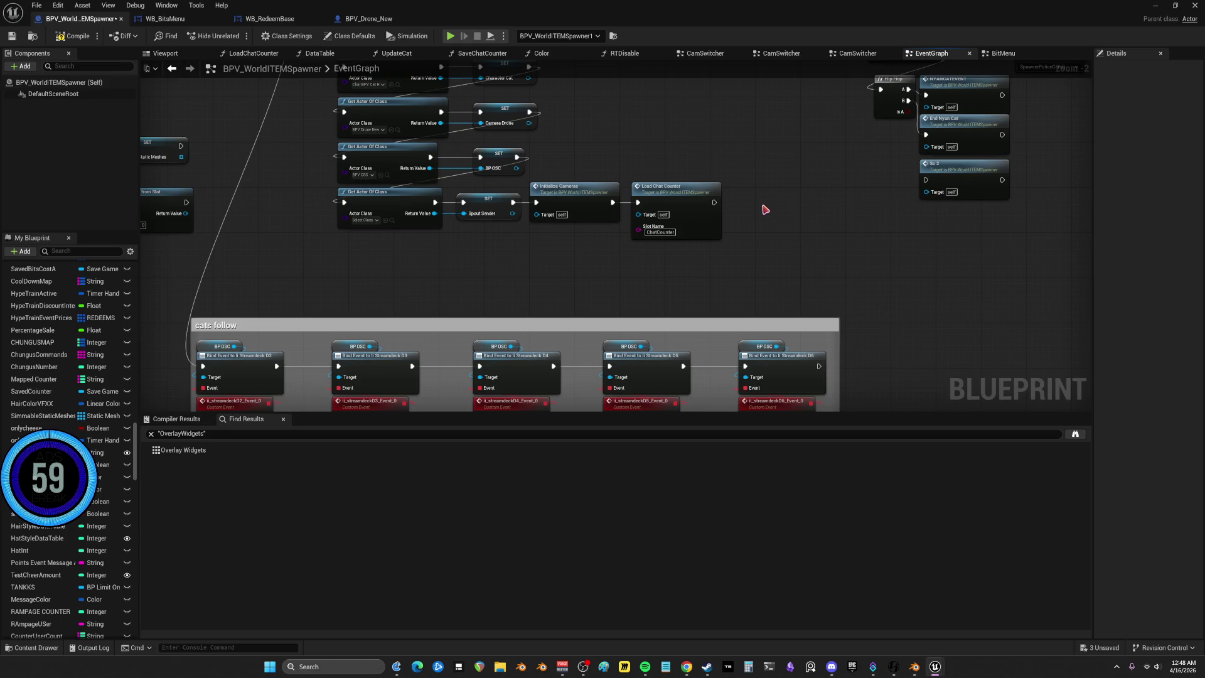
# Paste the CheckQue and cheesepersecond Set Timer nodes after Load Chat Counter and line them up
pyautogui.scroll(2, 681, 190)
pyautogui.rightClick(673, 186)
pyautogui.press('Escape')
pyautogui.hotkey('ctrl', 'z')
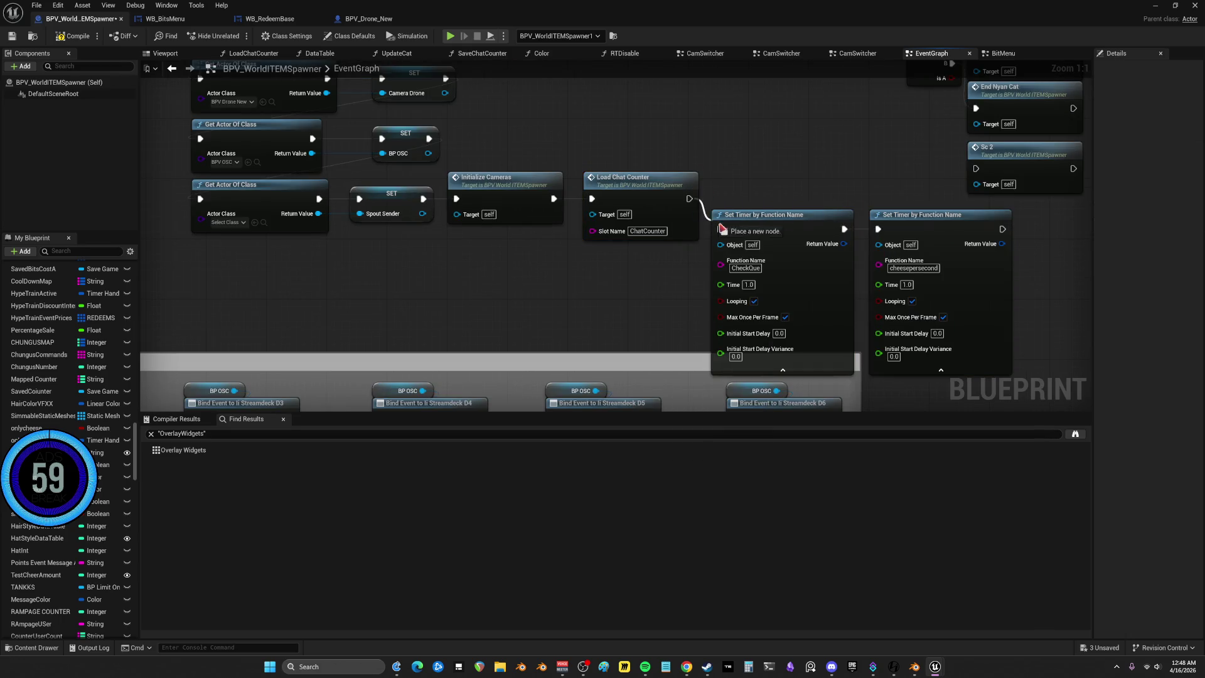
pyautogui.moveTo(728, 214); pyautogui.dragTo(706, 175)
pyautogui.moveTo(545, 189); pyautogui.dragTo(514, 182)
pyautogui.moveTo(414, 170); pyautogui.dragTo(399, 170)
pyautogui.click(513, 168)
pyautogui.moveTo(628, 181); pyautogui.dragTo(620, 181)
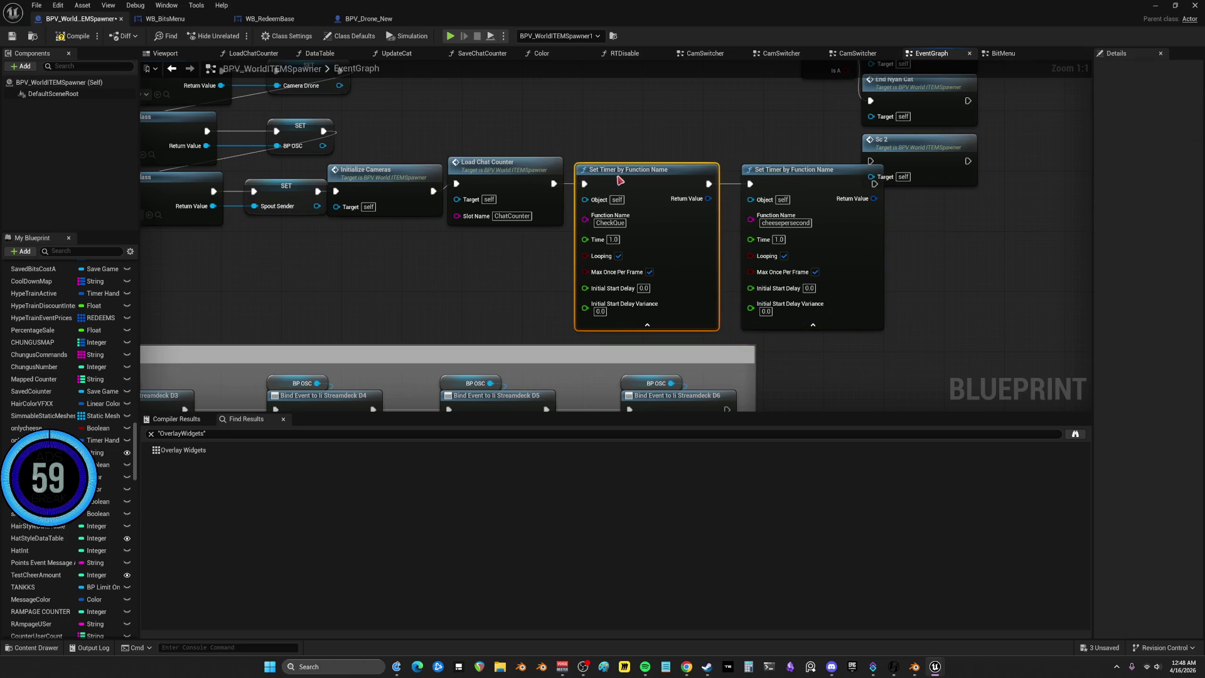
pyautogui.moveTo(791, 183); pyautogui.dragTo(784, 183)
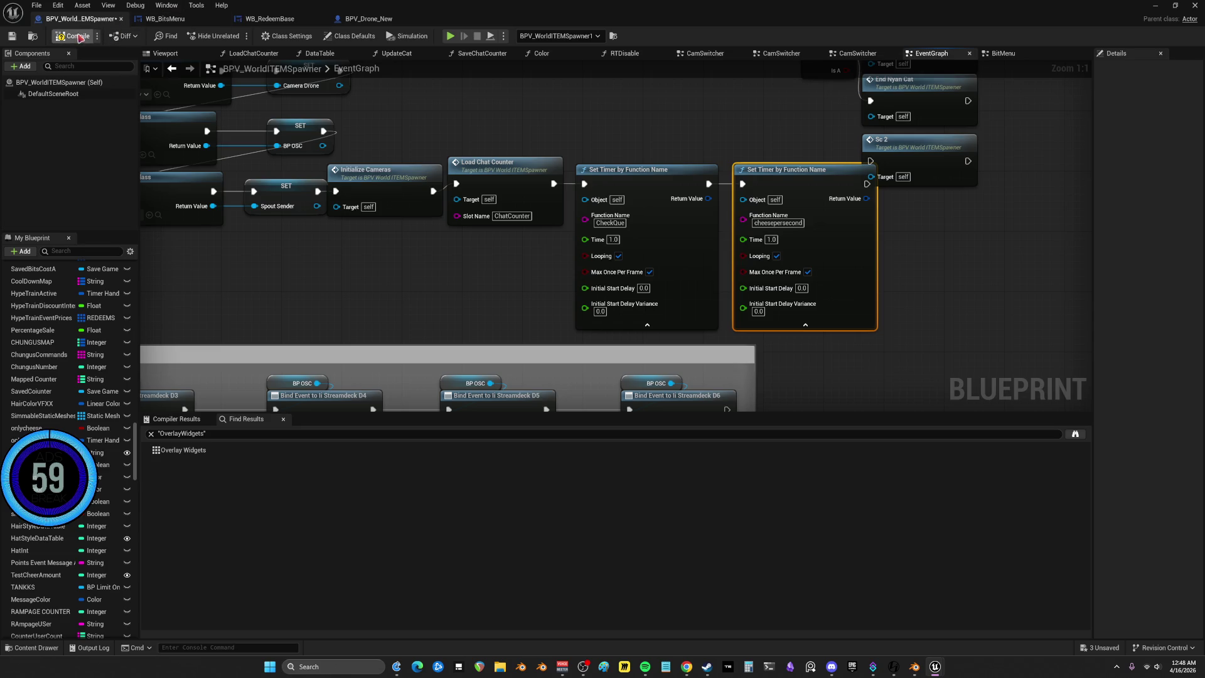
# Save all and start Play, which flags compile errors
pyautogui.click(38, 6)
pyautogui.click(56, 73)
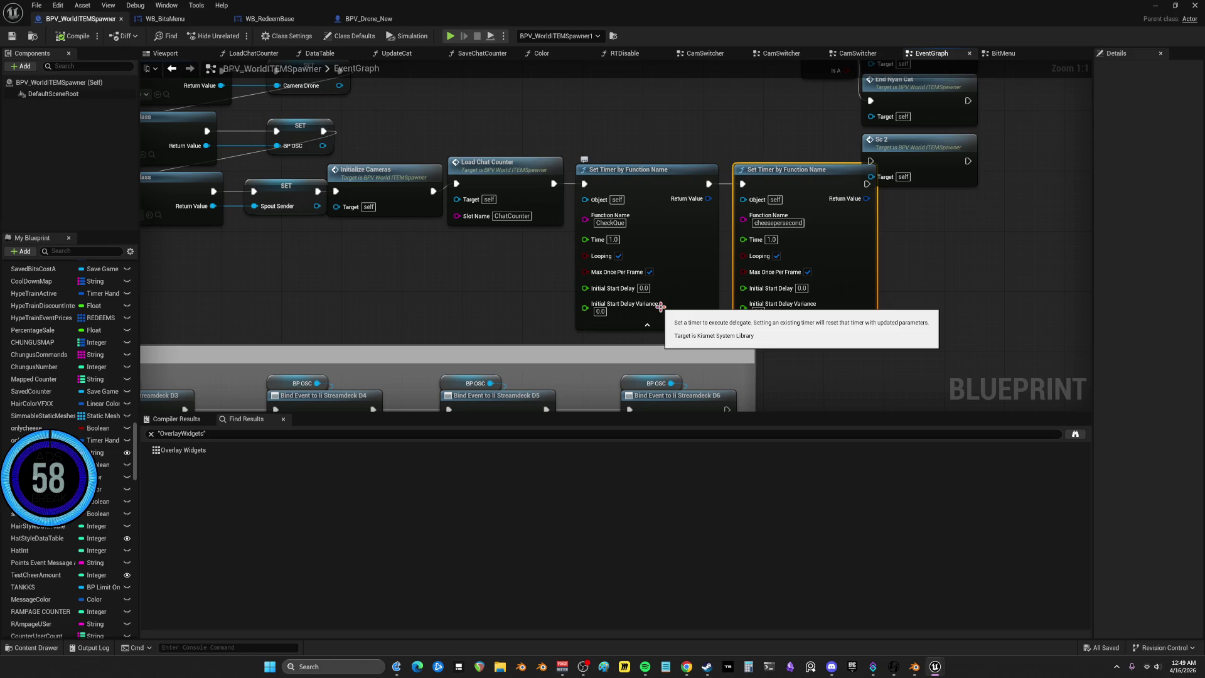
pyautogui.click(450, 35)
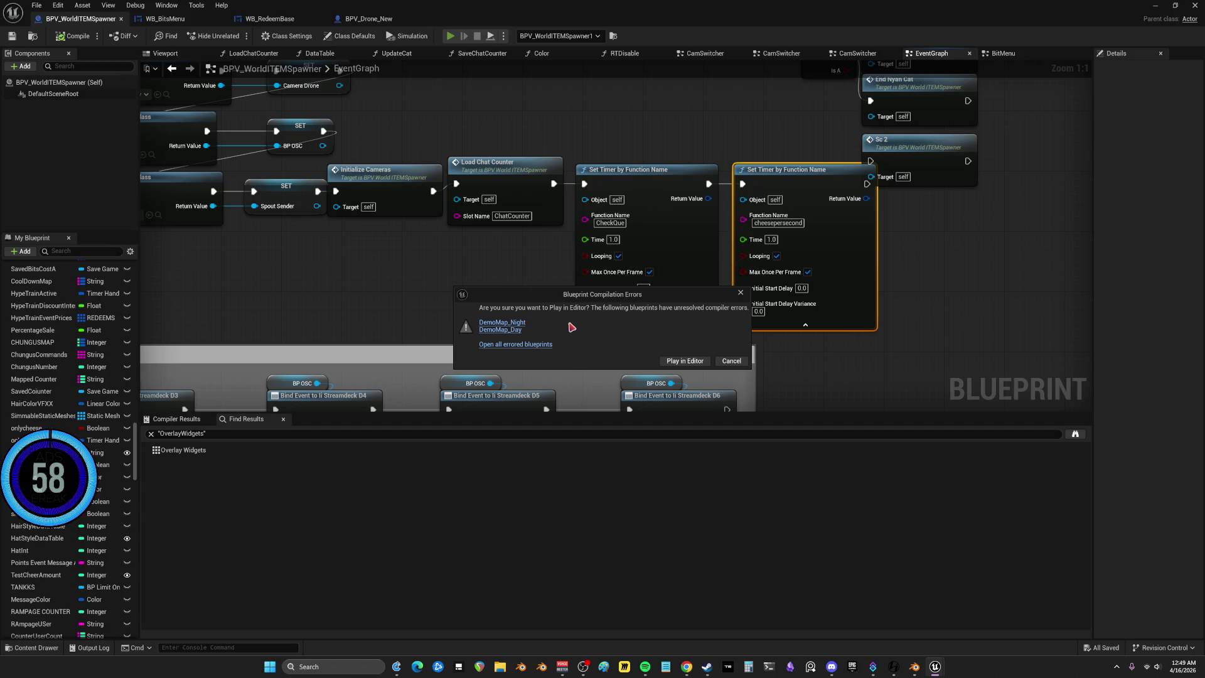
# Open the failing DemoMap_Night level blueprint, delete the CE Is Gamepad node, and compile
pyautogui.click(506, 323)
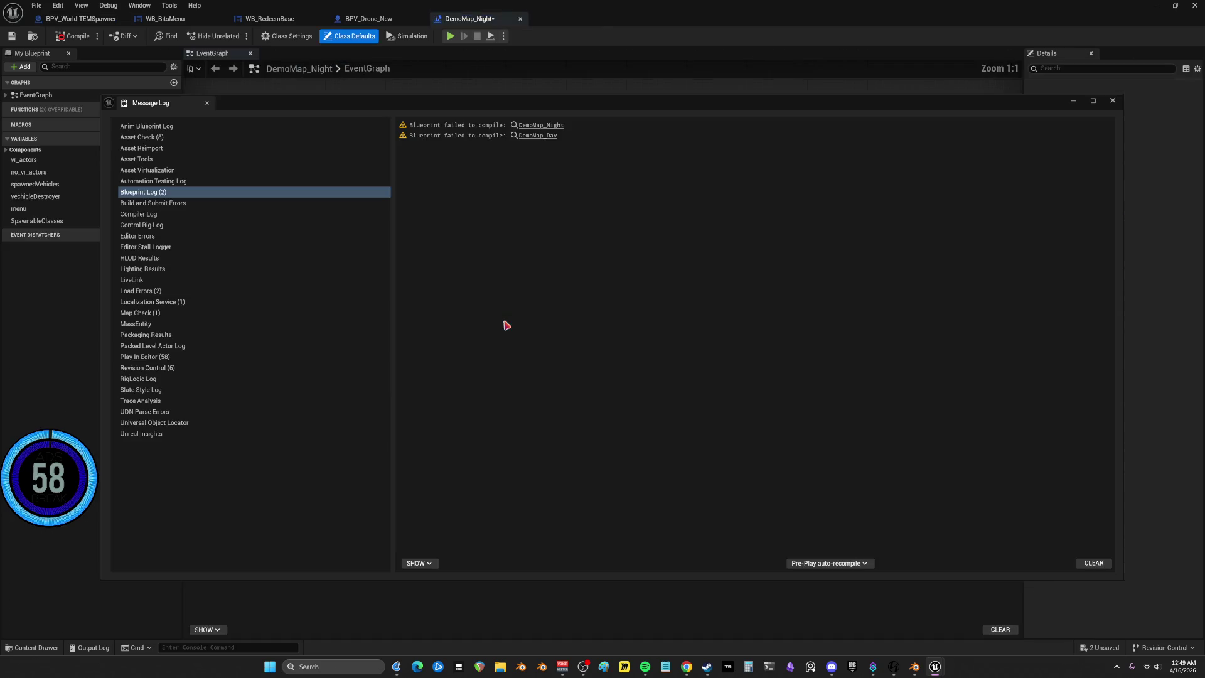
pyautogui.click(1111, 101)
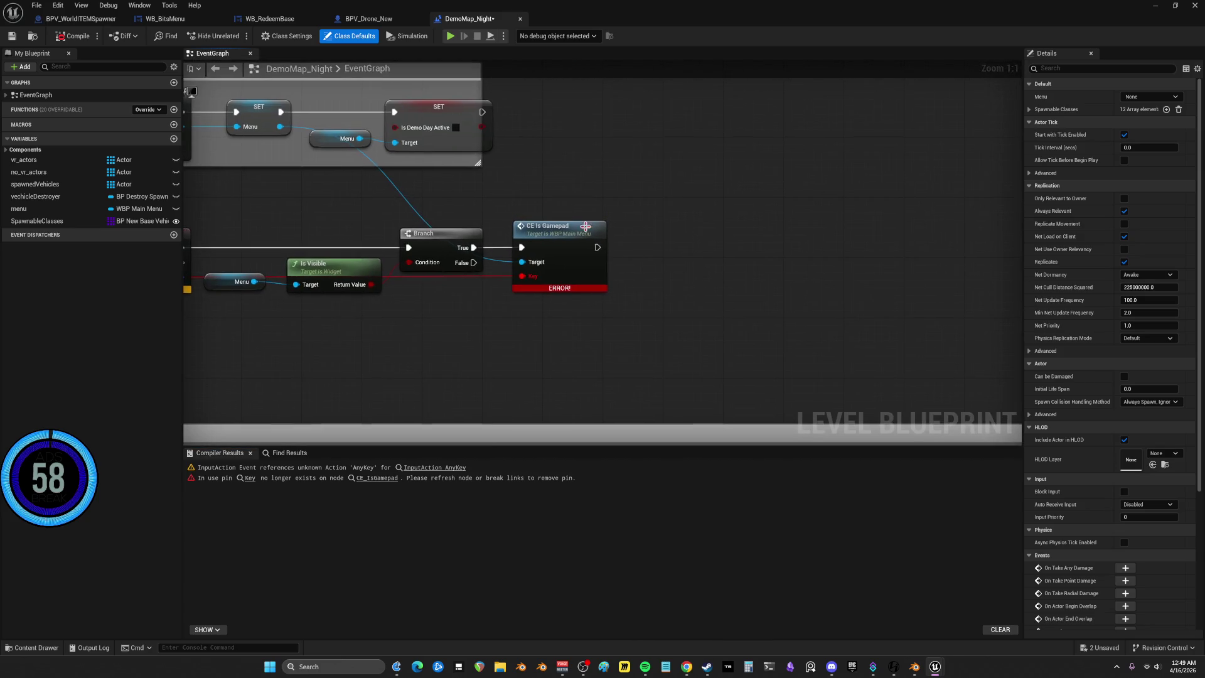
pyautogui.moveTo(588, 238)
pyautogui.mouseDown()
pyautogui.moveTo(904, 247)
pyautogui.moveTo(921, 266)
pyautogui.moveTo(603, 223)
pyautogui.moveTo(604, 234)
pyautogui.moveTo(689, 232)
pyautogui.moveTo(712, 283)
pyautogui.moveTo(721, 330)
pyautogui.moveTo(667, 376)
pyautogui.moveTo(397, 358)
pyautogui.moveTo(737, 311)
pyautogui.moveTo(628, 271)
pyautogui.moveTo(673, 289)
pyautogui.moveTo(711, 206)
pyautogui.moveTo(683, 239)
pyautogui.moveTo(738, 271)
pyautogui.moveTo(633, 139)
pyautogui.moveTo(681, 236)
pyautogui.mouseUp()
pyautogui.press('Delete')
pyautogui.scroll(-3, 683, 245)
pyautogui.click(72, 36)
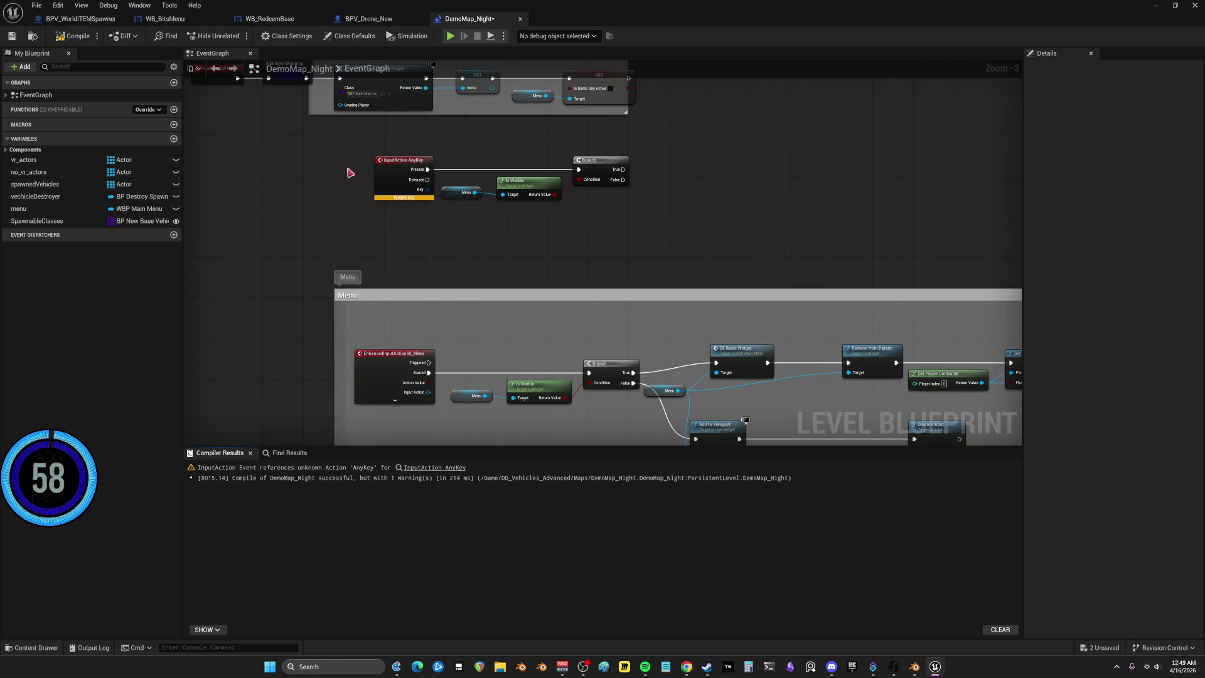
# Delete the InputAction AnyKey nodes, recompile, and try Play again
pyautogui.scroll(-2, 726, 257)
pyautogui.scroll(5, 401, 229)
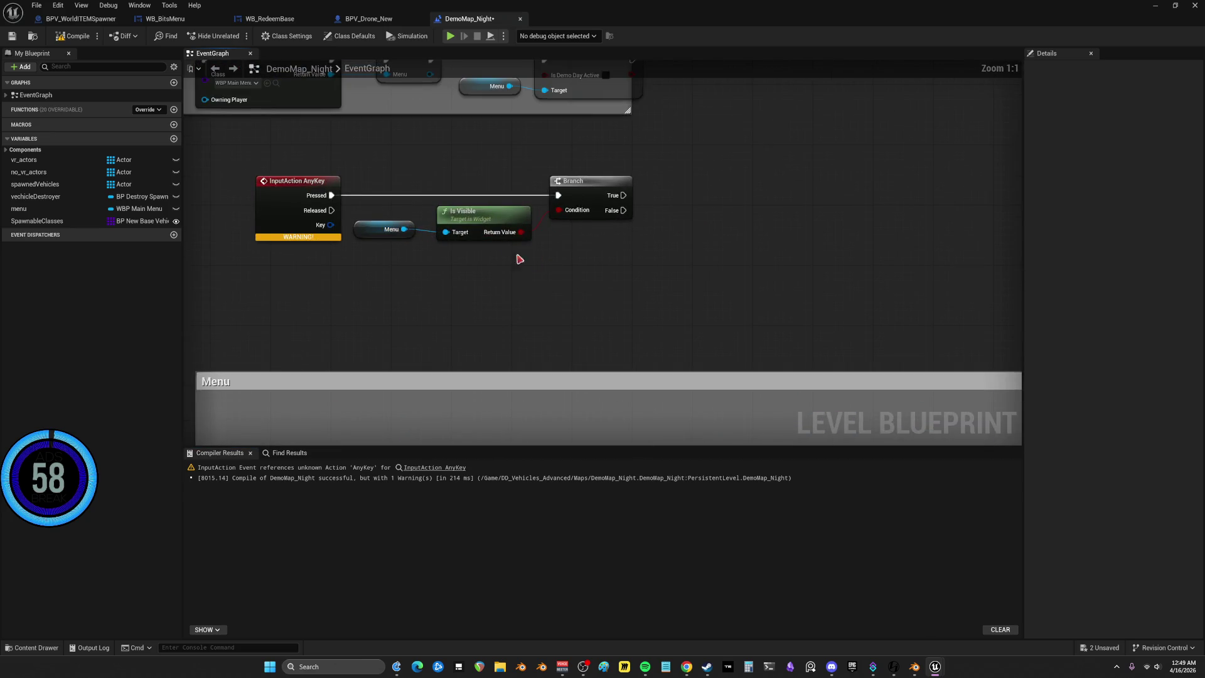
pyautogui.moveTo(264, 171)
pyautogui.mouseDown()
pyautogui.moveTo(734, 261)
pyautogui.moveTo(731, 248)
pyautogui.mouseUp()
pyautogui.press('Delete')
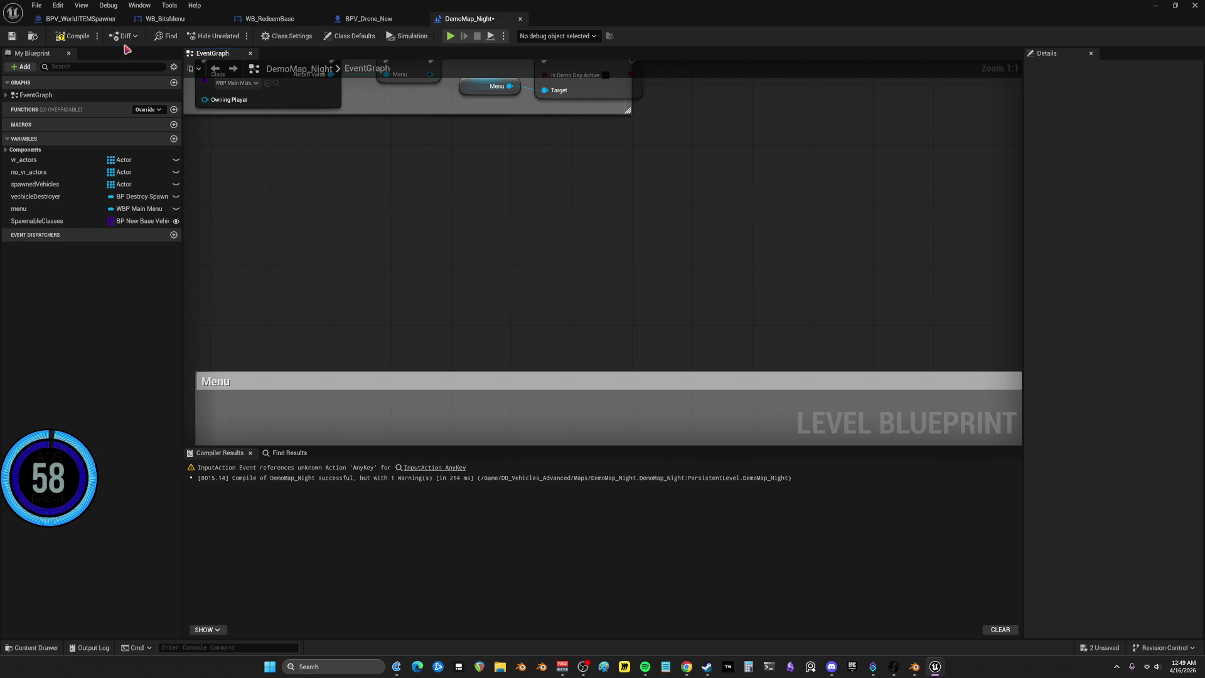
pyautogui.click(72, 36)
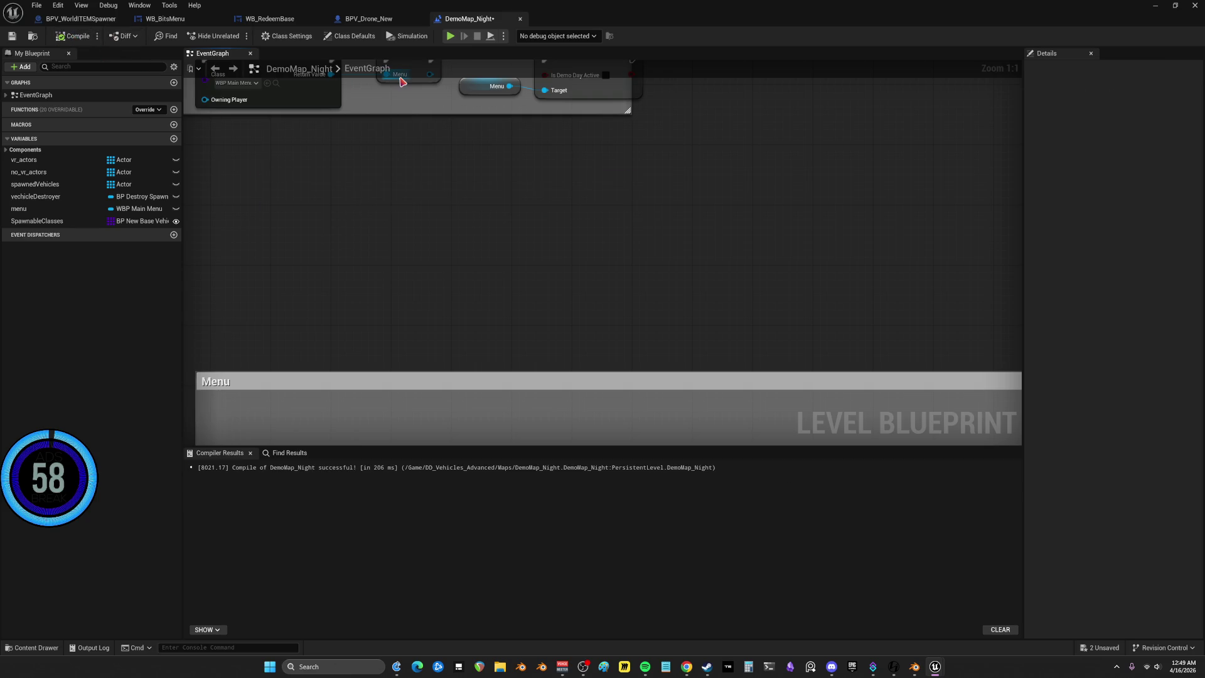
pyautogui.click(451, 36)
# Open the failing DemoMap_Day level blueprint and compile it successfully
pyautogui.click(506, 334)
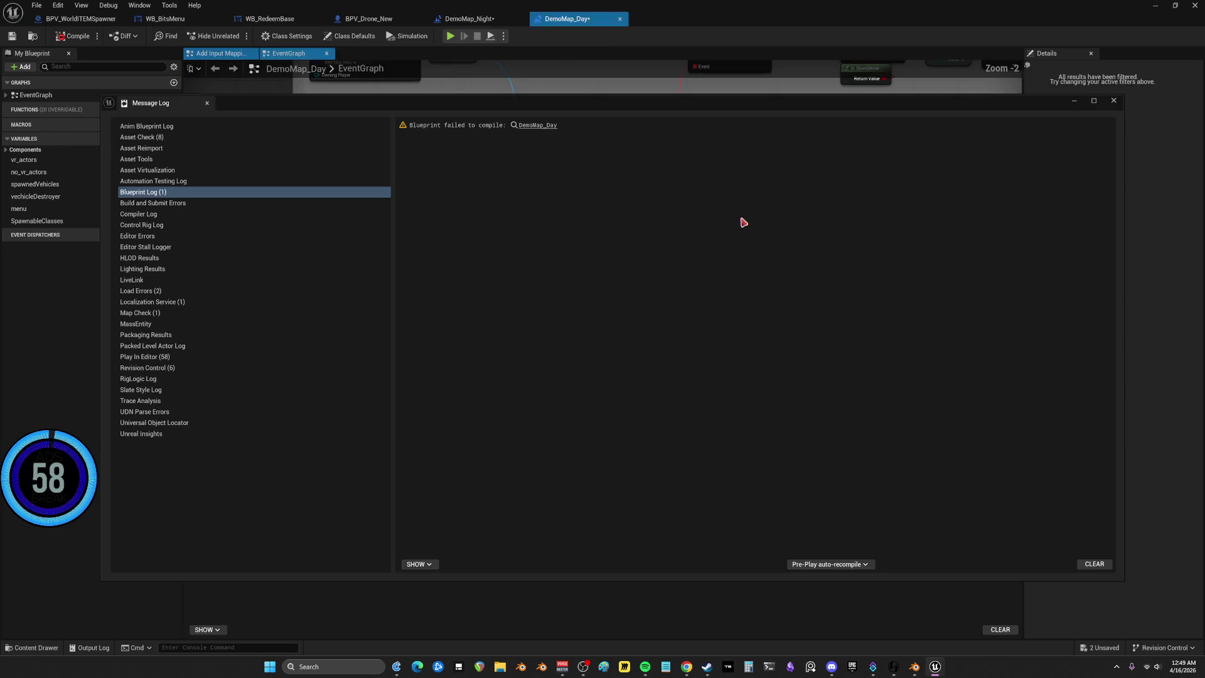
pyautogui.click(1112, 101)
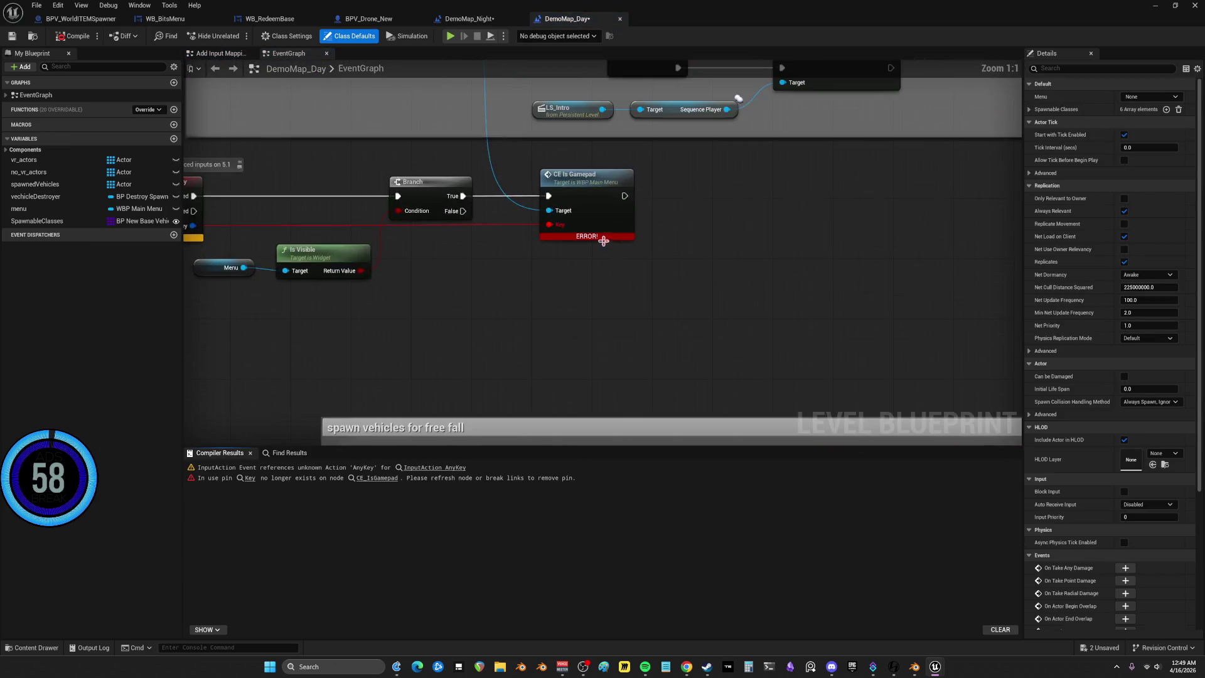
pyautogui.moveTo(359, 213)
pyautogui.mouseDown()
pyautogui.moveTo(462, 344)
pyautogui.moveTo(511, 248)
pyautogui.moveTo(506, 352)
pyautogui.mouseUp()
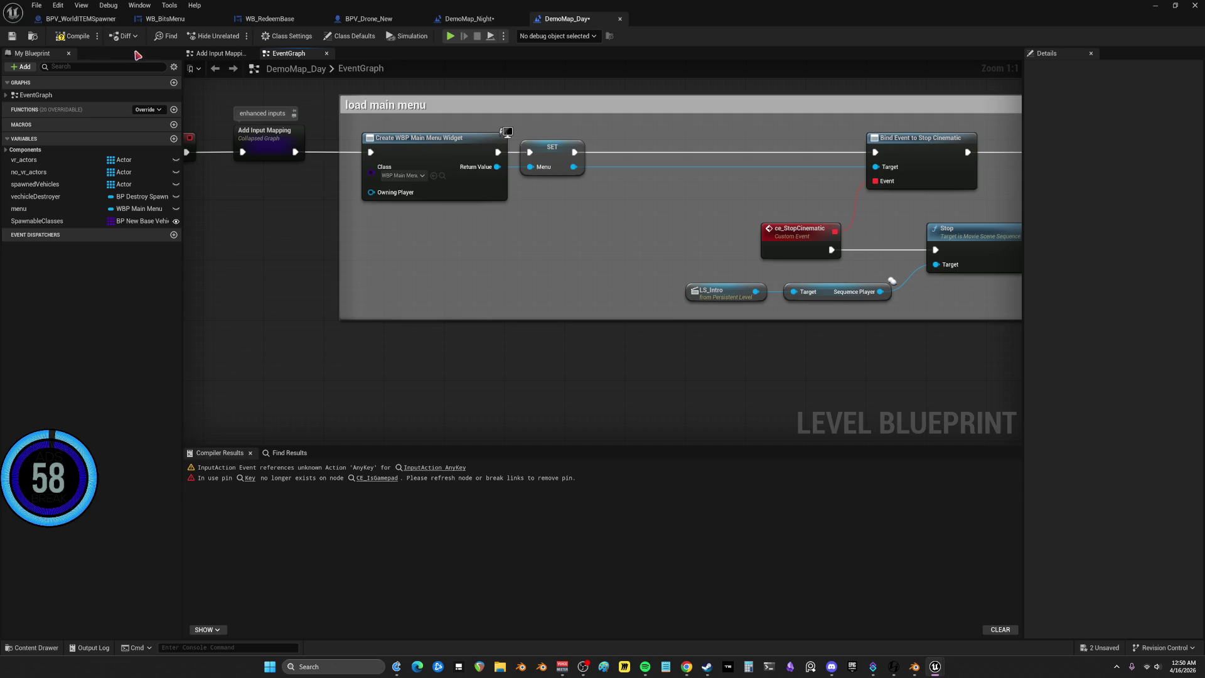
pyautogui.click(77, 39)
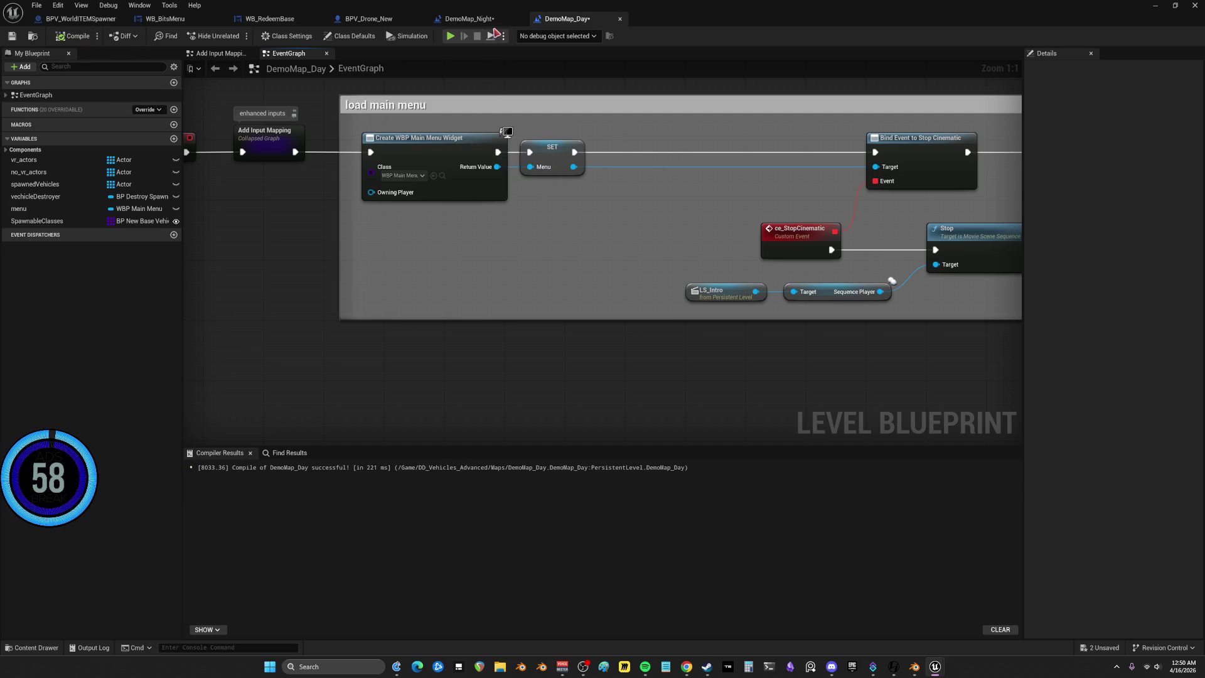
# Close the DemoMap_Night and DemoMap_Day blueprint tabs
pyautogui.click(517, 22)
pyautogui.click(520, 20)
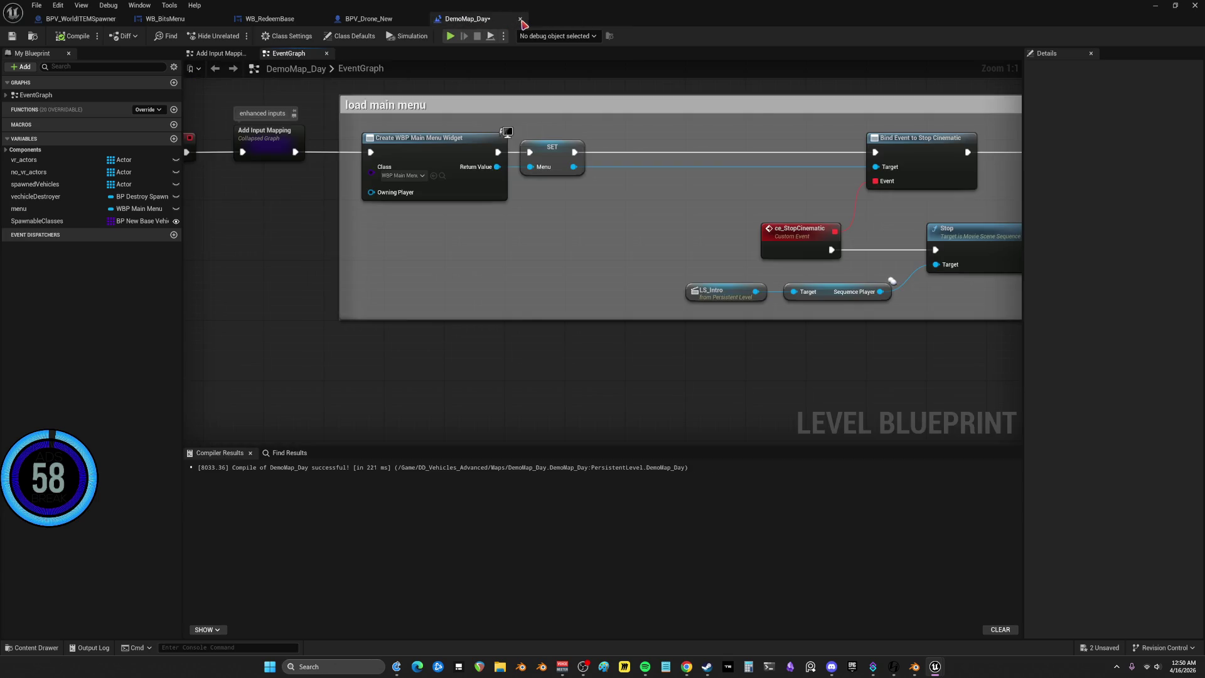
pyautogui.click(521, 20)
# Save all changes and launch Play in Editor to see the !bitsmenu overlay
pyautogui.click(36, 7)
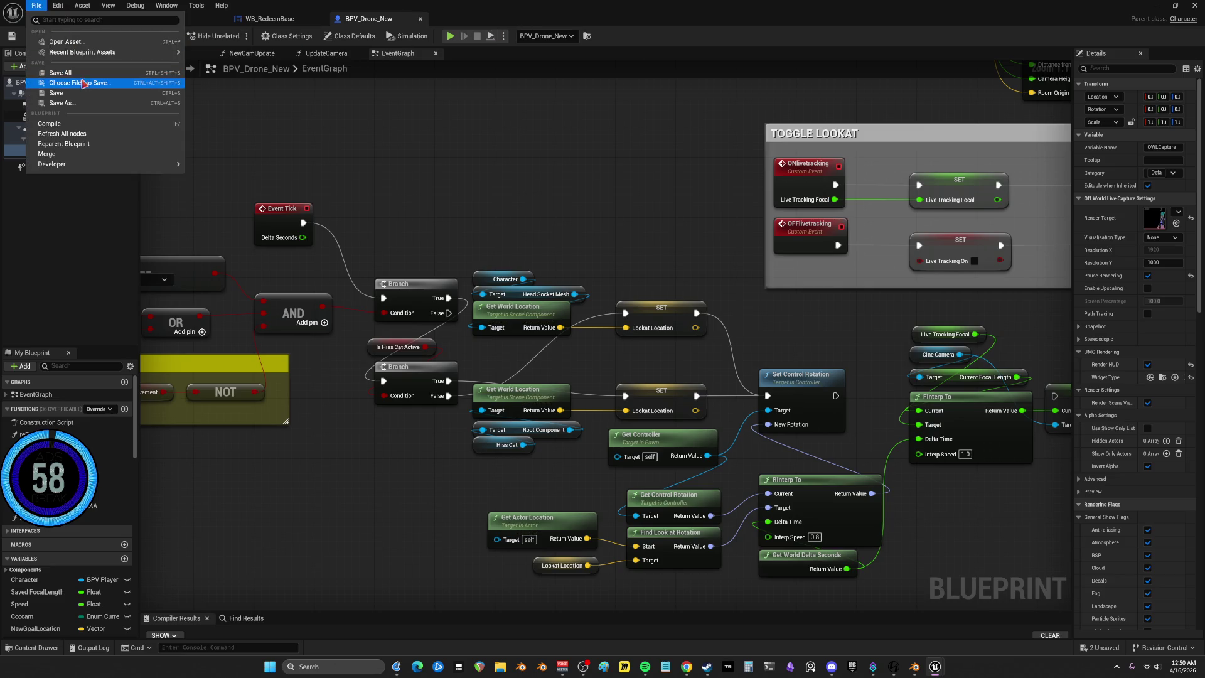
pyautogui.click(60, 83)
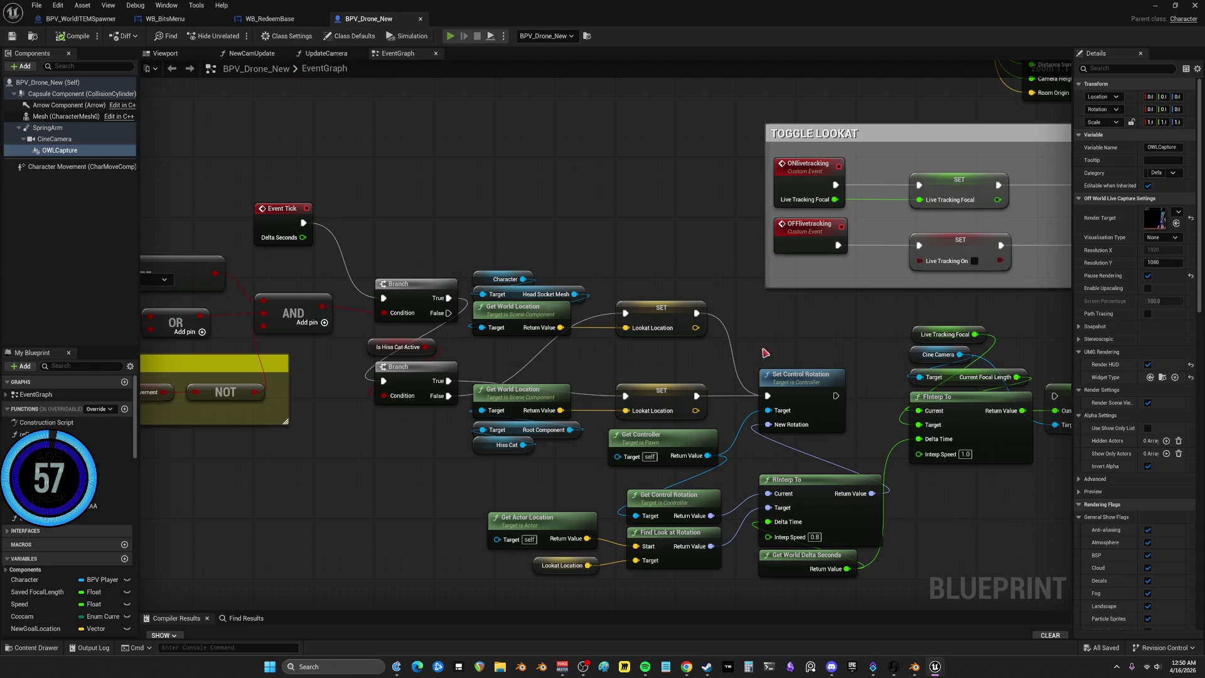
pyautogui.hotkey('alt', 'p')
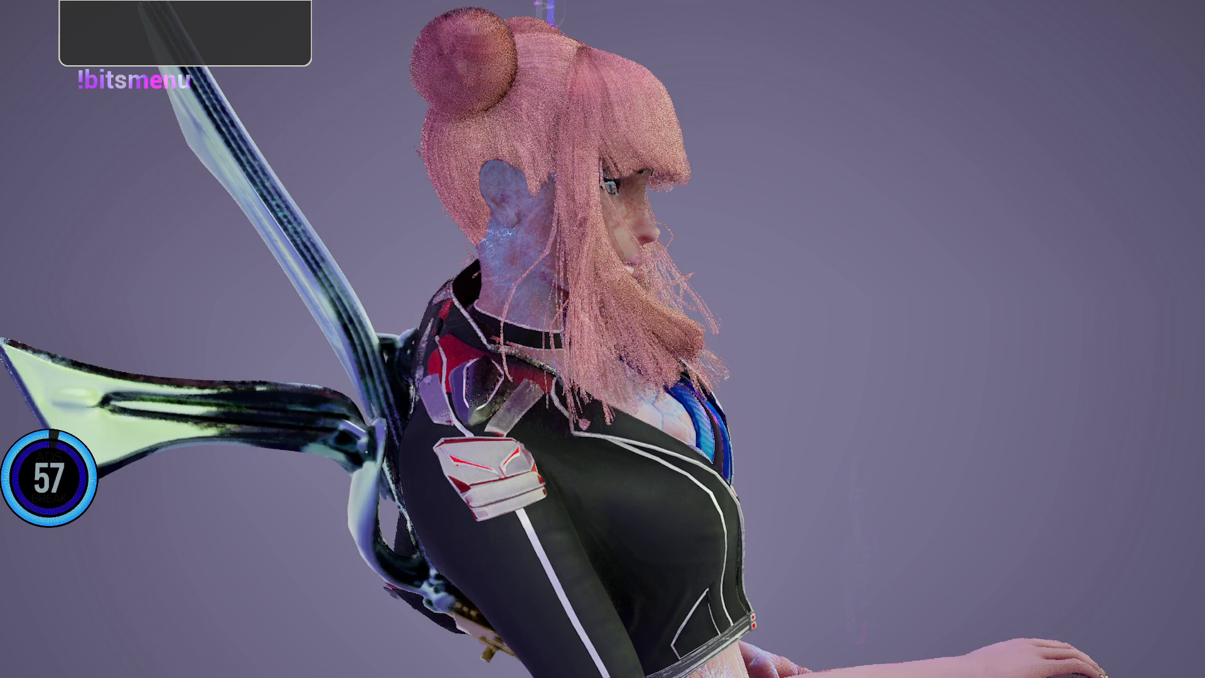
# Stop the play session and open the Set isStreamingActive node named in the first runtime error
pyautogui.press('Escape')
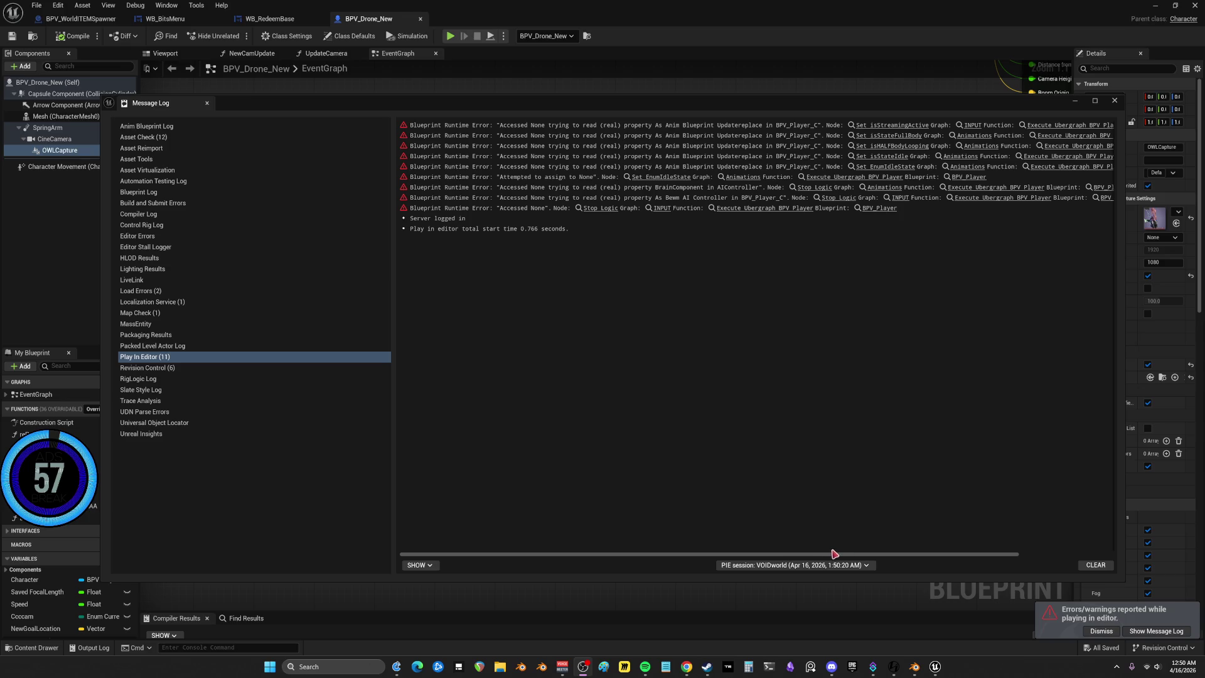
pyautogui.moveTo(835, 555)
pyautogui.mouseDown()
pyautogui.moveTo(1014, 556)
pyautogui.moveTo(598, 521)
pyautogui.mouseUp()
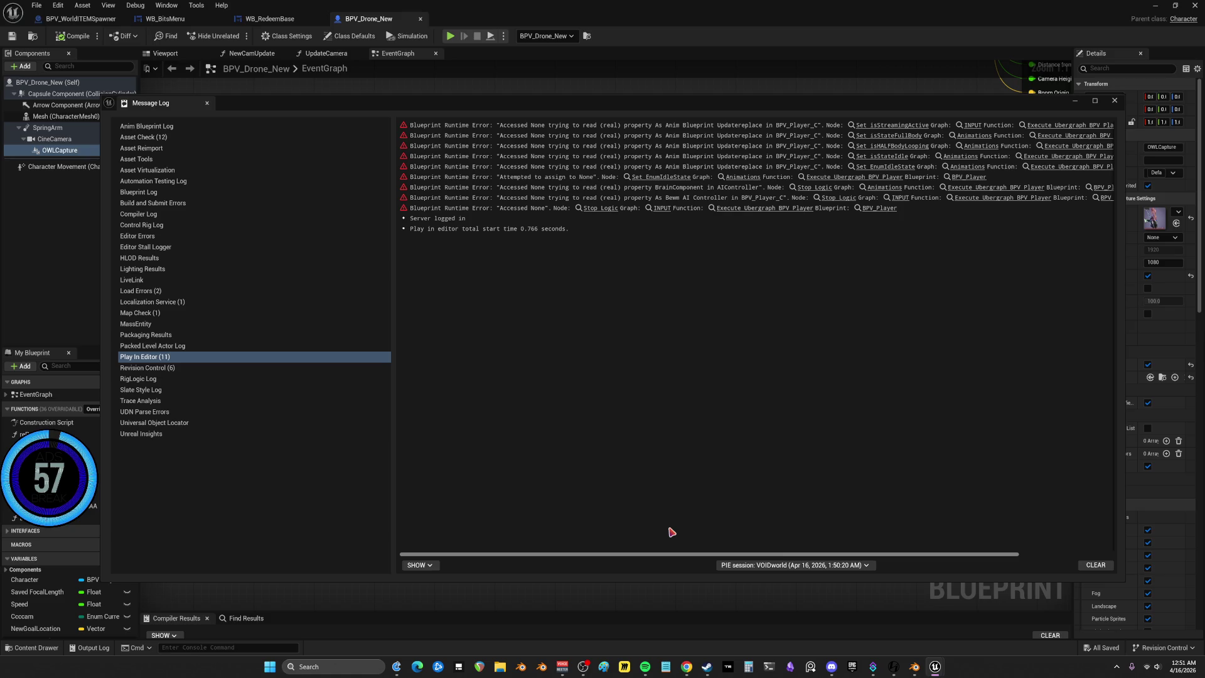
pyautogui.moveTo(753, 555)
pyautogui.mouseDown()
pyautogui.moveTo(914, 555)
pyautogui.moveTo(880, 555)
pyautogui.mouseUp()
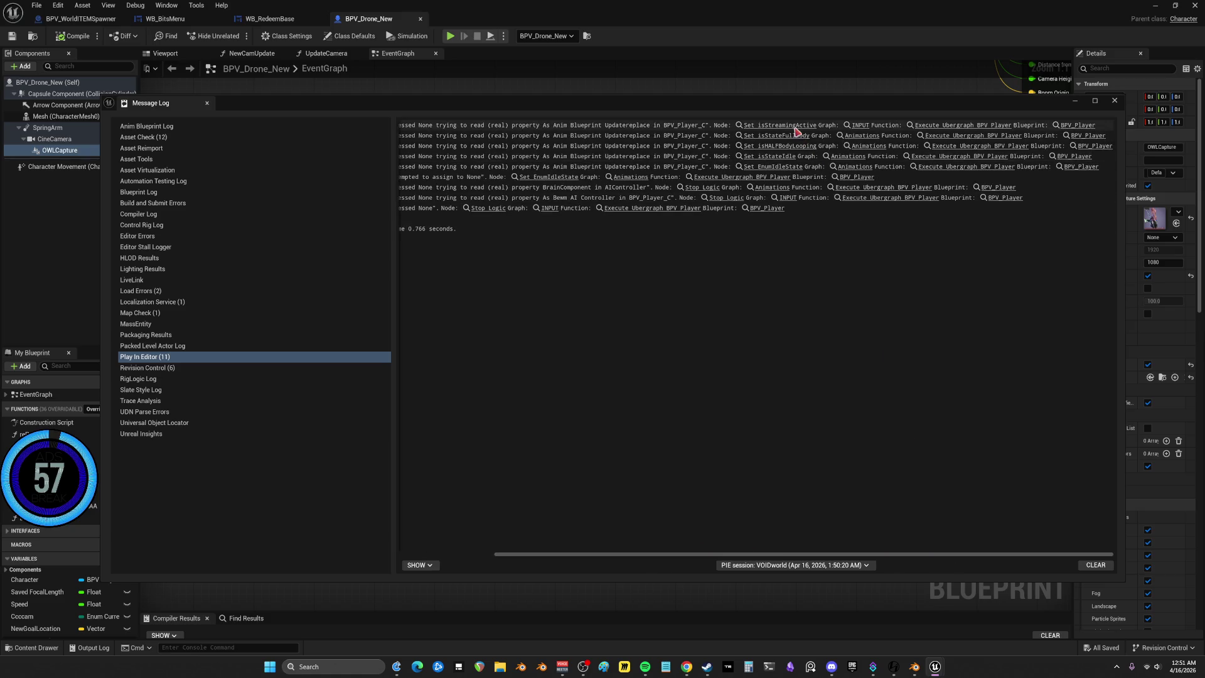
pyautogui.click(796, 131)
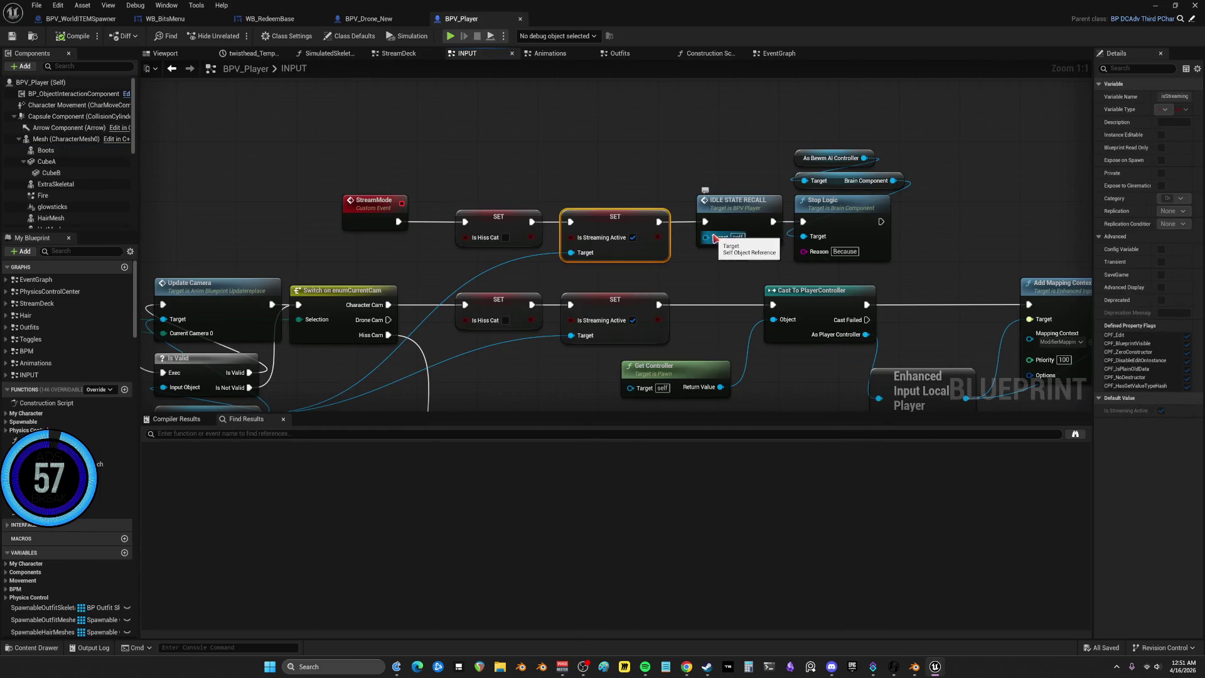
pyautogui.scroll(-2, 619, 195)
pyautogui.scroll(2, 590, 306)
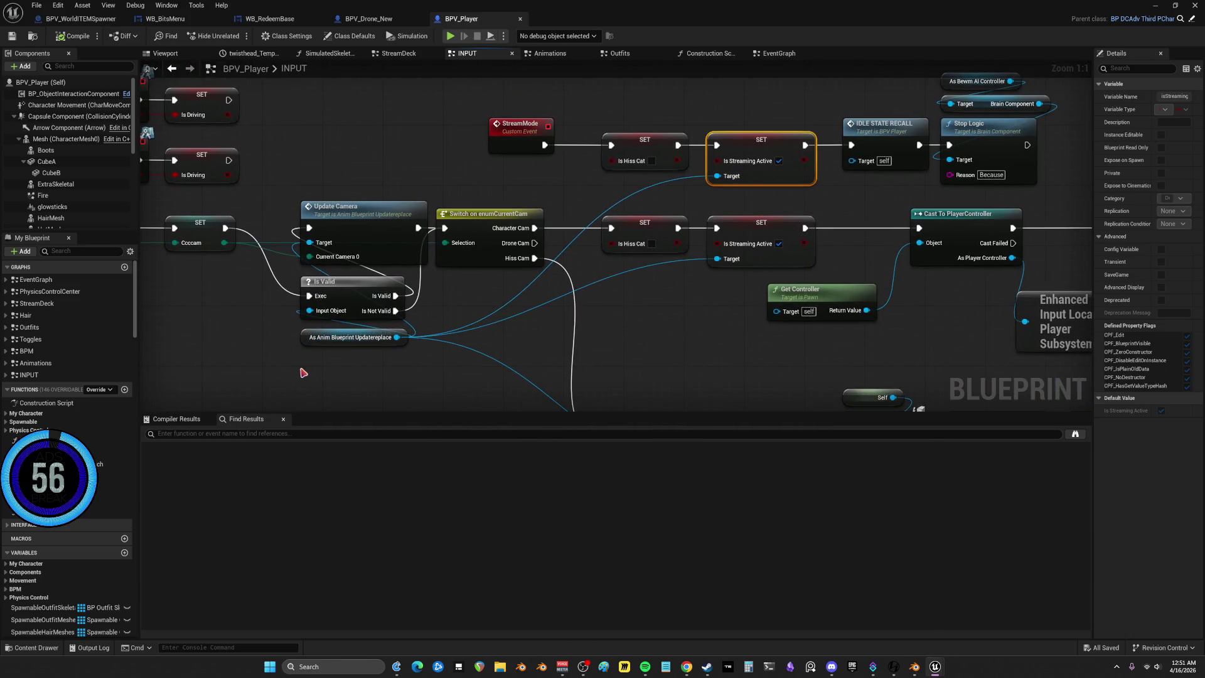
pyautogui.moveTo(311, 227)
pyautogui.mouseDown()
pyautogui.moveTo(480, 215)
pyautogui.moveTo(407, 135)
pyautogui.moveTo(355, 120)
pyautogui.mouseUp()
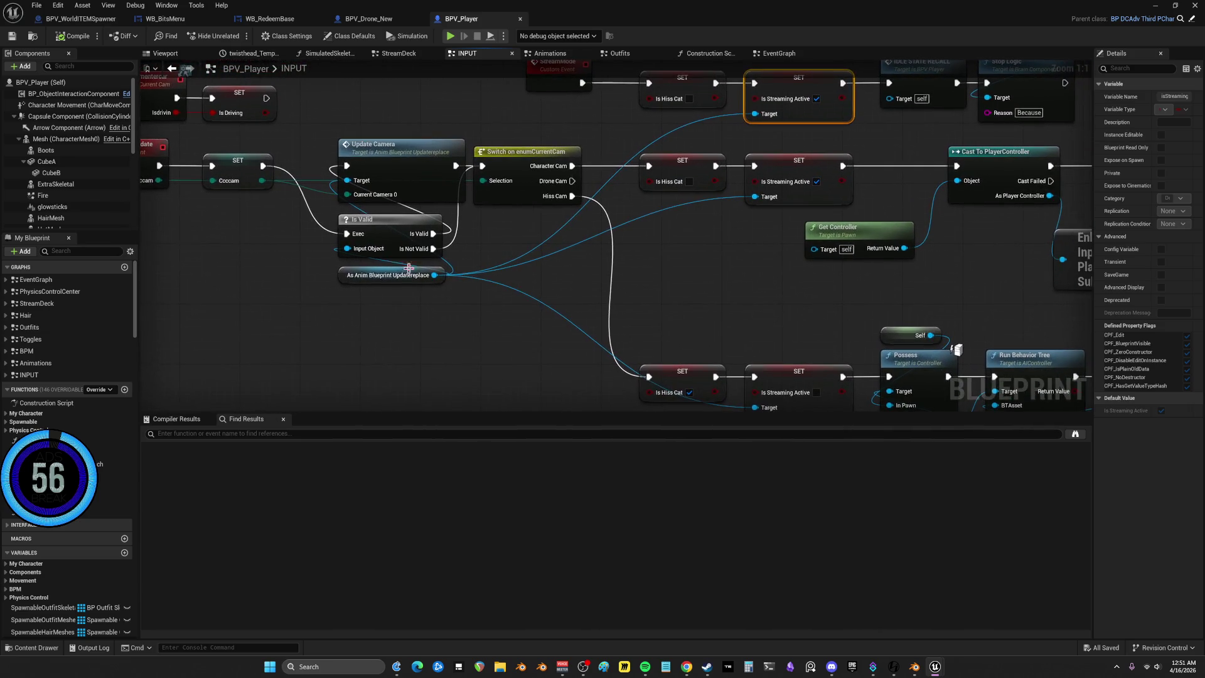
pyautogui.moveTo(350, 290); pyautogui.dragTo(155, 105)
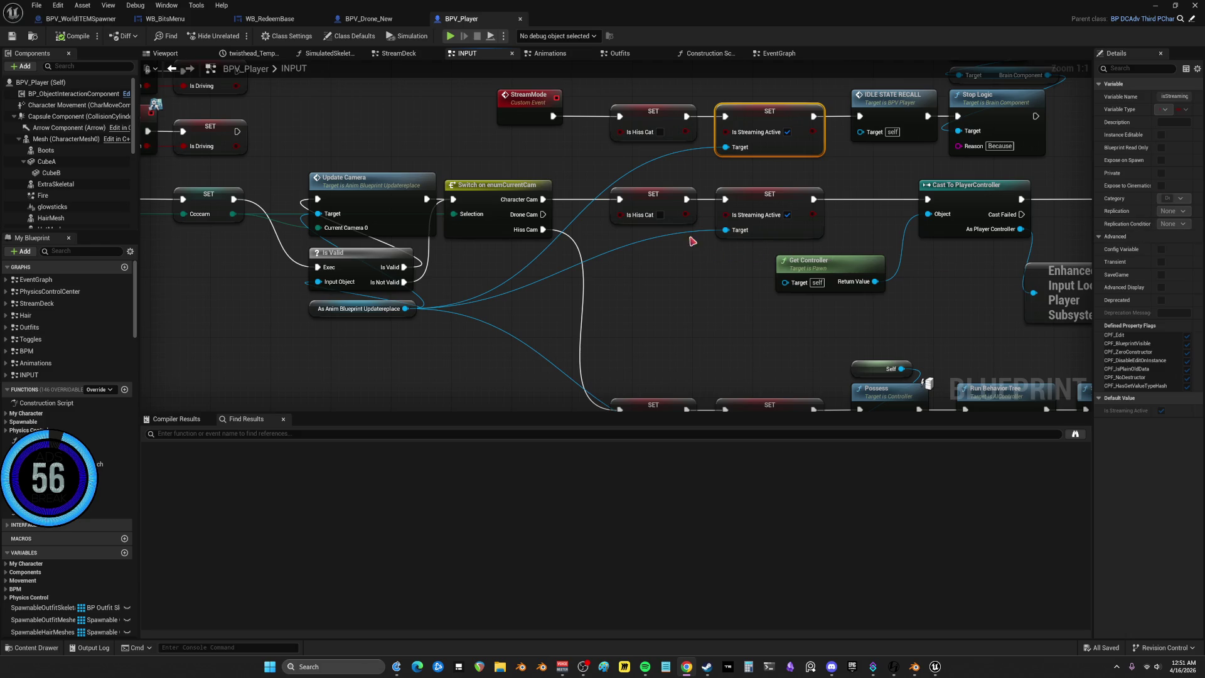
pyautogui.click(1164, 648)
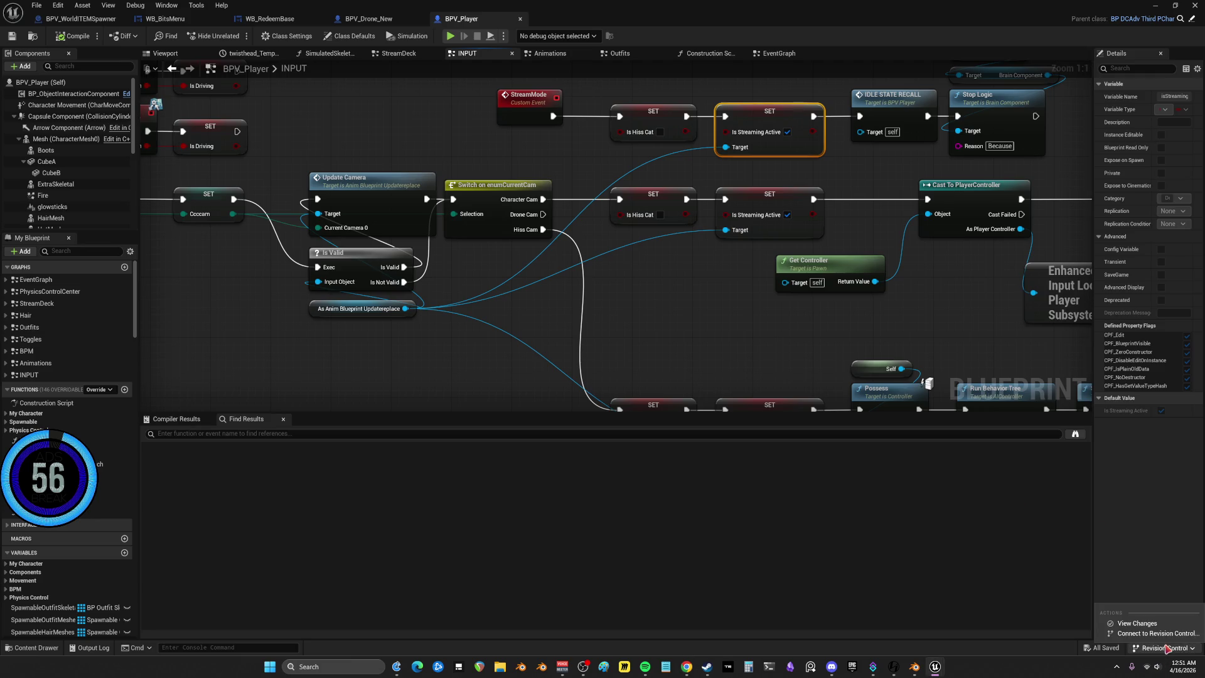
# Review the pending revision control changes, then close the blueprint editor
pyautogui.click(1136, 624)
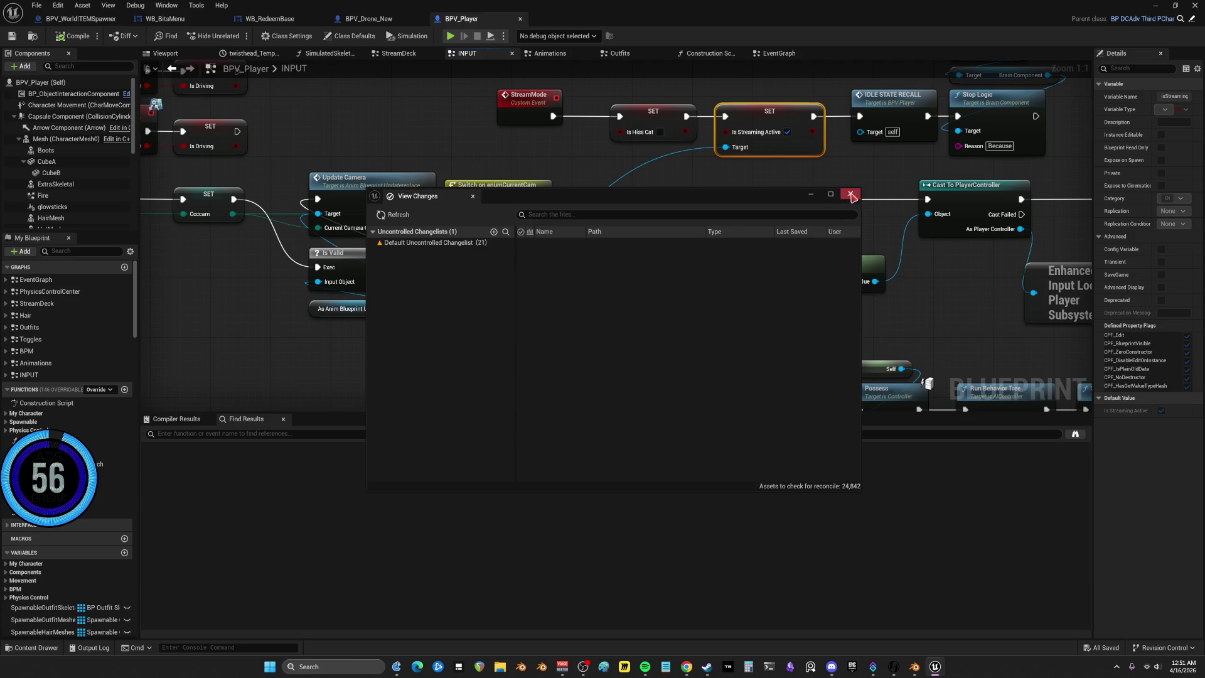
pyautogui.click(851, 194)
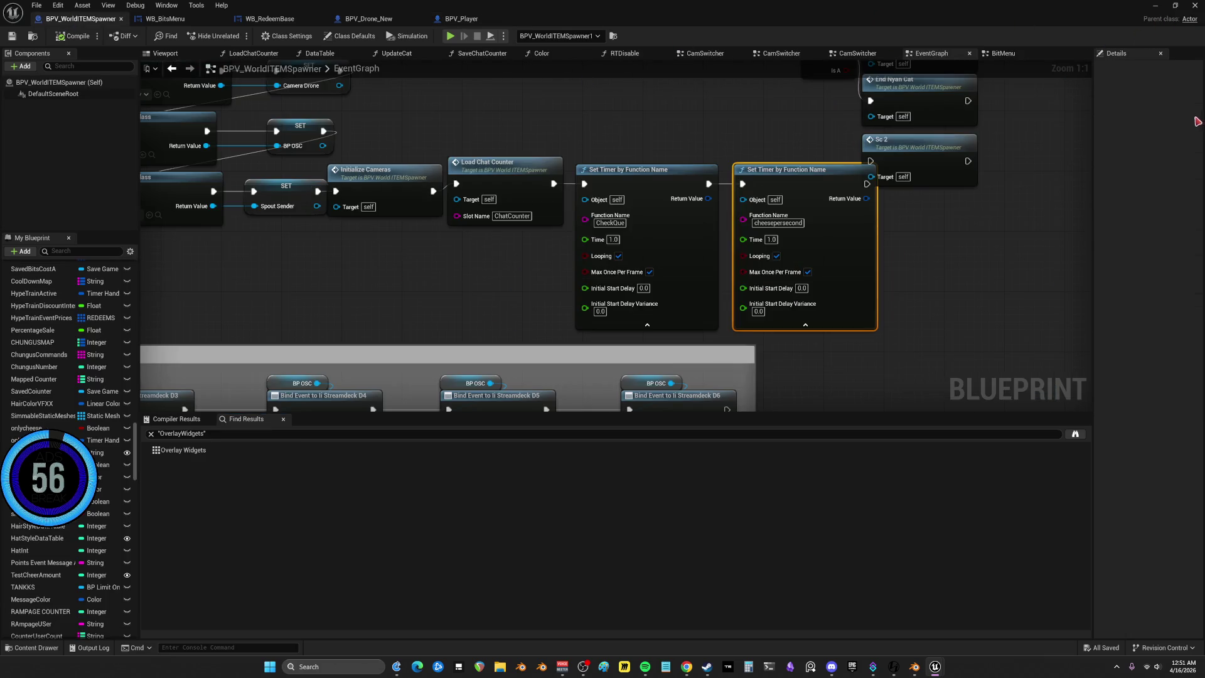
pyautogui.click(1195, 5)
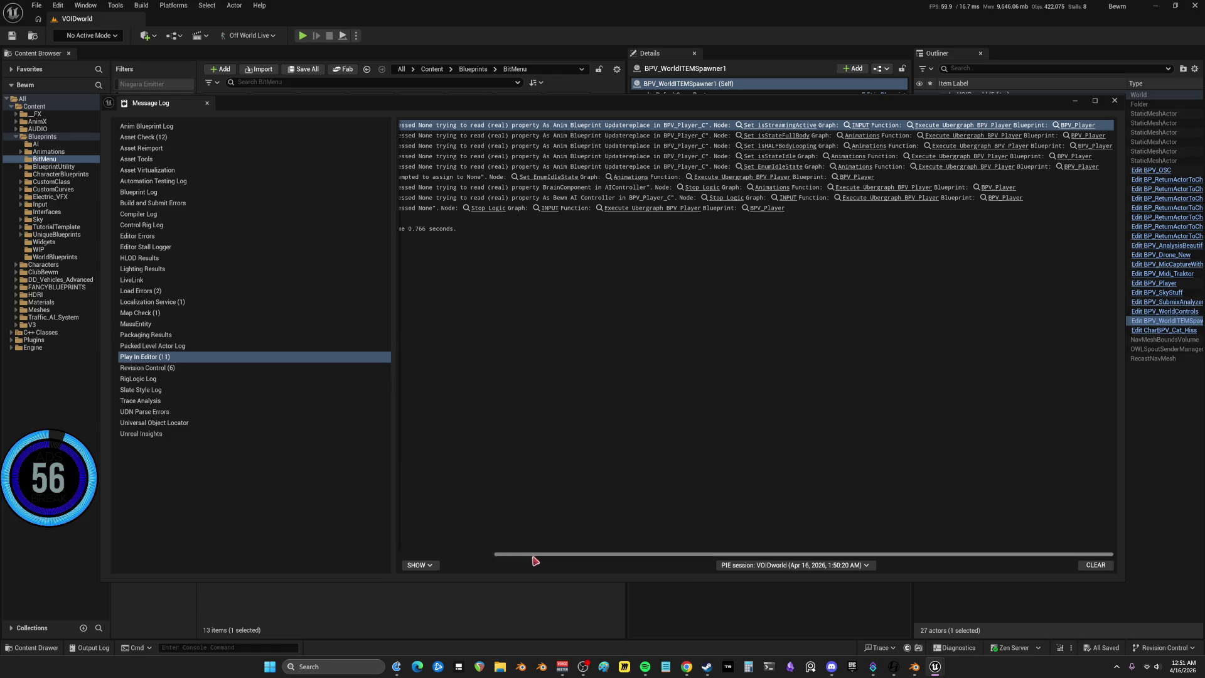
# Clear the logged runtime errors from the Message Log and close it
pyautogui.moveTo(546, 556)
pyautogui.mouseDown()
pyautogui.moveTo(425, 552)
pyautogui.moveTo(534, 520)
pyautogui.mouseUp()
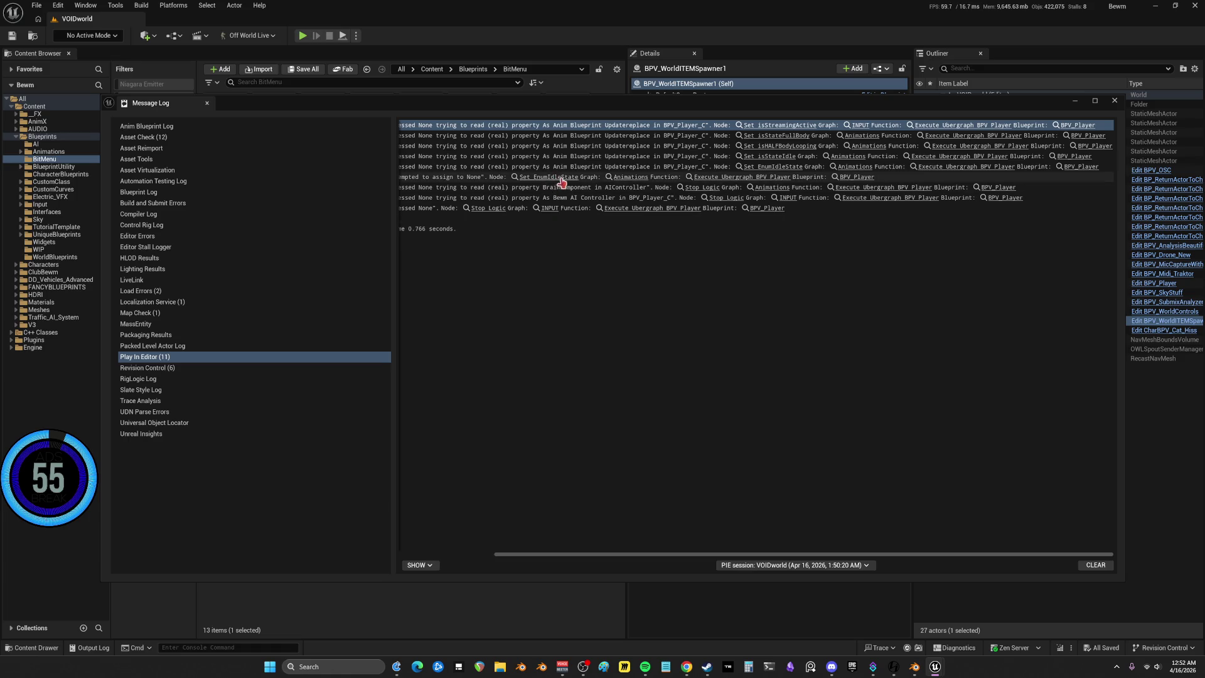
pyautogui.moveTo(683, 556)
pyautogui.mouseDown()
pyautogui.moveTo(608, 555)
pyautogui.moveTo(626, 549)
pyautogui.mouseUp()
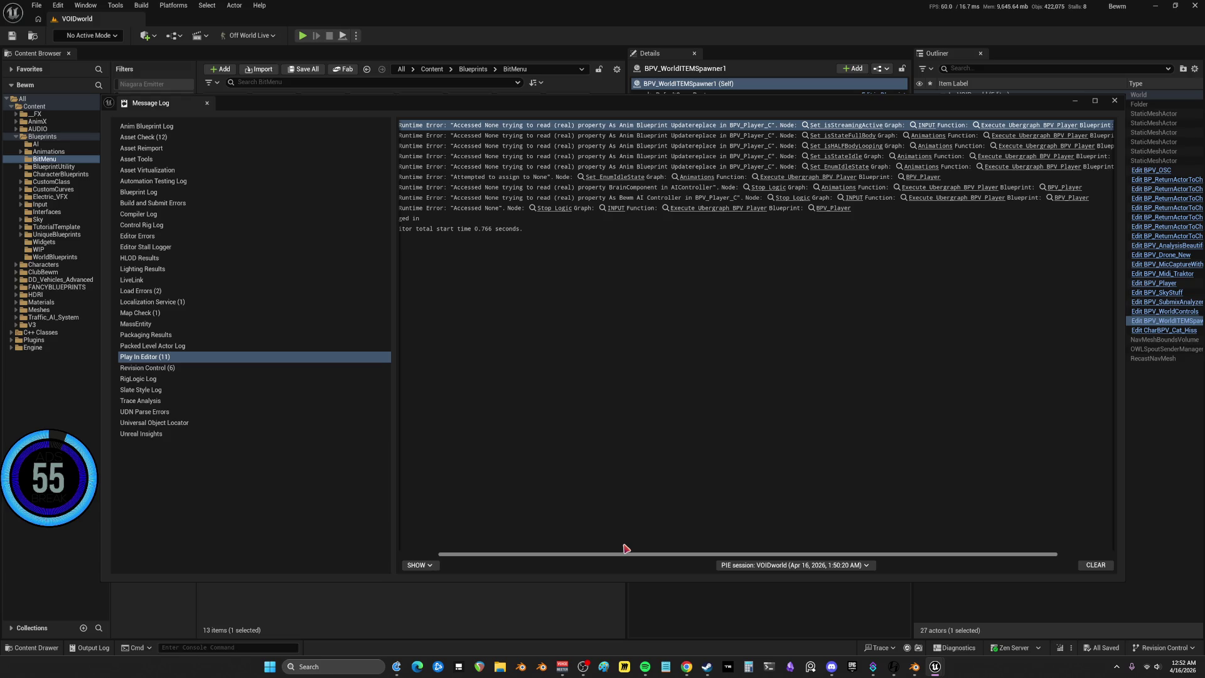
pyautogui.moveTo(626, 549); pyautogui.dragTo(625, 540)
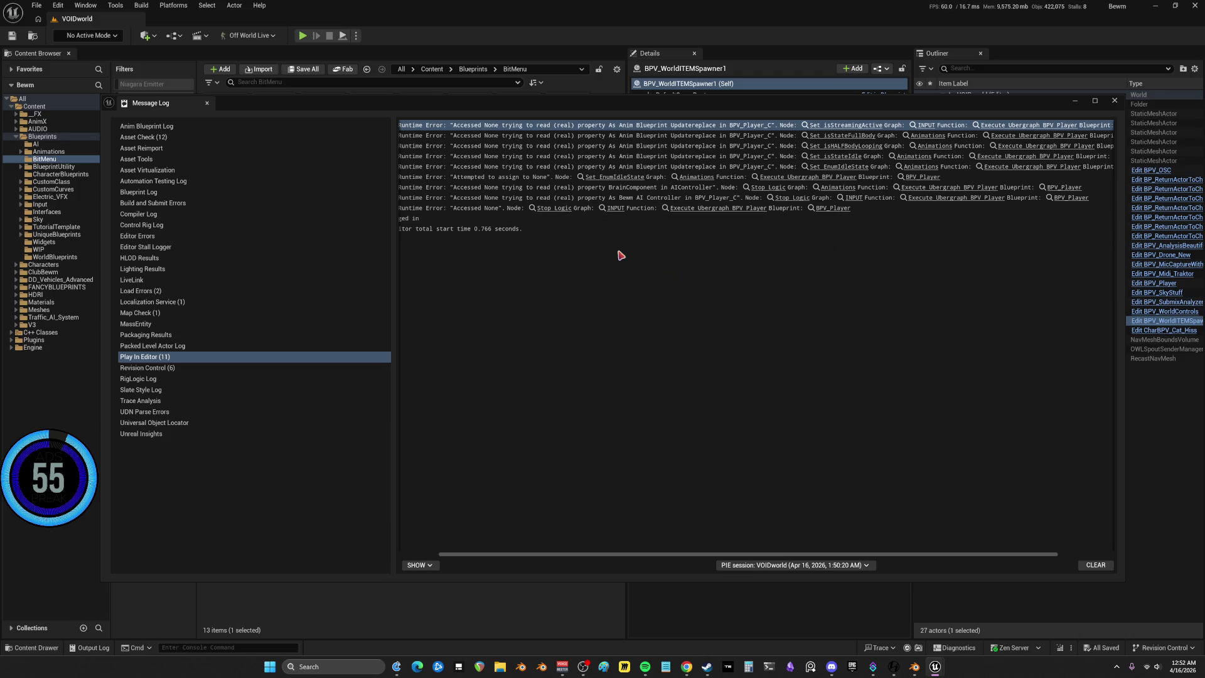
pyautogui.click(1111, 565)
pyautogui.click(1114, 100)
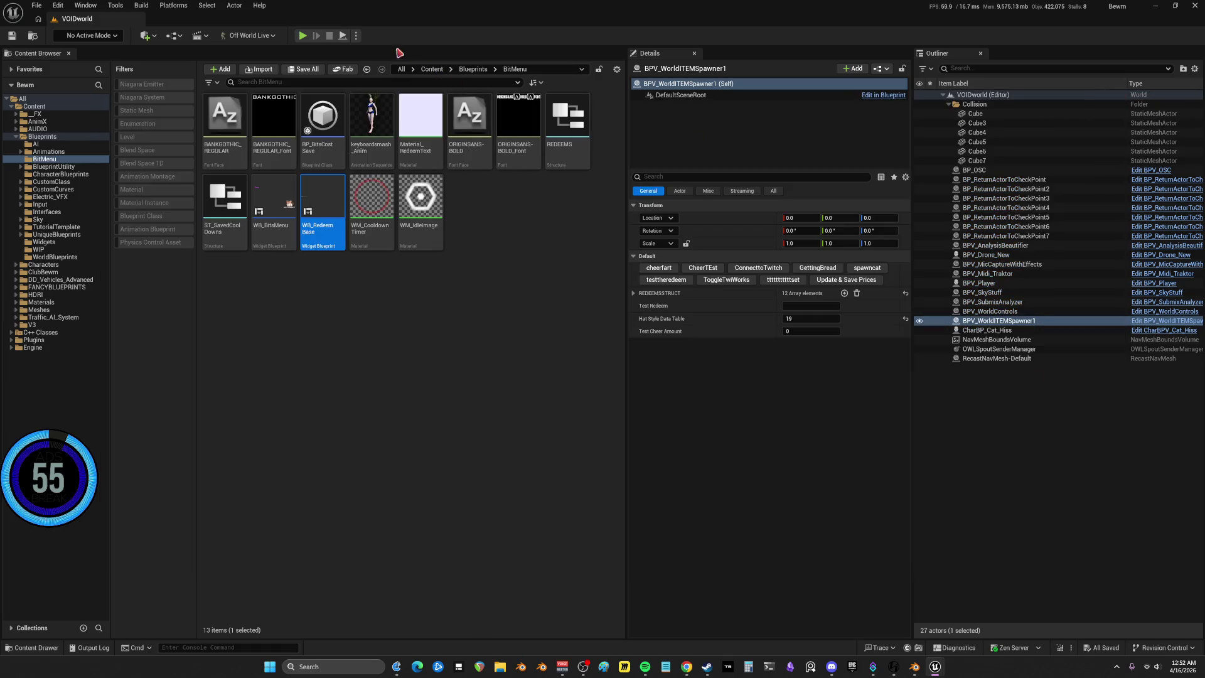
# Run and stop a new Play In Editor test, then open the node cited by the error
pyautogui.hotkey('alt', 'p')
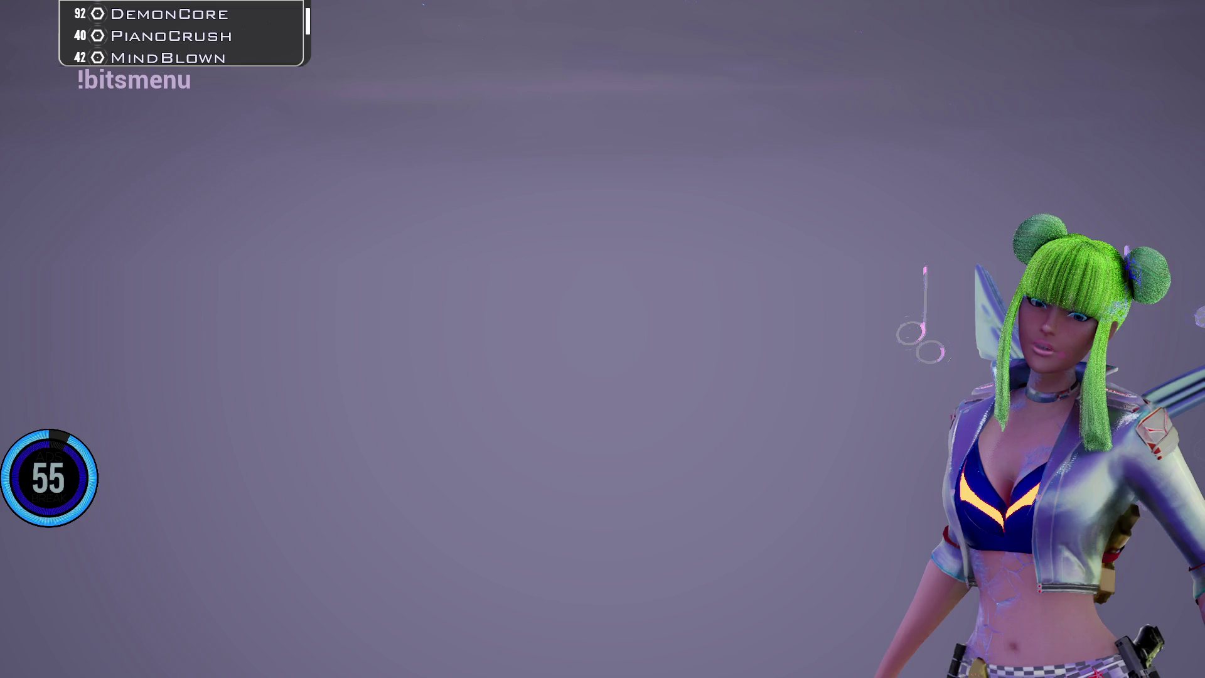
pyautogui.press('Escape')
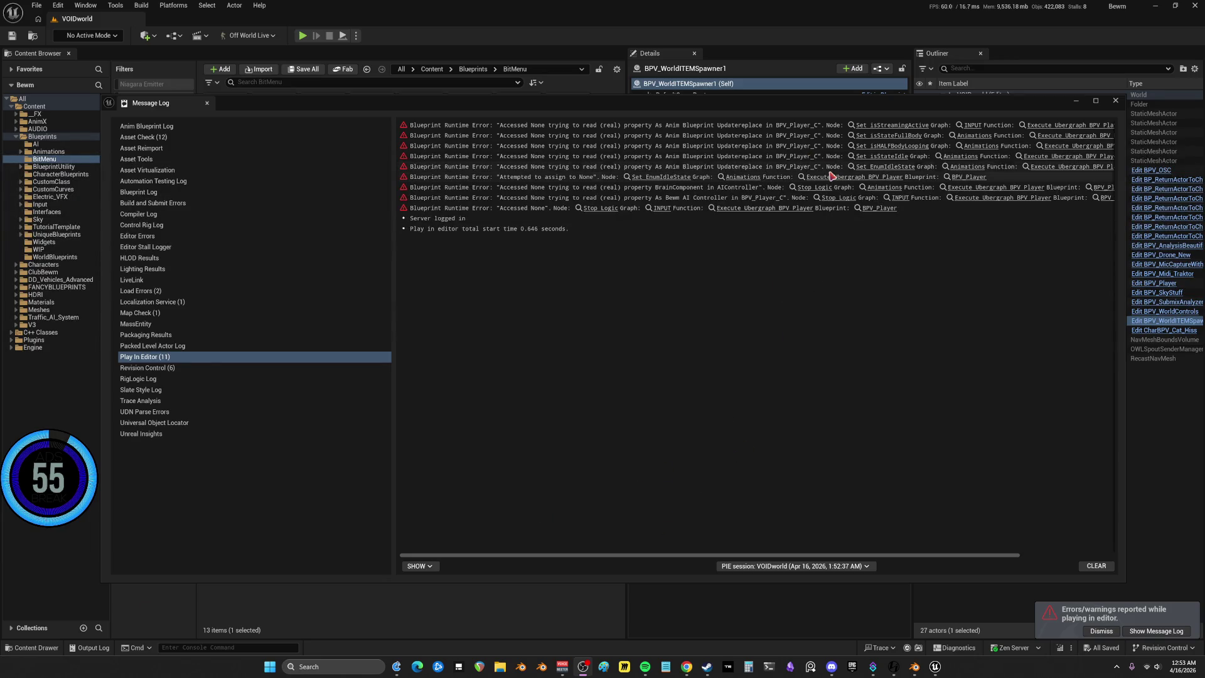
pyautogui.click(891, 129)
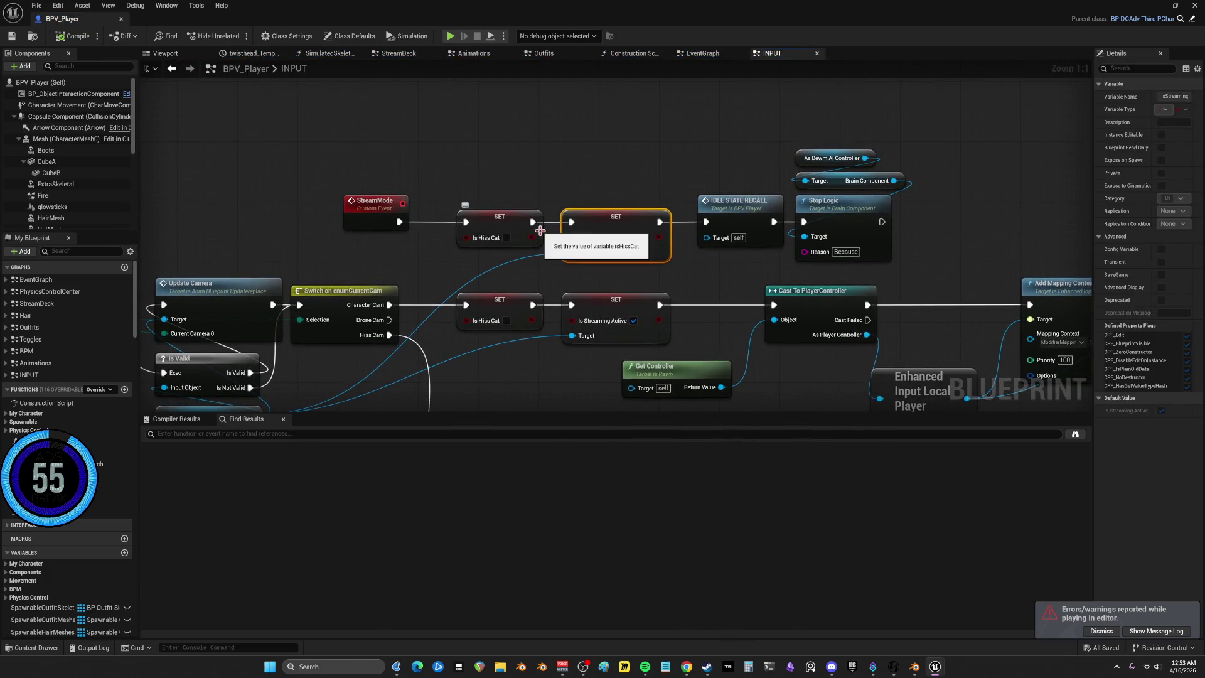
# Move the As Anim Blueprint Updatereplace node down-left in BPV_Player's INPUT graph
pyautogui.moveTo(539, 227)
pyautogui.mouseDown()
pyautogui.moveTo(605, 210)
pyautogui.moveTo(799, 221)
pyautogui.mouseUp()
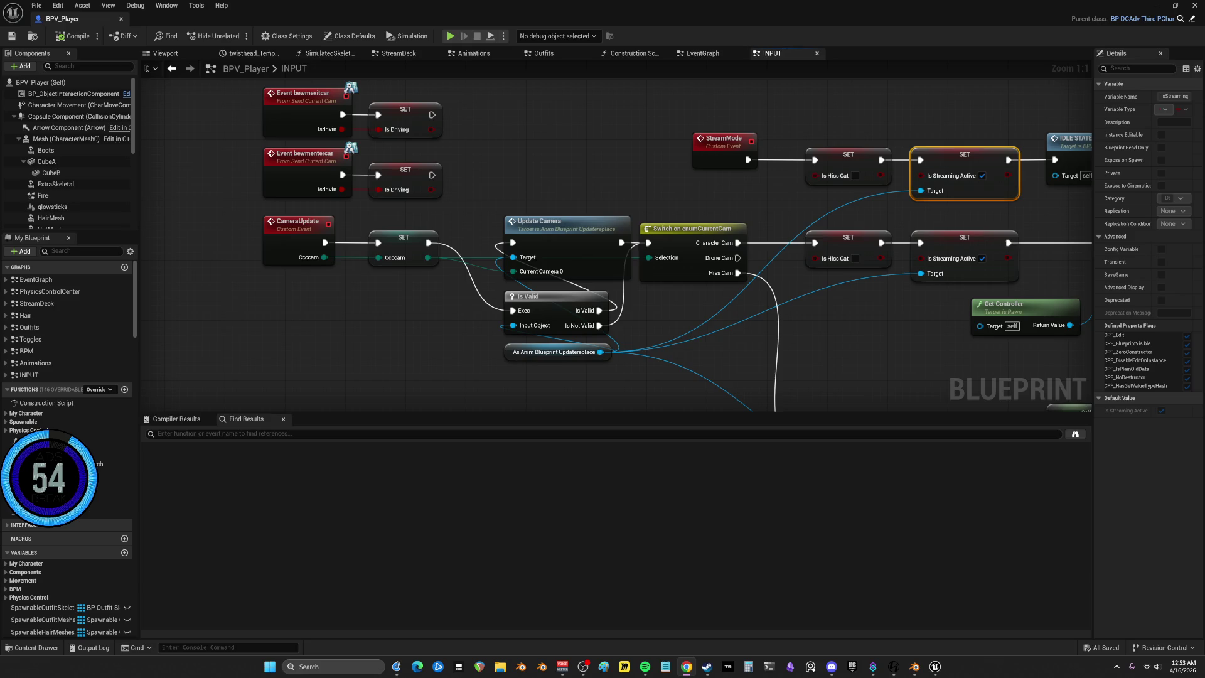
pyautogui.moveTo(566, 130); pyautogui.dragTo(512, 185)
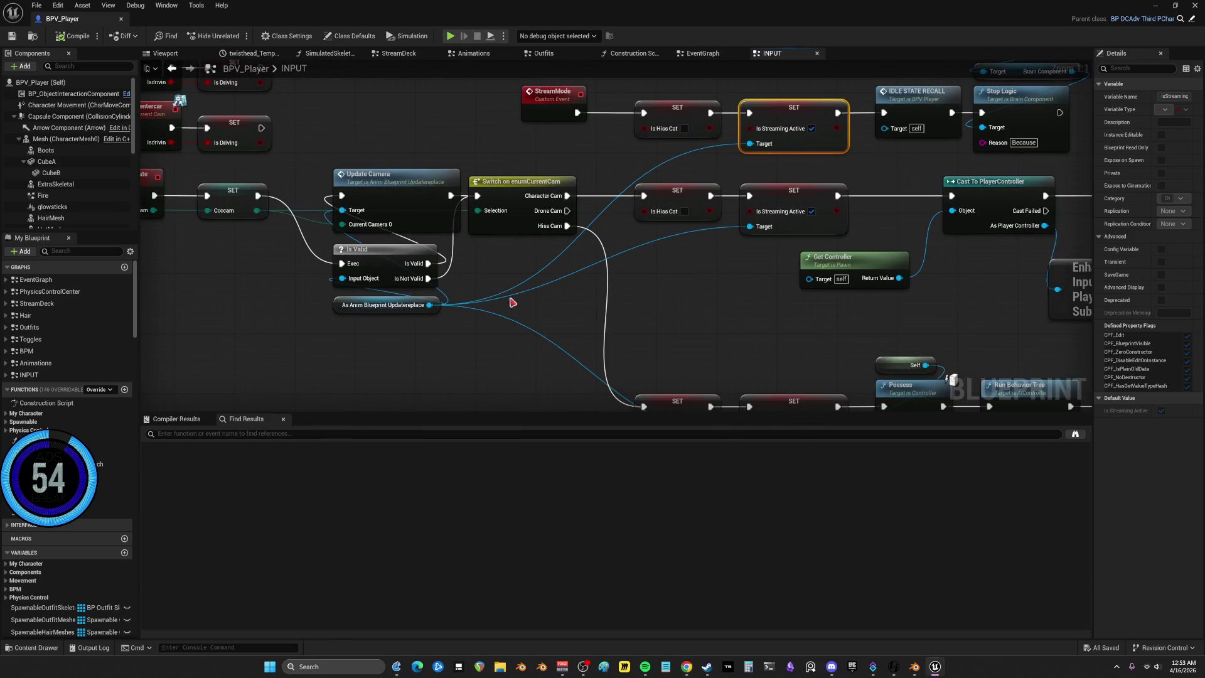
pyautogui.moveTo(361, 306)
pyautogui.mouseDown()
pyautogui.moveTo(332, 349)
pyautogui.moveTo(237, 361)
pyautogui.moveTo(435, 339)
pyautogui.moveTo(358, 324)
pyautogui.mouseUp()
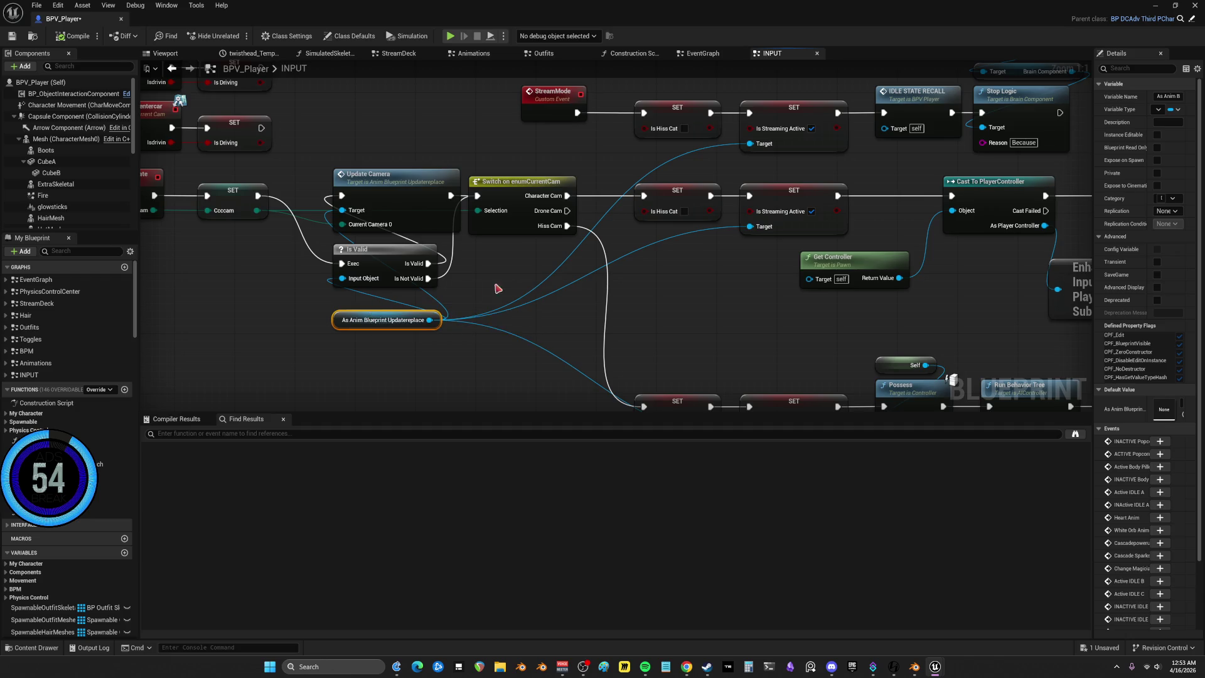
pyautogui.moveTo(639, 269)
pyautogui.mouseDown()
pyautogui.moveTo(461, 325)
pyautogui.moveTo(434, 303)
pyautogui.moveTo(423, 315)
pyautogui.mouseUp()
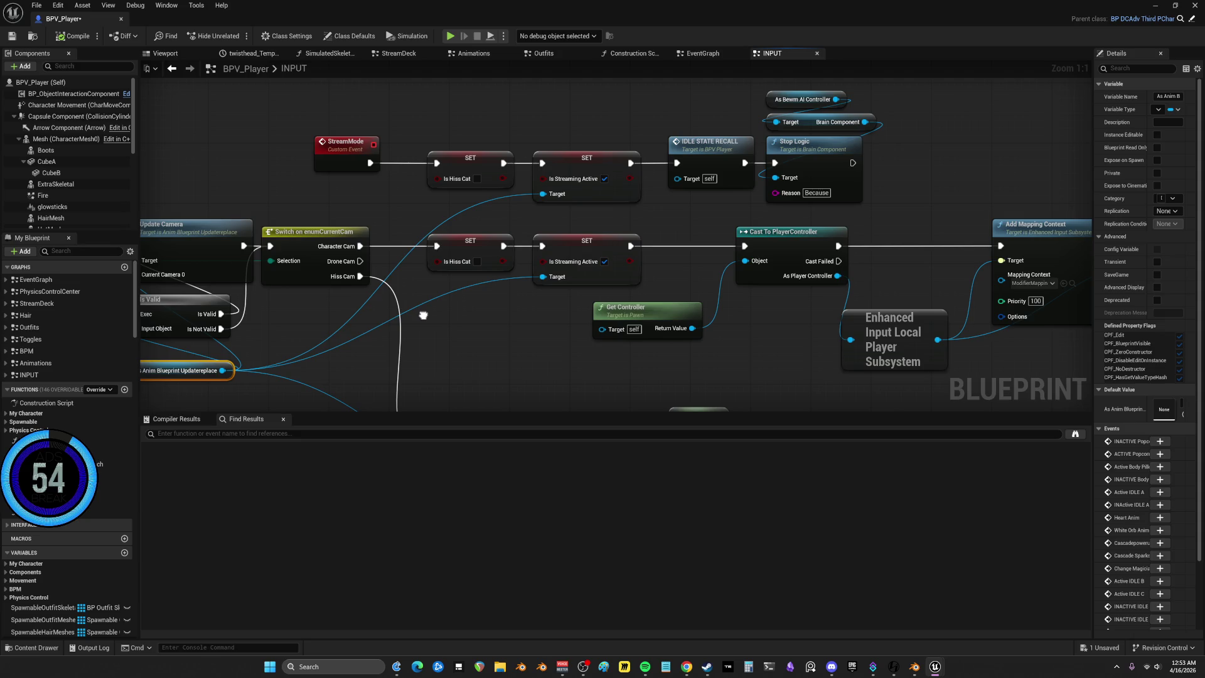
pyautogui.moveTo(359, 190)
pyautogui.mouseDown()
pyautogui.moveTo(480, 187)
pyautogui.moveTo(173, 185)
pyautogui.moveTo(145, 163)
pyautogui.mouseUp()
pyautogui.moveTo(160, 402)
pyautogui.mouseDown()
pyautogui.moveTo(254, 162)
pyautogui.moveTo(282, 183)
pyautogui.moveTo(546, 210)
pyautogui.moveTo(596, 232)
pyautogui.mouseUp()
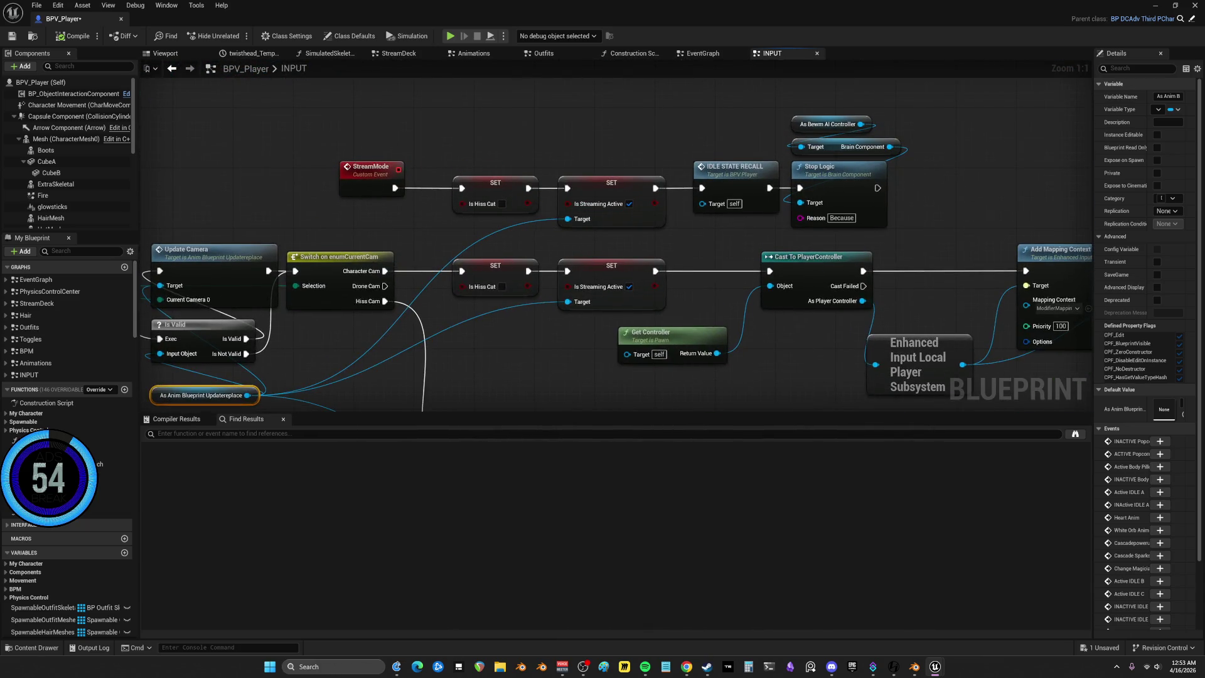
# Find references to StreamMode by name, jump to INPUT's event, and restore the editor window
pyautogui.rightClick(375, 174)
pyautogui.moveTo(432, 270)
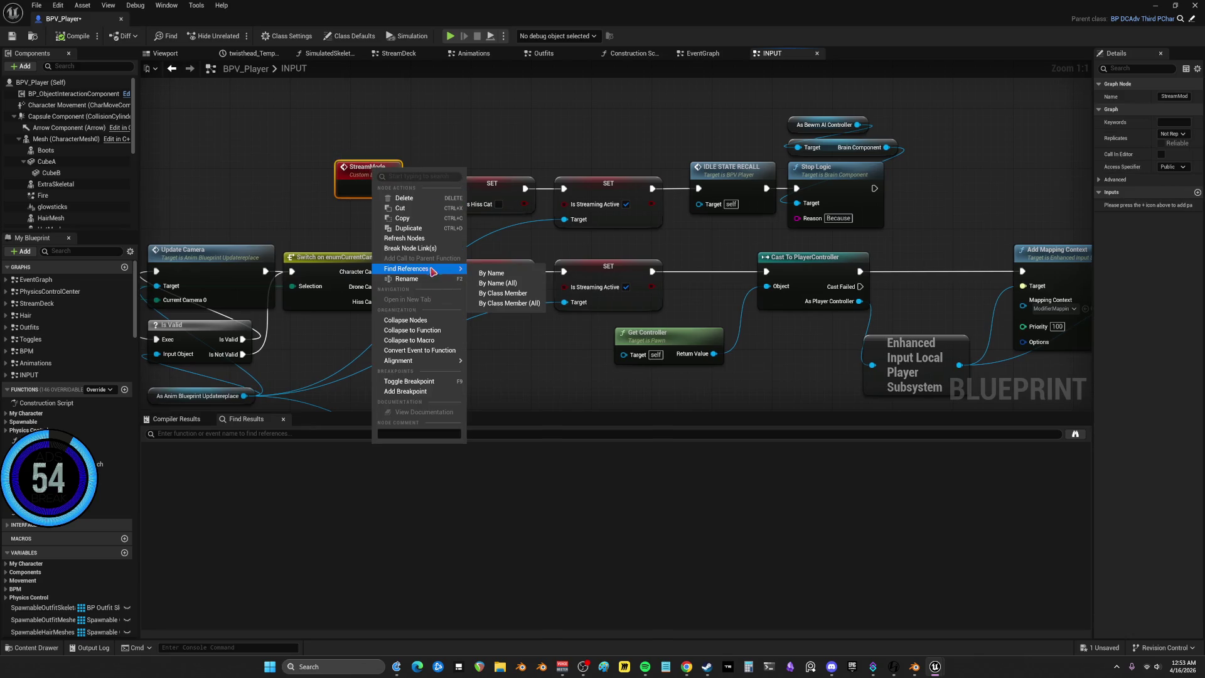
pyautogui.click(487, 278)
pyautogui.click(182, 478)
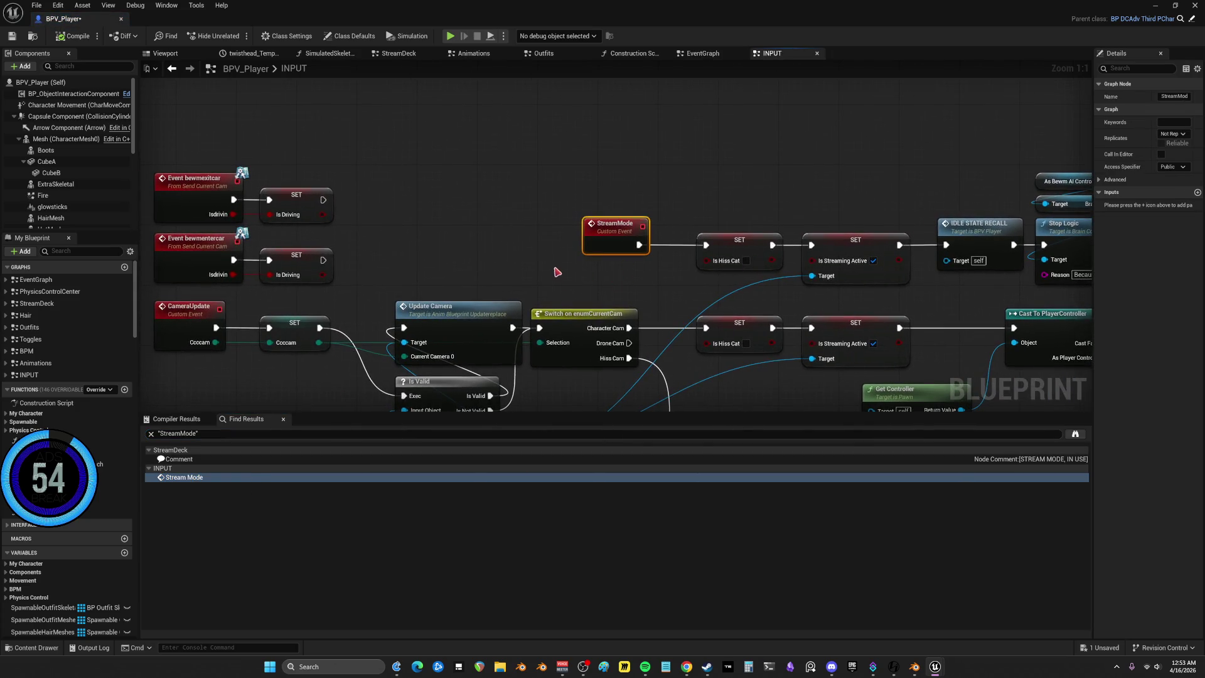
pyautogui.doubleClick(484, 5)
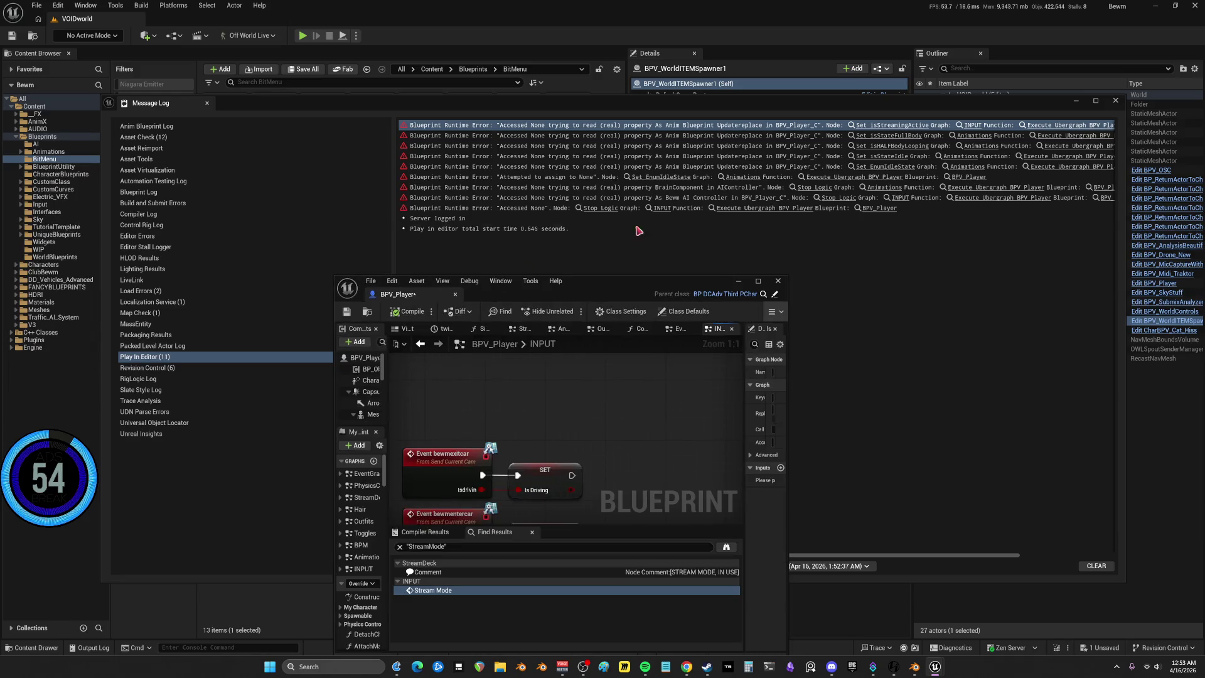
# Close the Message Log and look over BPV_WorldITEMSpawner's CamSwitcher graph
pyautogui.click(1115, 101)
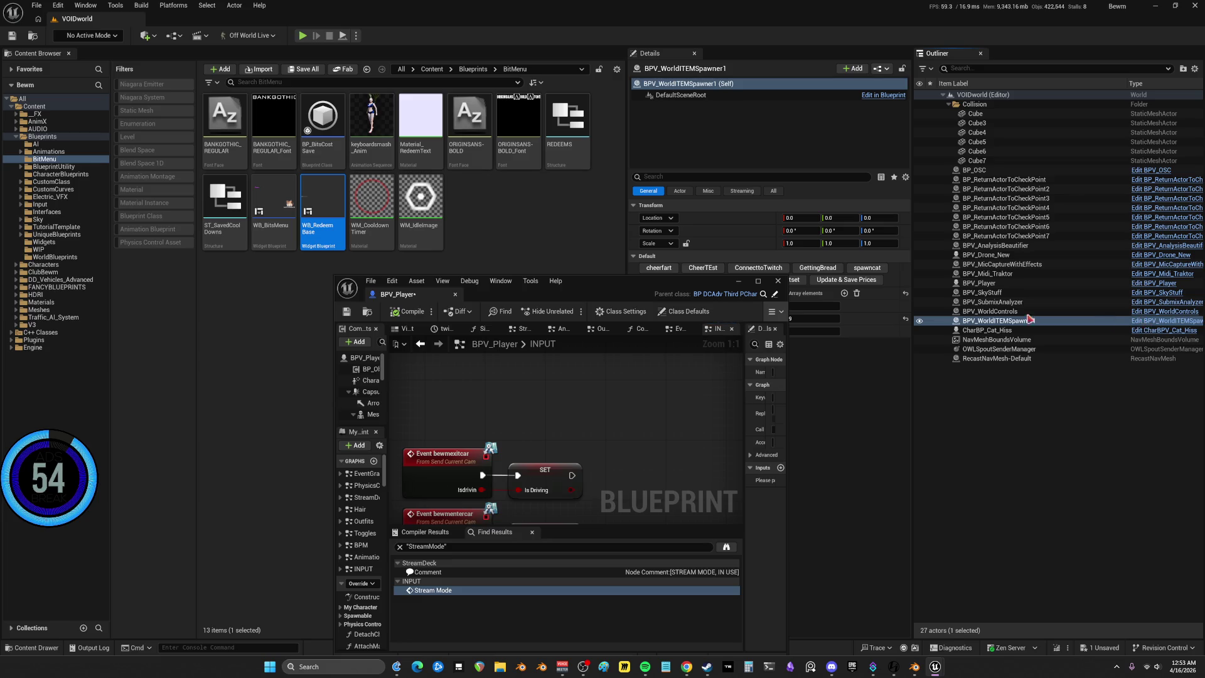
pyautogui.doubleClick(612, 295)
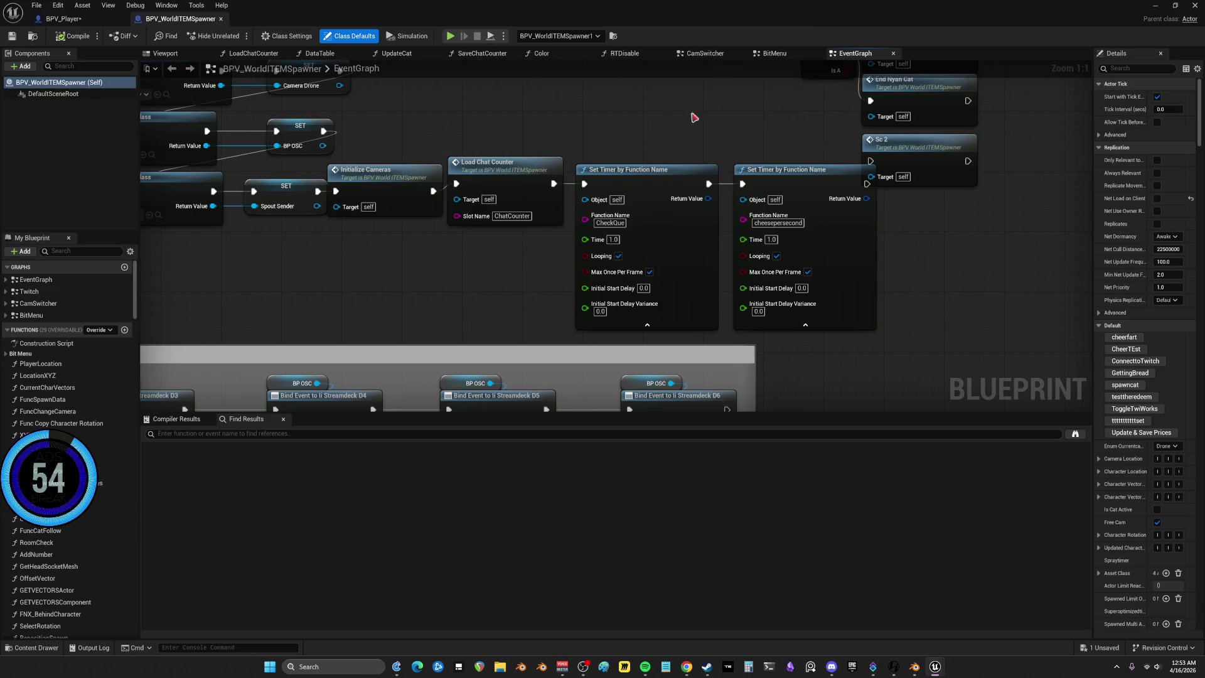
pyautogui.scroll(-3, 573, 212)
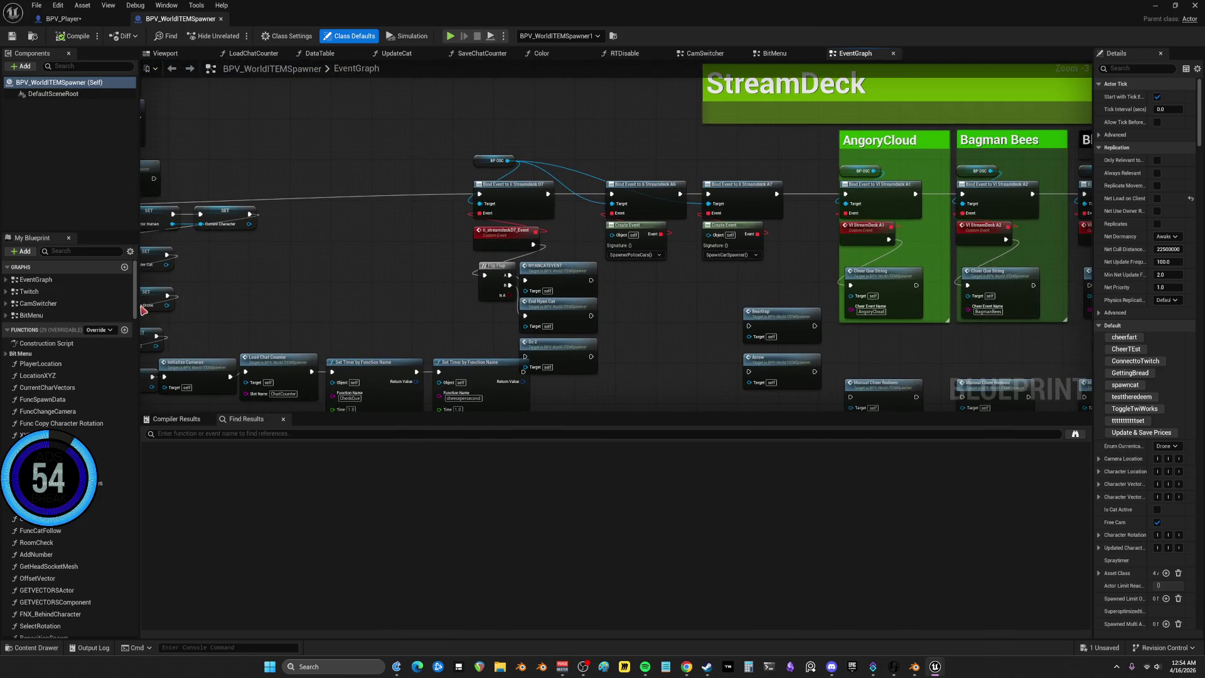
pyautogui.doubleClick(37, 304)
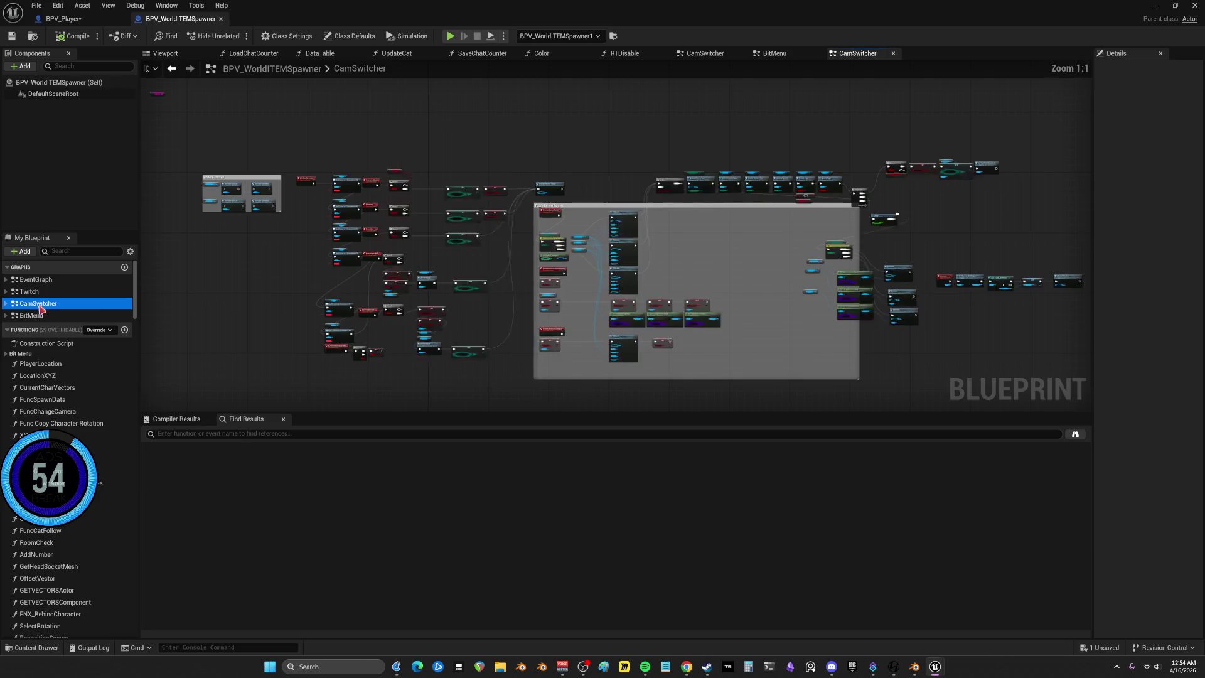
pyautogui.scroll(4, 758, 194)
pyautogui.moveTo(969, 359)
pyautogui.mouseDown()
pyautogui.moveTo(858, 331)
pyautogui.moveTo(392, 301)
pyautogui.moveTo(677, 304)
pyautogui.mouseUp()
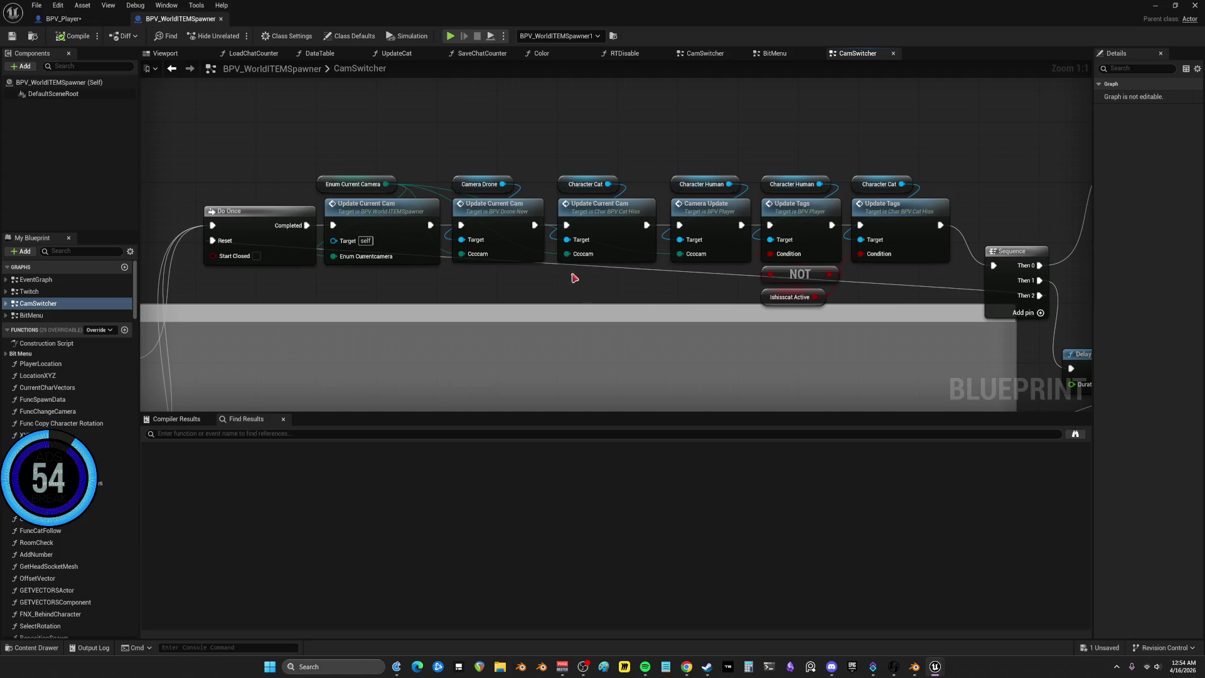
# Copy the StreamMode event name from BPV_Player and search all blueprints for it
pyautogui.click(64, 19)
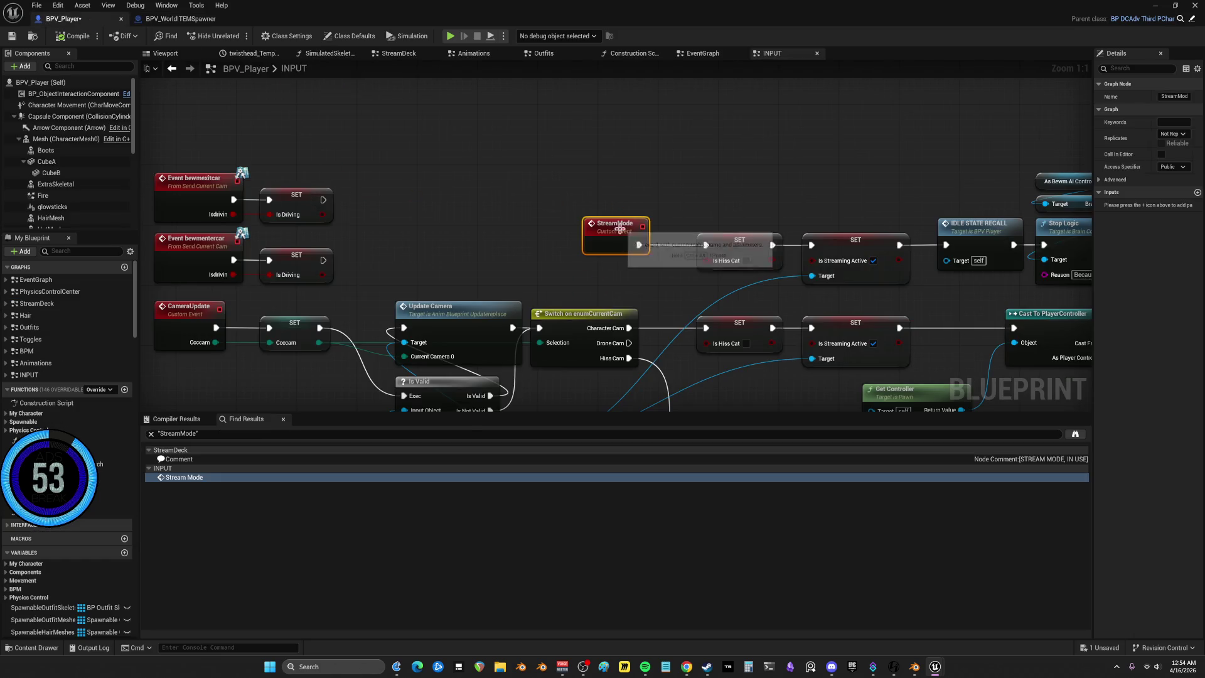
pyautogui.press('F2')
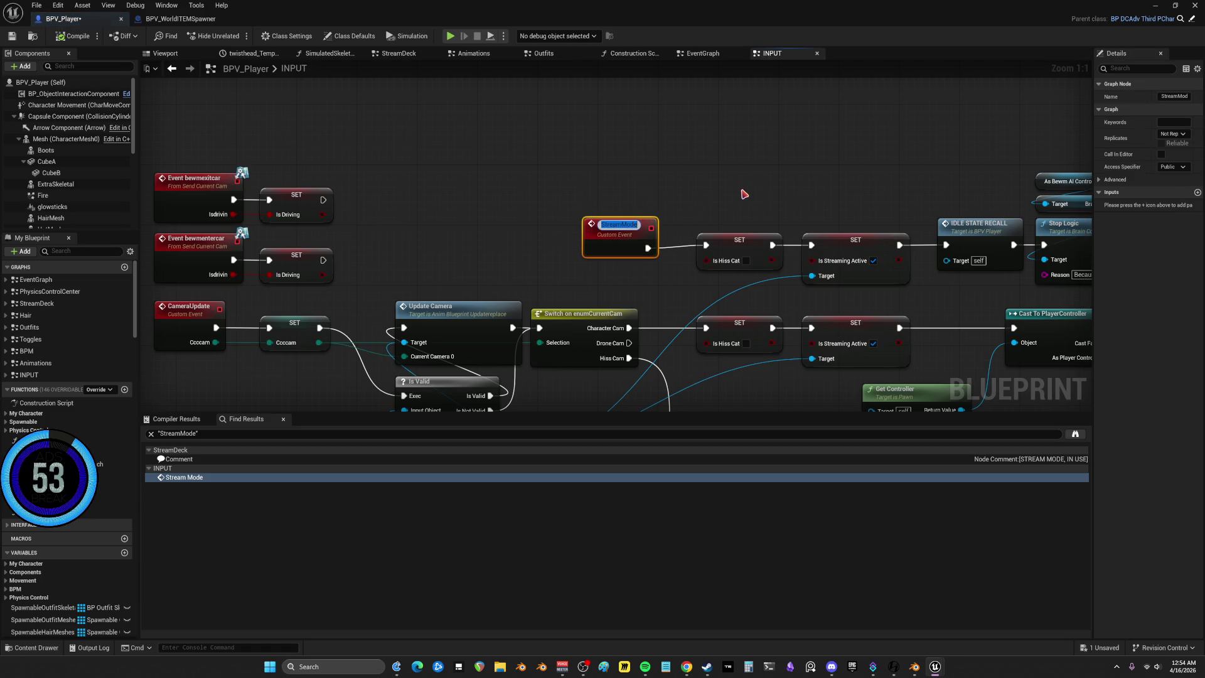
pyautogui.hotkey('ctrl', 'c')
pyautogui.click(741, 191)
pyautogui.hotkey('ctrl', 'shift', 'f')
pyautogui.hotkey('ctrl', 'v')
pyautogui.press('Return')
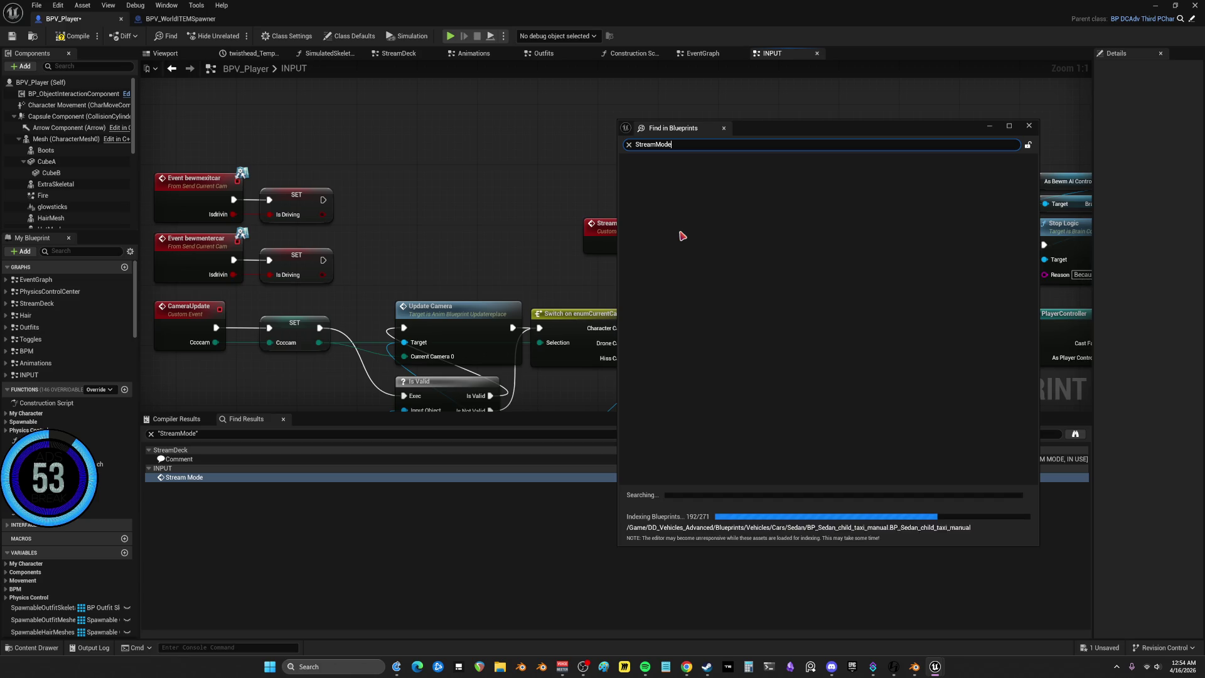
pyautogui.moveTo(836, 129); pyautogui.dragTo(335, 220)
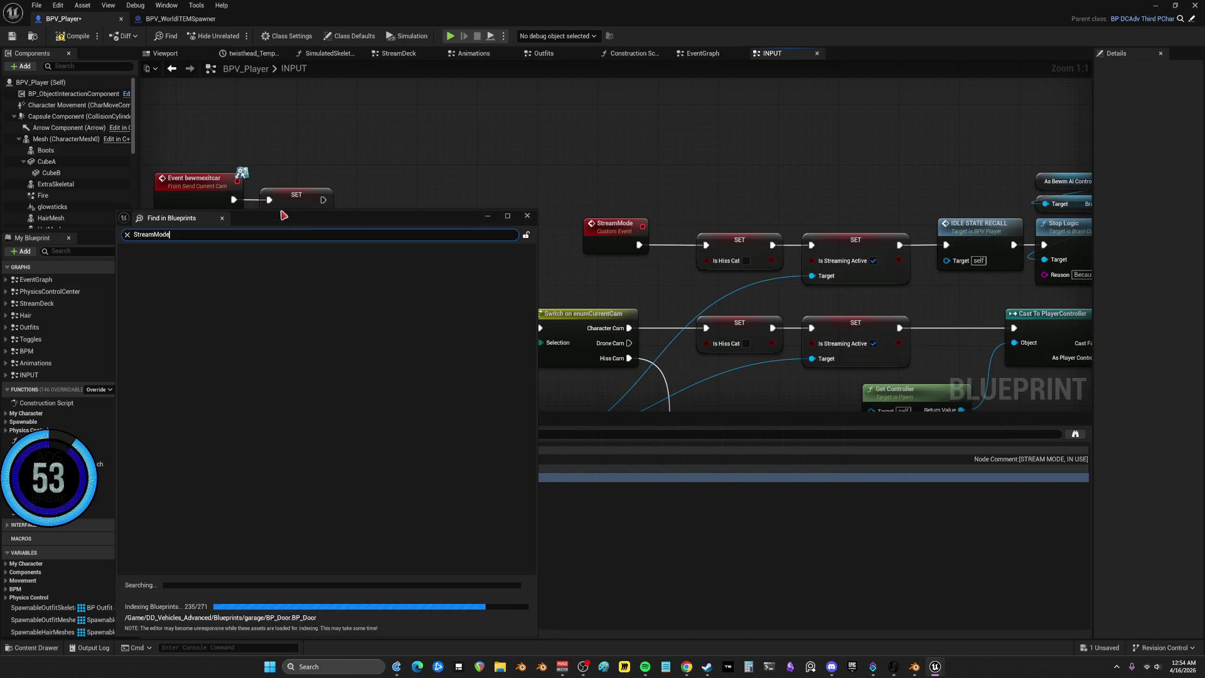
pyautogui.moveTo(473, 218)
pyautogui.mouseDown()
pyautogui.moveTo(478, 134)
pyautogui.moveTo(396, 117)
pyautogui.mouseUp()
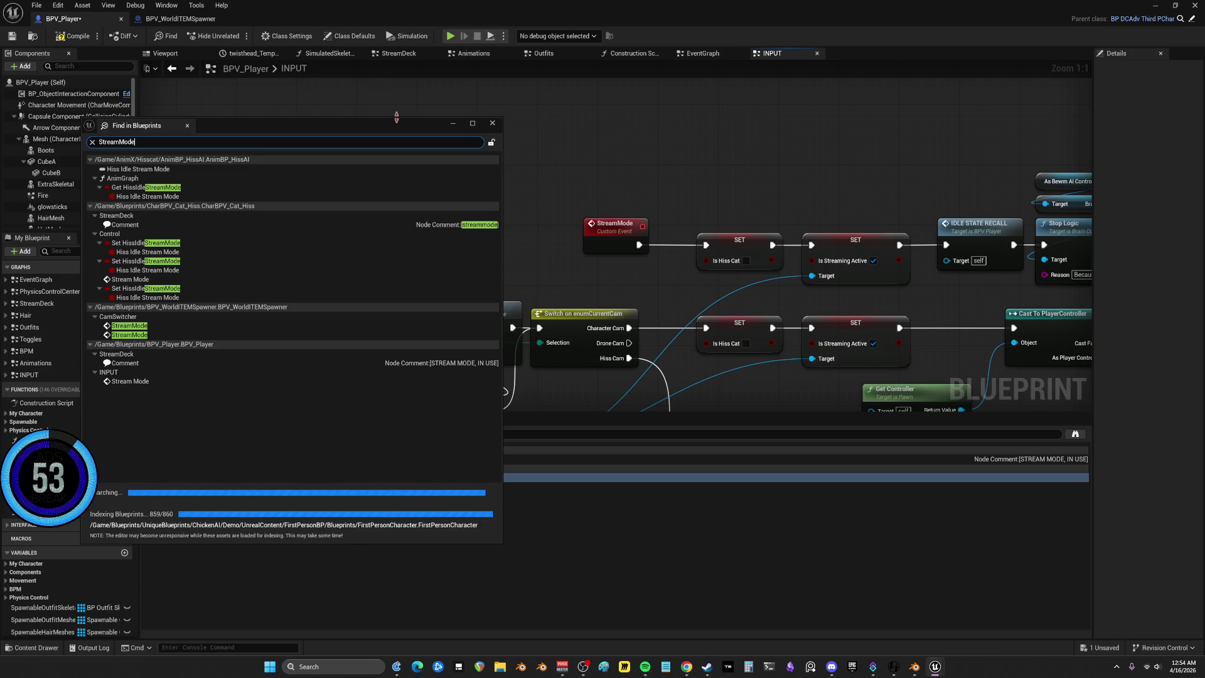
# Jump to the CamSwitcher Stream Mode result and inspect the RTDisable function graph
pyautogui.doubleClick(129, 325)
pyautogui.scroll(-2, 685, 259)
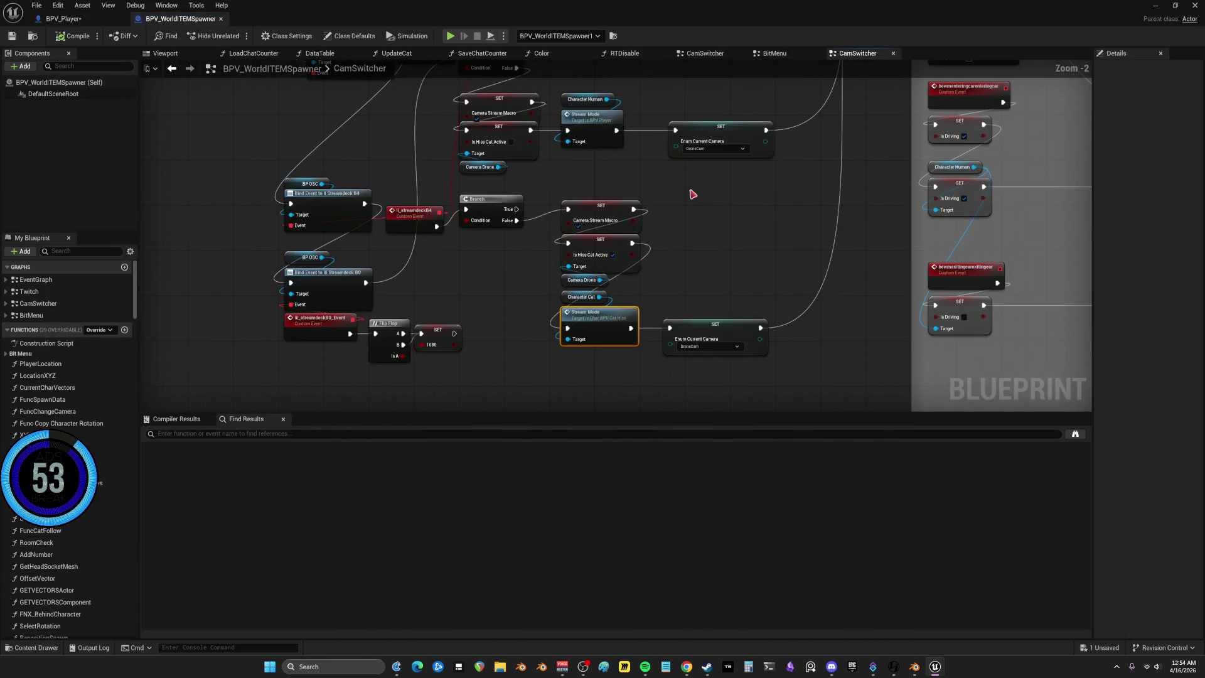
pyautogui.moveTo(707, 243)
pyautogui.mouseDown()
pyautogui.moveTo(526, 344)
pyautogui.moveTo(502, 304)
pyautogui.mouseUp()
pyautogui.moveTo(693, 202)
pyautogui.mouseDown()
pyautogui.moveTo(615, 306)
pyautogui.moveTo(543, 367)
pyautogui.moveTo(514, 257)
pyautogui.mouseUp()
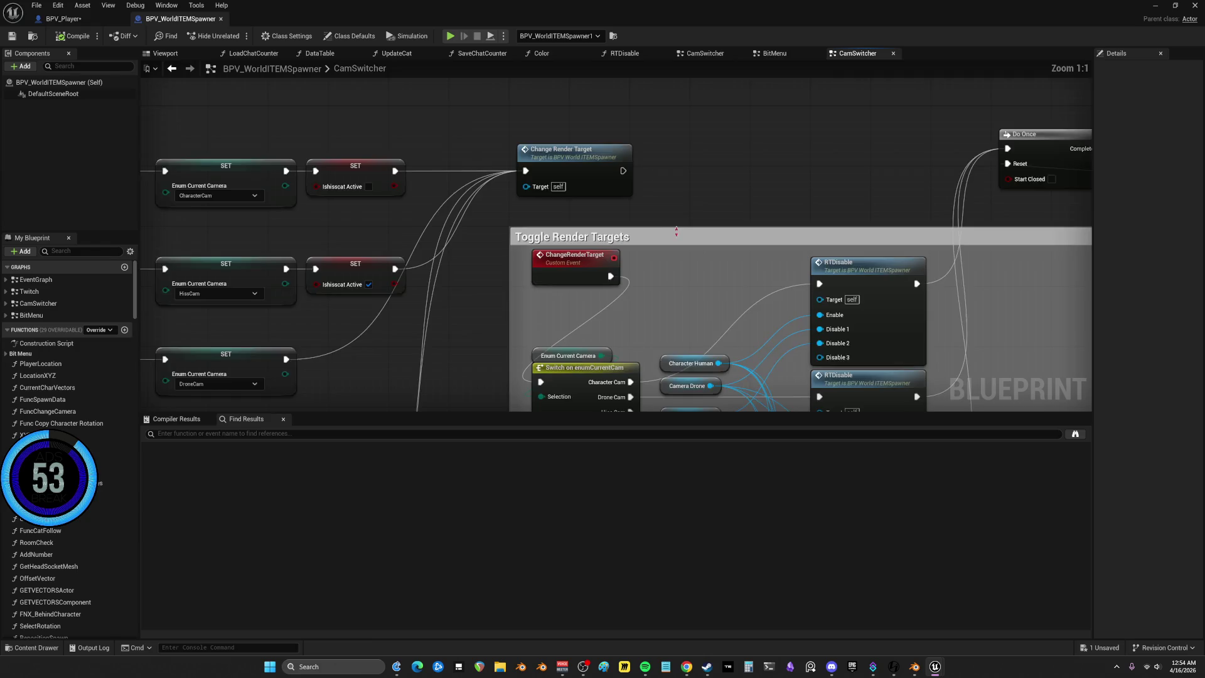
pyautogui.scroll(2, 552, 154)
pyautogui.moveTo(675, 165)
pyautogui.mouseDown()
pyautogui.moveTo(667, 76)
pyautogui.moveTo(625, 10)
pyautogui.mouseUp()
pyautogui.moveTo(673, 94)
pyautogui.mouseDown()
pyautogui.moveTo(685, 266)
pyautogui.moveTo(949, 276)
pyautogui.moveTo(653, 186)
pyautogui.mouseUp()
pyautogui.click(657, 188)
pyautogui.doubleClick(657, 189)
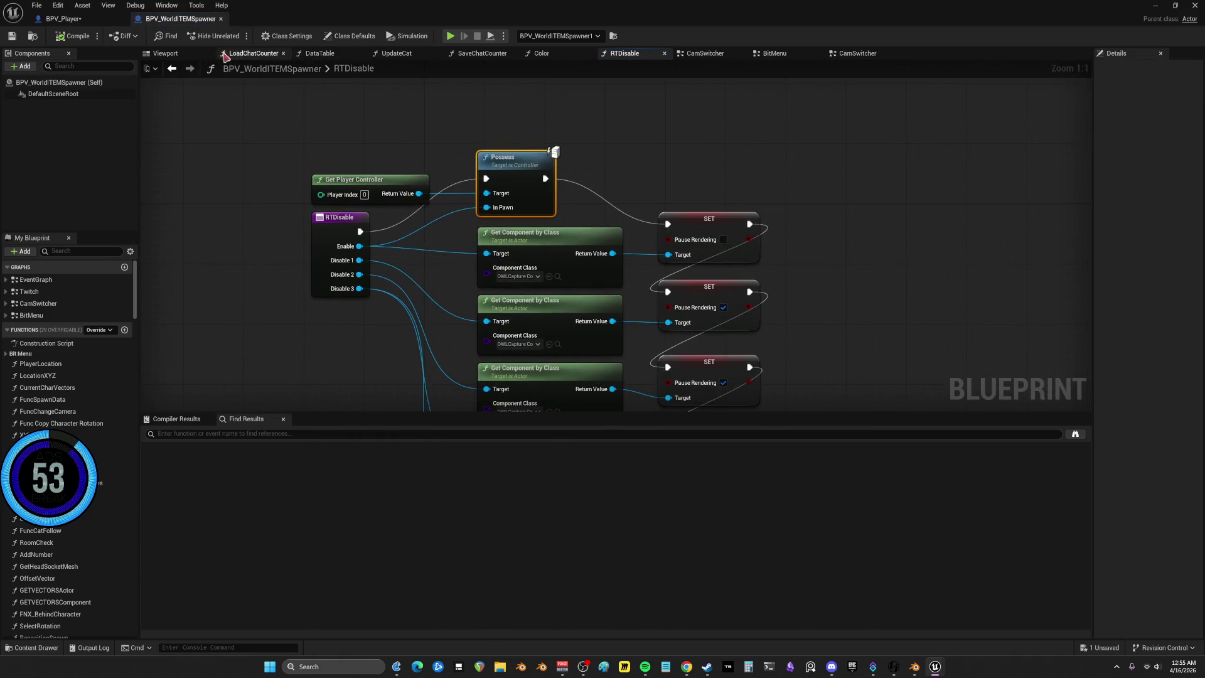
# Back in CamSwitcher, move Camera Drone left and place Character Cat beside its Stream Mode call
pyautogui.click(171, 68)
pyautogui.scroll(-3, 465, 217)
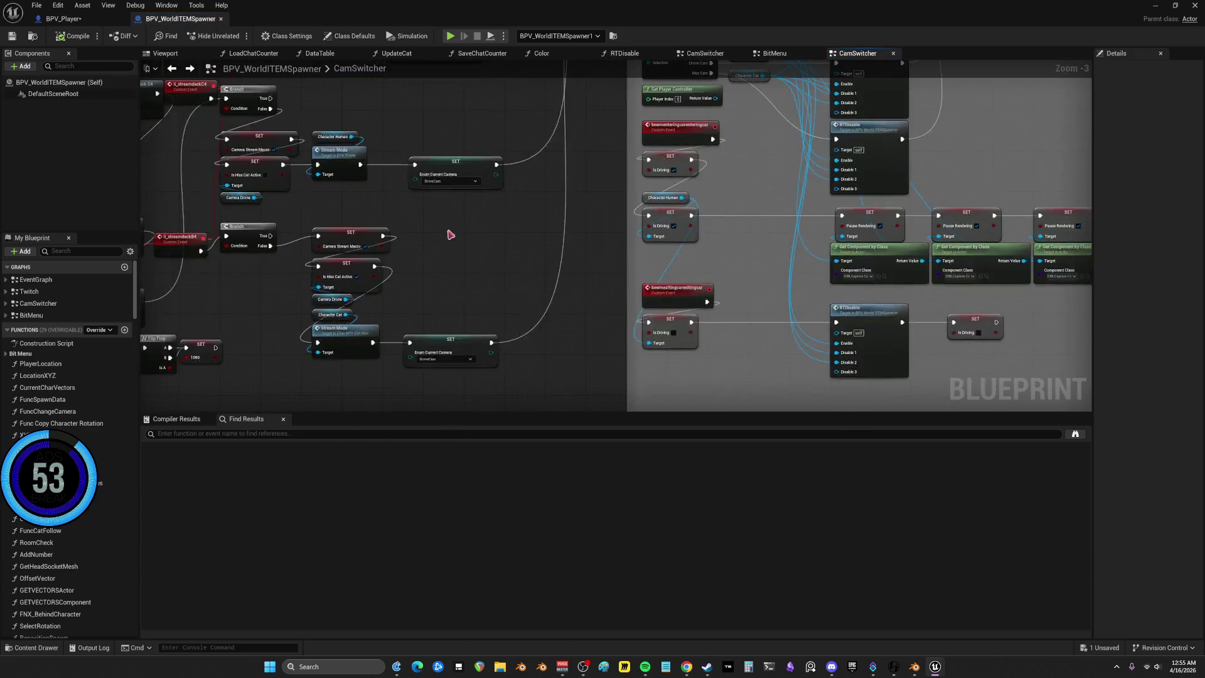
pyautogui.scroll(3, 502, 207)
pyautogui.moveTo(563, 147); pyautogui.dragTo(549, 272)
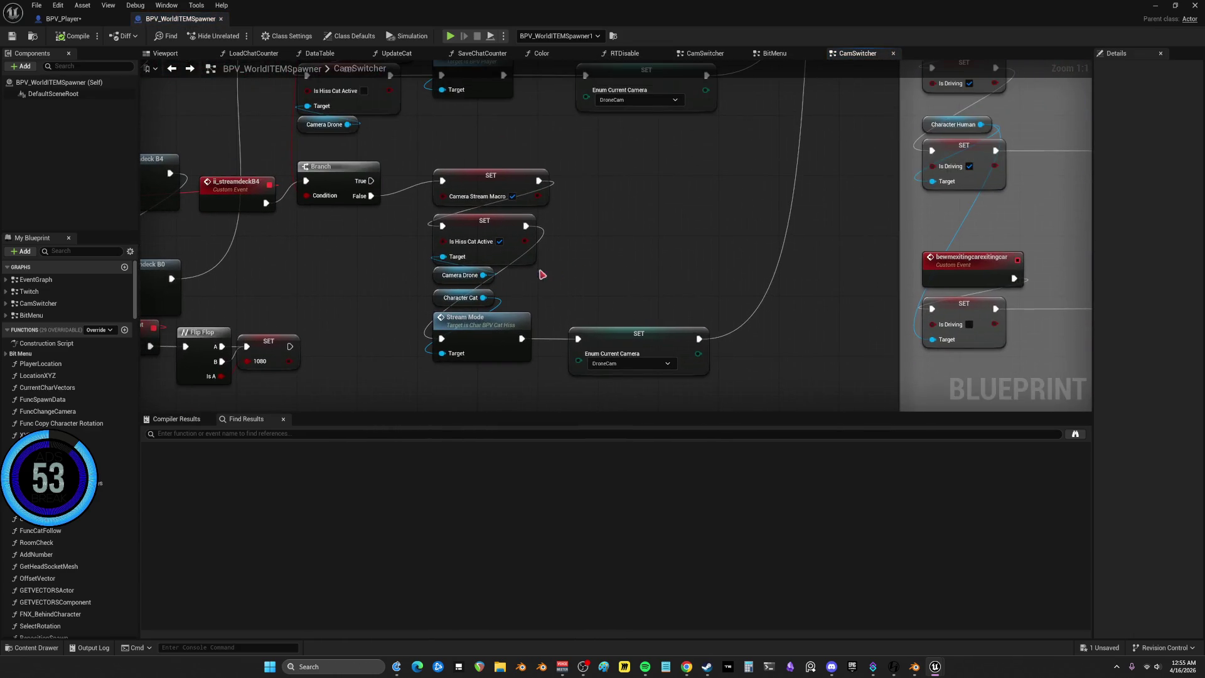
pyautogui.moveTo(380, 241)
pyautogui.mouseDown()
pyautogui.moveTo(487, 184)
pyautogui.moveTo(362, 192)
pyautogui.mouseUp()
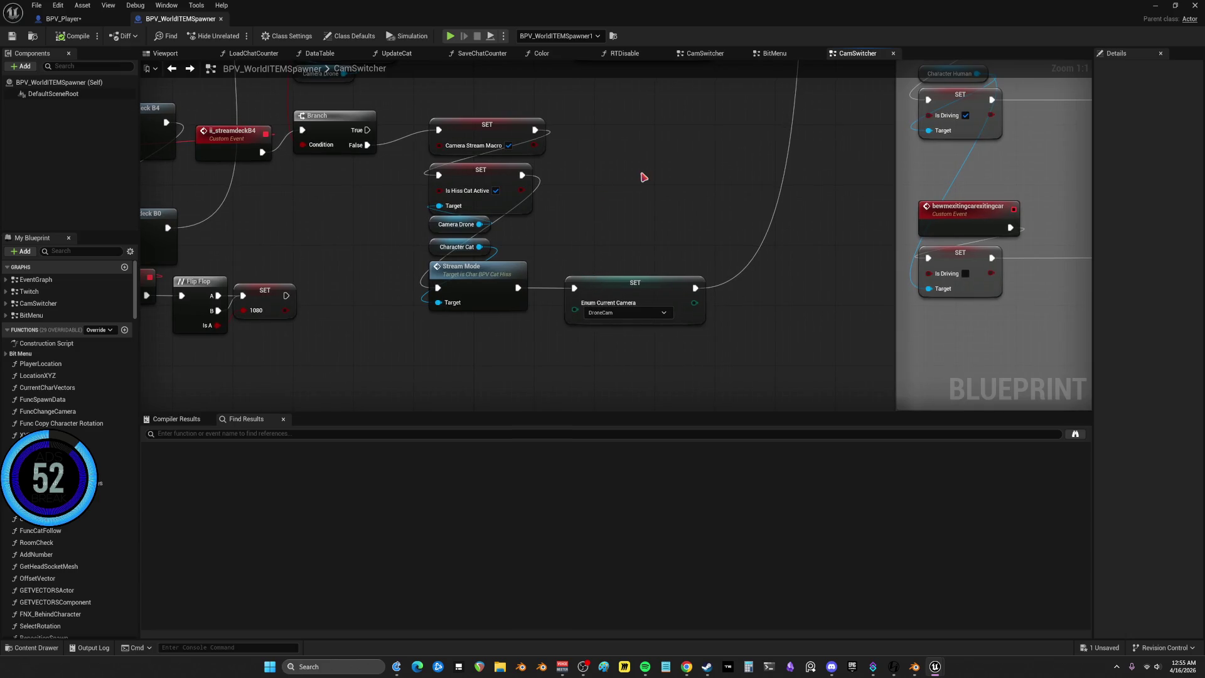
pyautogui.scroll(-1, 608, 199)
pyautogui.moveTo(609, 199); pyautogui.dragTo(557, 275)
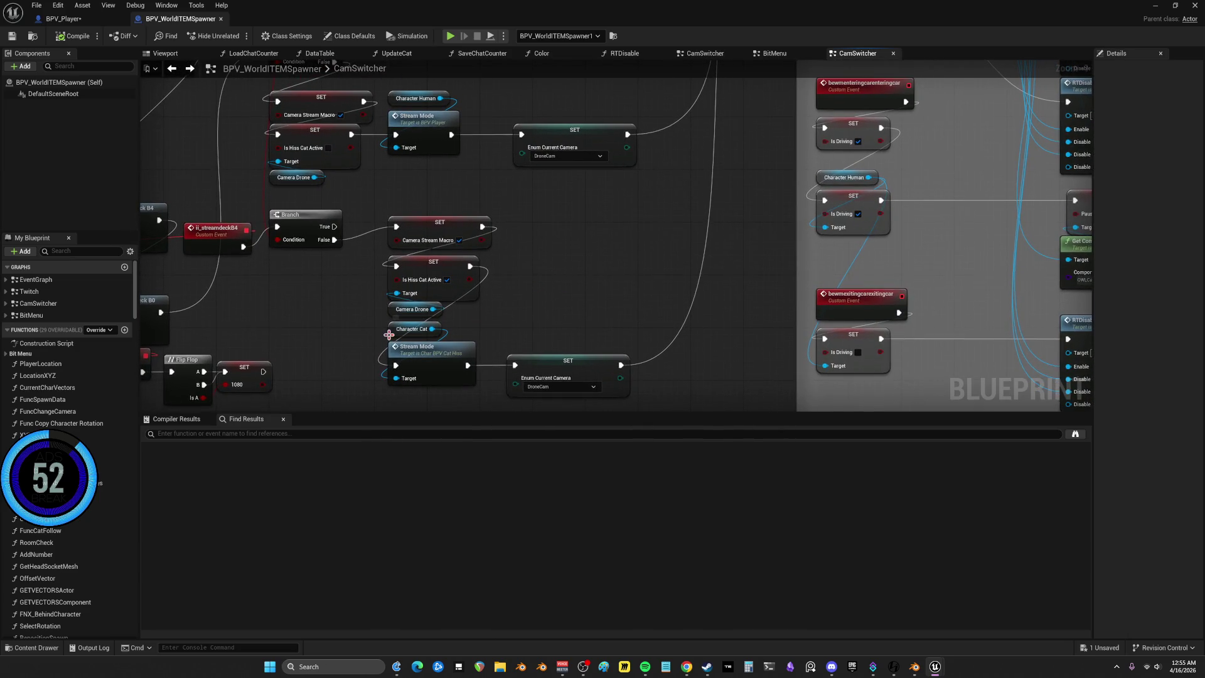
pyautogui.moveTo(533, 253)
pyautogui.mouseDown()
pyautogui.moveTo(496, 304)
pyautogui.moveTo(260, 306)
pyautogui.moveTo(248, 425)
pyautogui.mouseUp()
pyautogui.moveTo(342, 568)
pyautogui.mouseDown()
pyautogui.moveTo(359, 568)
pyautogui.moveTo(380, 483)
pyautogui.moveTo(531, 571)
pyautogui.mouseUp()
pyautogui.moveTo(582, 356)
pyautogui.mouseDown()
pyautogui.moveTo(635, 295)
pyautogui.moveTo(634, 148)
pyautogui.moveTo(658, 61)
pyautogui.mouseUp()
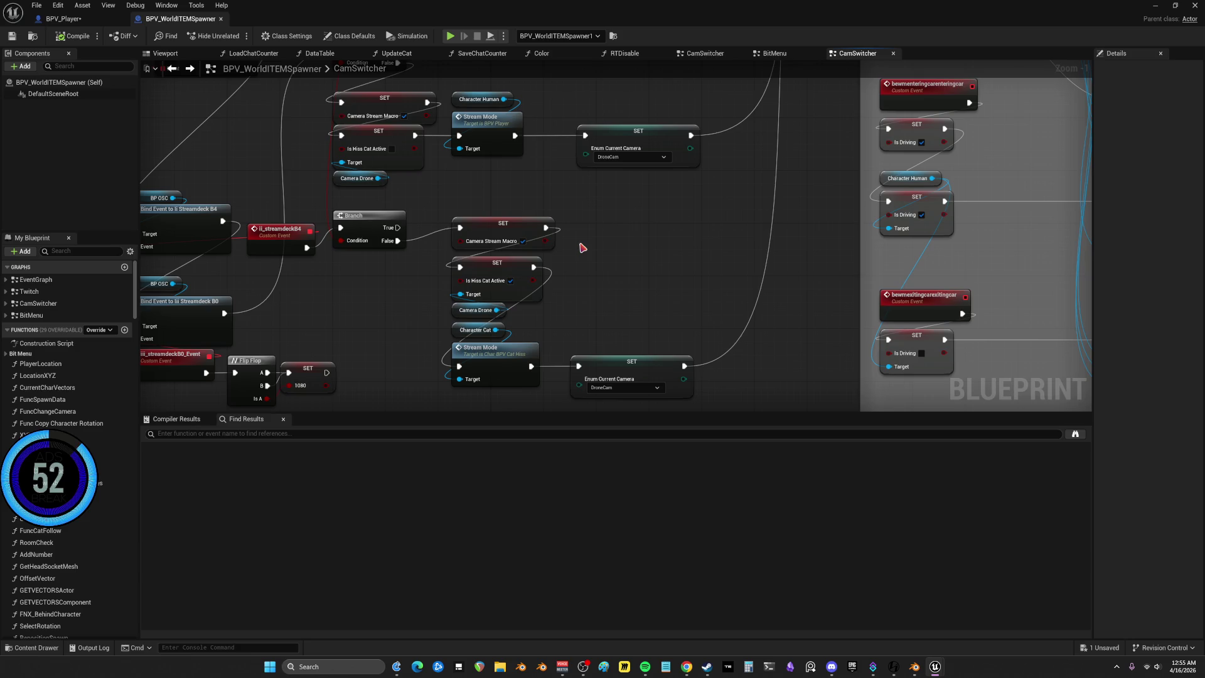
pyautogui.moveTo(462, 320); pyautogui.dragTo(384, 307)
pyautogui.moveTo(464, 325)
pyautogui.mouseDown()
pyautogui.moveTo(420, 339)
pyautogui.moveTo(378, 387)
pyautogui.mouseUp()
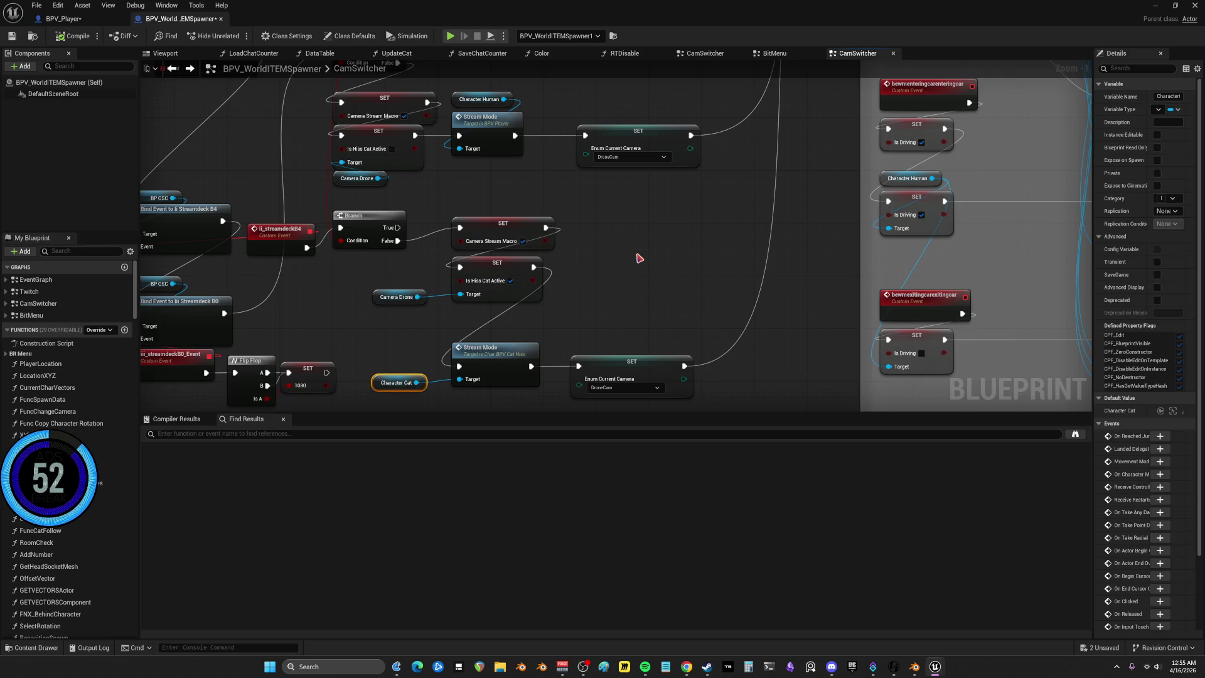
pyautogui.scroll(-1, 639, 258)
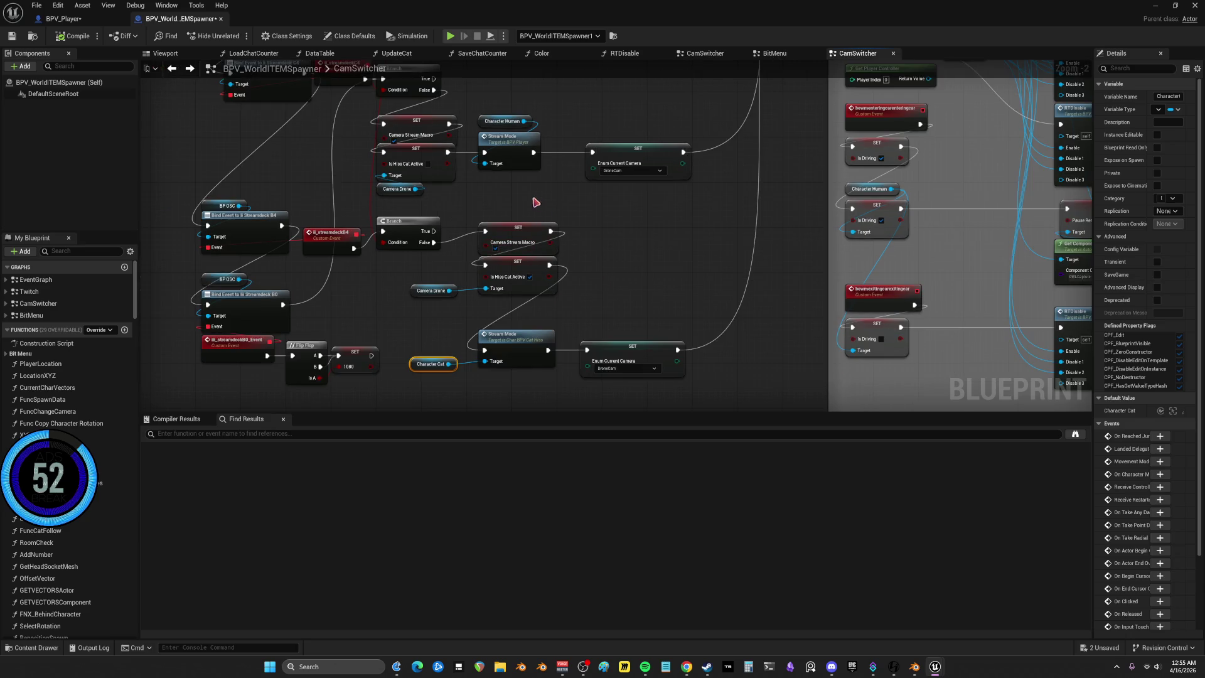
pyautogui.moveTo(434, 355)
pyautogui.mouseDown()
pyautogui.moveTo(448, 324)
pyautogui.moveTo(499, 309)
pyautogui.mouseUp()
pyautogui.moveTo(539, 176)
pyautogui.mouseDown()
pyautogui.moveTo(544, 236)
pyautogui.moveTo(495, 303)
pyautogui.moveTo(458, 189)
pyautogui.moveTo(619, 258)
pyautogui.moveTo(619, 291)
pyautogui.moveTo(565, 277)
pyautogui.moveTo(464, 129)
pyautogui.mouseUp()
pyautogui.scroll(2, 502, 292)
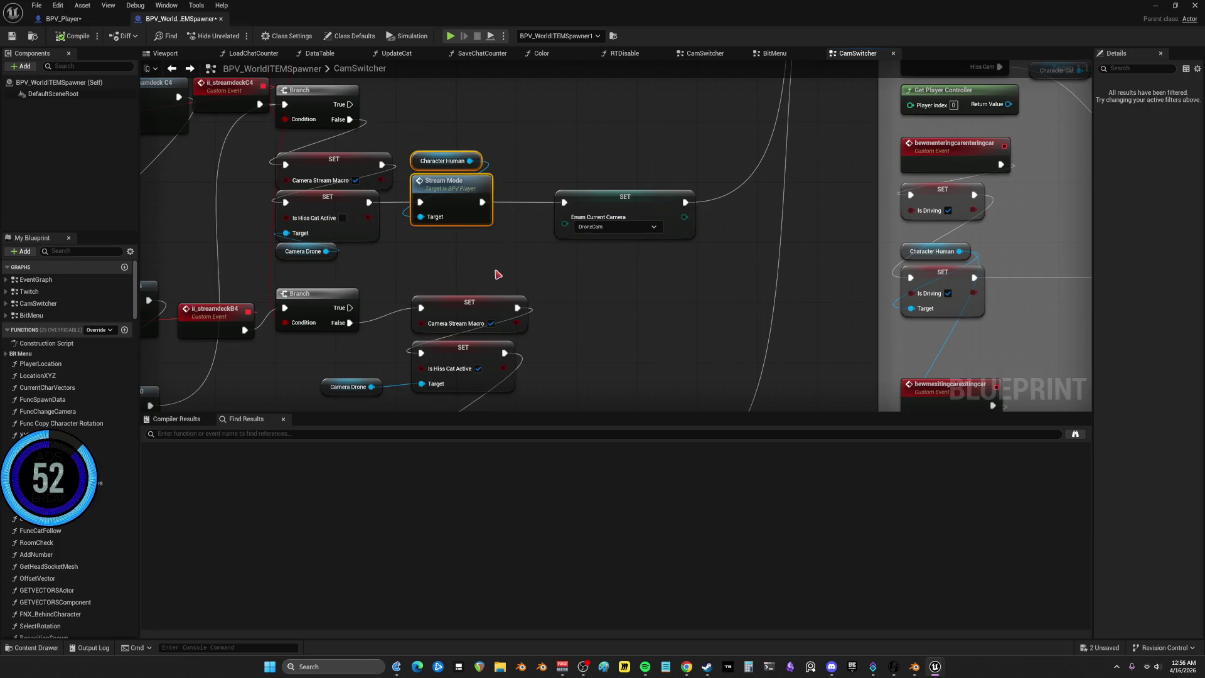
pyautogui.moveTo(508, 263); pyautogui.dragTo(471, 102)
# Place the Character Human and Stream Mode pair beside the top Aaaaaaa node and wire them
pyautogui.click(520, 258)
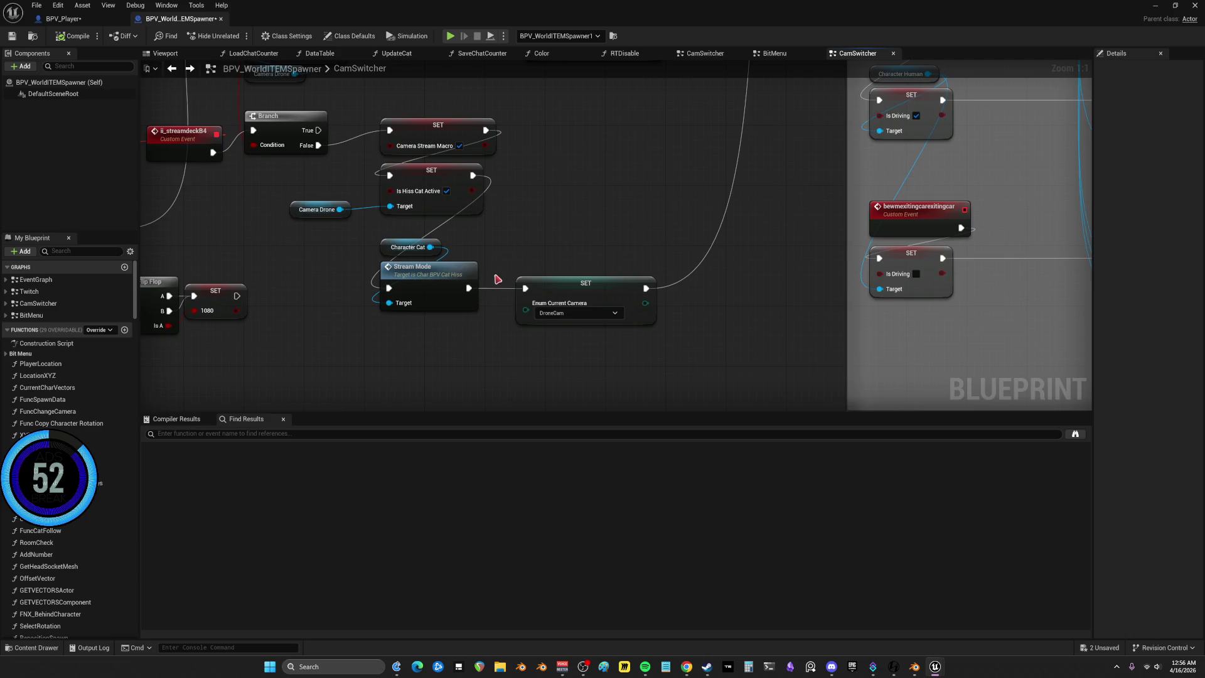
pyautogui.moveTo(471, 354)
pyautogui.mouseDown()
pyautogui.moveTo(416, 237)
pyautogui.moveTo(416, 118)
pyautogui.mouseUp()
pyautogui.scroll(-1, 543, 277)
pyautogui.scroll(-1, 544, 277)
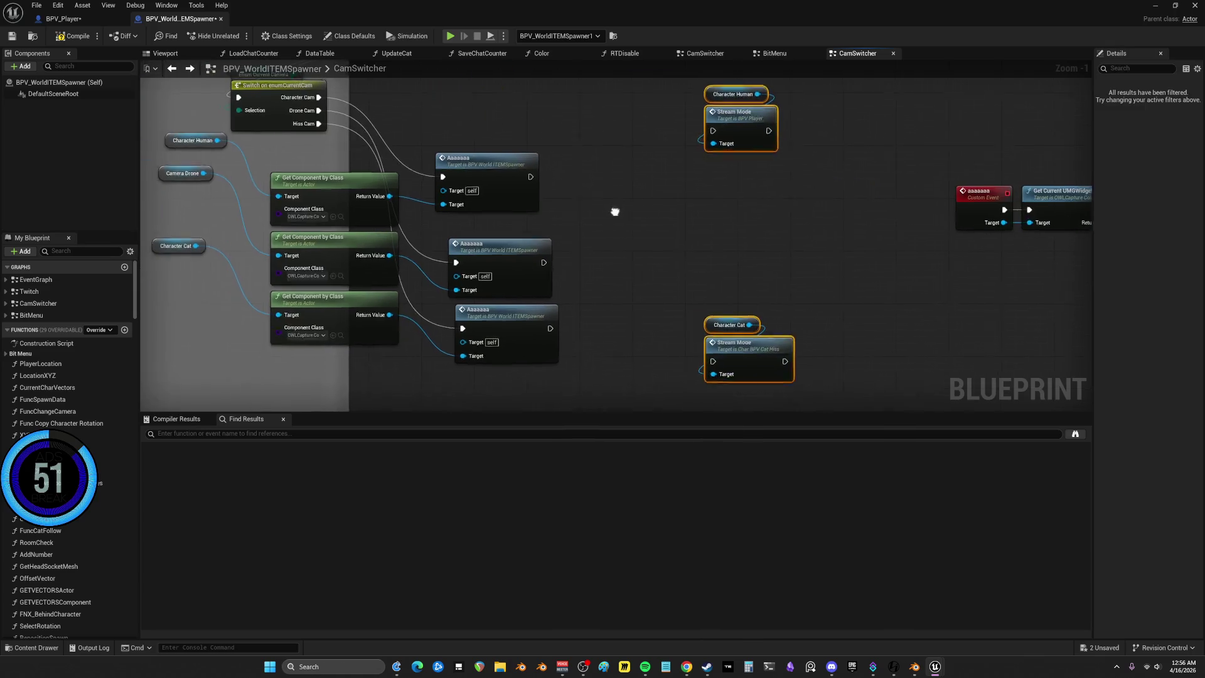
pyautogui.moveTo(778, 195); pyautogui.dragTo(697, 85)
pyautogui.moveTo(734, 149)
pyautogui.mouseDown()
pyautogui.moveTo(606, 177)
pyautogui.moveTo(620, 197)
pyautogui.mouseUp()
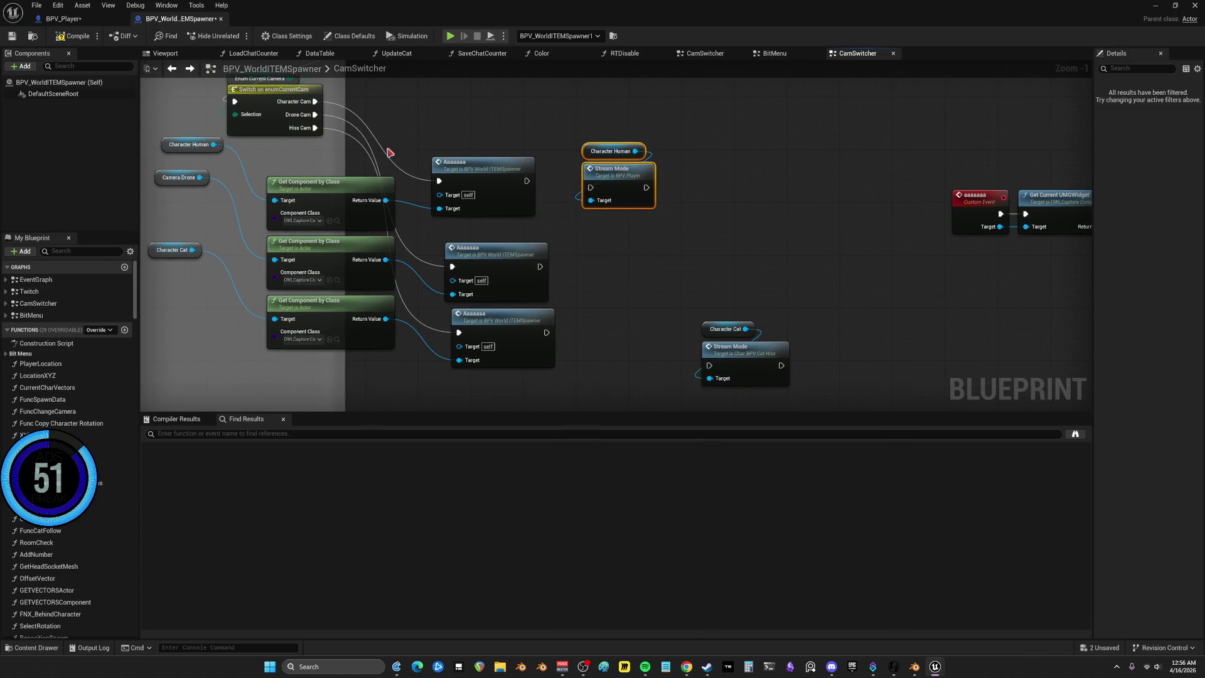
pyautogui.scroll(1, 414, 176)
pyautogui.click(472, 221)
pyautogui.moveTo(472, 221); pyautogui.dragTo(478, 173)
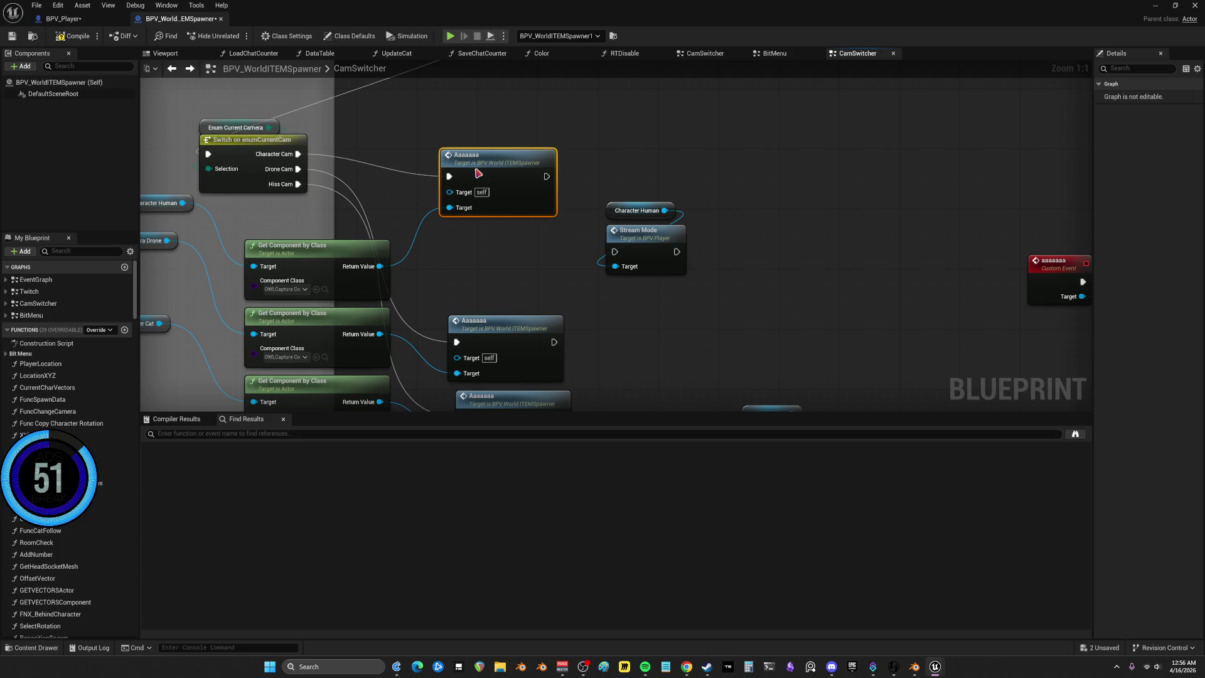
pyautogui.moveTo(697, 283)
pyautogui.mouseDown()
pyautogui.moveTo(600, 197)
pyautogui.moveTo(632, 171)
pyautogui.mouseUp()
pyautogui.moveTo(546, 176)
pyautogui.mouseDown()
pyautogui.moveTo(628, 207)
pyautogui.moveTo(608, 191)
pyautogui.mouseUp()
pyautogui.moveTo(713, 250); pyautogui.dragTo(708, 221)
pyautogui.hotkey('ctrl', 'z')
pyautogui.hotkey('ctrl', 'y')
pyautogui.hotkey('ctrl', 'y')
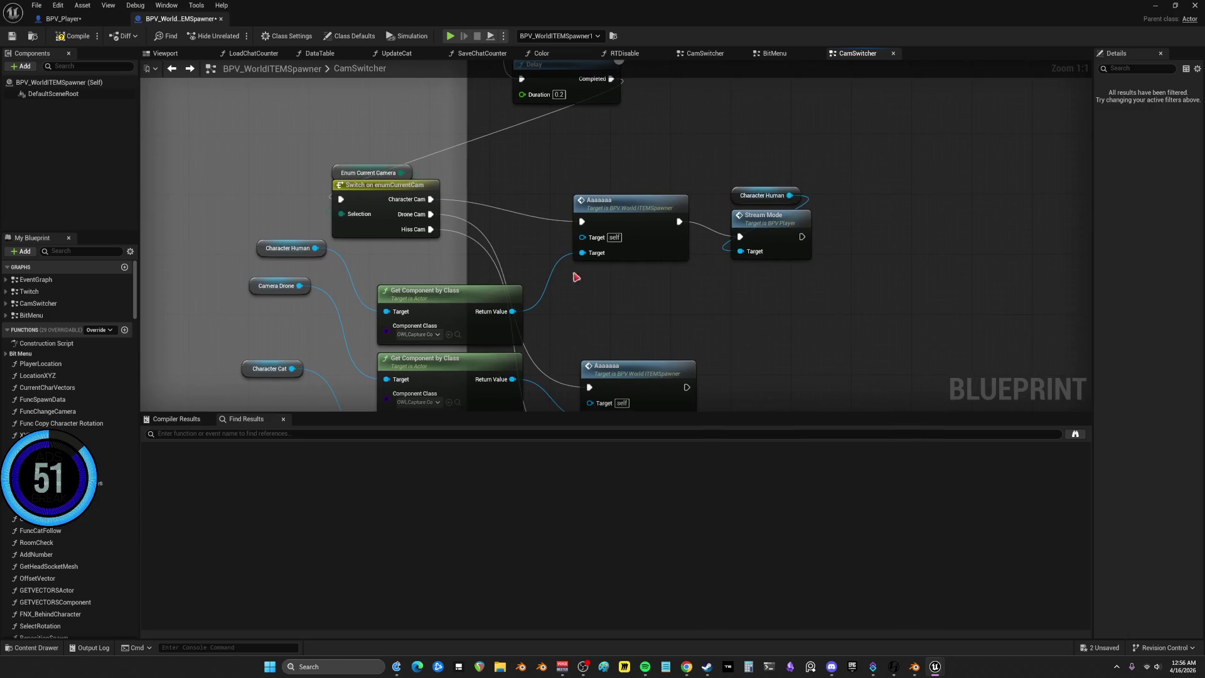
# Wire the lower Aaaaaaa into Character Cat's Stream Mode and route Is Hiss Cat Active to the camera SET
pyautogui.moveTo(589, 296)
pyautogui.mouseDown()
pyautogui.moveTo(267, 274)
pyautogui.moveTo(782, 333)
pyautogui.mouseUp()
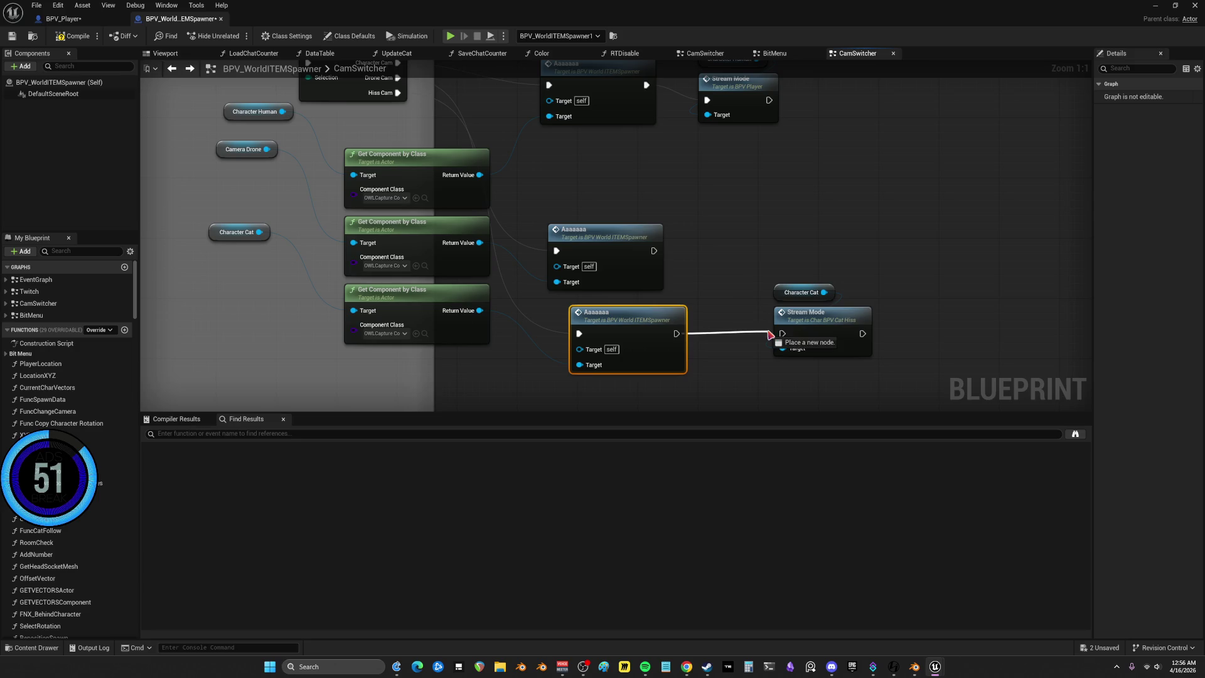
pyautogui.scroll(-5, 492, 247)
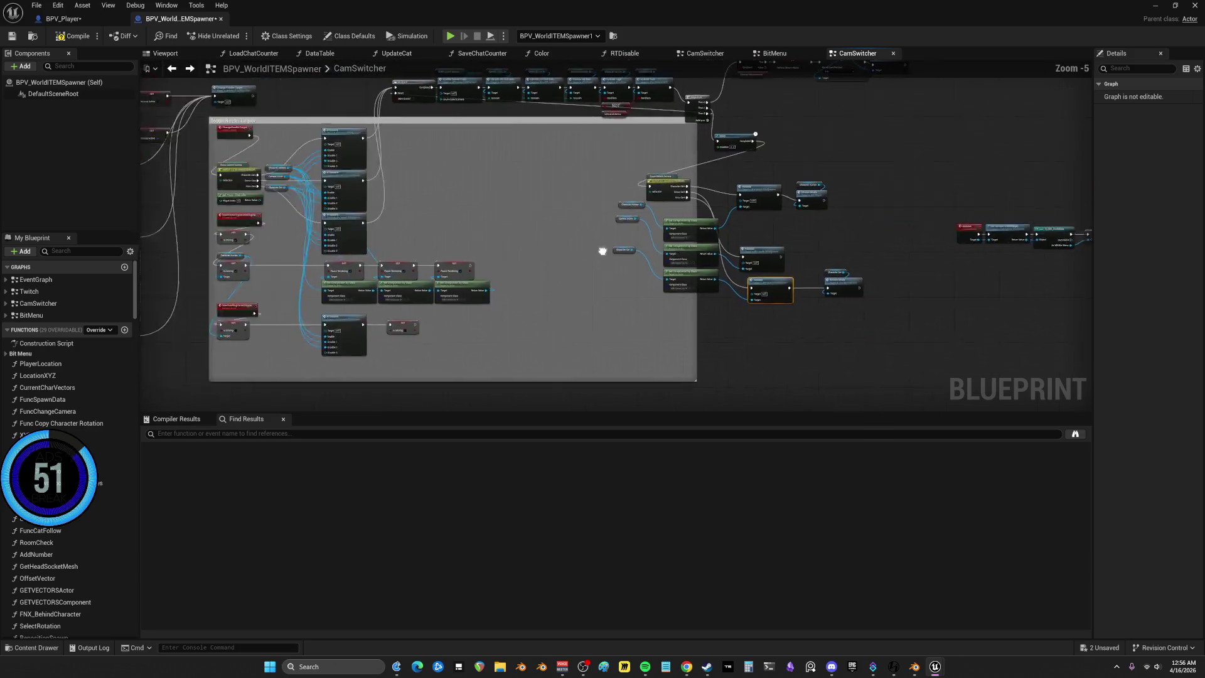
pyautogui.scroll(5, 621, 188)
pyautogui.moveTo(586, 204); pyautogui.dragTo(637, 317)
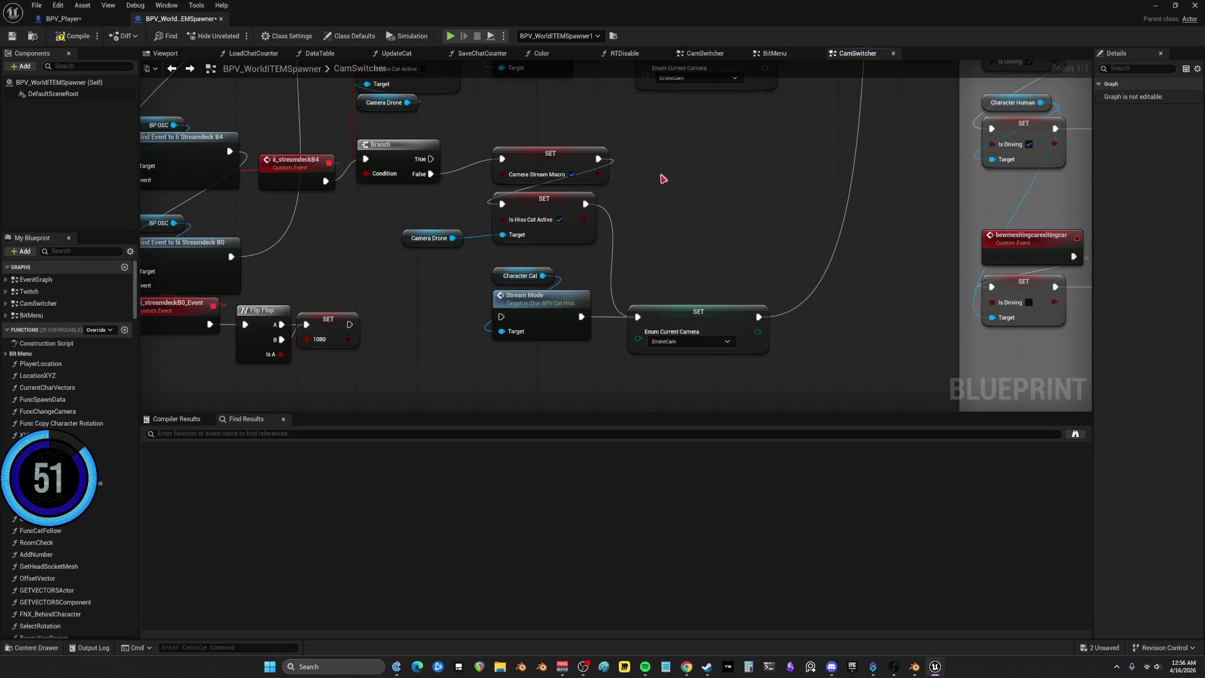